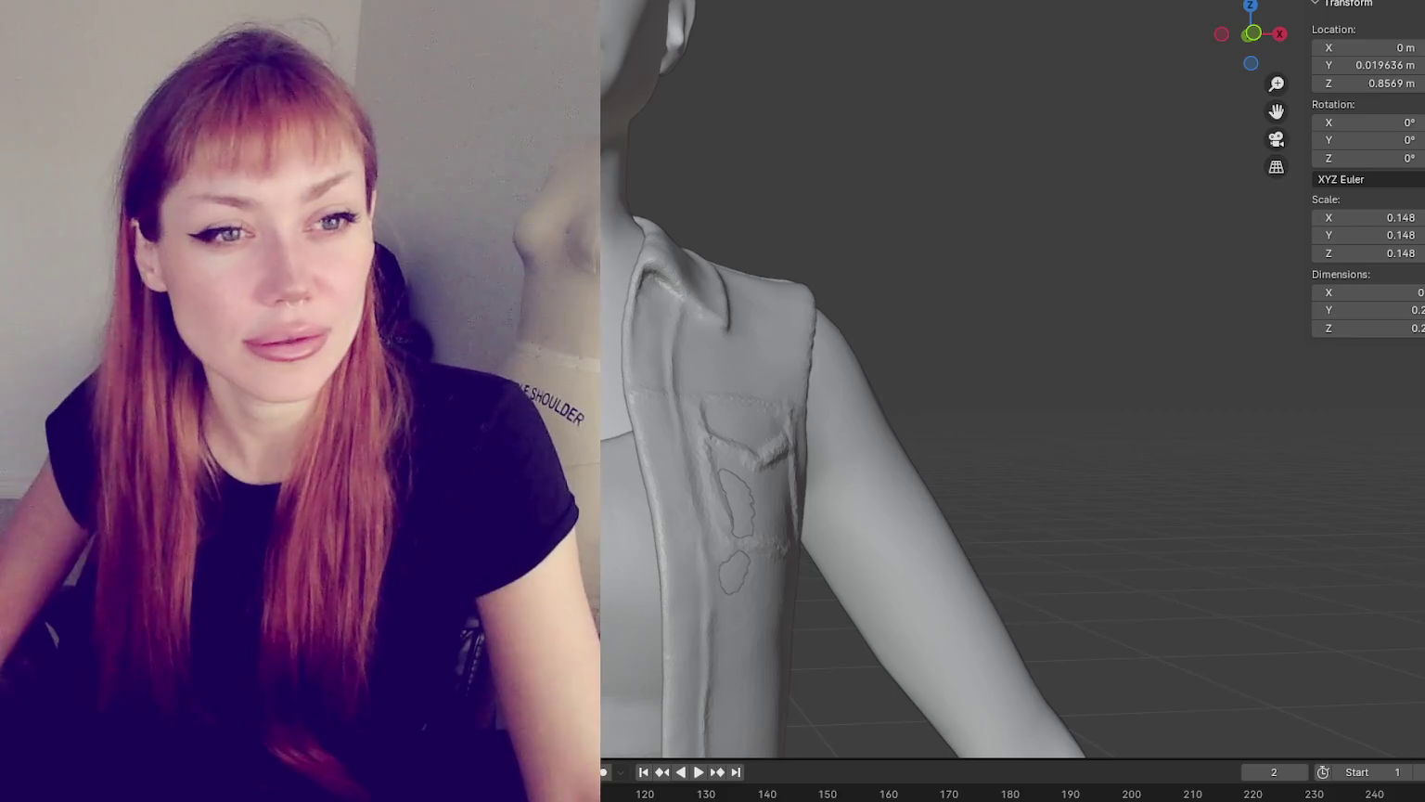
- Pan and zoom the viewport to frame the figure's torso
scroll(892, 233, down, 5)
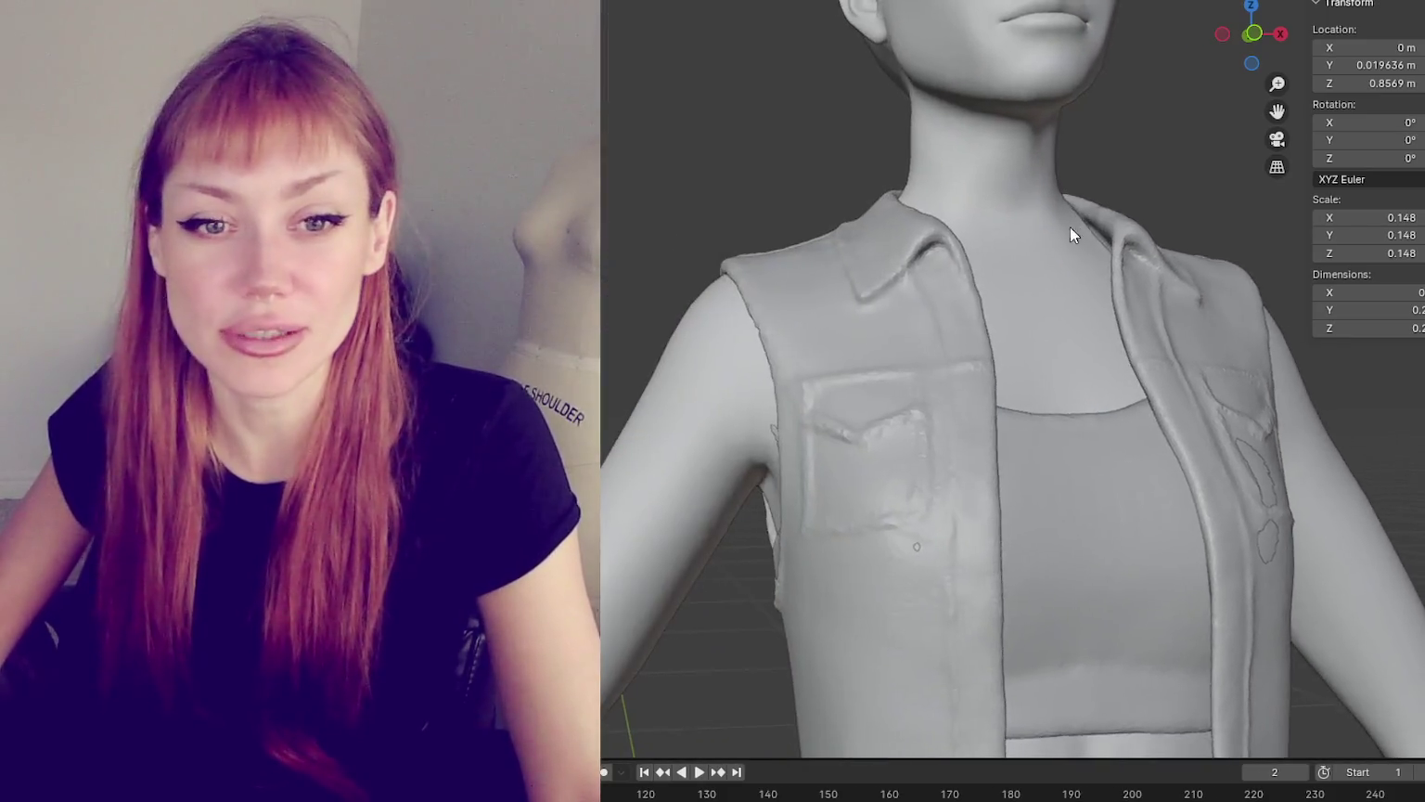
scroll(965, 292, down, 4)
scroll(918, 290, down, 2)
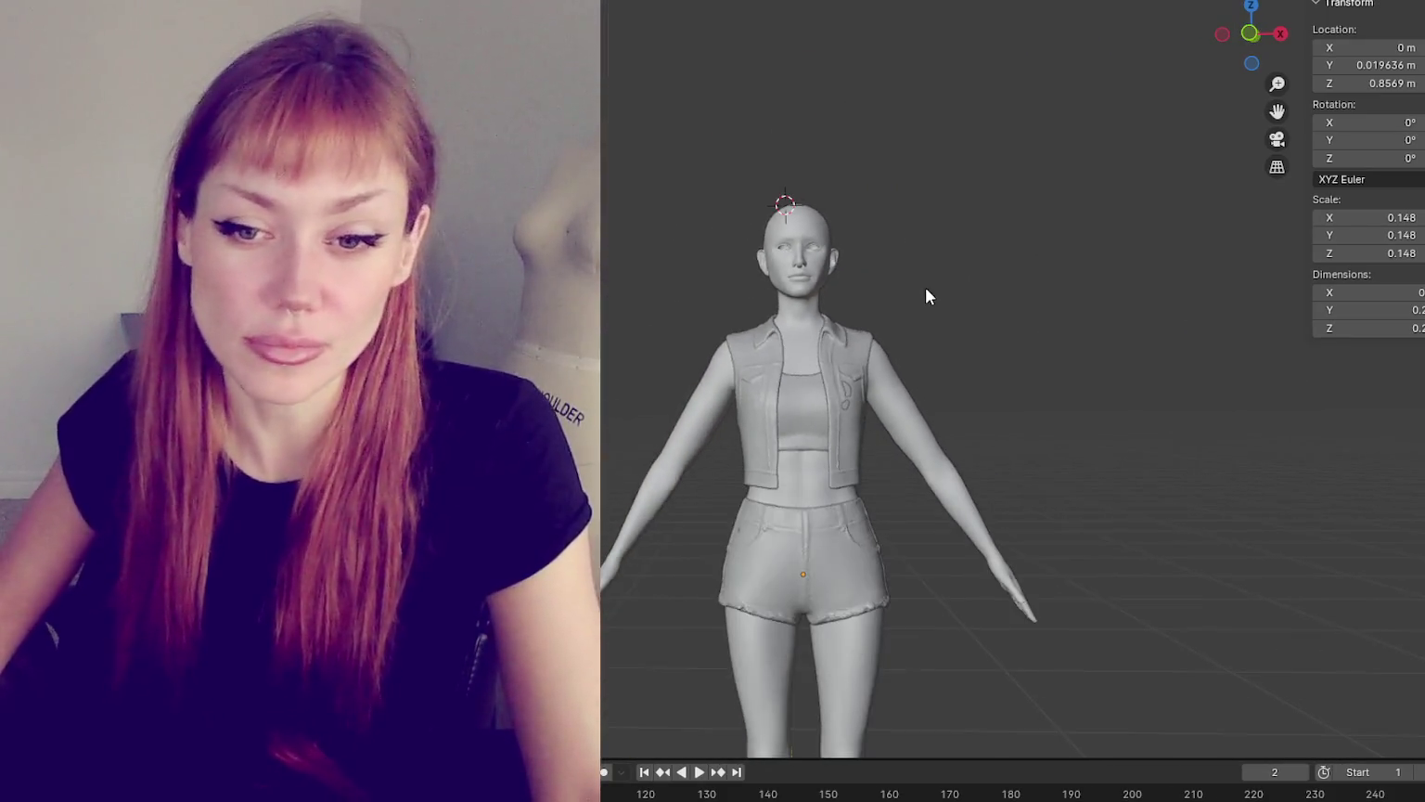
scroll(918, 289, up, 6)
shift+middle_drag(908, 285, 929, 264)
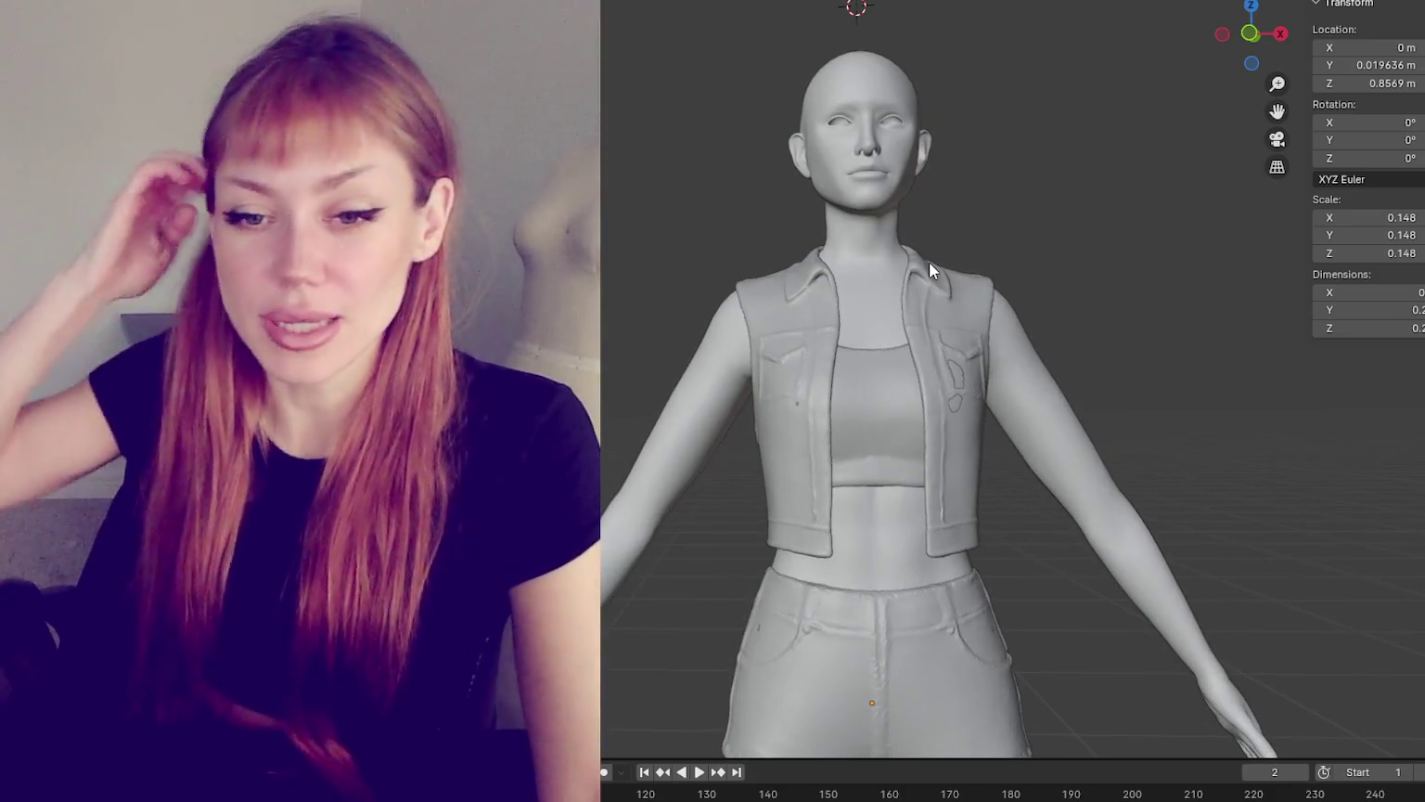
scroll(928, 262, up, 3)
mouse_move(928, 262)
shift+middle_down()
mouse_move(701, 254)
mouse_move(806, 224)
shift+middle_up()
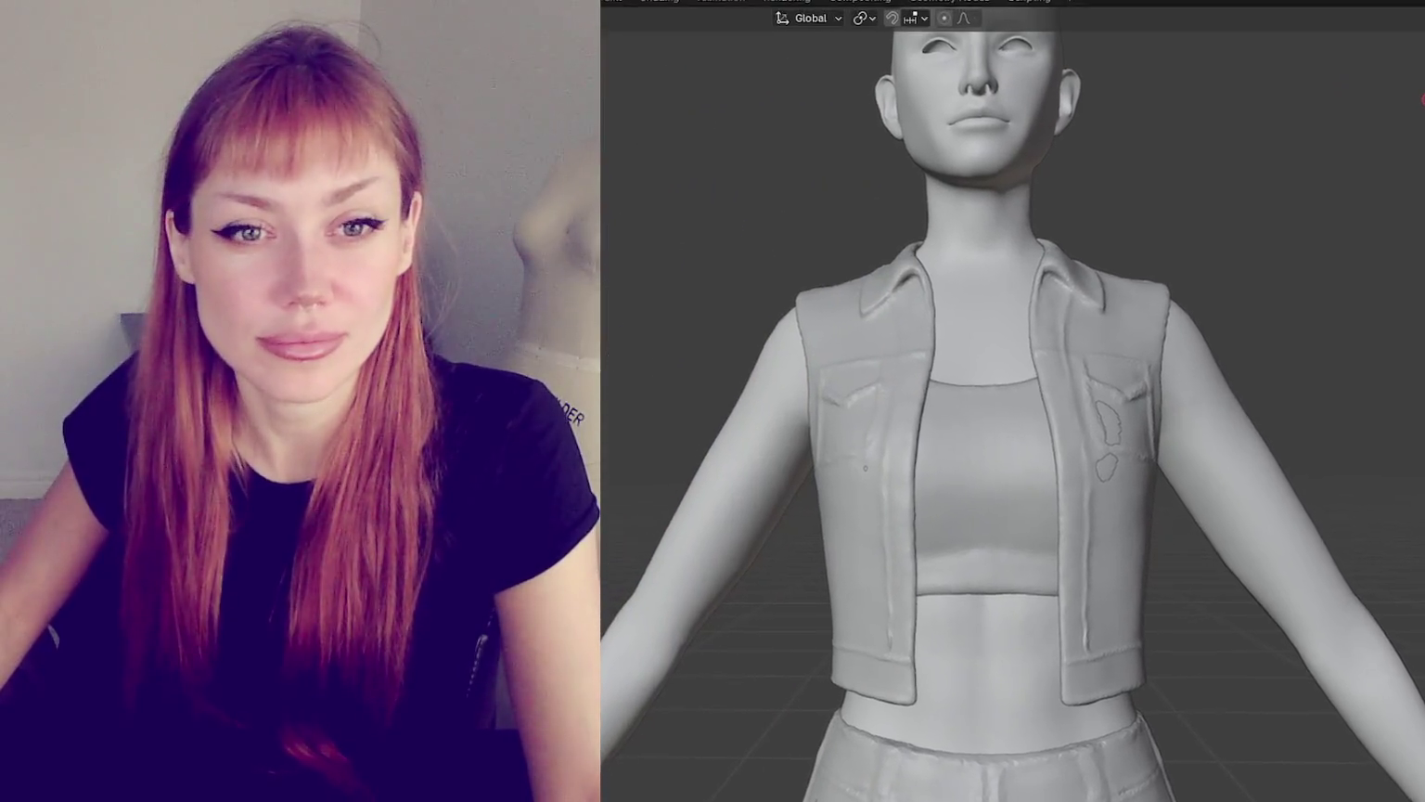
scroll(1089, 409, down, 3)
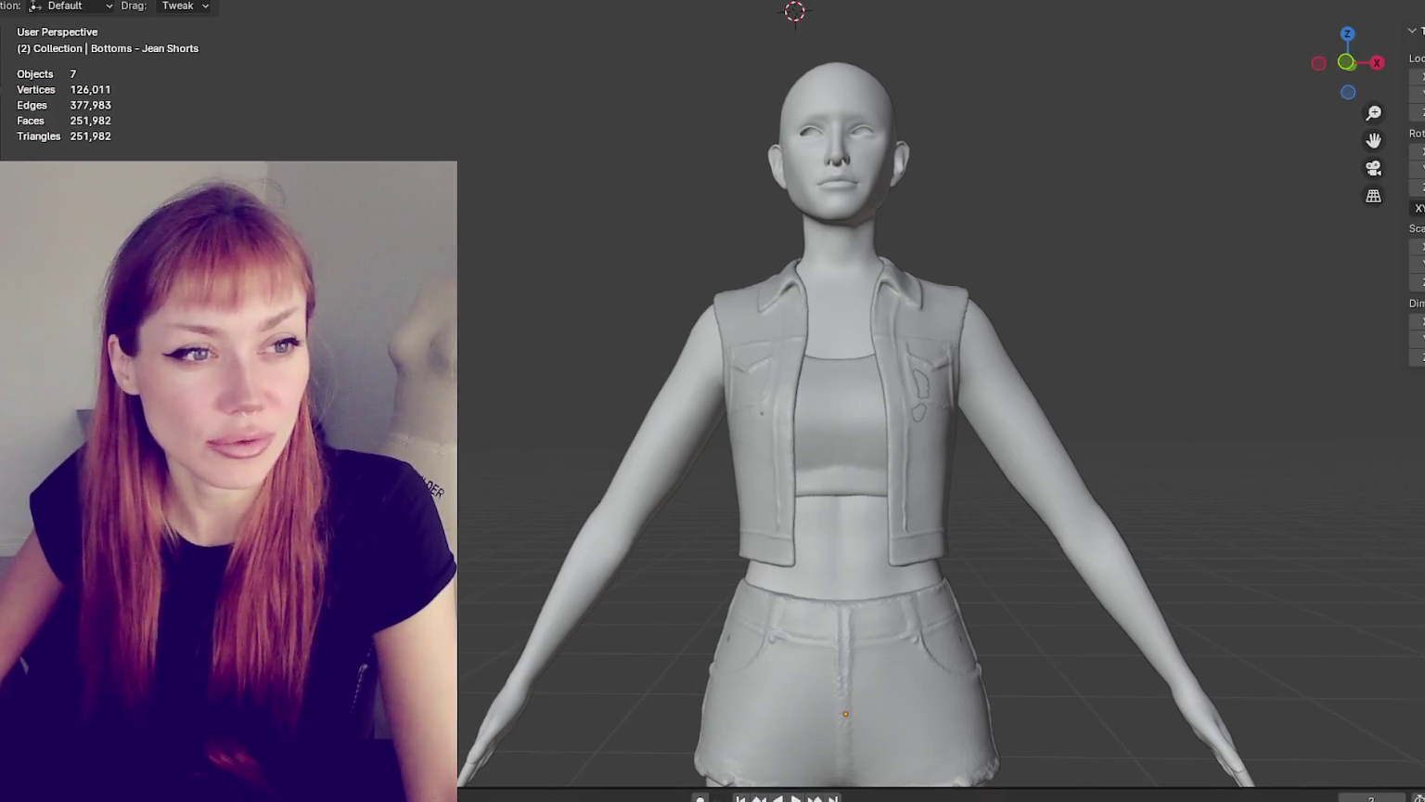
shift+middle_drag(1076, 357, 1030, 354)
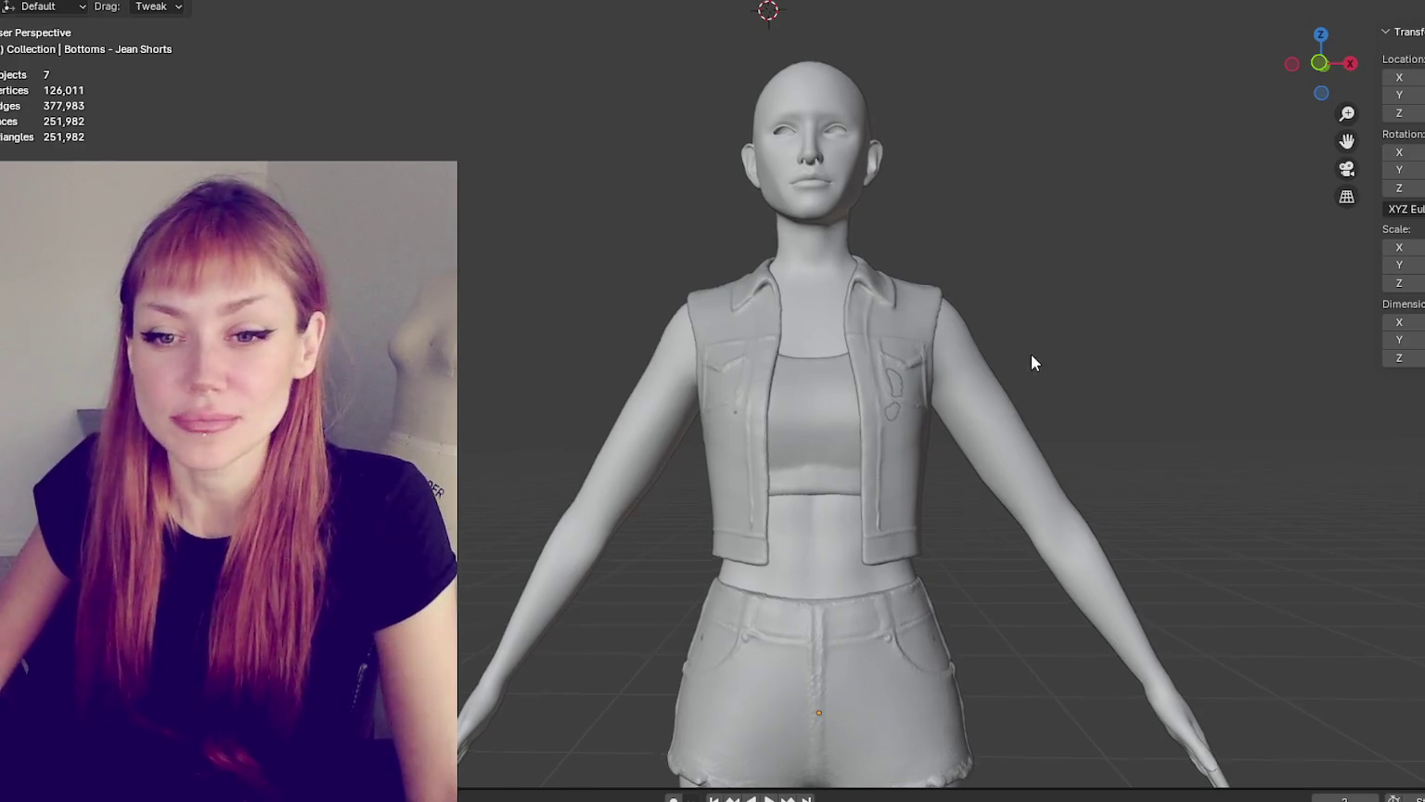
scroll(936, 280, down, 2)
scroll(784, 369, up, 2)
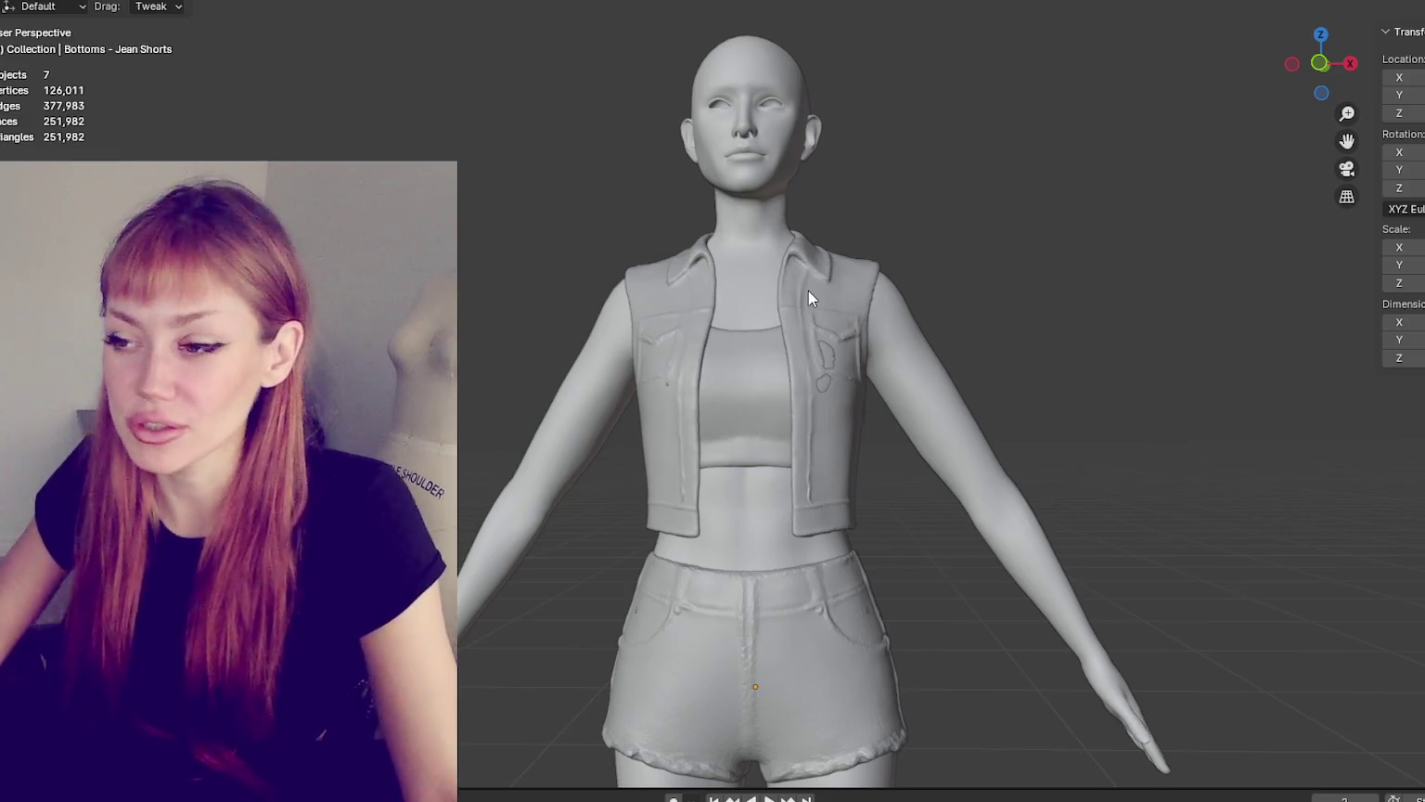
scroll(891, 345, up, 2)
- Select the vest and orbit in to a close view of its side and front
click(870, 225)
mouse_move(870, 224)
middle_down()
mouse_move(872, 192)
mouse_move(979, 165)
mouse_move(733, 168)
mouse_move(1079, 182)
mouse_move(966, 179)
mouse_move(1075, 197)
mouse_move(1033, 191)
mouse_move(1158, 171)
mouse_move(724, 79)
middle_up()
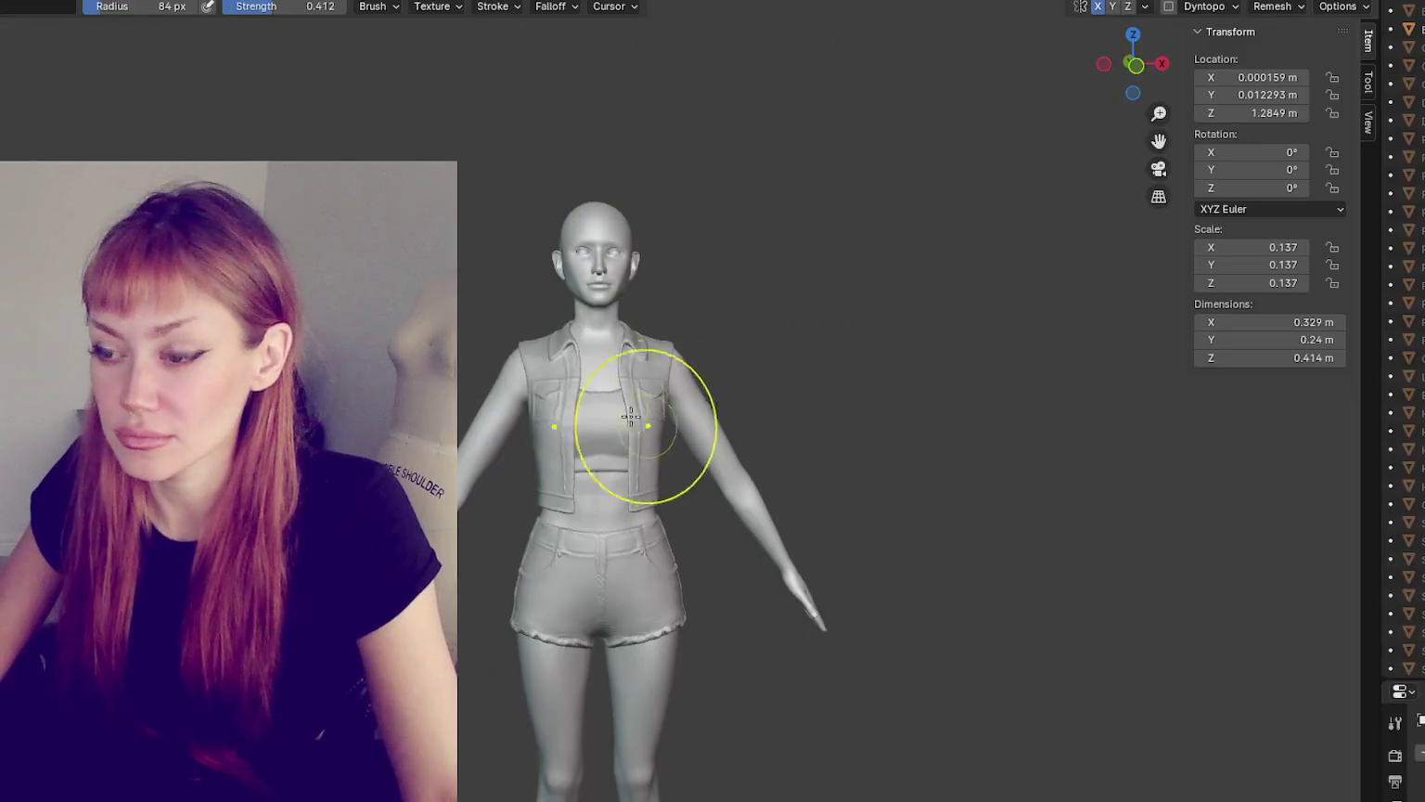
scroll(652, 430, up, 5)
mouse_move(652, 430)
middle_down()
mouse_move(571, 320)
mouse_move(671, 334)
mouse_move(621, 414)
middle_up()
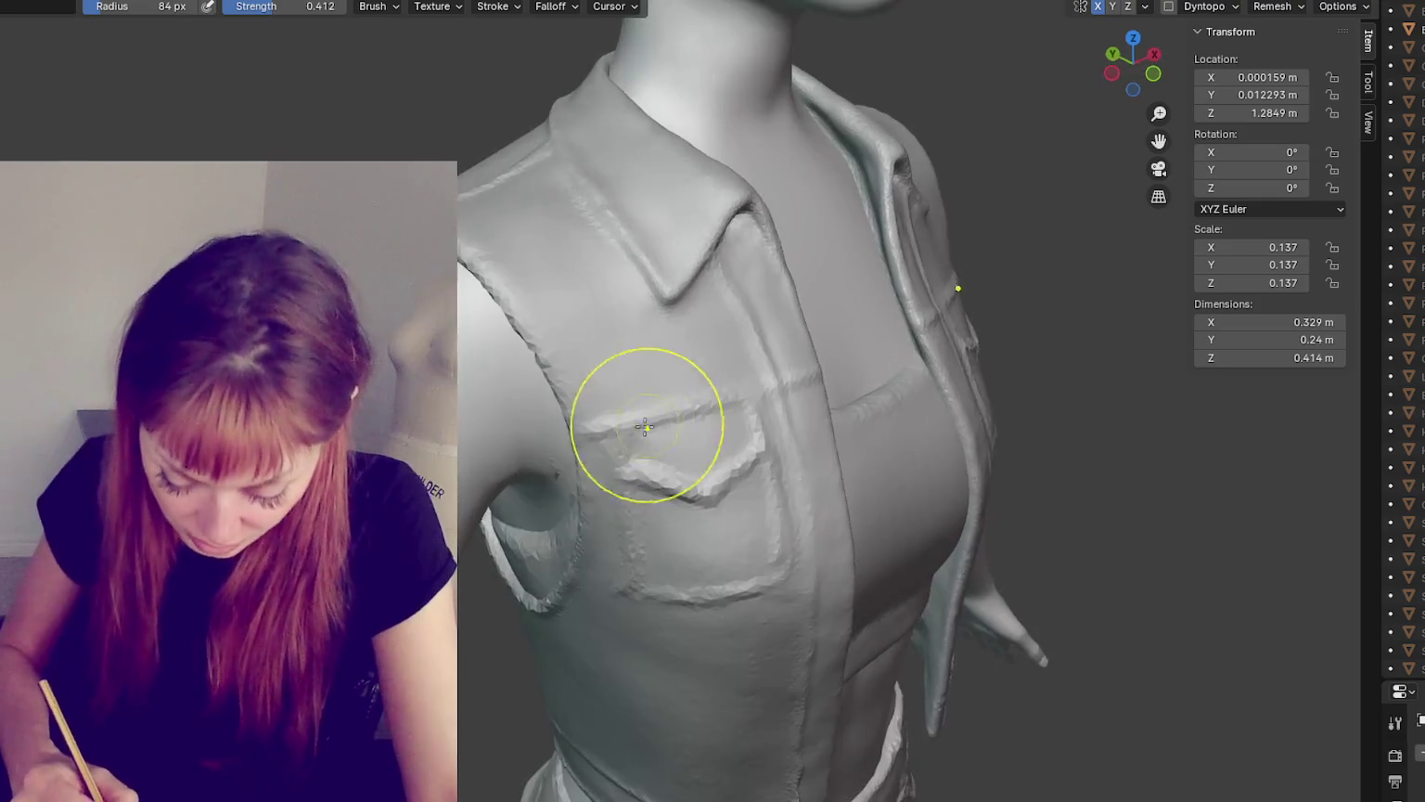
mouse_move(582, 492)
middle_down()
mouse_move(610, 509)
mouse_move(773, 471)
mouse_move(1098, 436)
mouse_move(1257, 455)
mouse_move(954, 445)
middle_up()
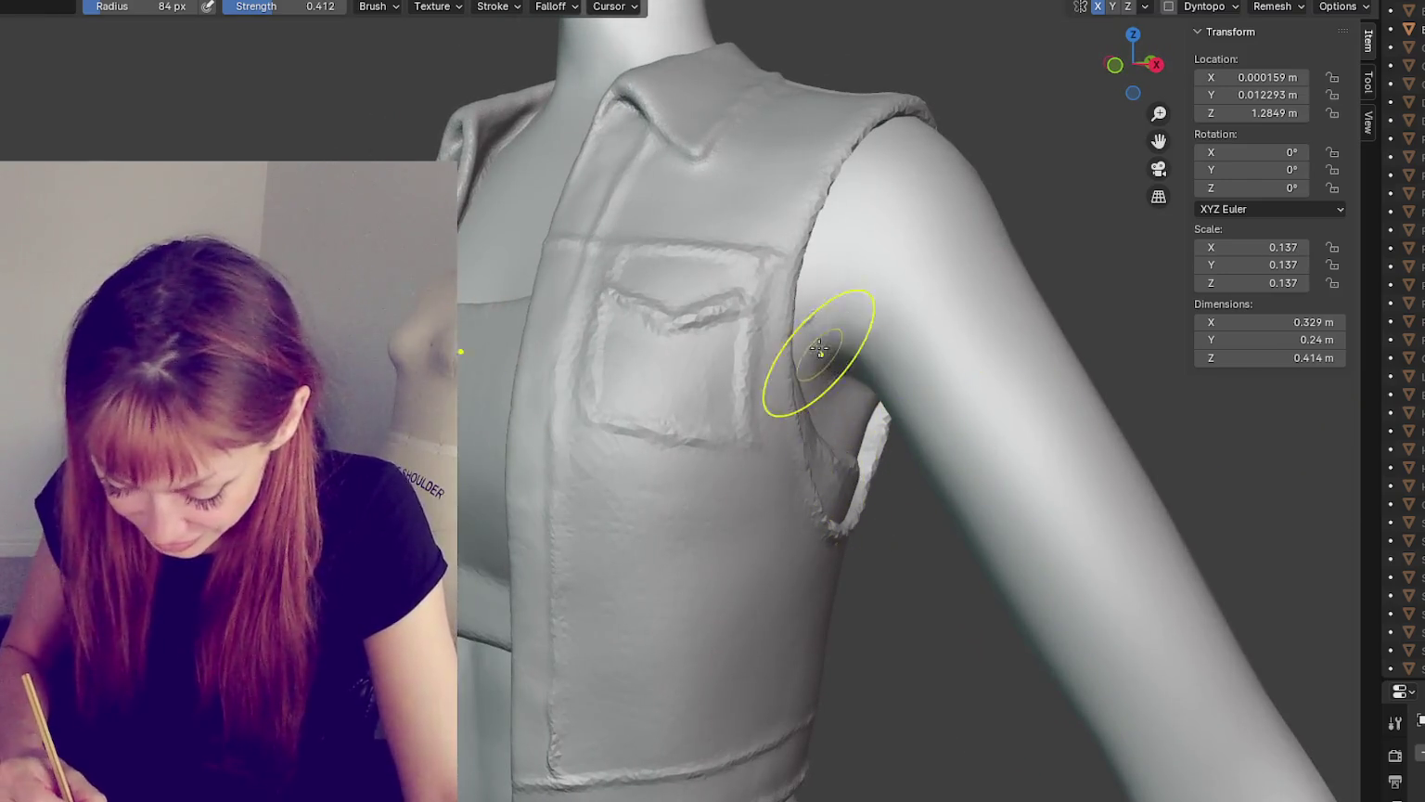
mouse_move(822, 309)
middle_down()
mouse_move(970, 318)
mouse_move(944, 319)
middle_up()
- Frame a side view of the vest shoulder and switch to a smaller, stronger sculpt brush
scroll(742, 297, down, 6)
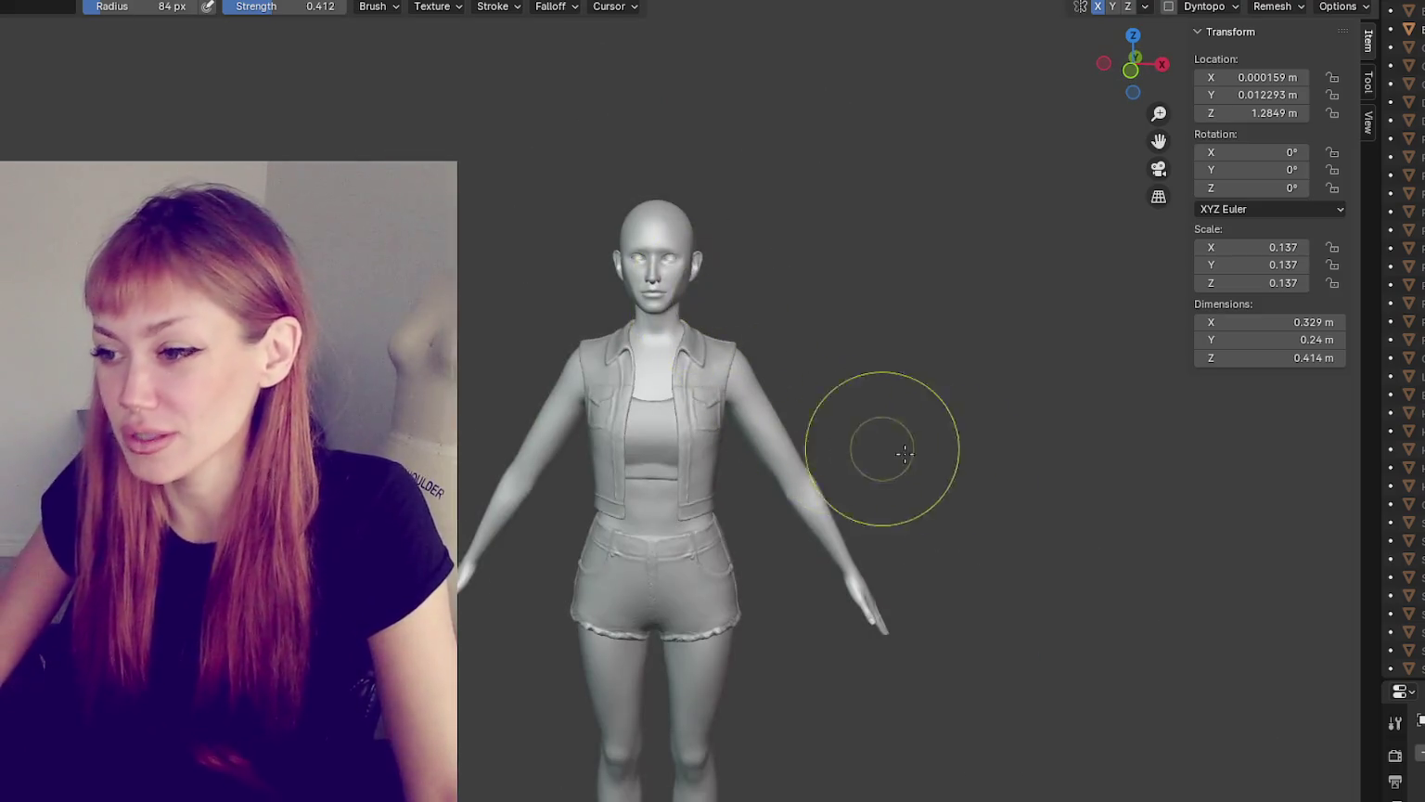
scroll(939, 420, up, 3)
scroll(1390, 475, down, 2)
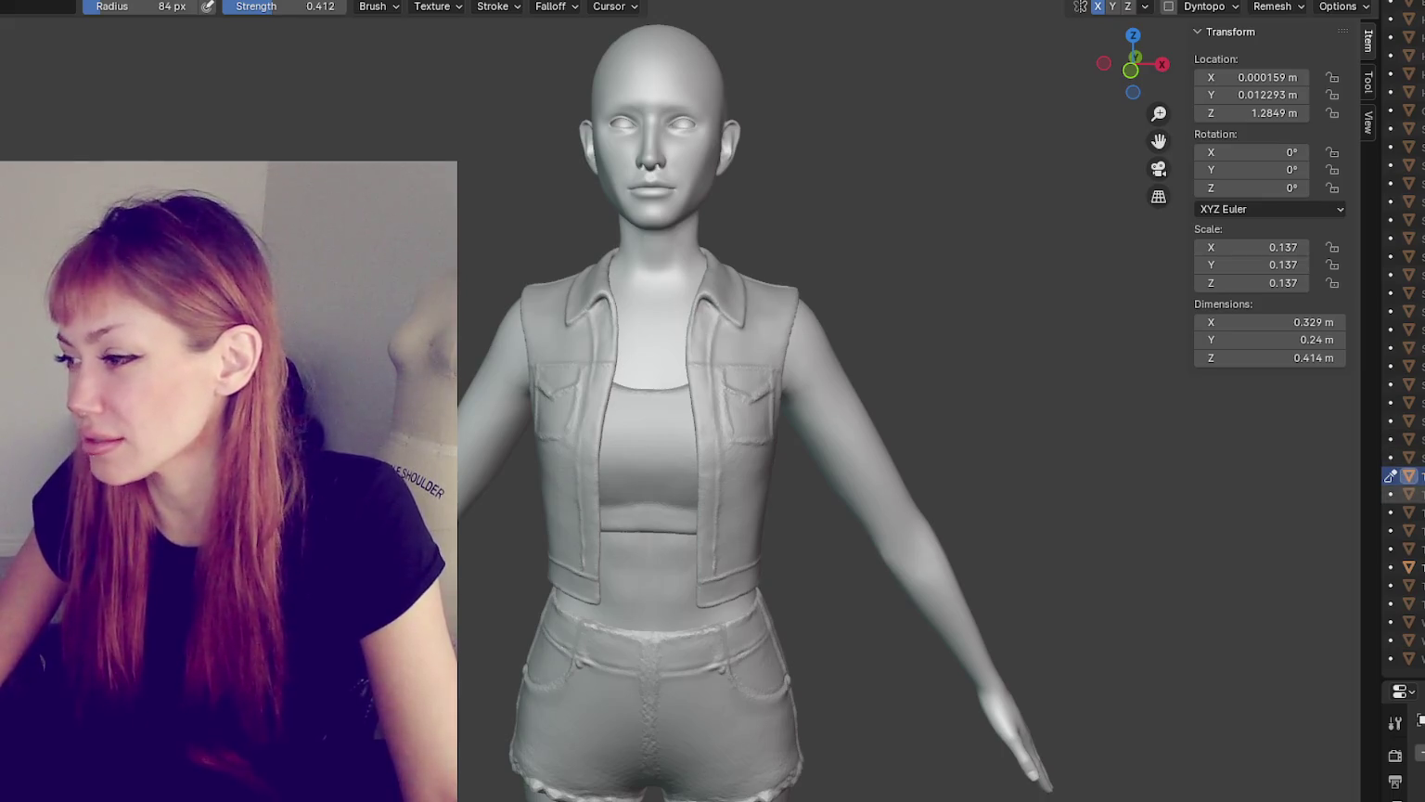
scroll(849, 376, up, 3)
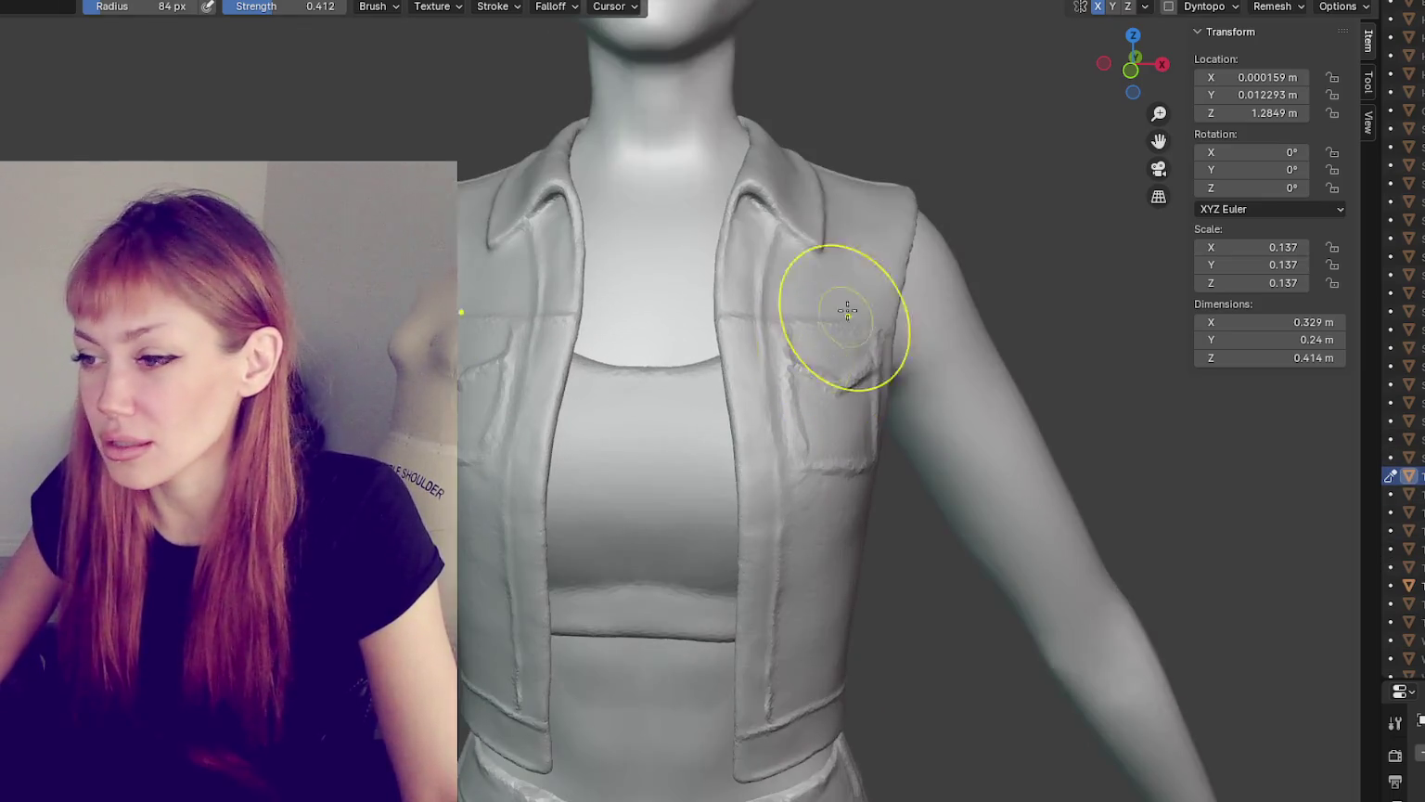
scroll(817, 339, up, 2)
mouse_move(811, 344)
middle_down()
mouse_move(771, 298)
mouse_move(876, 325)
middle_up()
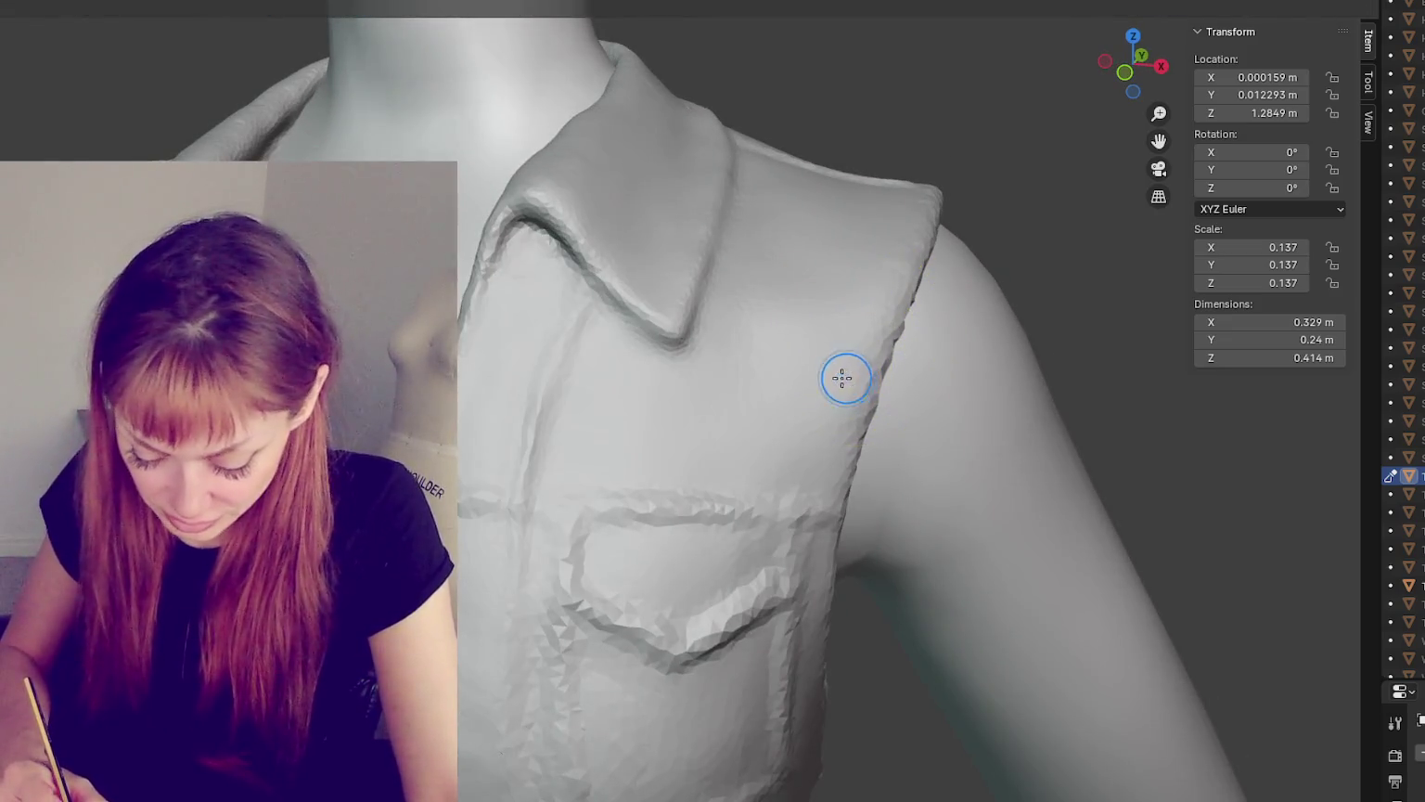
key(shift+c)
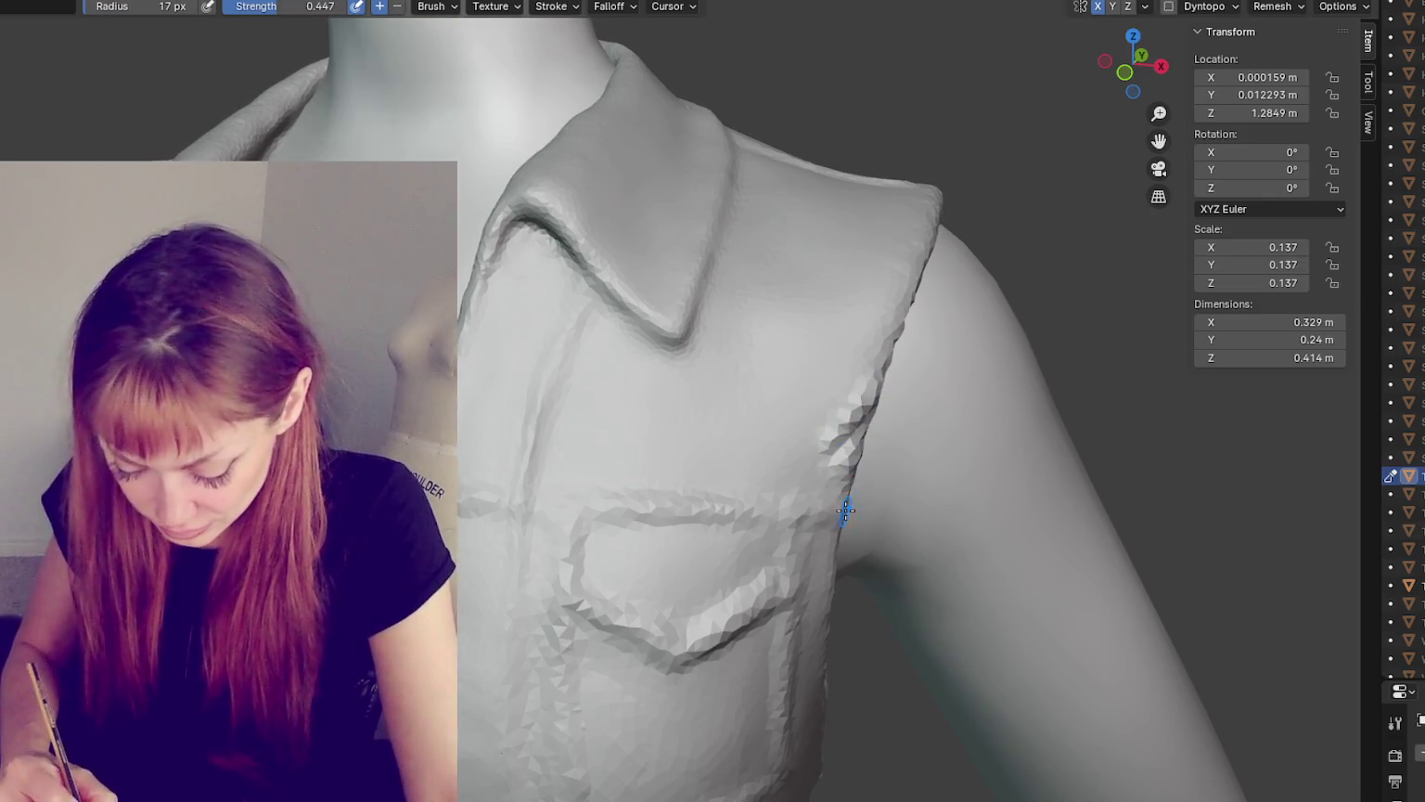
- Orbit along the armhole edge and round to the vest's back
middle_drag(845, 509, 789, 436)
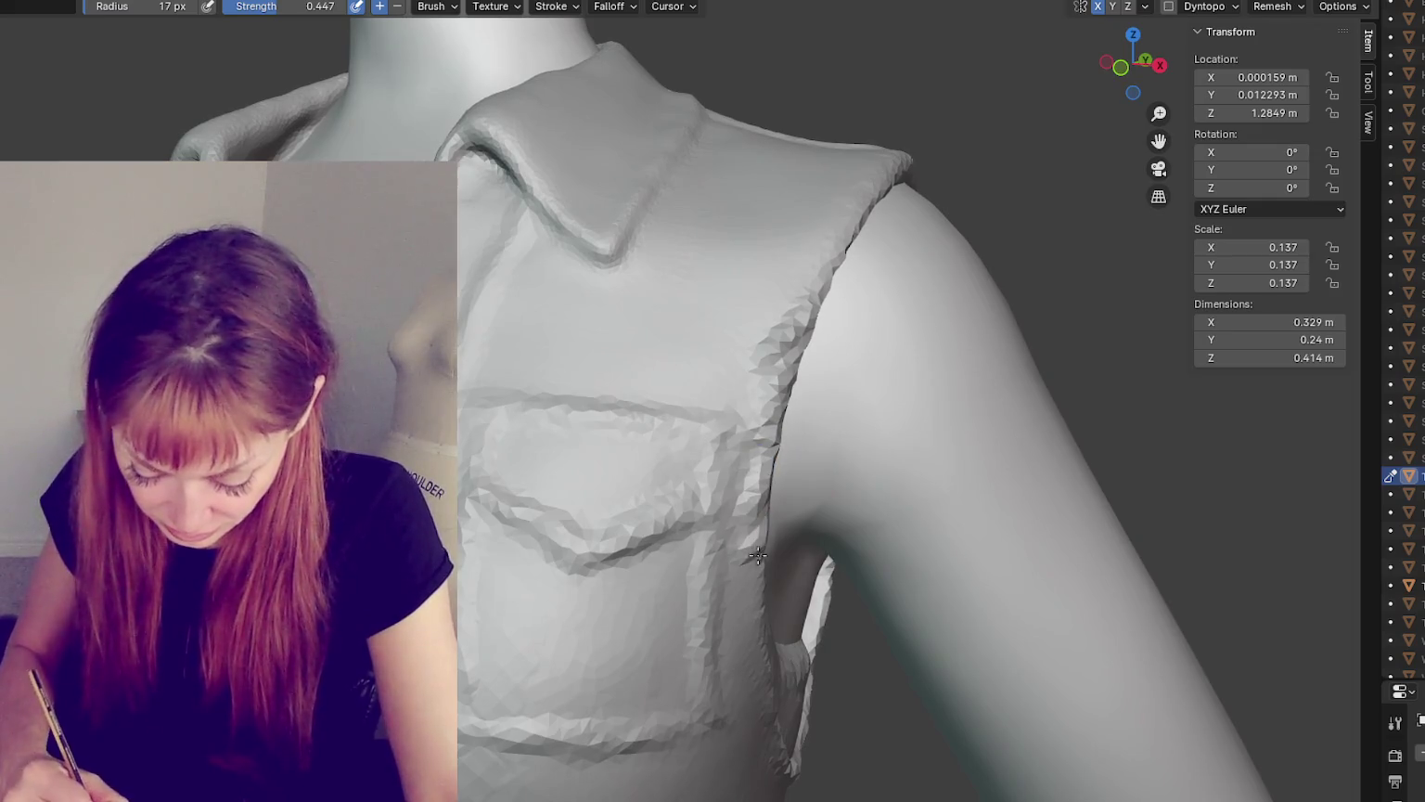
middle_drag(749, 587, 745, 543)
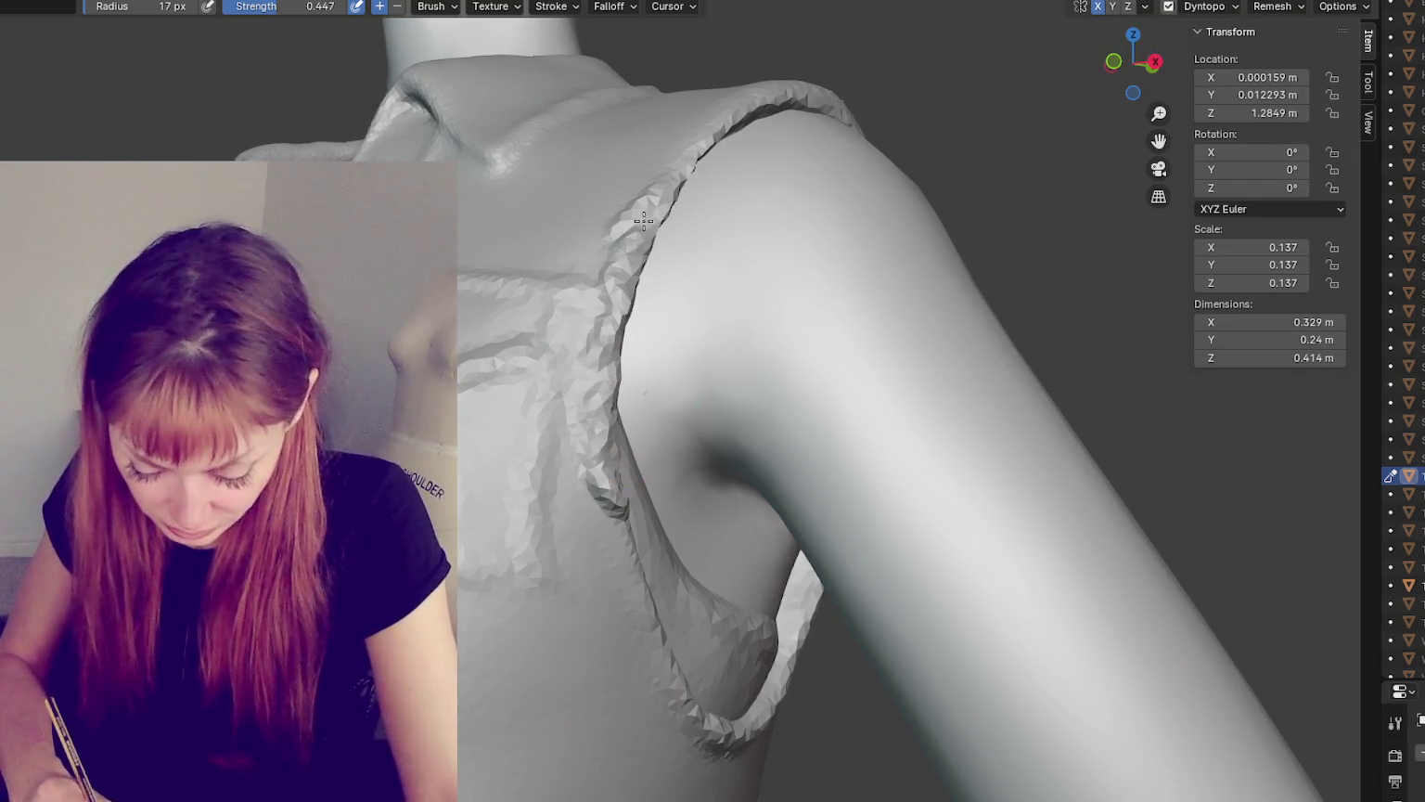
middle_drag(655, 282, 523, 447)
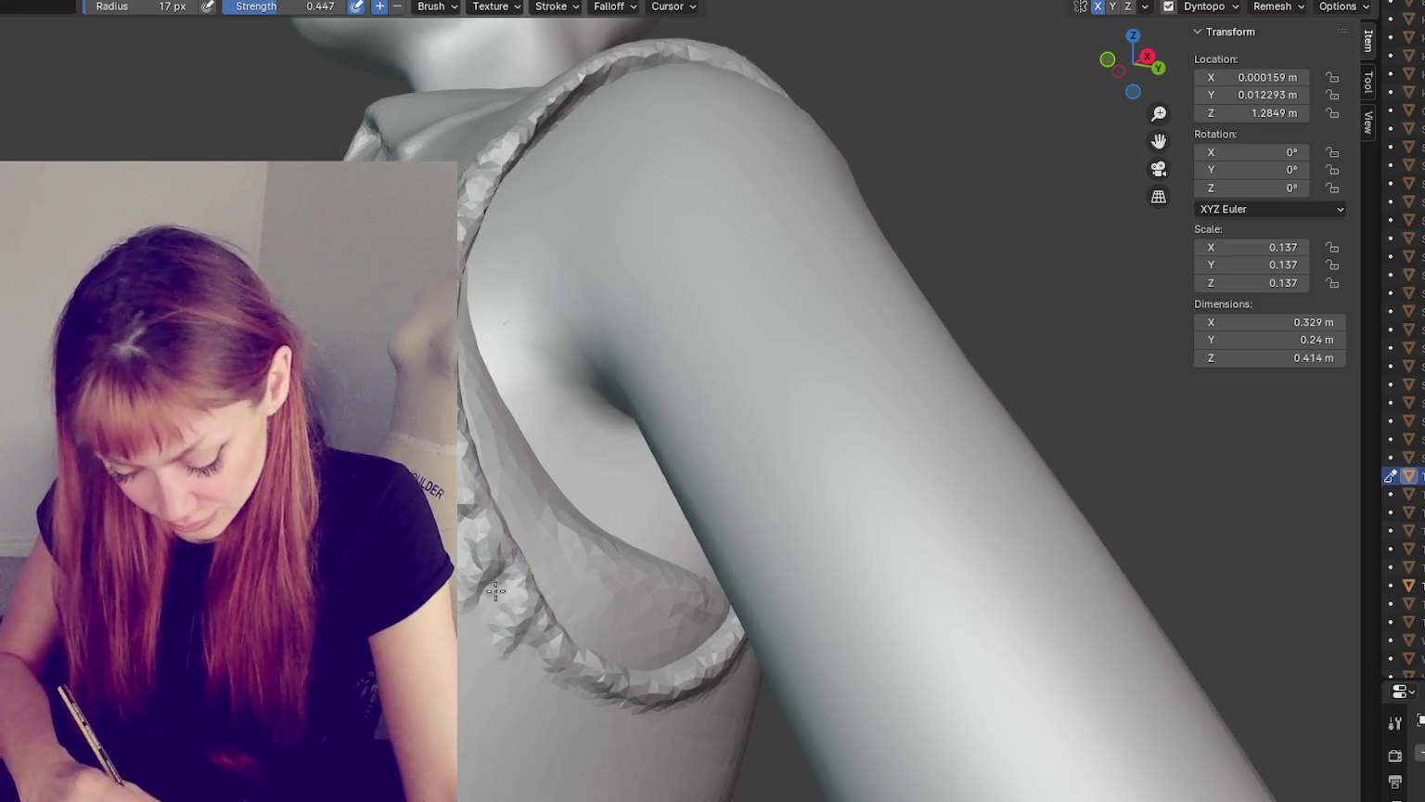
middle_drag(597, 686, 557, 603)
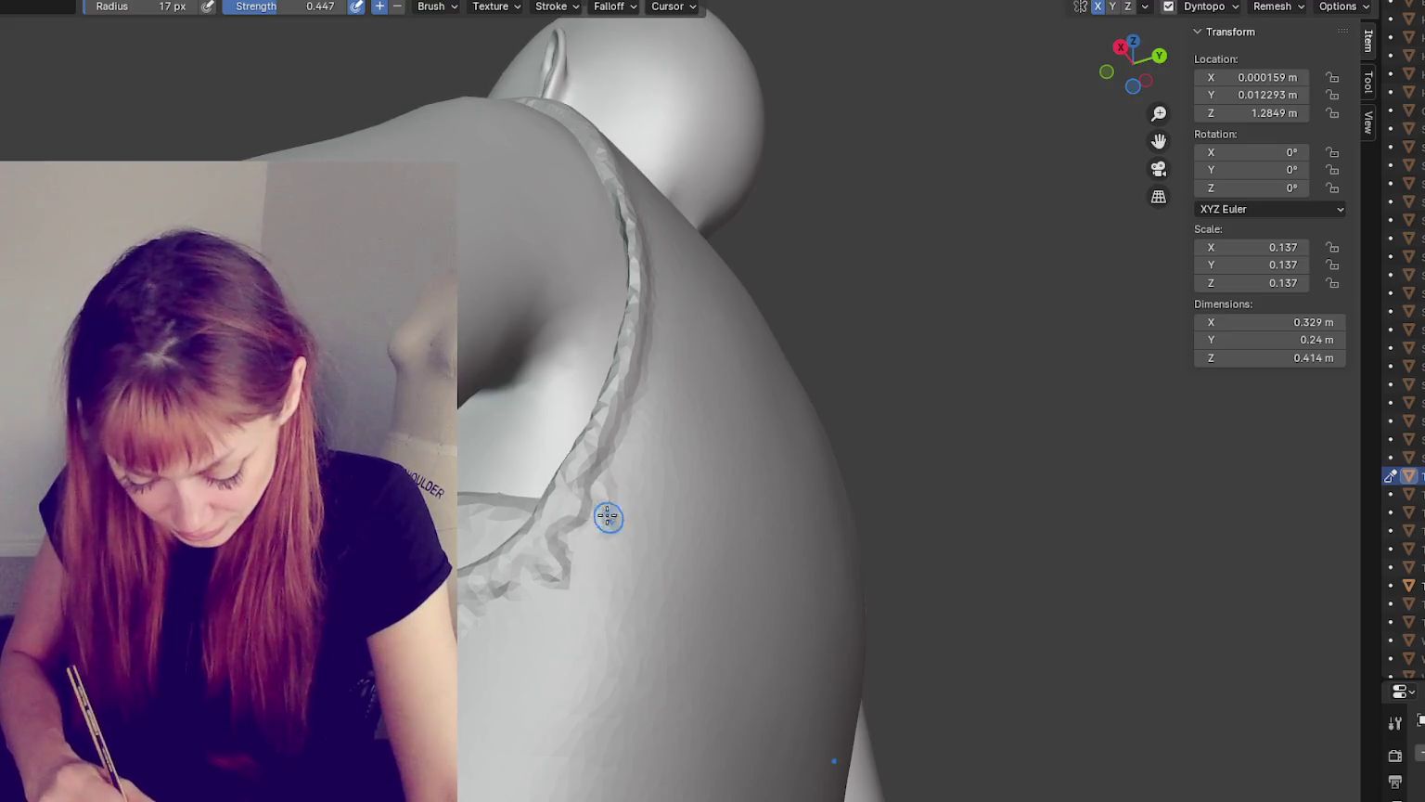
middle_drag(620, 475, 554, 568)
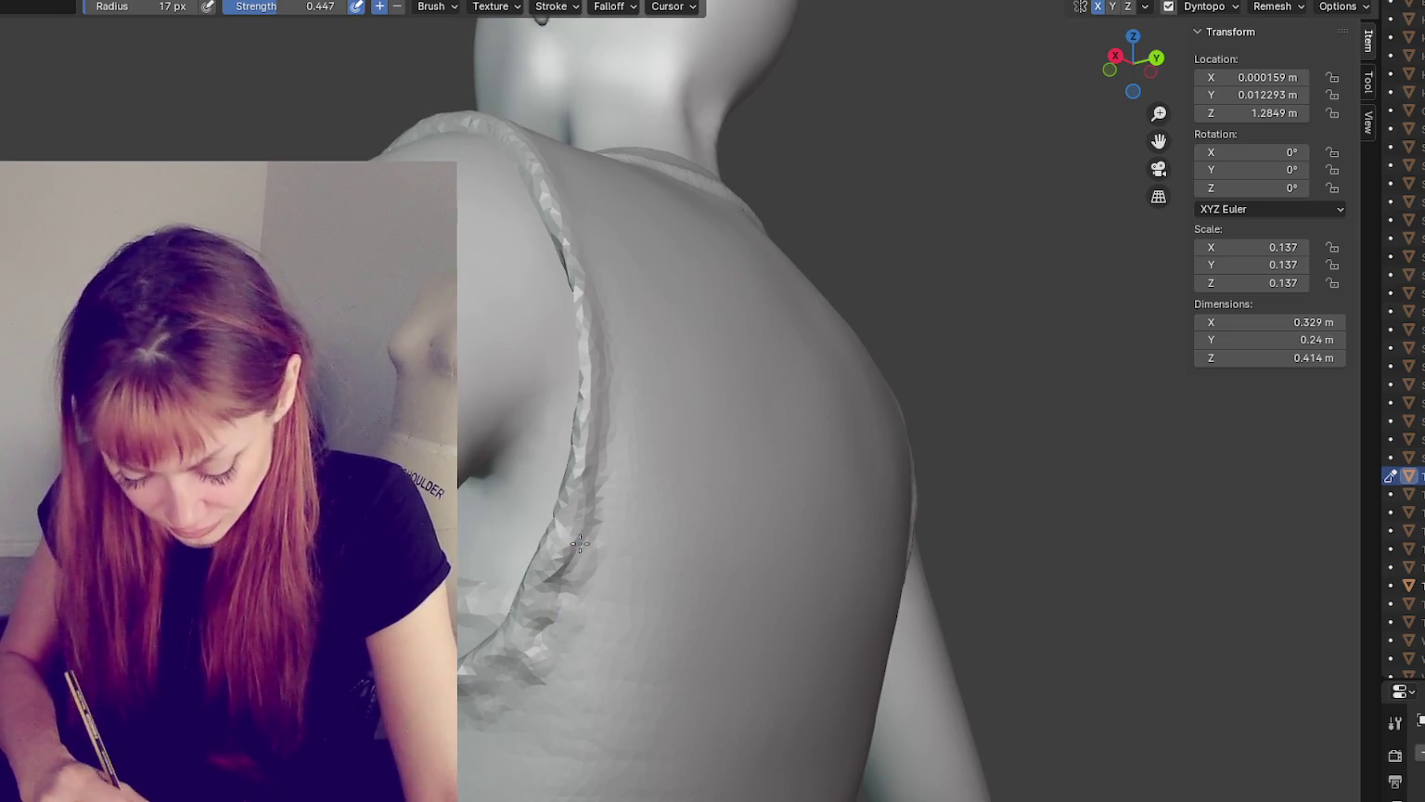
middle_drag(600, 560, 519, 540)
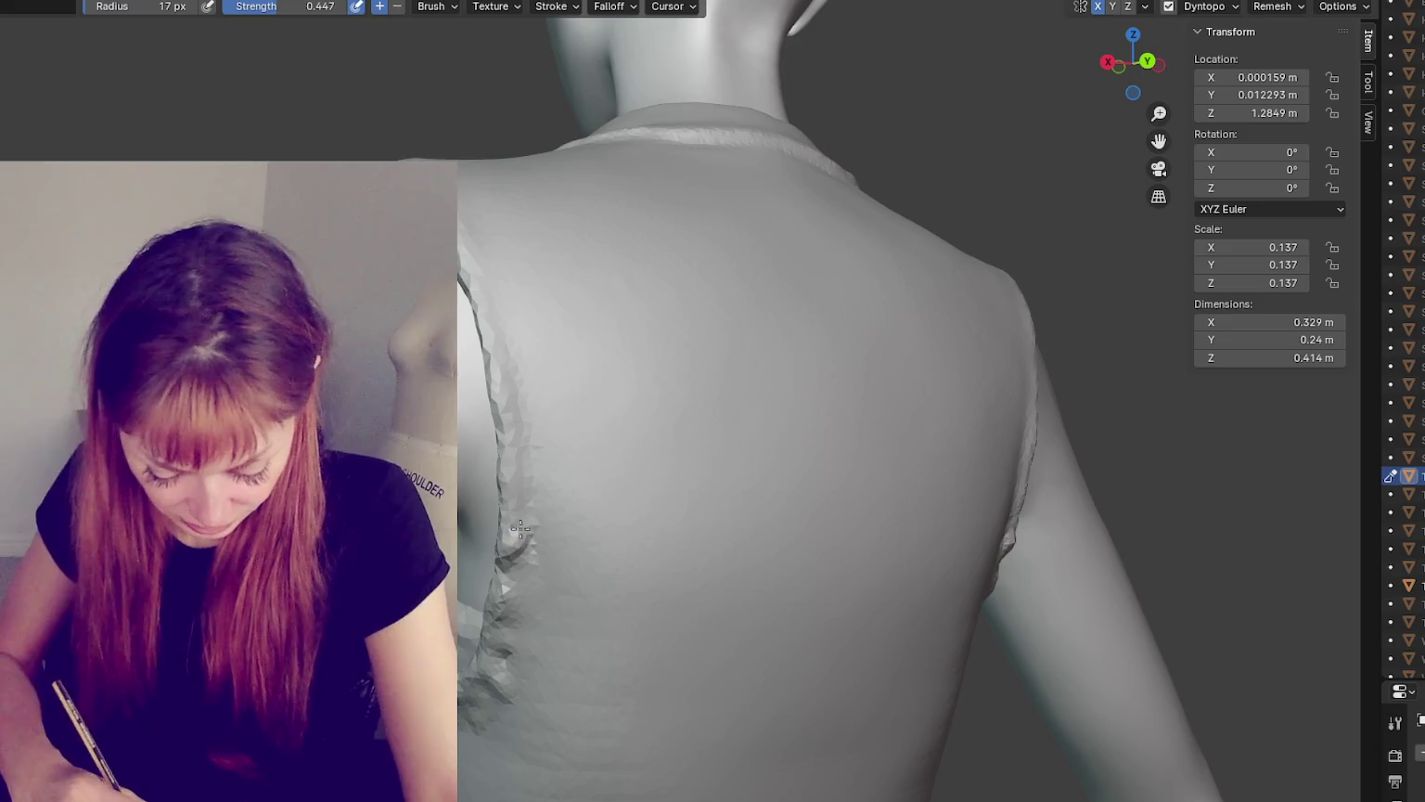
- Fray the back armhole edge, then inspect it around the collar and from below
drag(521, 528, 505, 500)
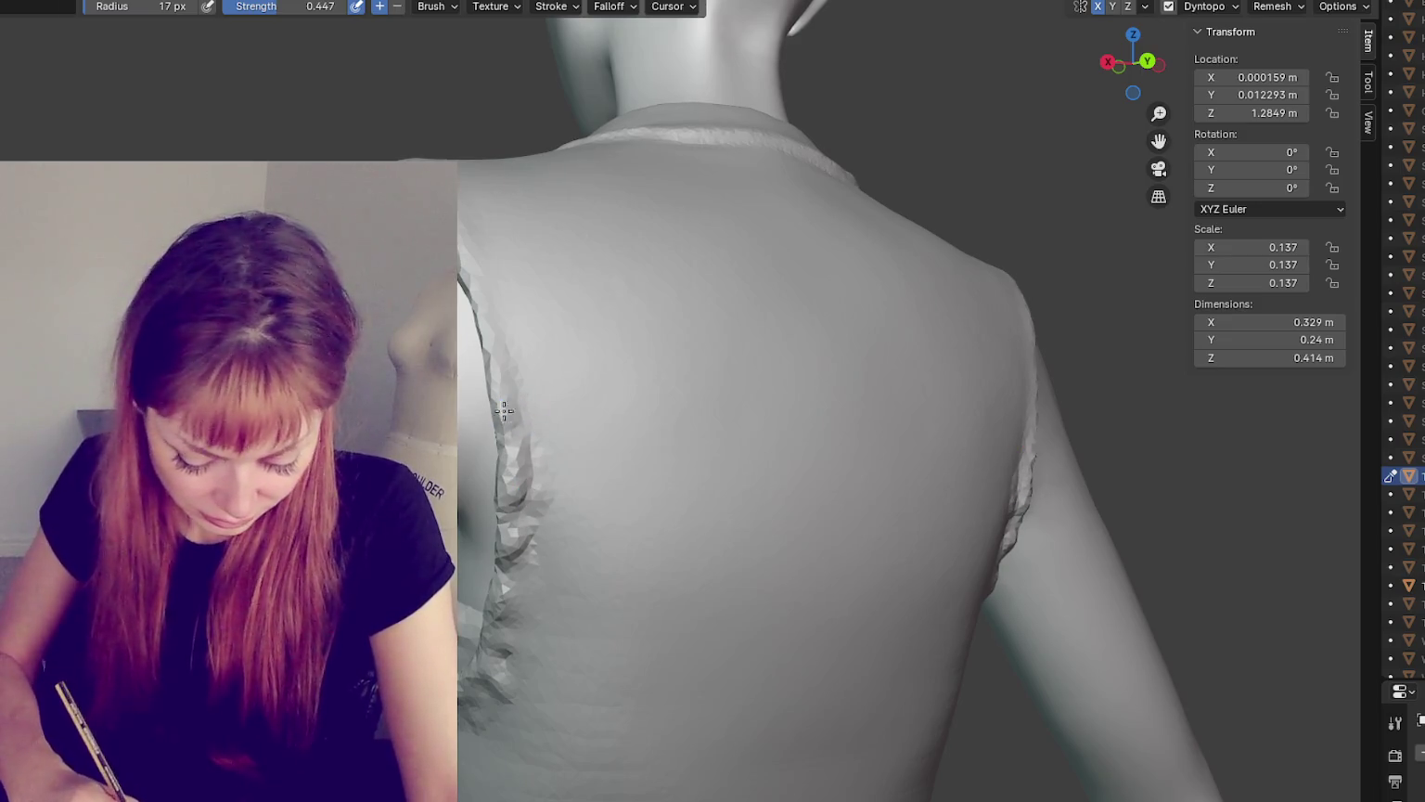
drag(515, 403, 517, 376)
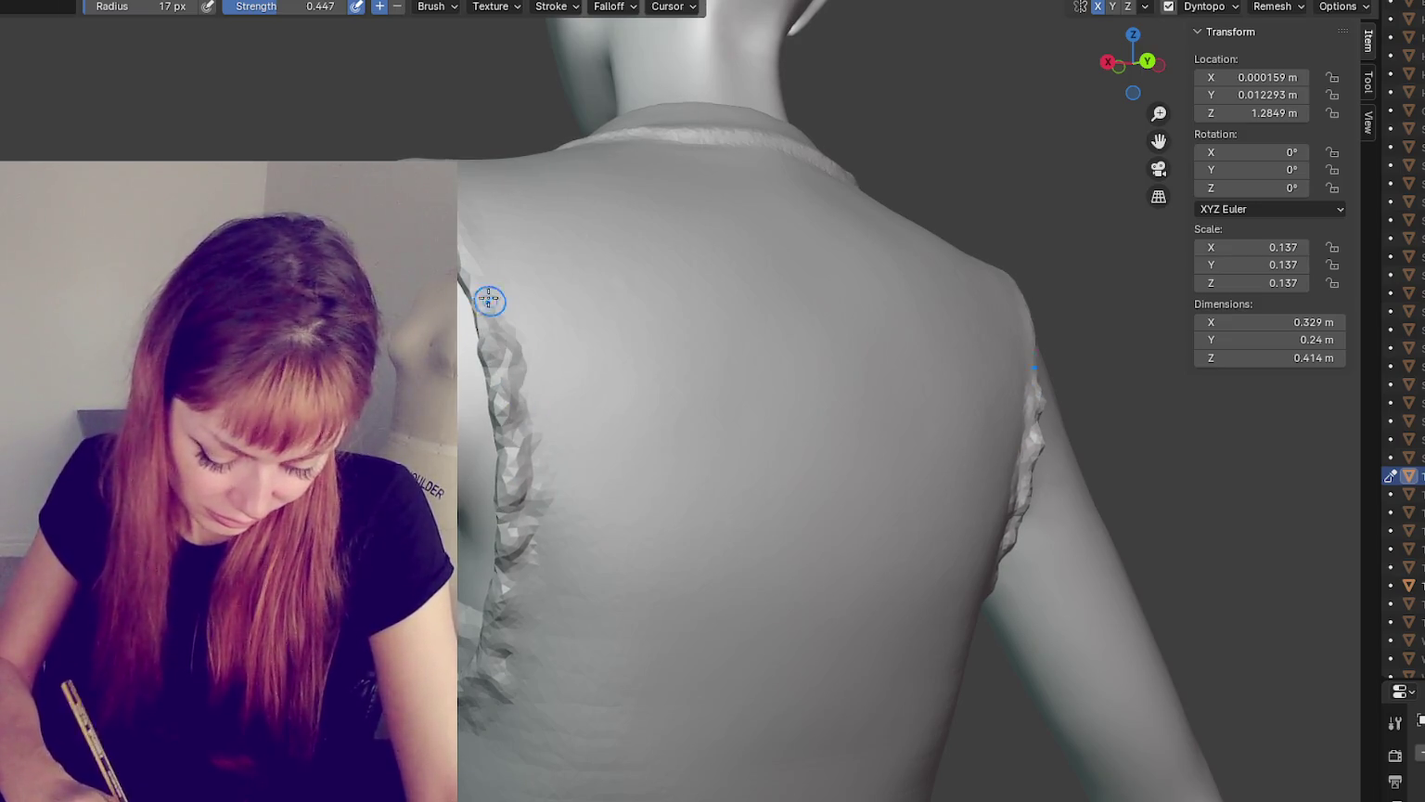
mouse_move(475, 272)
middle_down()
mouse_move(557, 341)
mouse_move(482, 289)
mouse_move(514, 291)
mouse_move(615, 354)
mouse_move(820, 375)
mouse_move(898, 529)
mouse_move(862, 475)
middle_up()
mouse_move(913, 368)
middle_down()
mouse_move(828, 461)
mouse_move(748, 417)
middle_up()
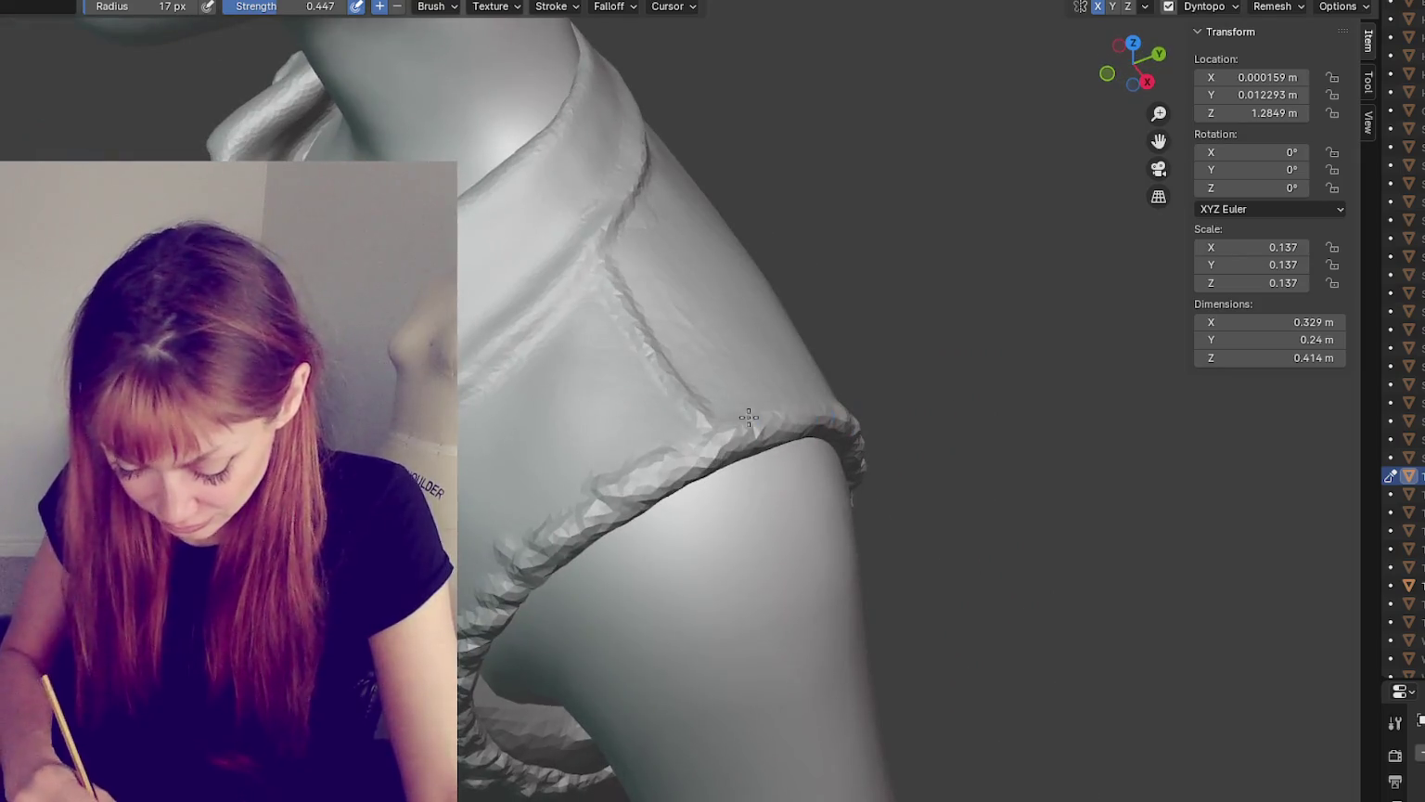
middle_drag(840, 424, 631, 421)
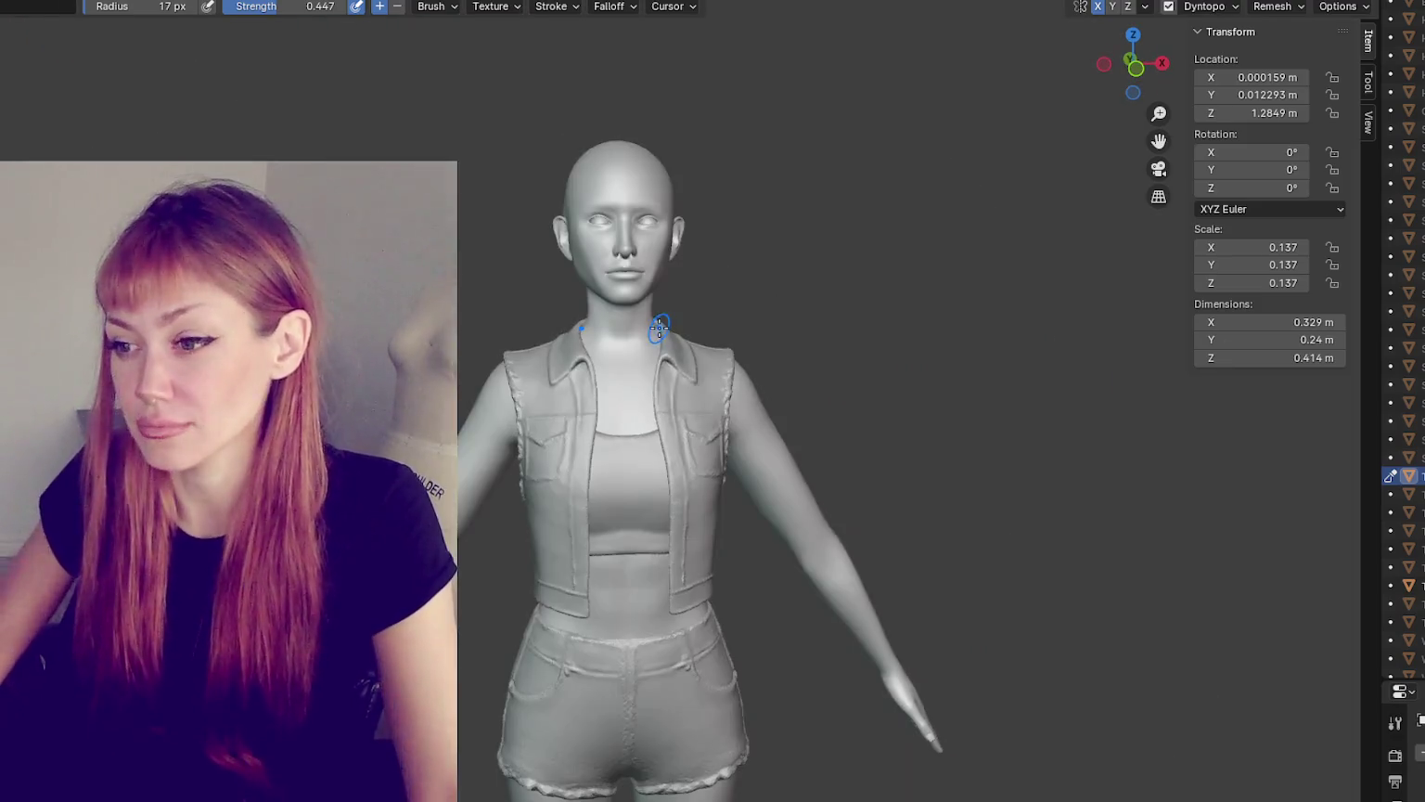
scroll(829, 251, up, 3)
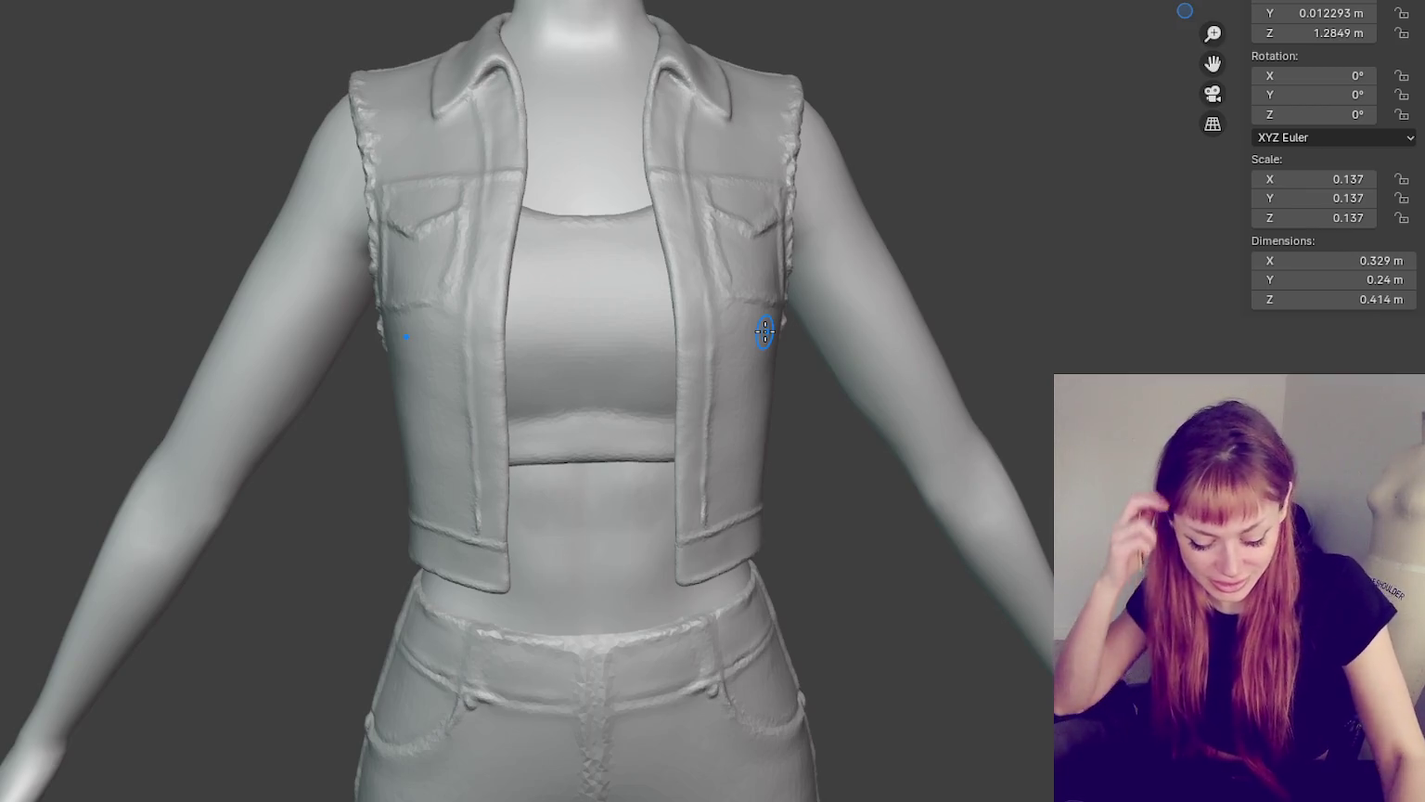
- Switch sculpt brush and fray the vest's left shoulder edge from a frontal view
scroll(610, 153, up, 1)
scroll(677, 287, up, 2)
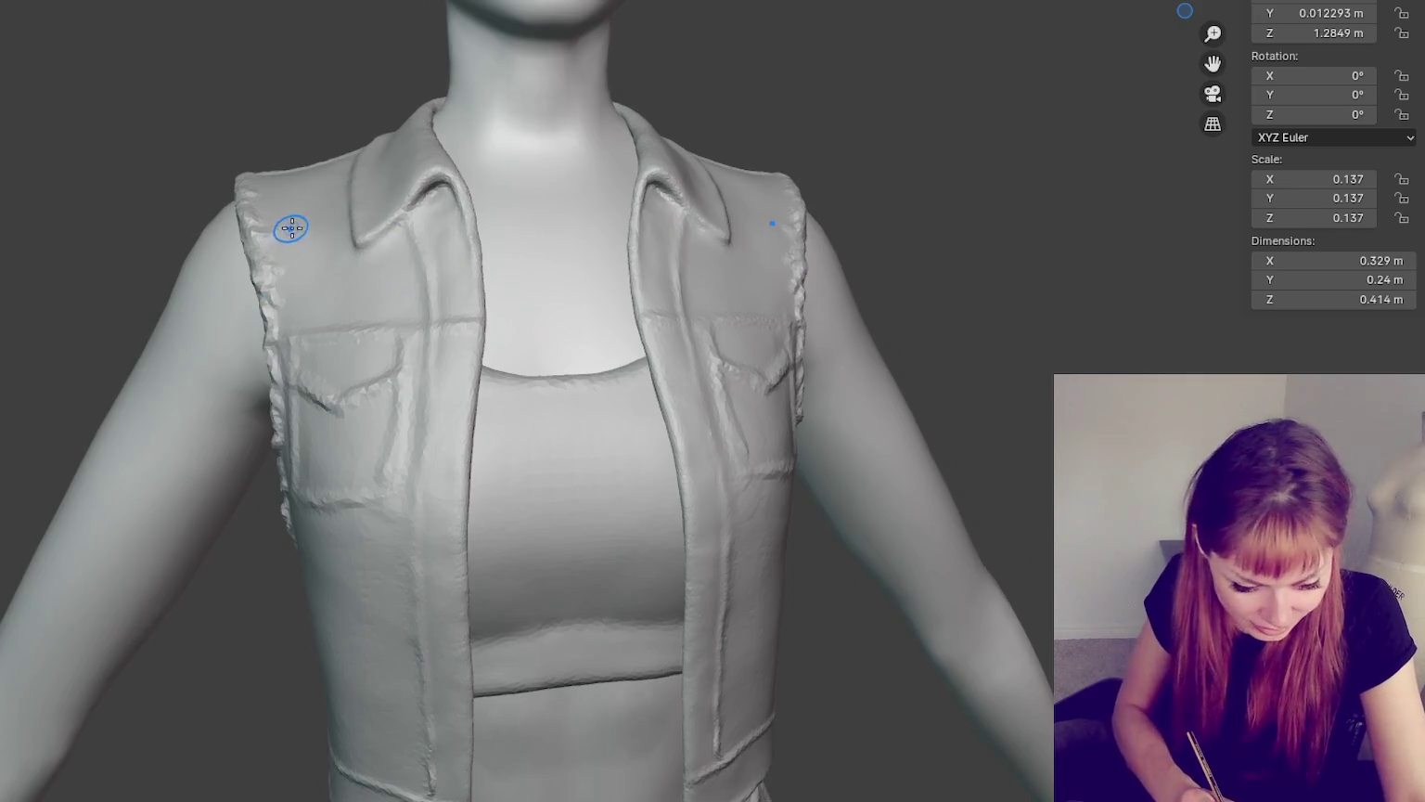
key(s)
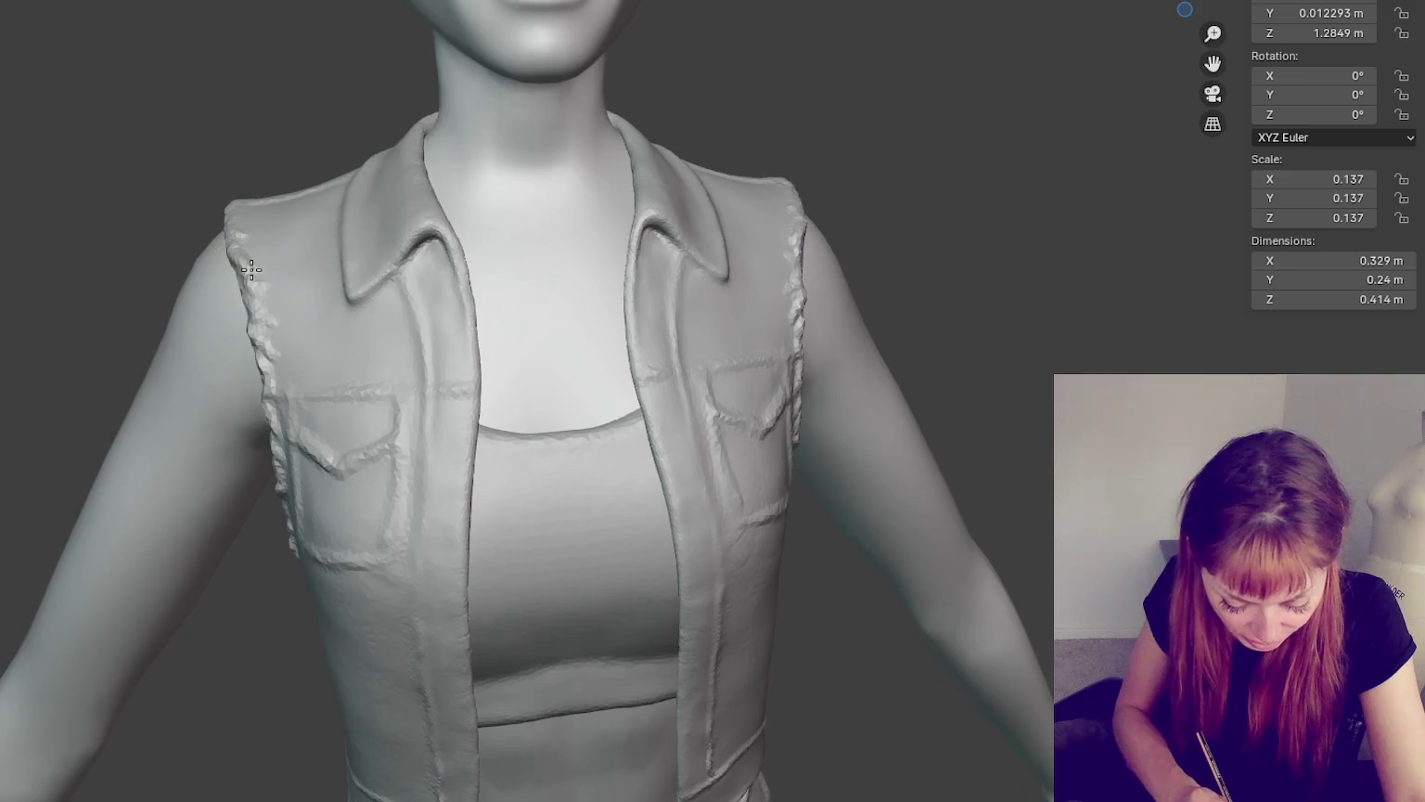
middle_drag(280, 270, 289, 287)
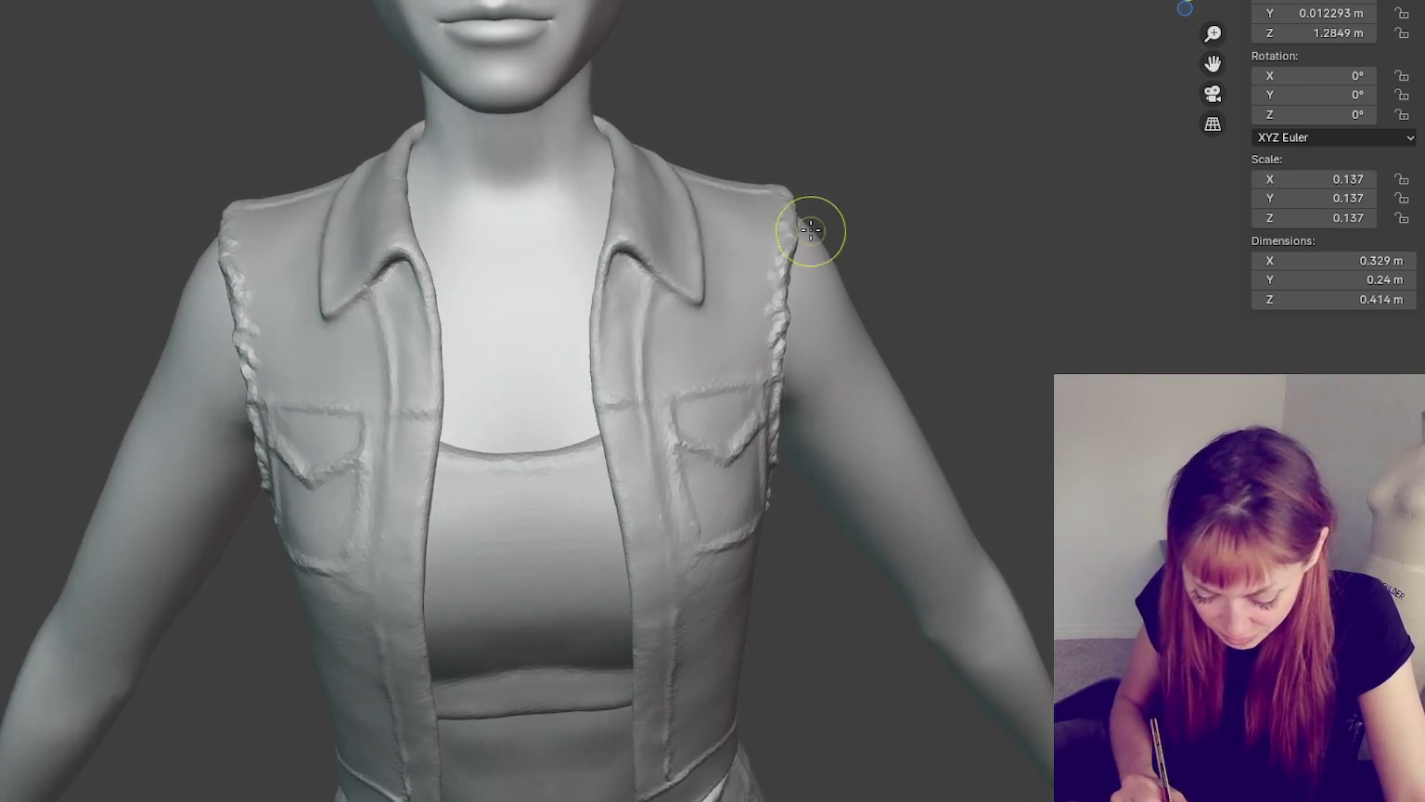
mouse_move(810, 230)
middle_down()
mouse_move(773, 318)
mouse_move(783, 248)
middle_up()
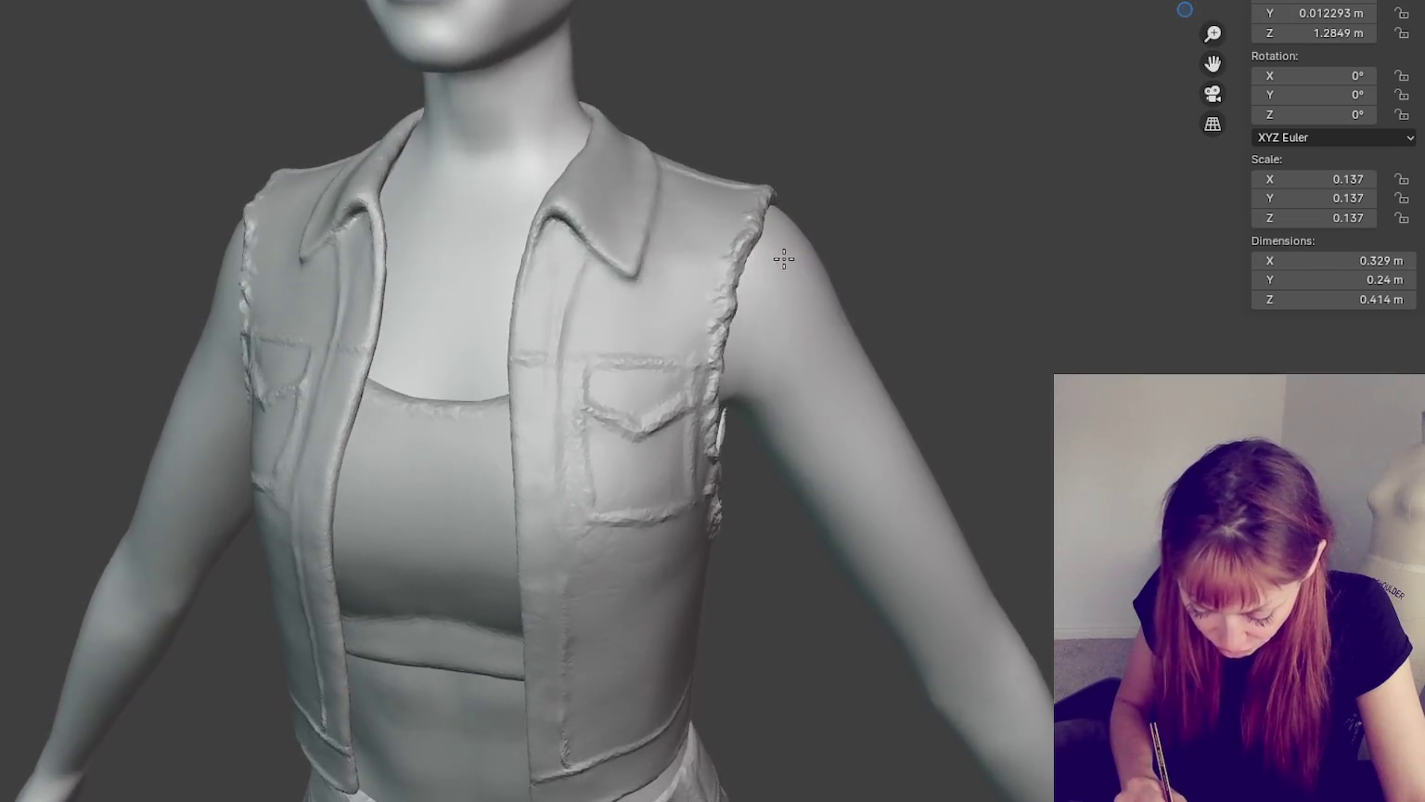
mouse_move(747, 368)
middle_down()
mouse_move(593, 362)
mouse_move(604, 279)
mouse_move(719, 422)
middle_up()
scroll(742, 386, down, 2)
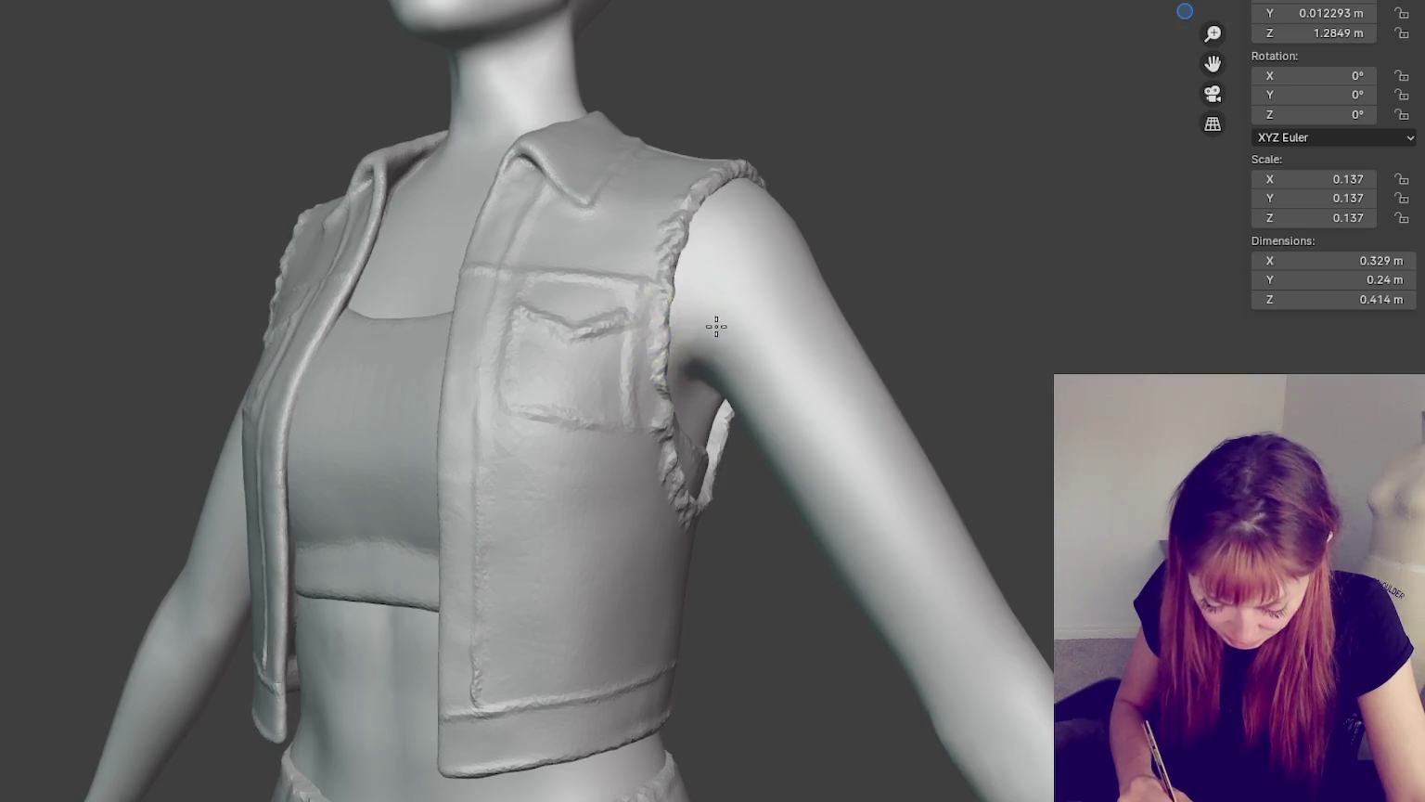
middle_drag(717, 325, 798, 380)
scroll(811, 389, up, 2)
mouse_move(267, 318)
mouse_down()
mouse_move(248, 239)
mouse_move(276, 286)
mouse_up()
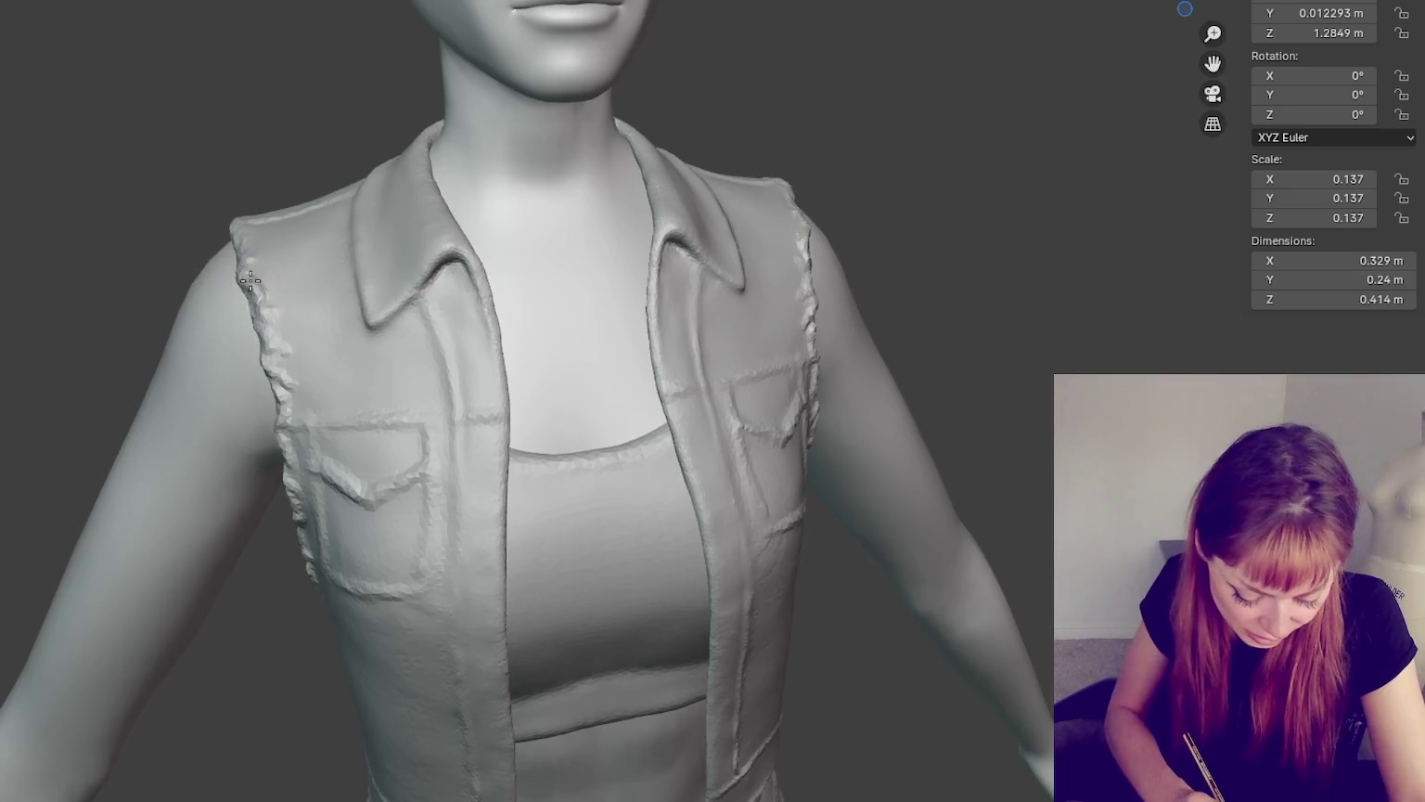
- Sculpt a stroke over the vest's back shoulder from a side-on view
mouse_move(821, 318)
middle_down()
mouse_move(761, 321)
mouse_move(778, 317)
mouse_move(737, 293)
mouse_move(884, 216)
mouse_move(866, 200)
mouse_move(929, 210)
mouse_move(1164, 190)
mouse_move(1232, 206)
middle_up()
scroll(854, 243, up, 2)
scroll(853, 243, down, 2)
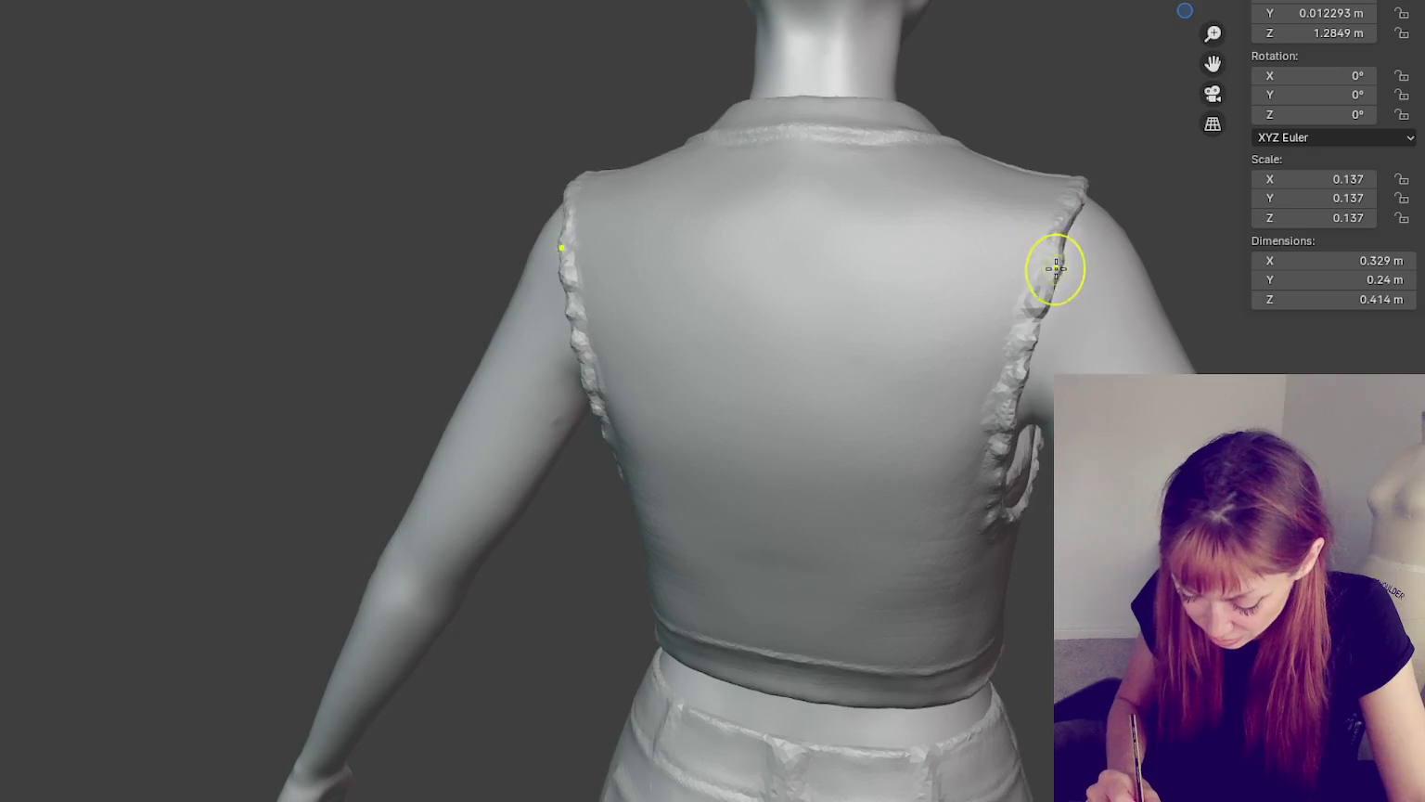
mouse_move(1077, 209)
middle_down()
mouse_move(1024, 319)
mouse_move(1152, 296)
middle_up()
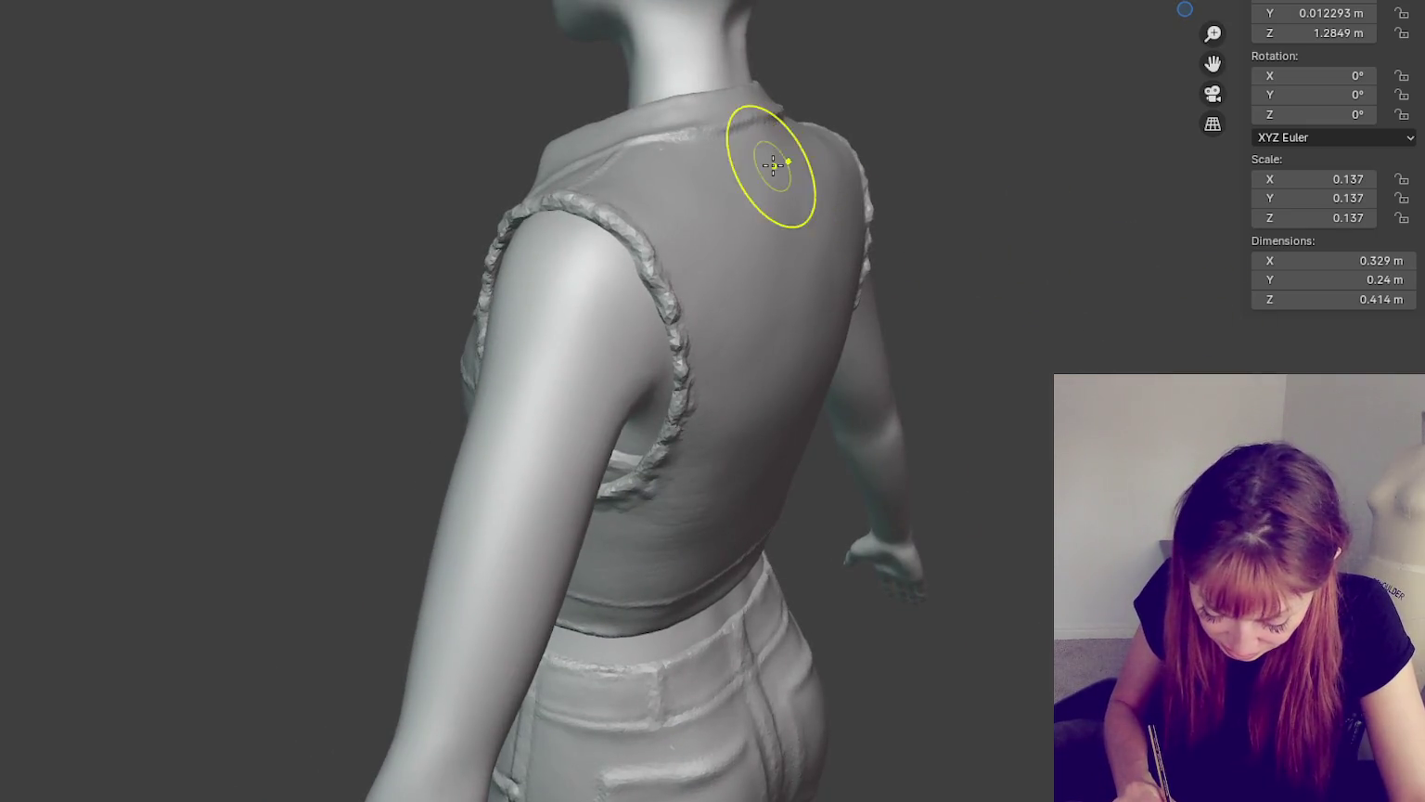
middle_drag(832, 183, 649, 159)
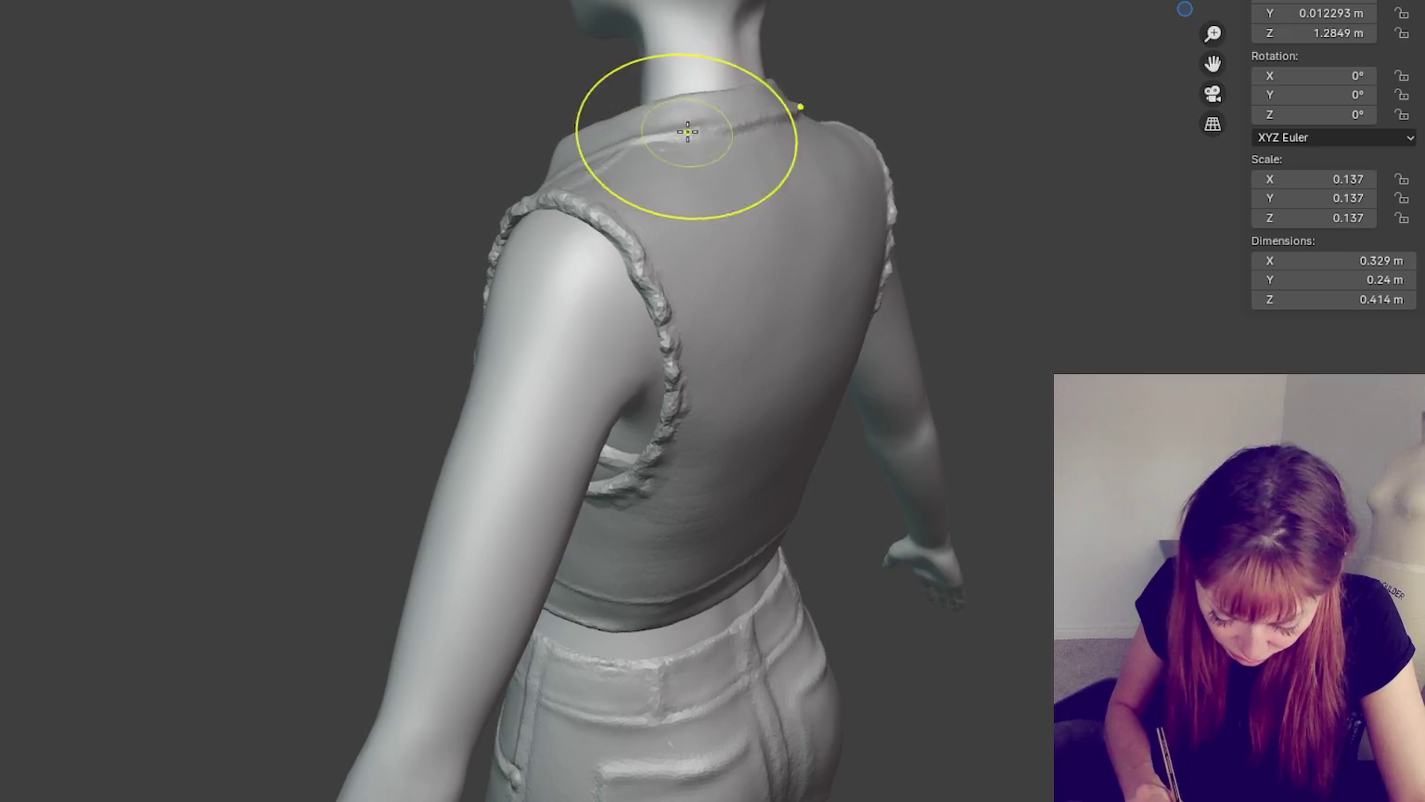
middle_drag(649, 157, 786, 154)
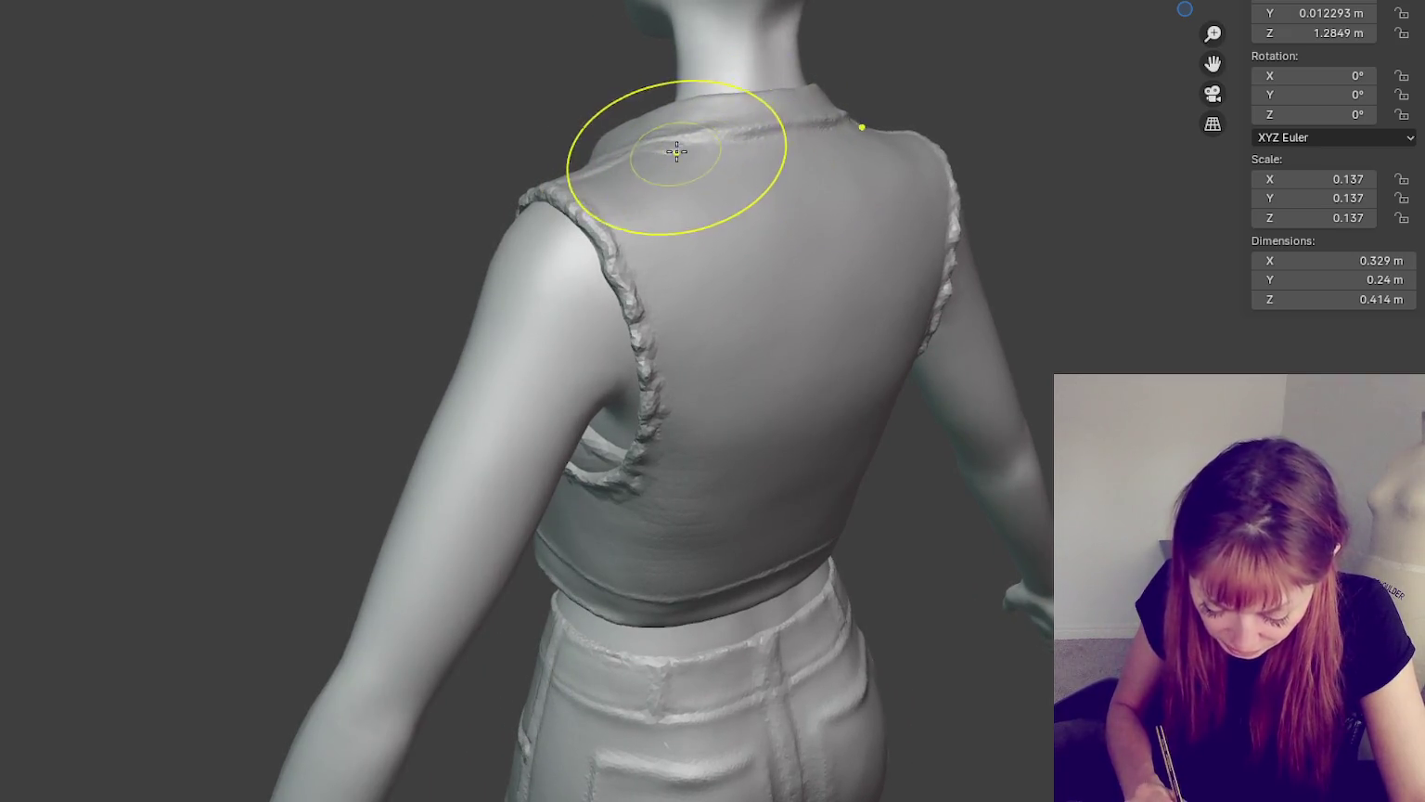
drag(668, 138, 679, 141)
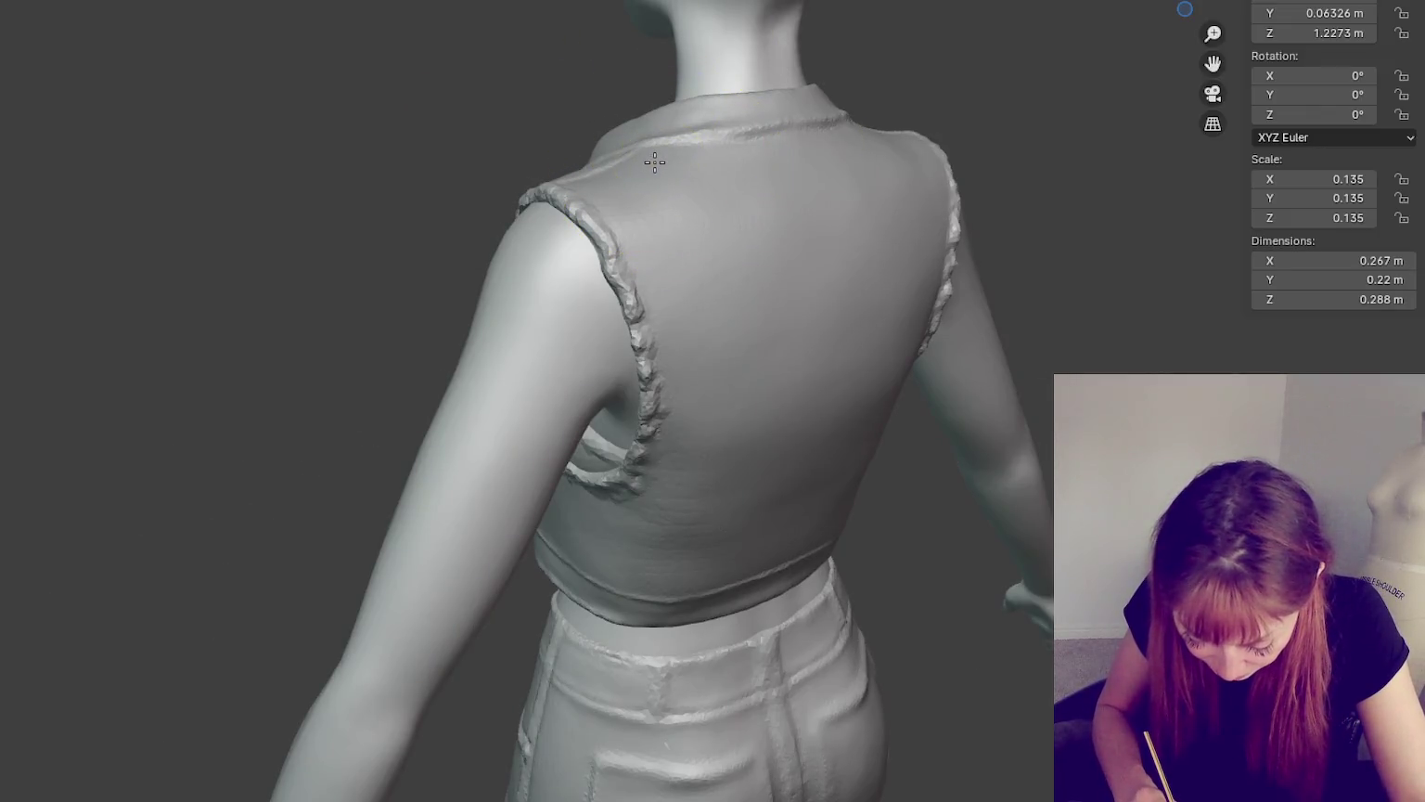
mouse_move(655, 164)
middle_down()
mouse_move(996, 245)
mouse_move(1098, 175)
middle_up()
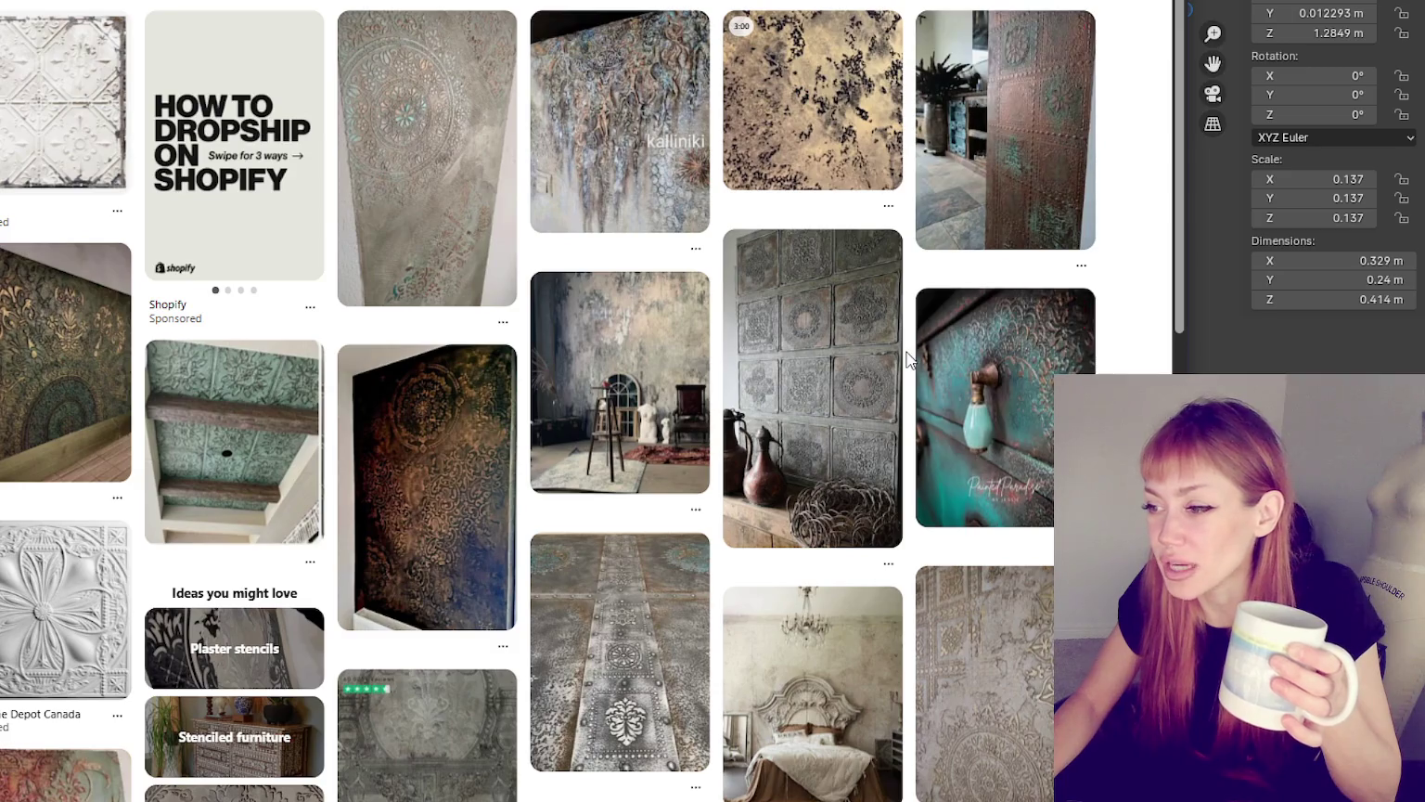
mouse_move(618, 651)
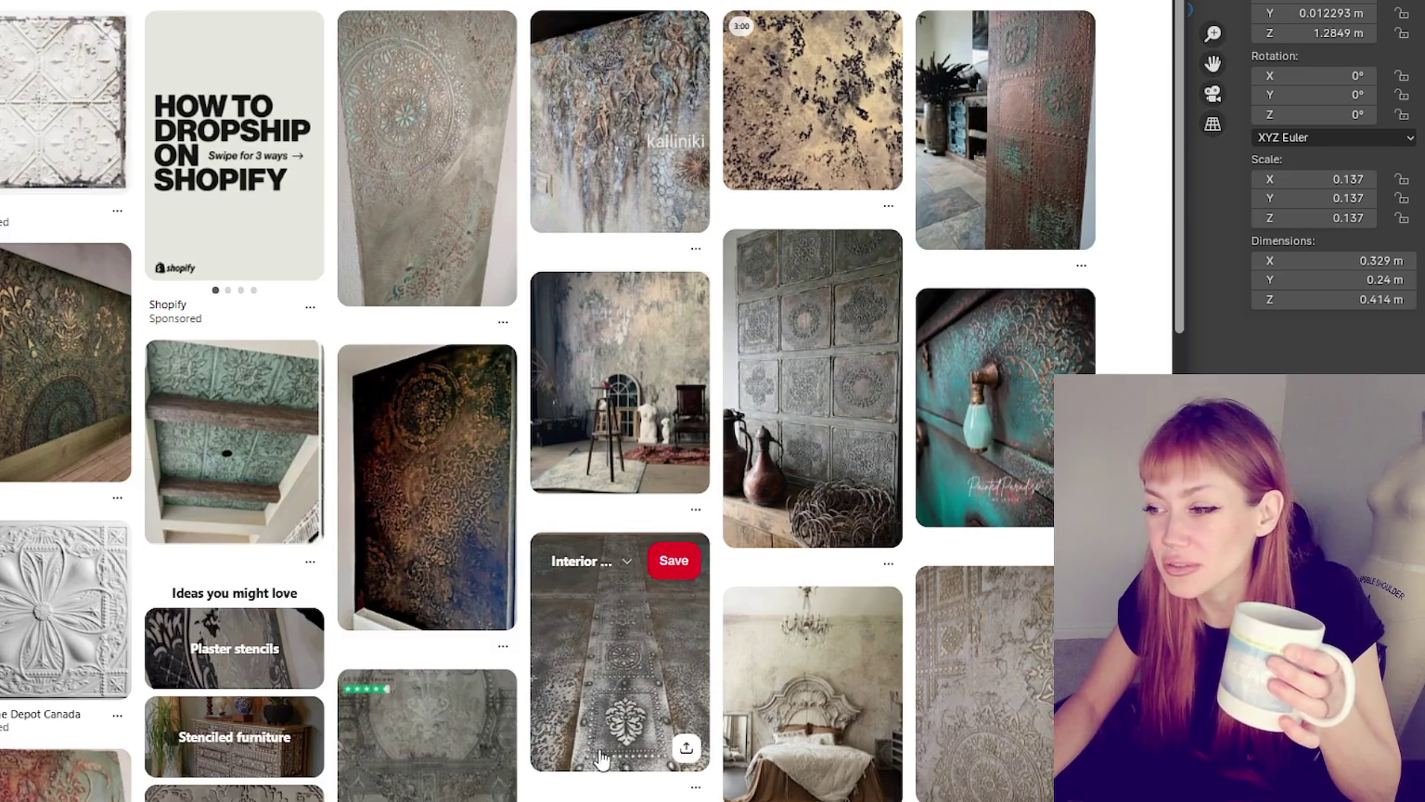
- Scroll further down the Pinterest plaster-texture feed for references
right_click(821, 401)
key(Escape)
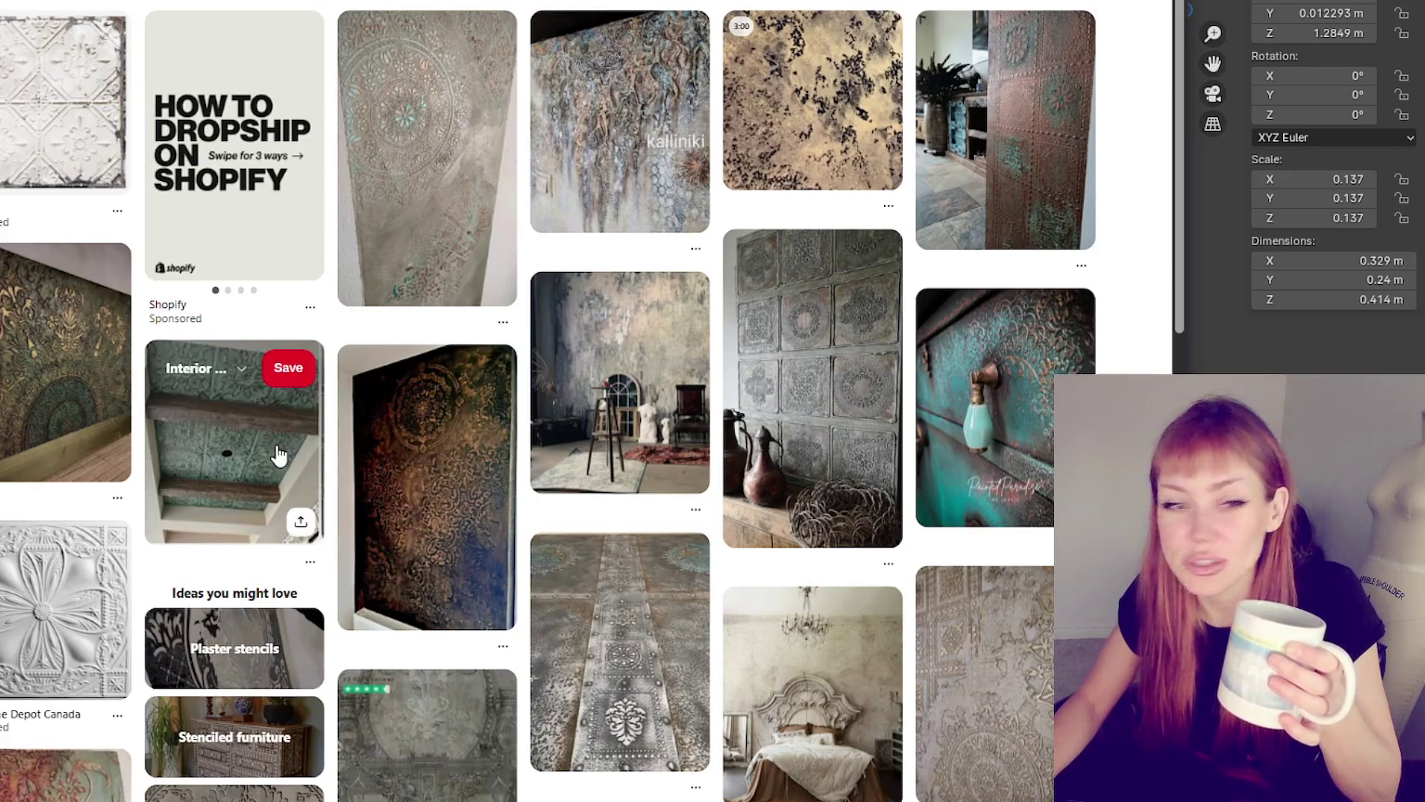
scroll(340, 477, down, 3)
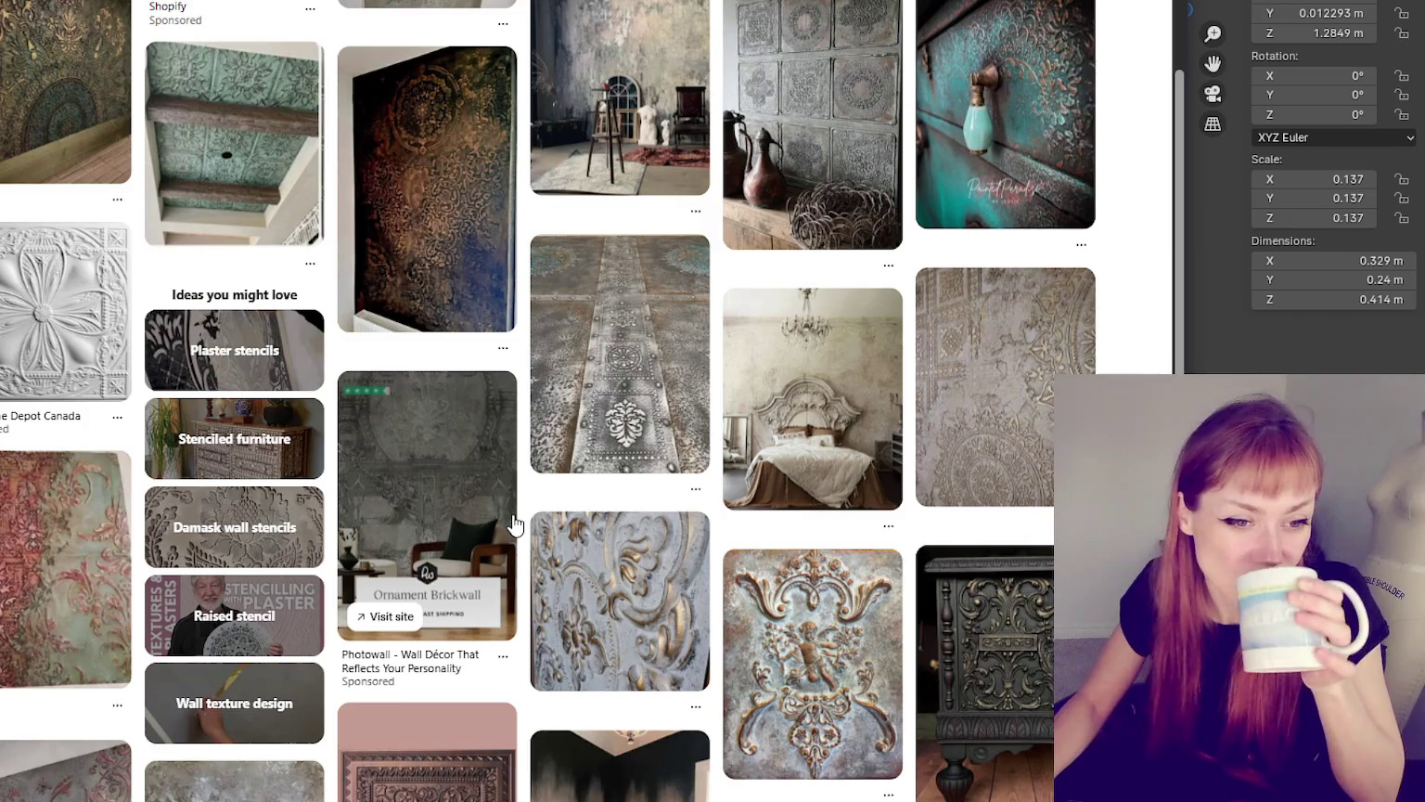
scroll(501, 512, down, 3)
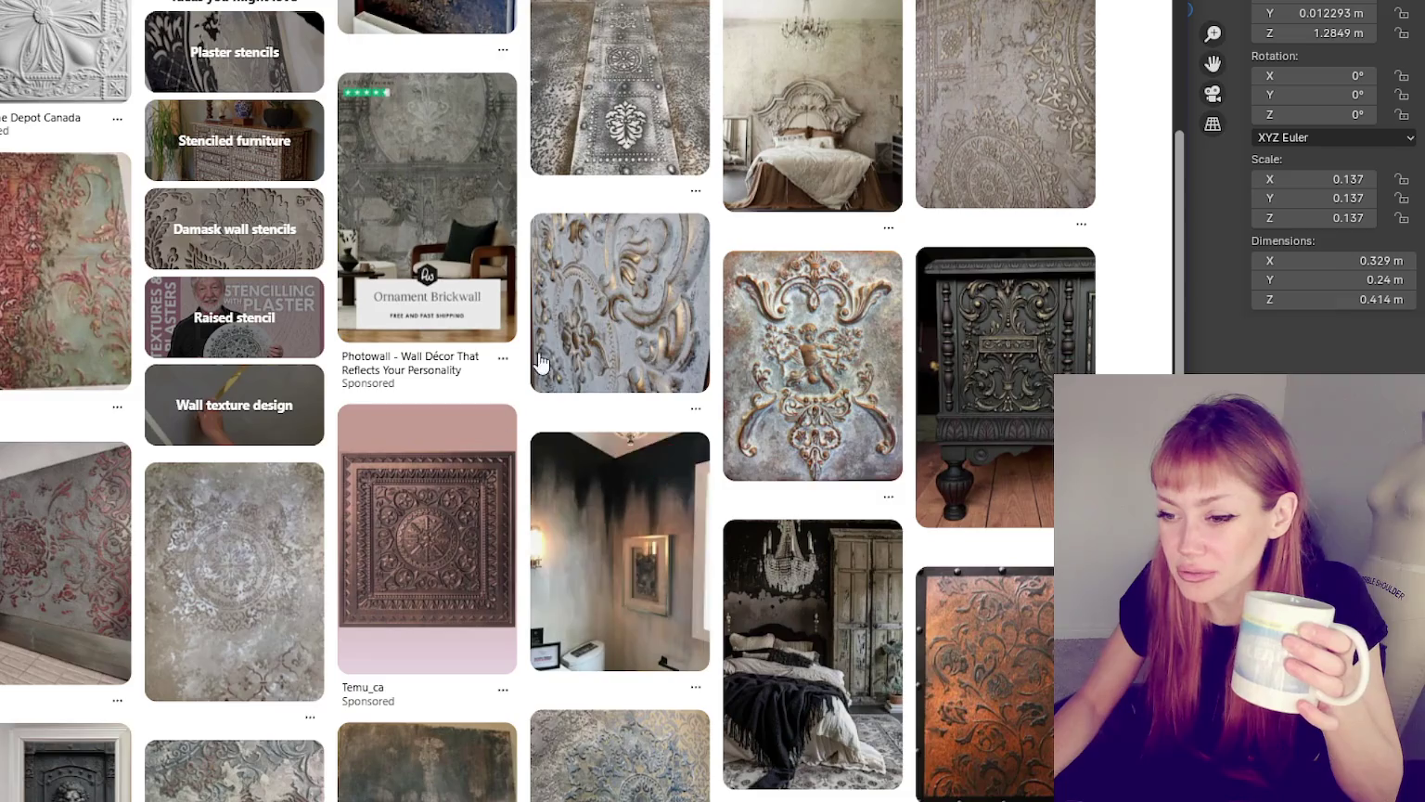
scroll(541, 367, down, 2)
mouse_move(234, 382)
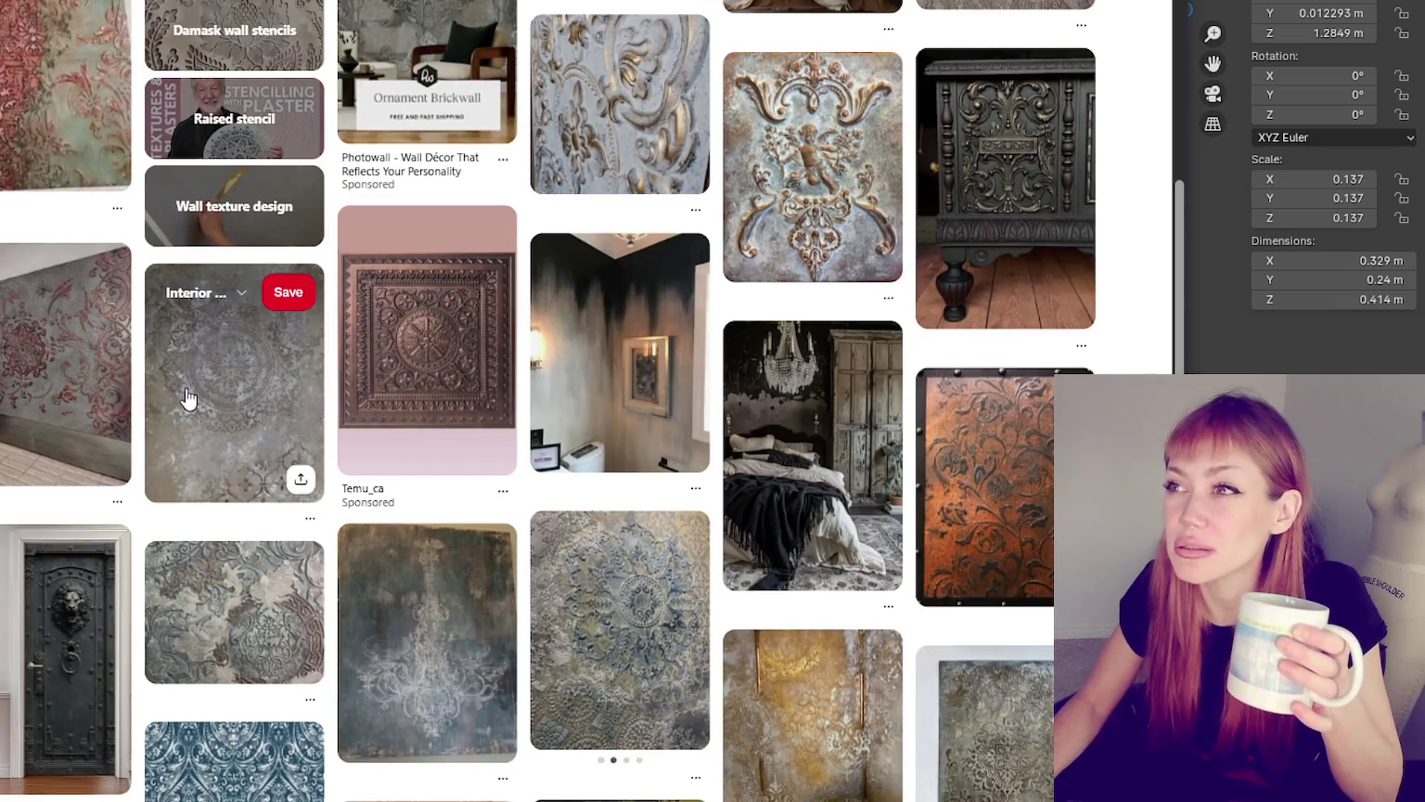
scroll(189, 397, down, 2)
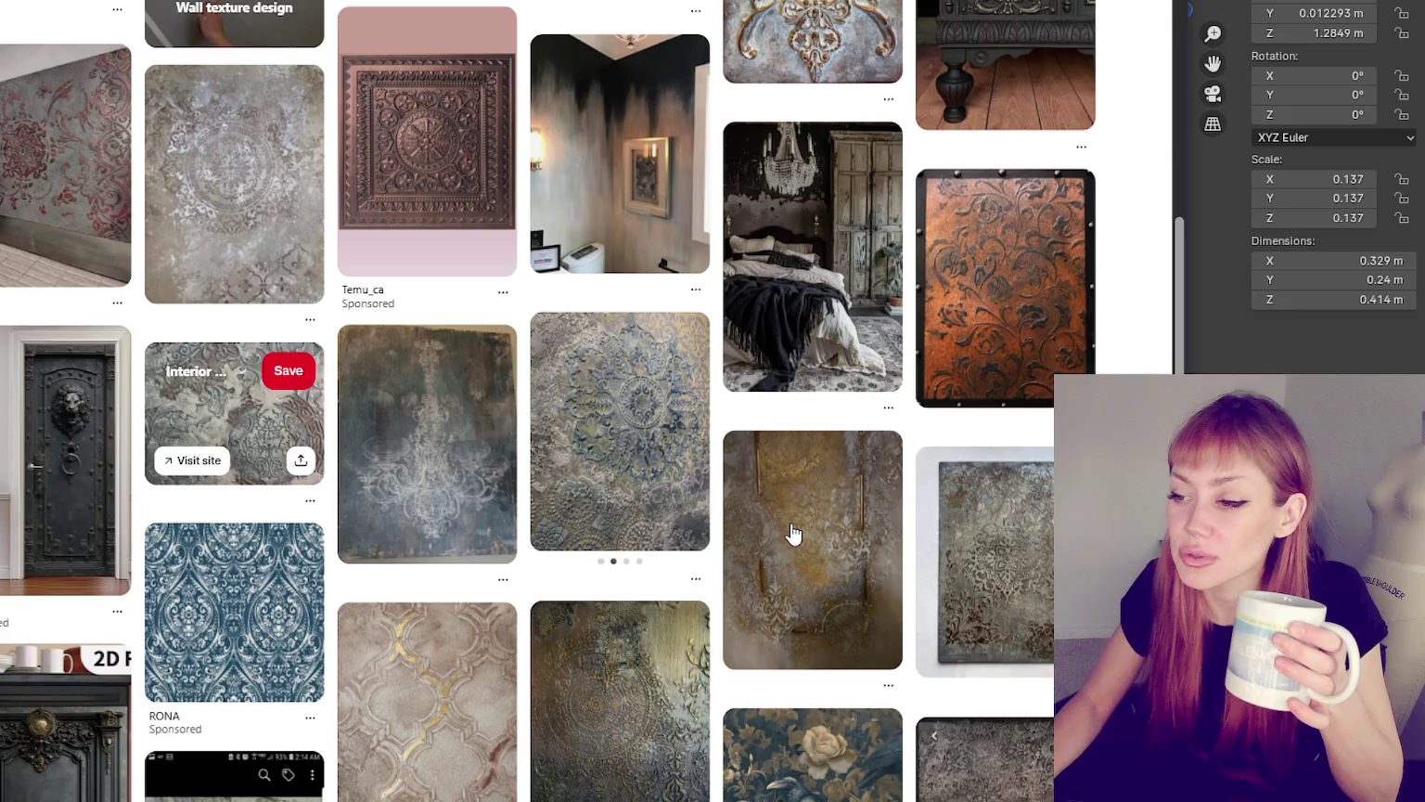
mouse_move(234, 763)
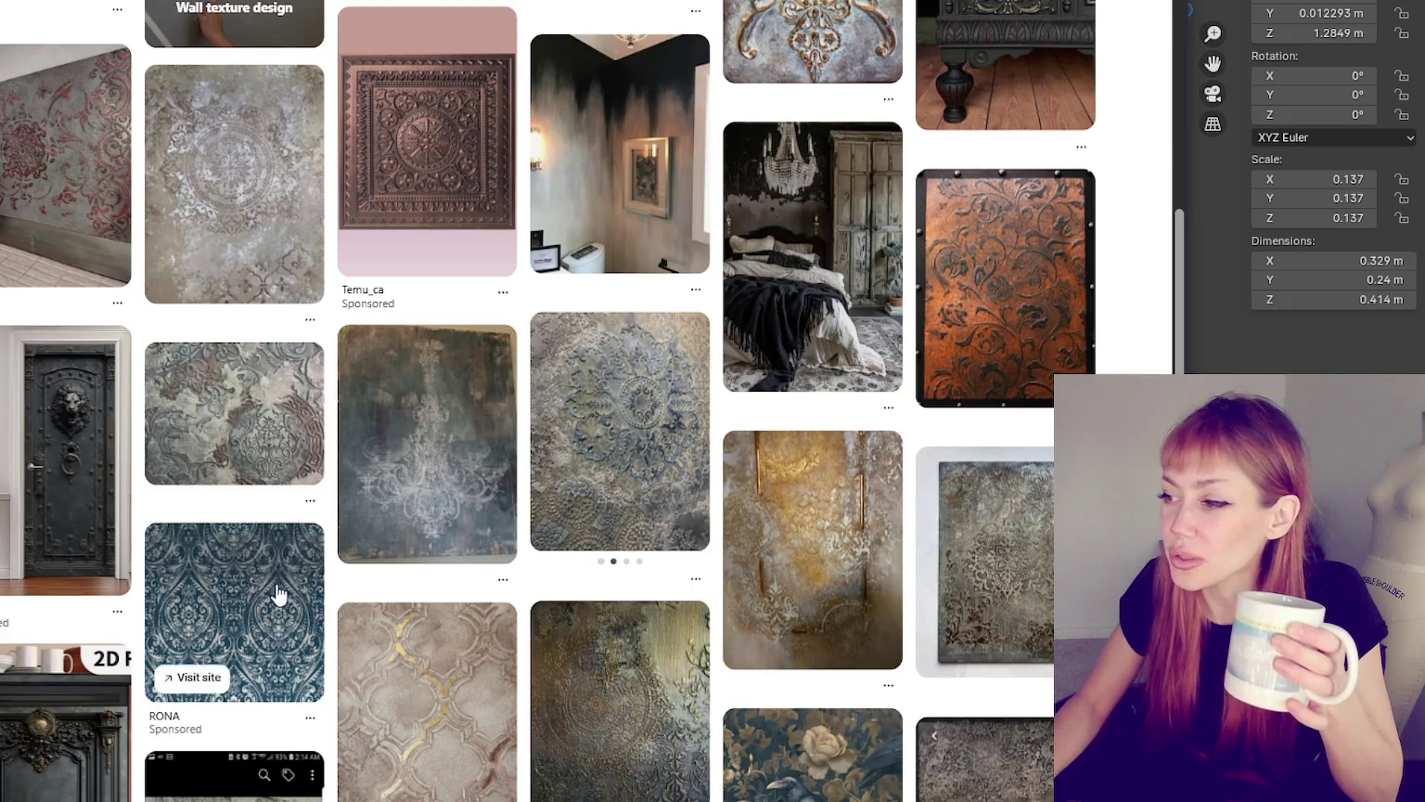
scroll(279, 594, down, 2)
scroll(613, 445, down, 2)
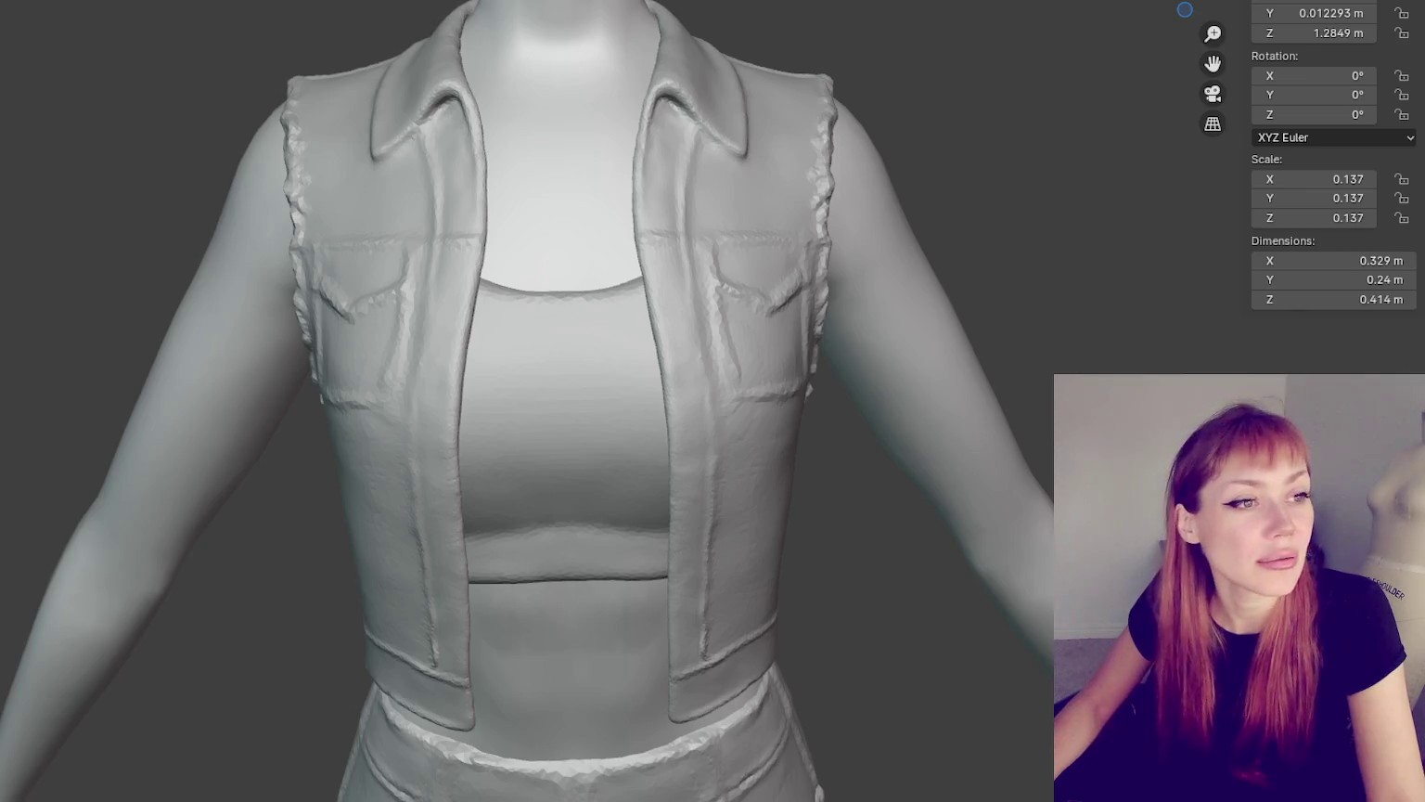
scroll(1005, 245, down, 5)
middle_drag(1005, 245, 392, 239)
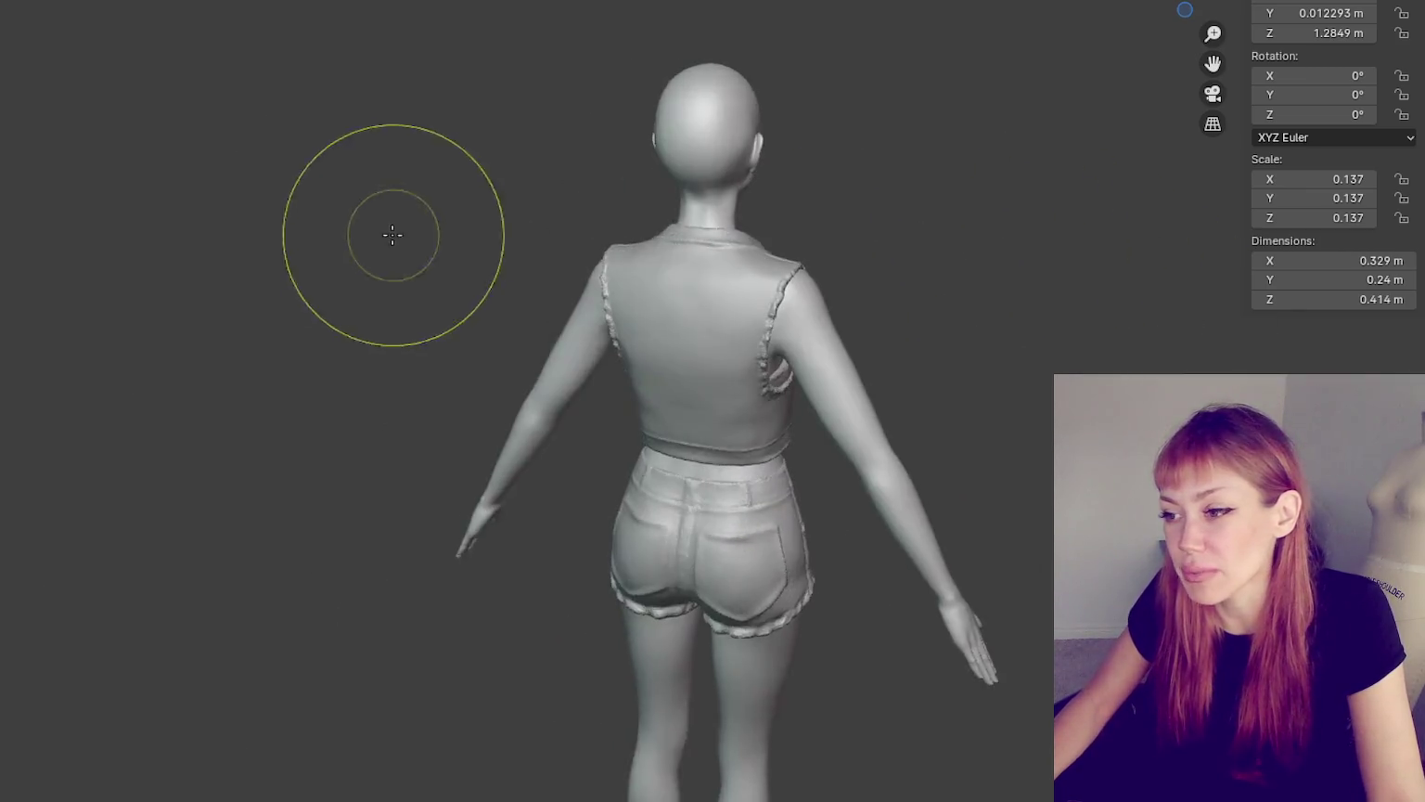
scroll(713, 165, up, 3)
scroll(796, 270, up, 2)
scroll(796, 270, down, 2)
mouse_move(796, 270)
middle_down()
mouse_move(706, 556)
mouse_move(683, 556)
middle_up()
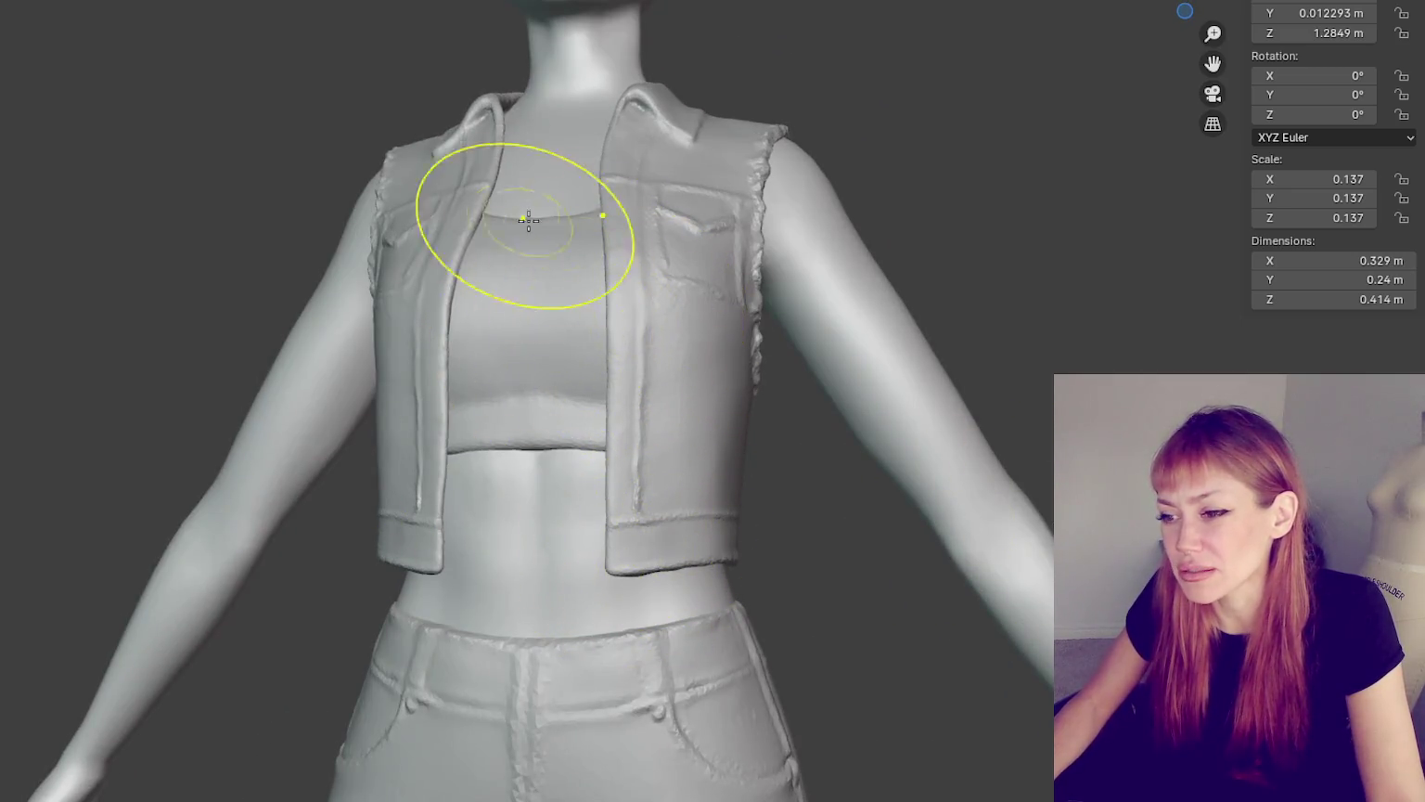
mouse_move(668, 286)
middle_down()
mouse_move(681, 361)
mouse_move(744, 447)
middle_up()
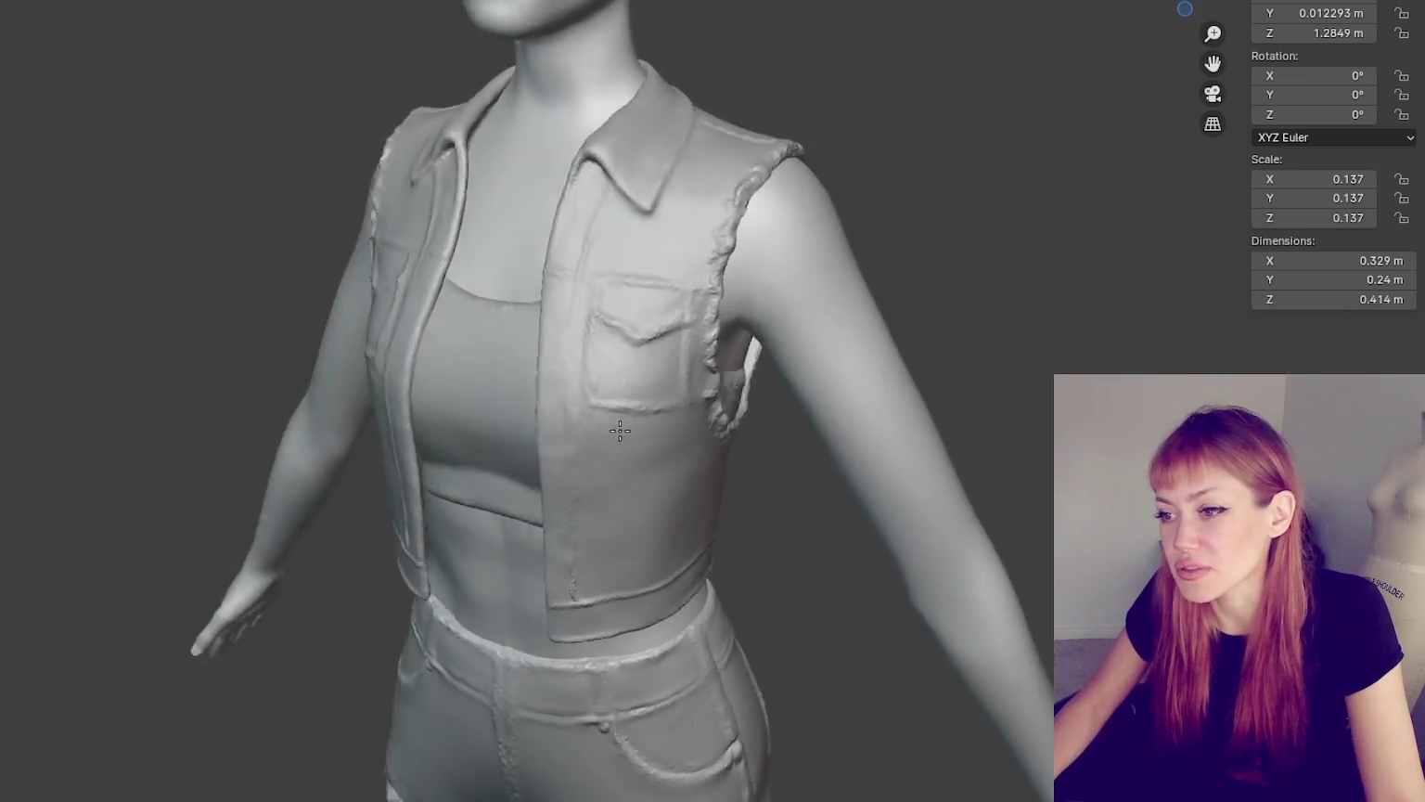
scroll(743, 447, up, 2)
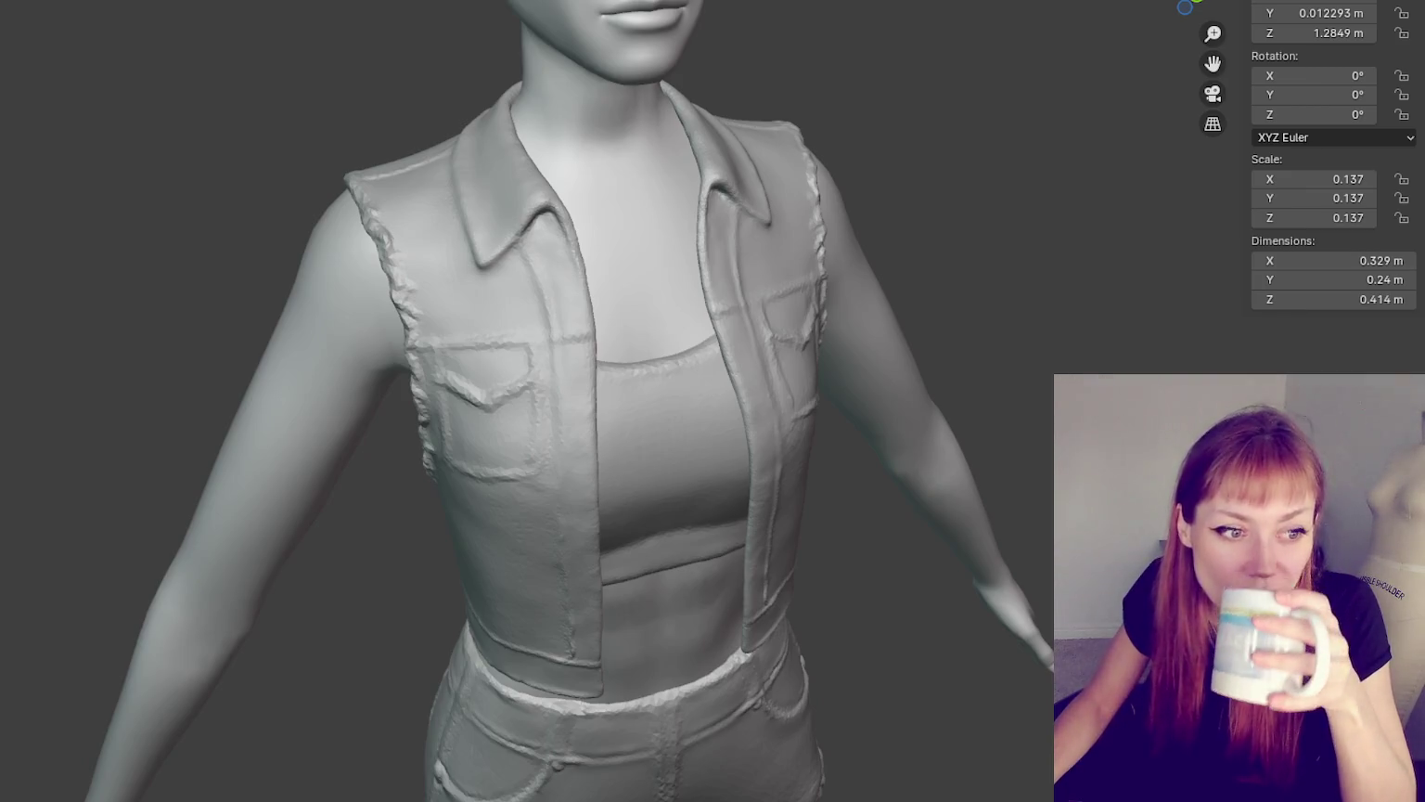
- Bring up brush radius and strength, then orbit round the vest to a front view
right_click(1039, 292)
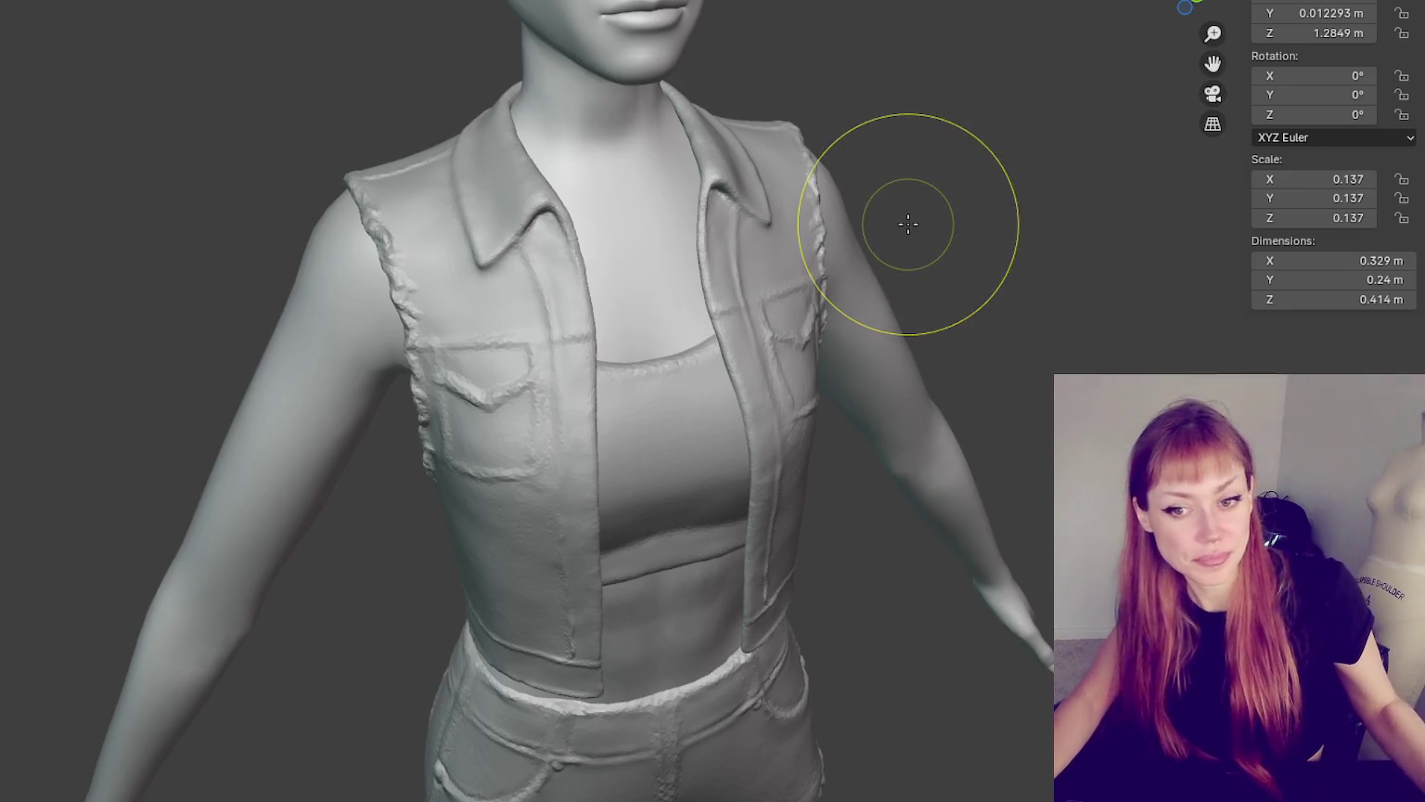
mouse_move(996, 592)
middle_down()
mouse_move(958, 521)
mouse_move(968, 504)
mouse_move(1042, 487)
mouse_move(876, 484)
mouse_move(1002, 470)
middle_up()
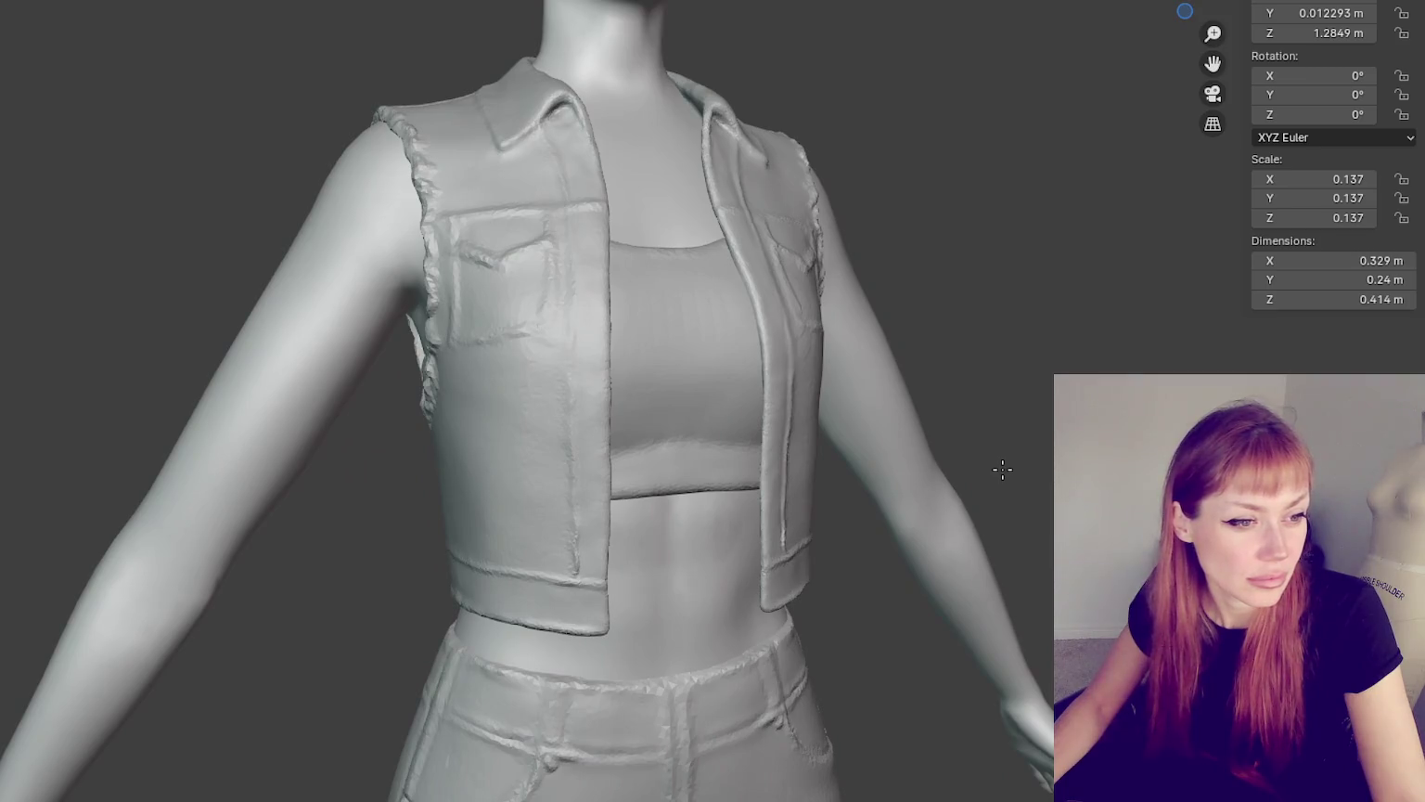
mouse_move(1002, 471)
middle_down()
mouse_move(926, 477)
mouse_move(798, 417)
middle_up()
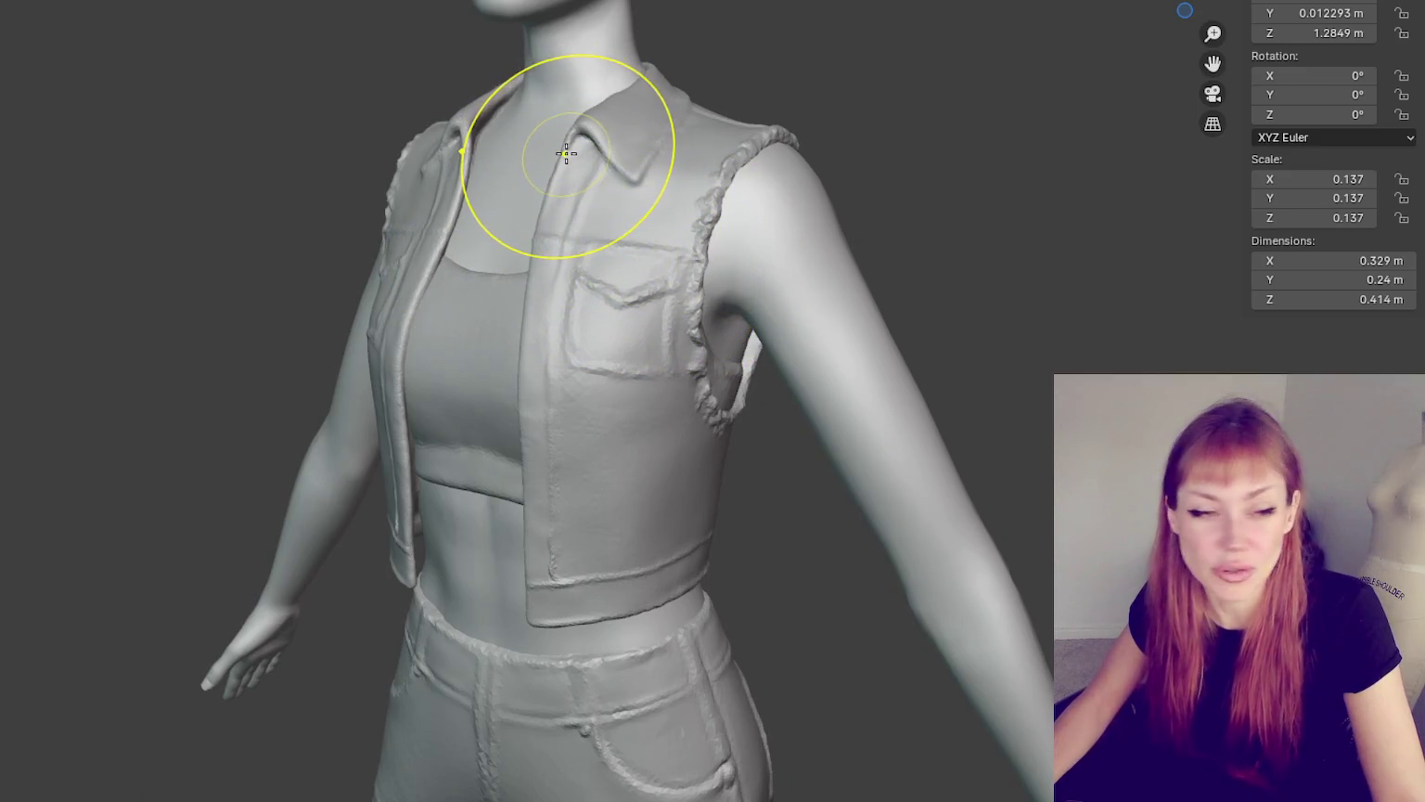
middle_drag(570, 148, 687, 158)
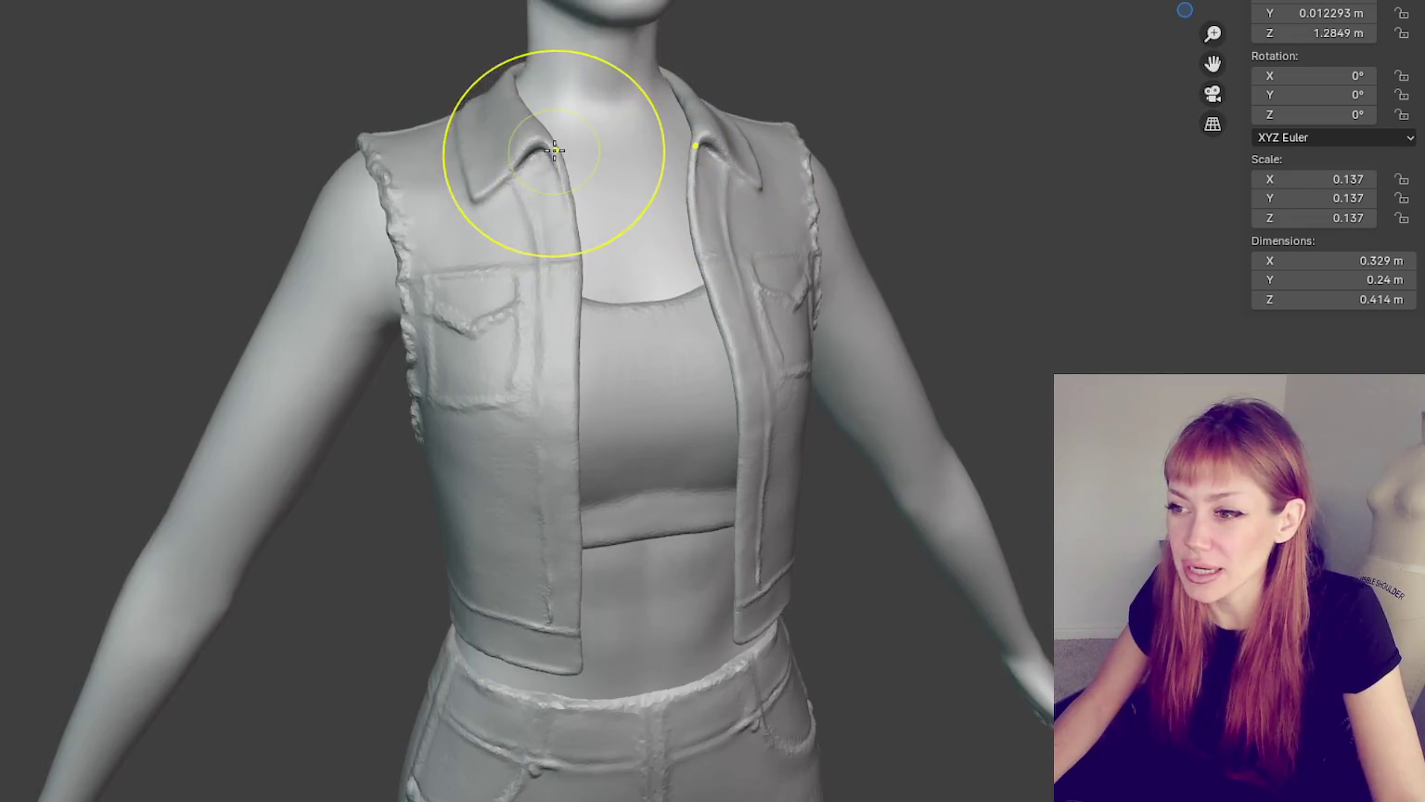
mouse_move(747, 222)
middle_down()
mouse_move(894, 259)
mouse_move(913, 239)
middle_up()
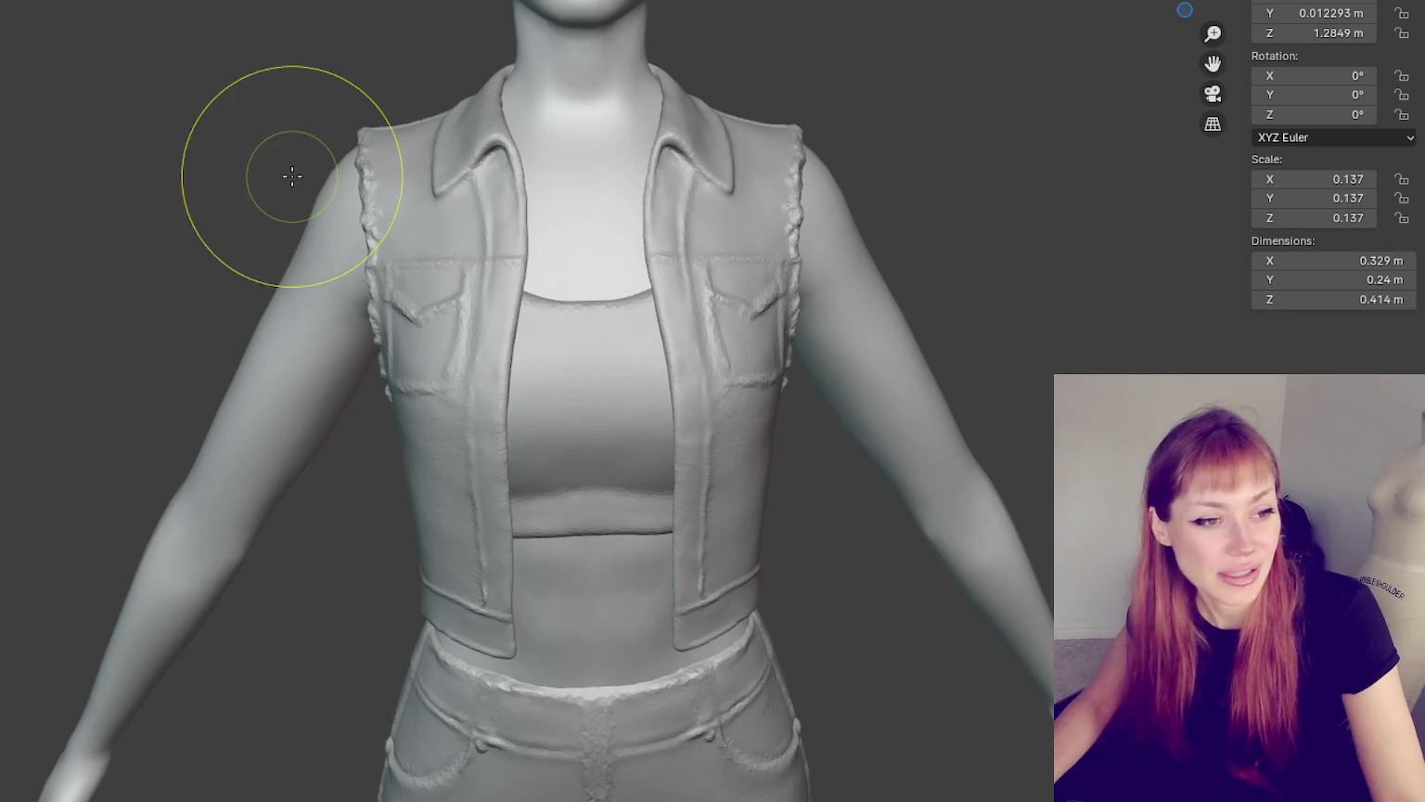
middle_drag(414, 179, 451, 213)
key(KP_1)
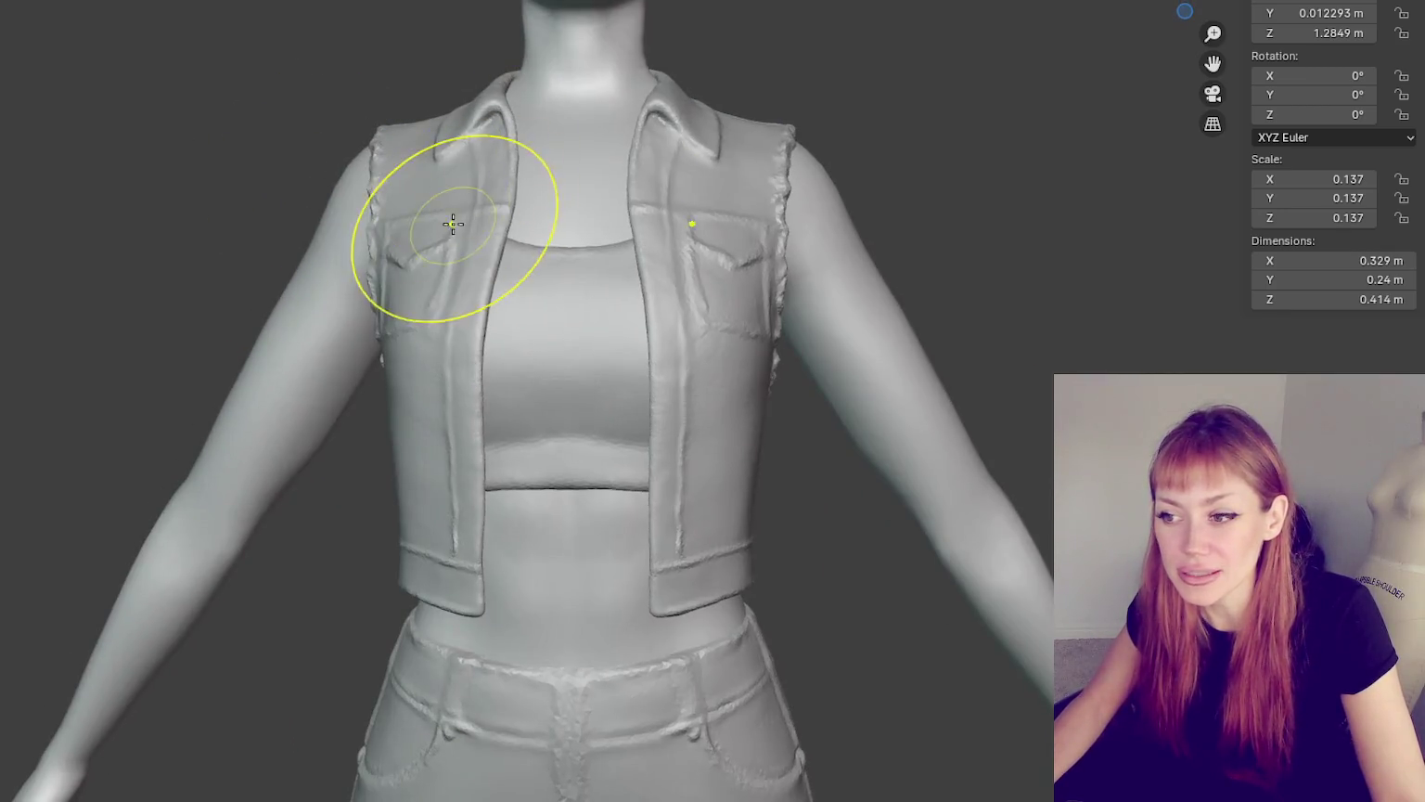
- Reshape the crease below the chest pocket from a three-quarter side view
middle_drag(462, 299, 639, 572)
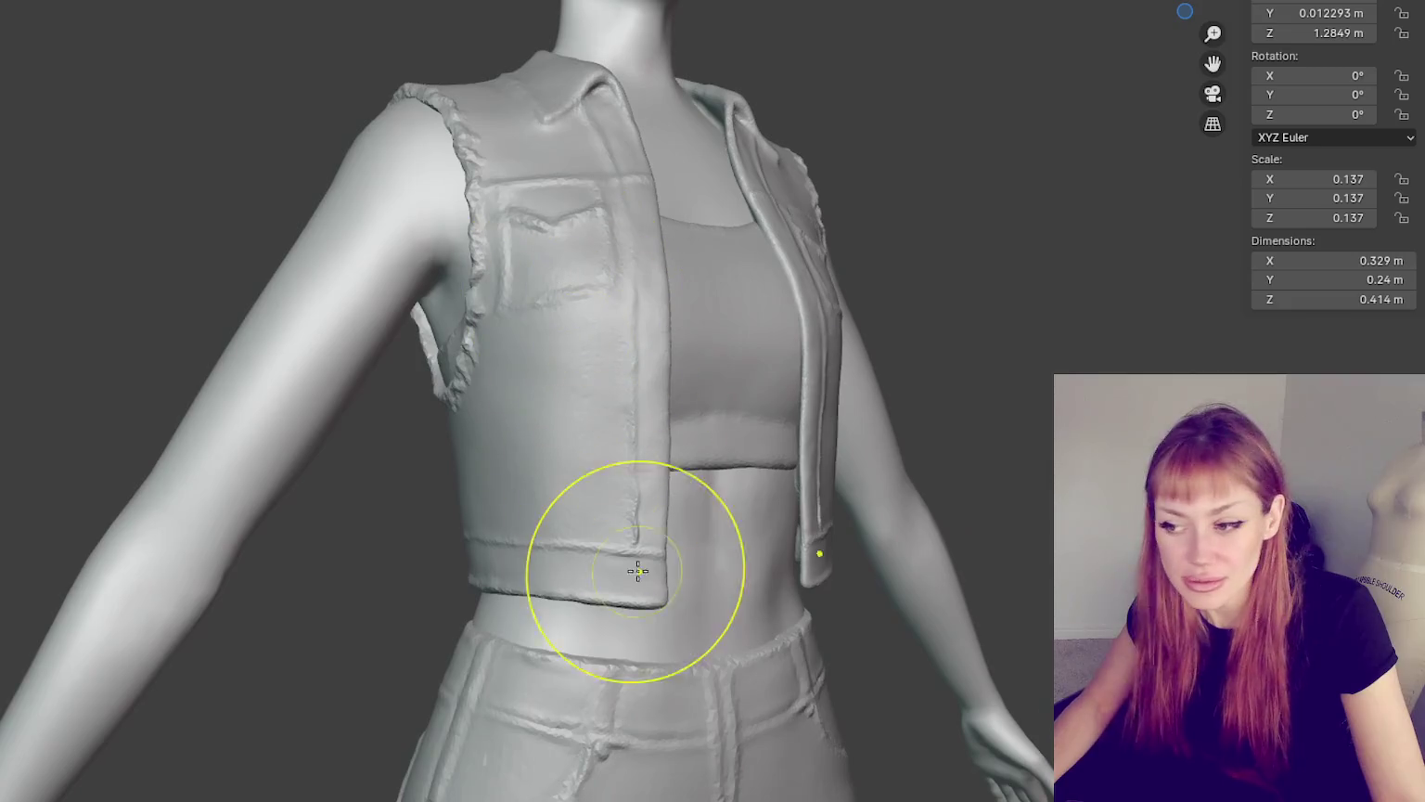
key(KP_1)
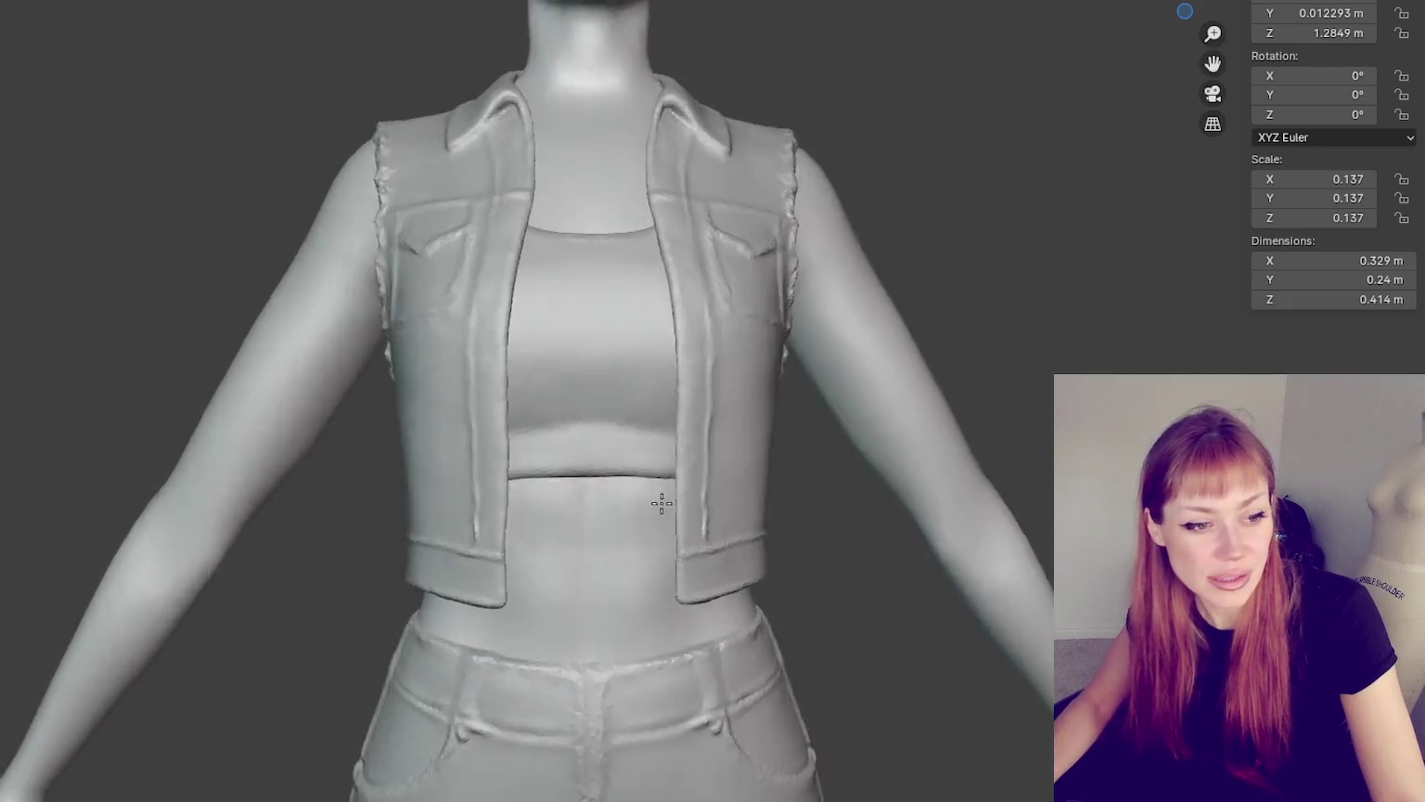
middle_drag(653, 509, 557, 605)
mouse_move(652, 595)
middle_down()
mouse_move(588, 604)
mouse_move(602, 435)
mouse_move(664, 404)
middle_up()
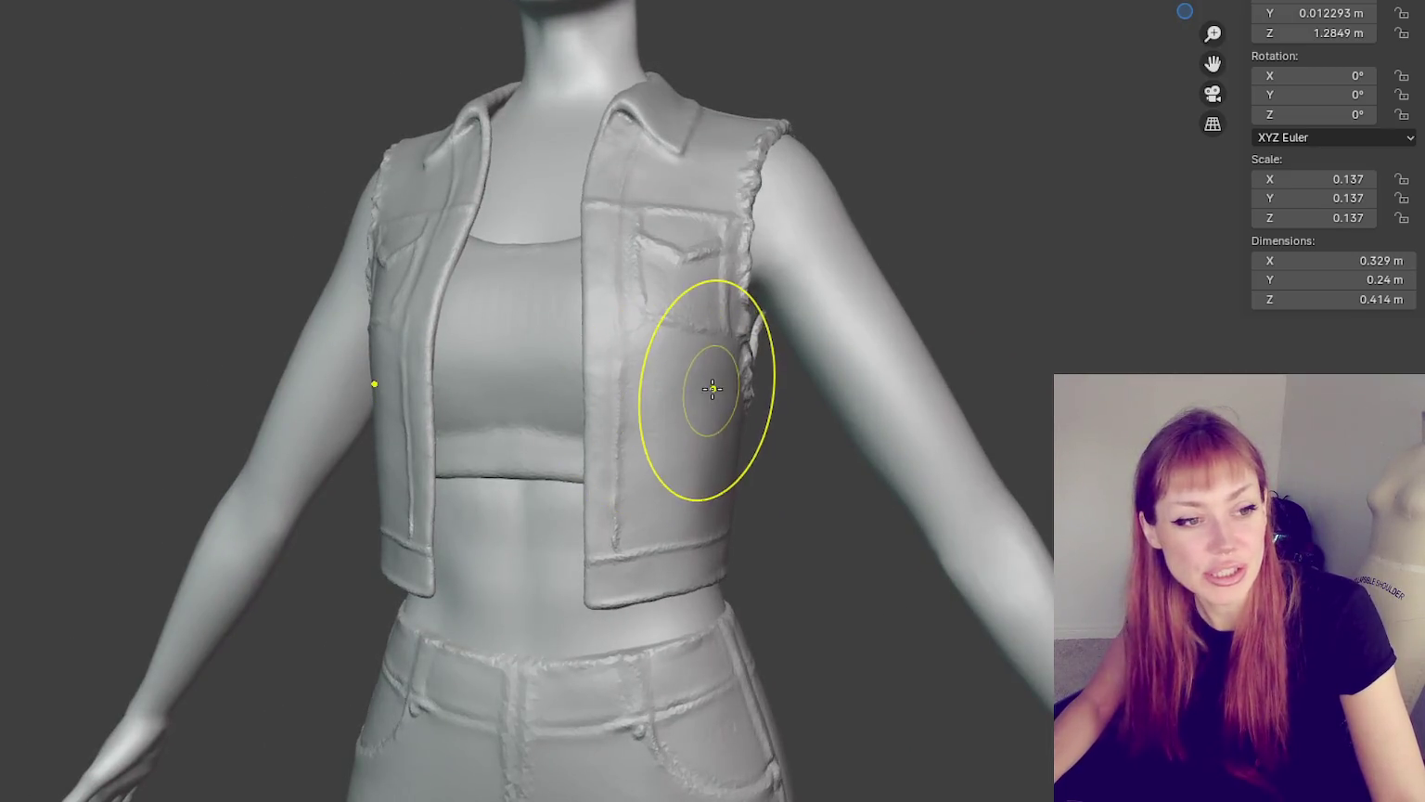
scroll(709, 386, up, 2)
drag(709, 386, 686, 382)
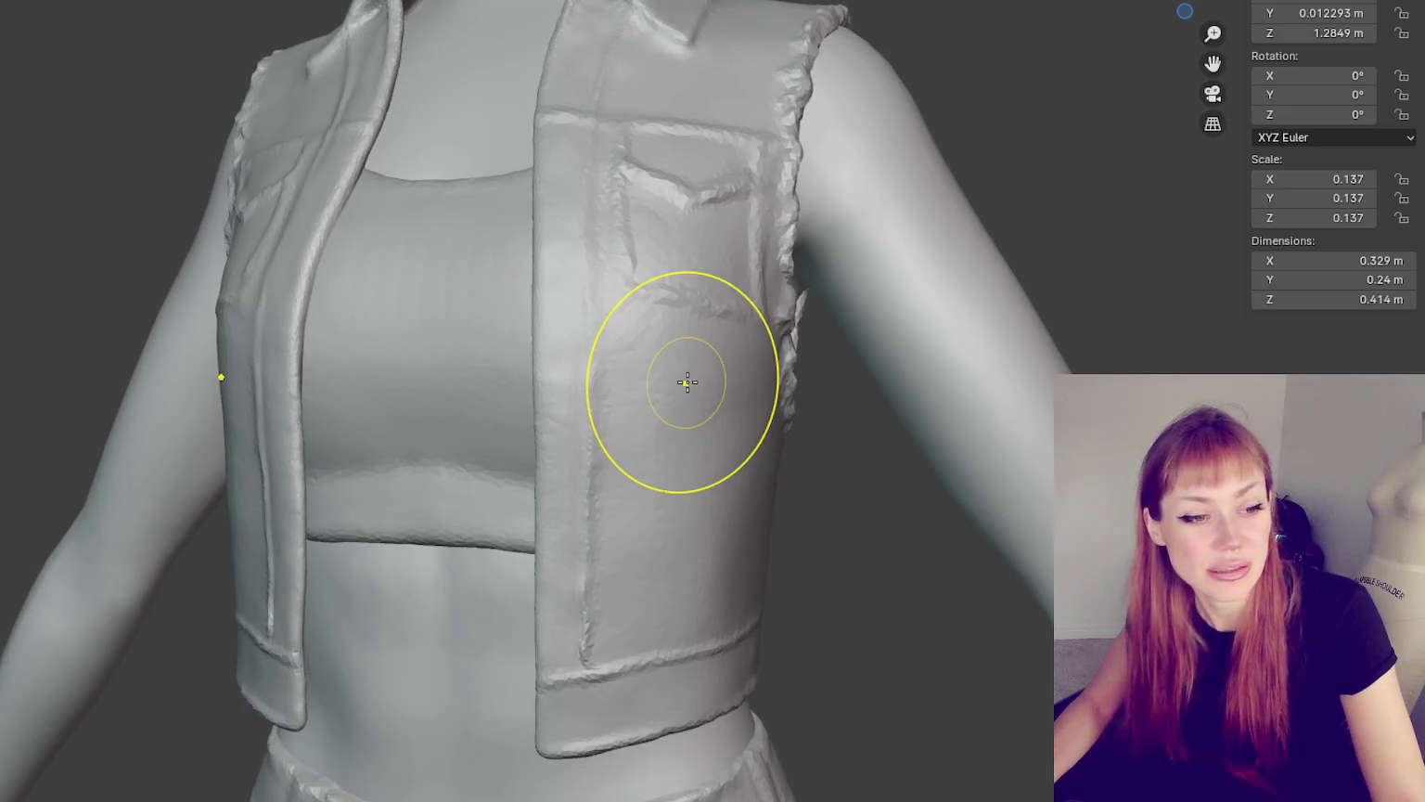
scroll(686, 381, up, 1)
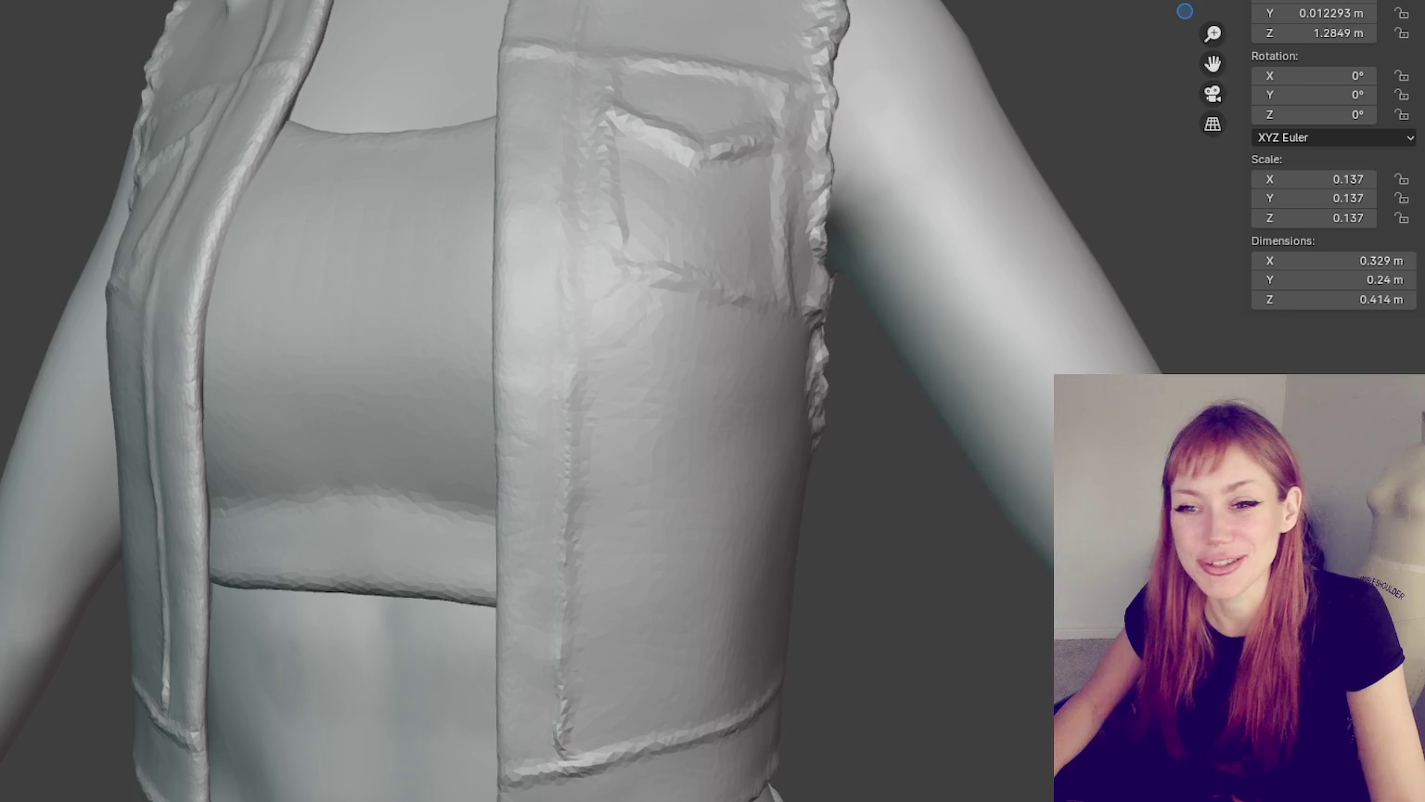
- Orbit round the vest and refine the raised ridge on its hem band
scroll(602, 330, down, 2)
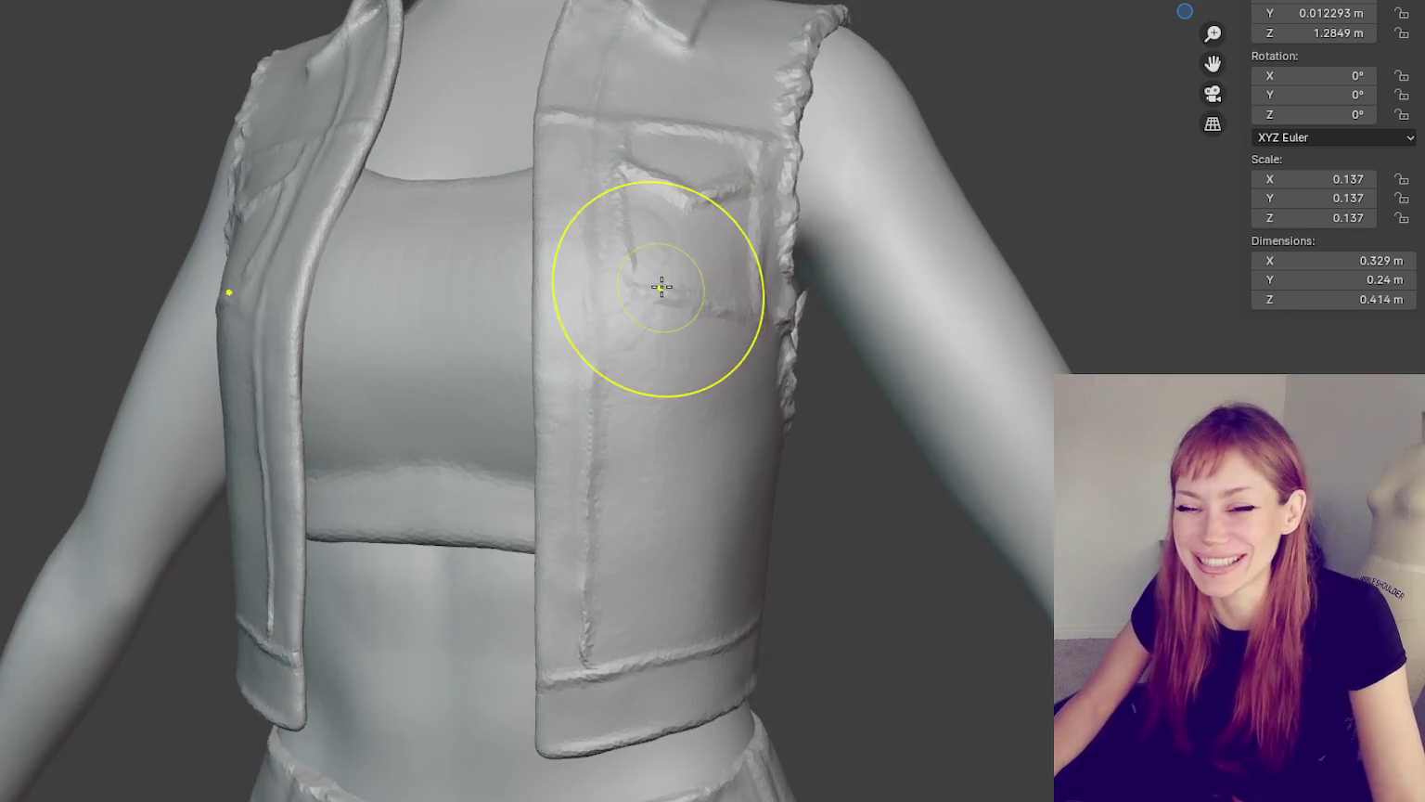
scroll(661, 287, down, 1)
mouse_move(824, 582)
middle_down()
mouse_move(976, 436)
mouse_move(976, 416)
mouse_move(921, 435)
middle_up()
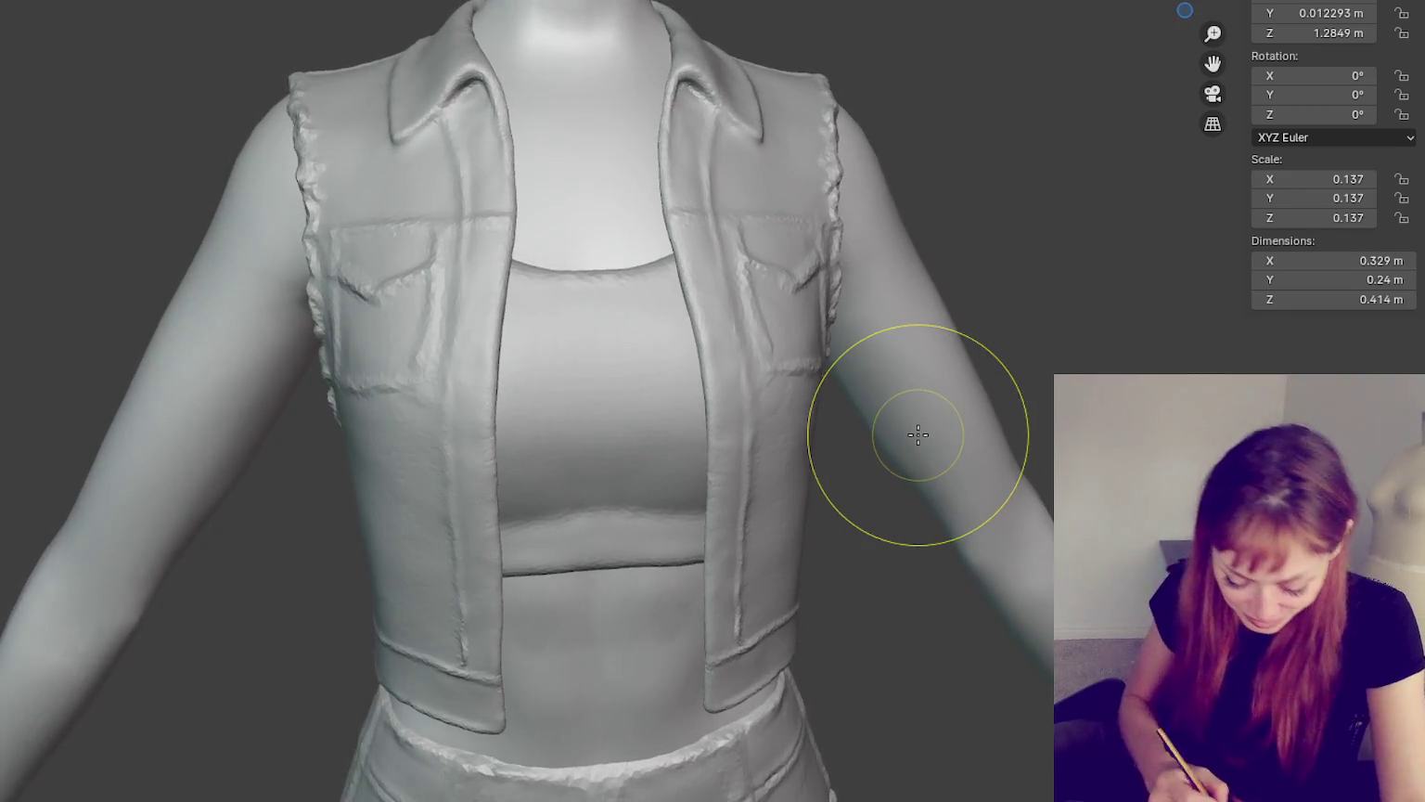
middle_drag(470, 528, 555, 575)
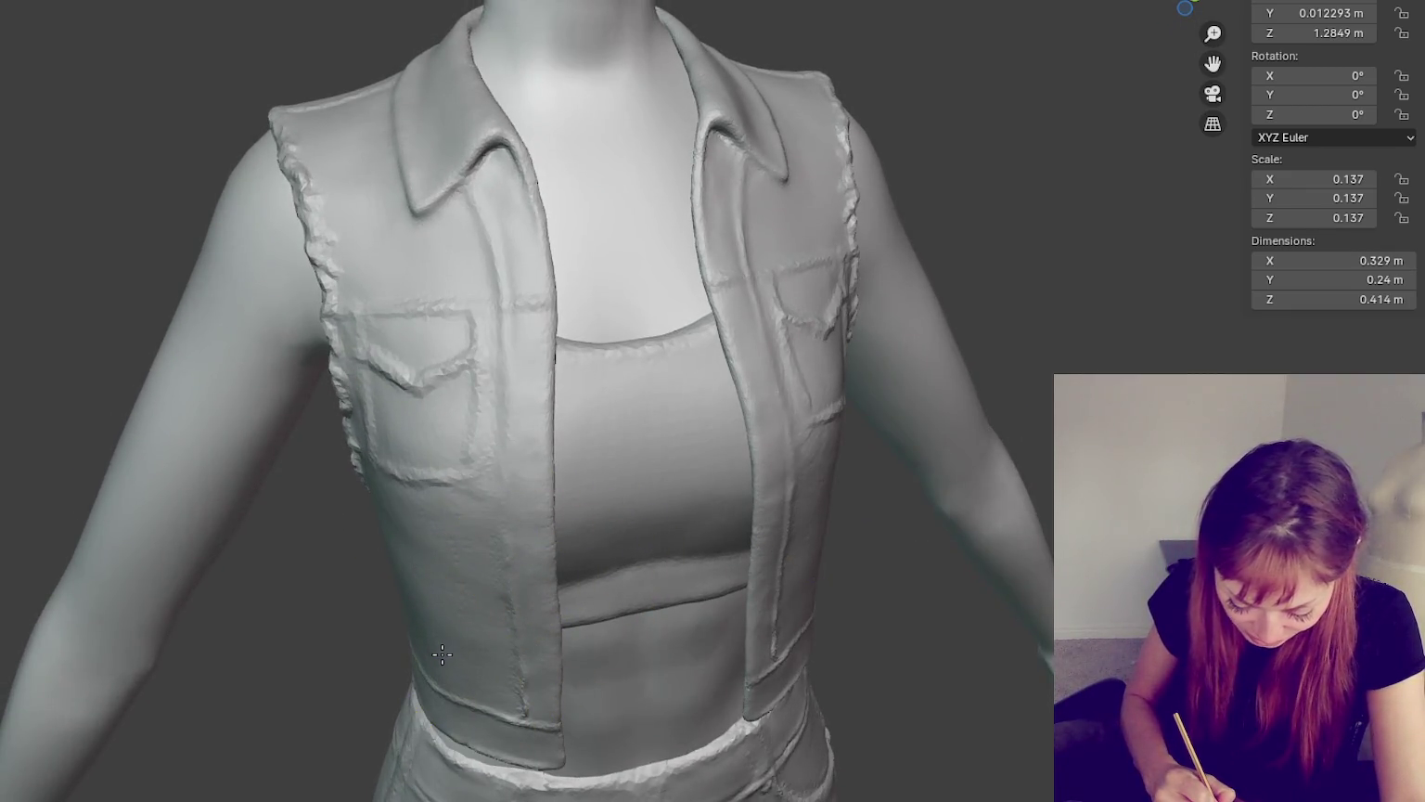
mouse_move(416, 582)
middle_down()
mouse_move(430, 556)
mouse_move(541, 541)
mouse_move(539, 748)
mouse_move(686, 698)
middle_up()
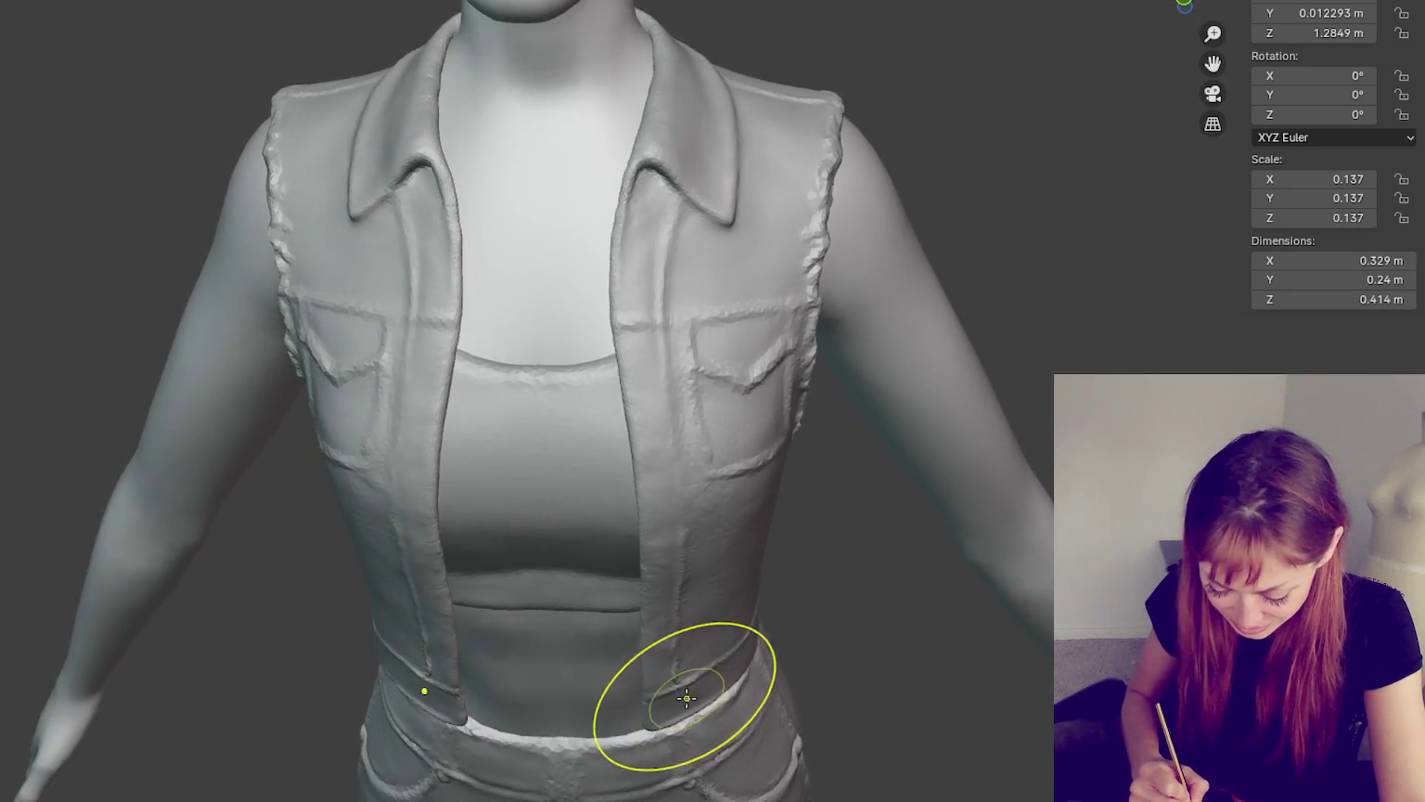
mouse_move(687, 698)
middle_down()
mouse_move(830, 634)
mouse_move(712, 187)
middle_up()
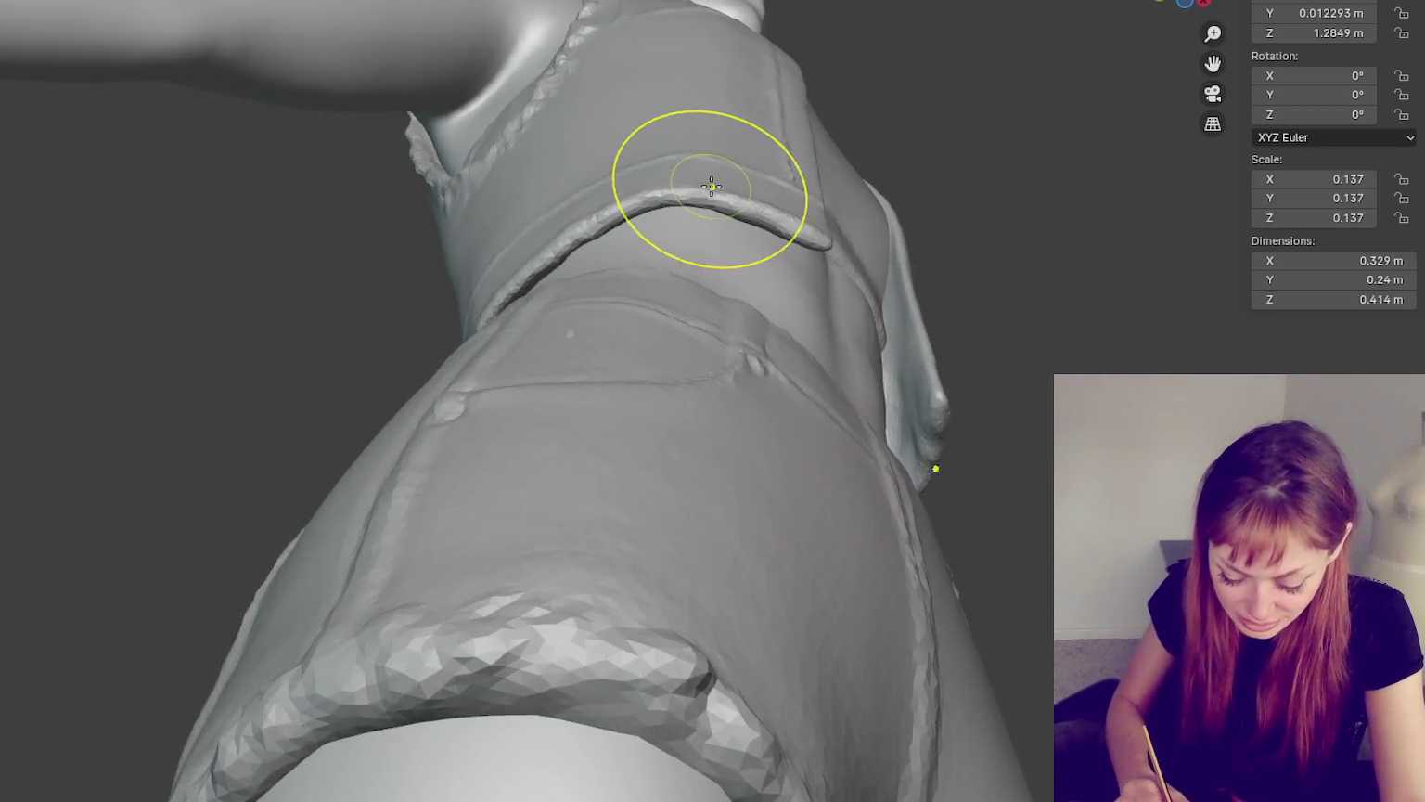
drag(711, 187, 549, 244)
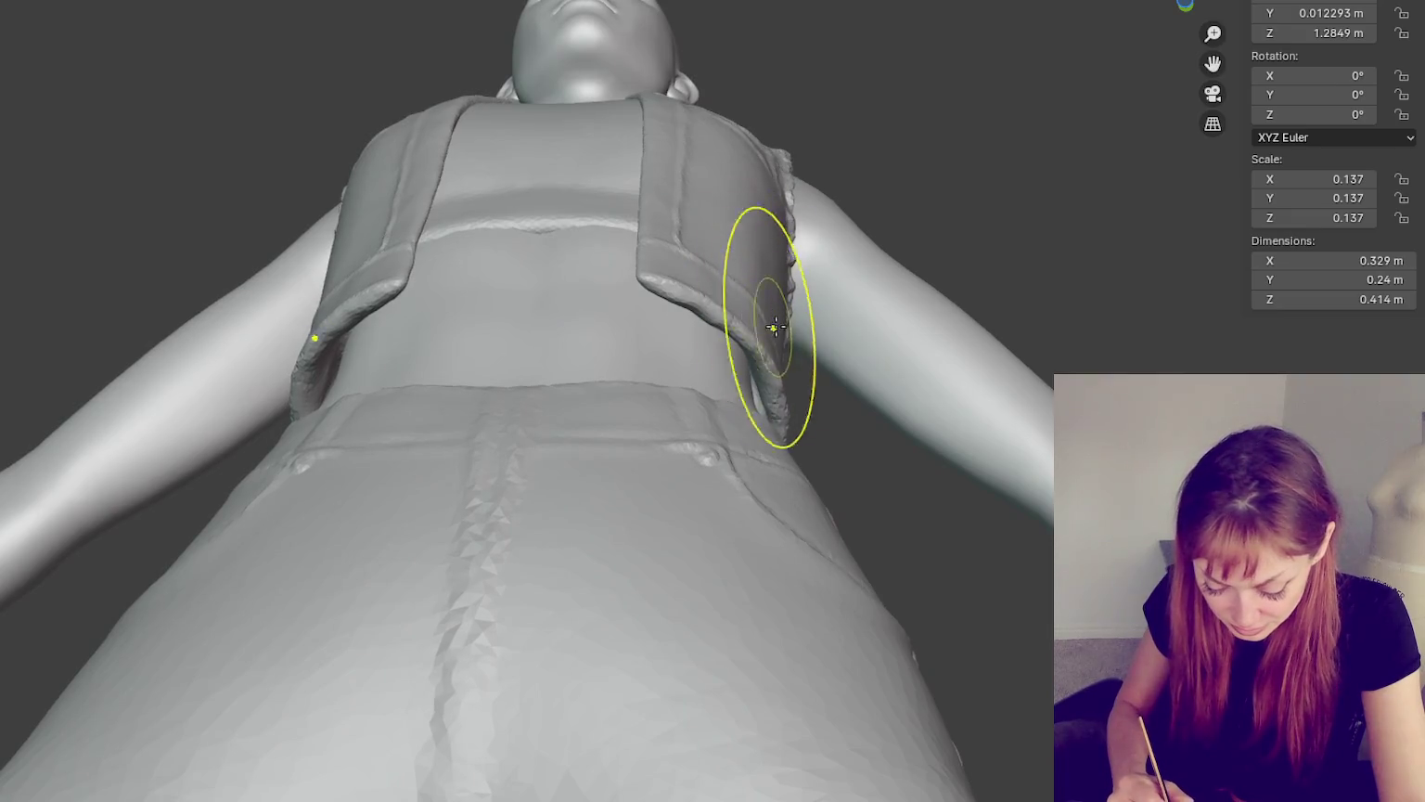
- Smooth the vest's front edge near the hem from a low side angle
mouse_move(774, 326)
middle_down()
mouse_move(477, 286)
mouse_move(525, 232)
middle_up()
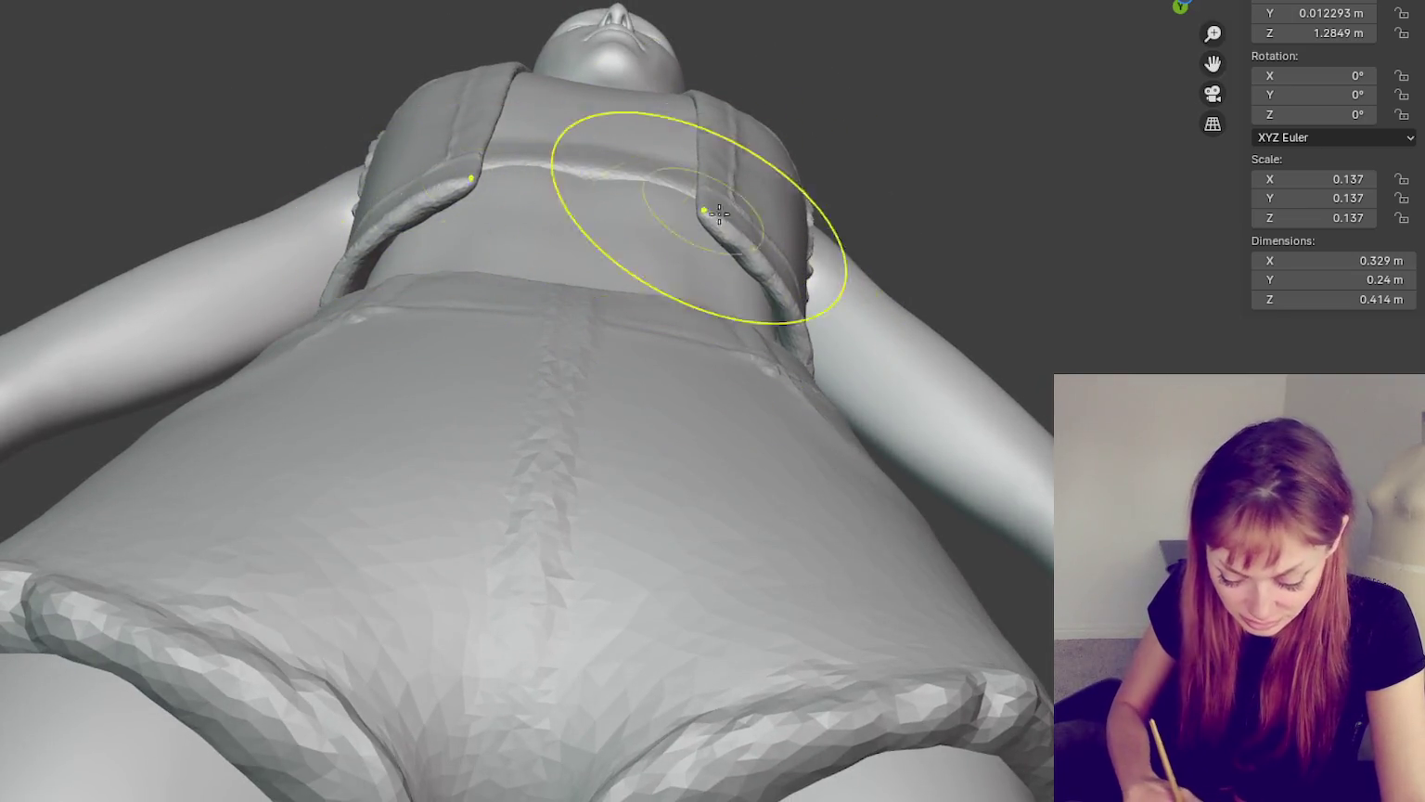
middle_drag(719, 214, 693, 401)
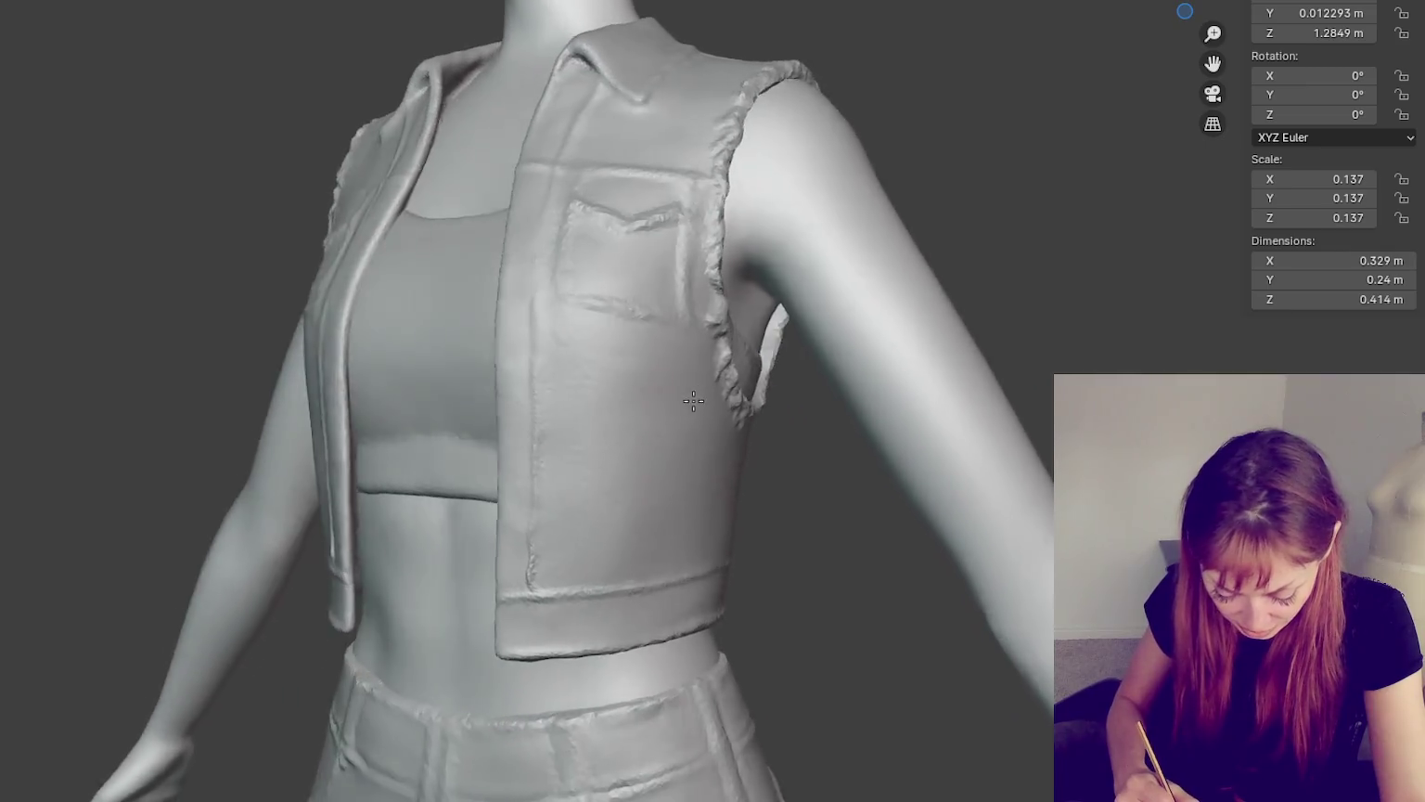
scroll(693, 400, down, 3)
mouse_move(454, 547)
middle_down()
mouse_move(789, 489)
mouse_move(811, 573)
mouse_move(875, 573)
mouse_move(786, 591)
middle_up()
scroll(805, 587, up, 2)
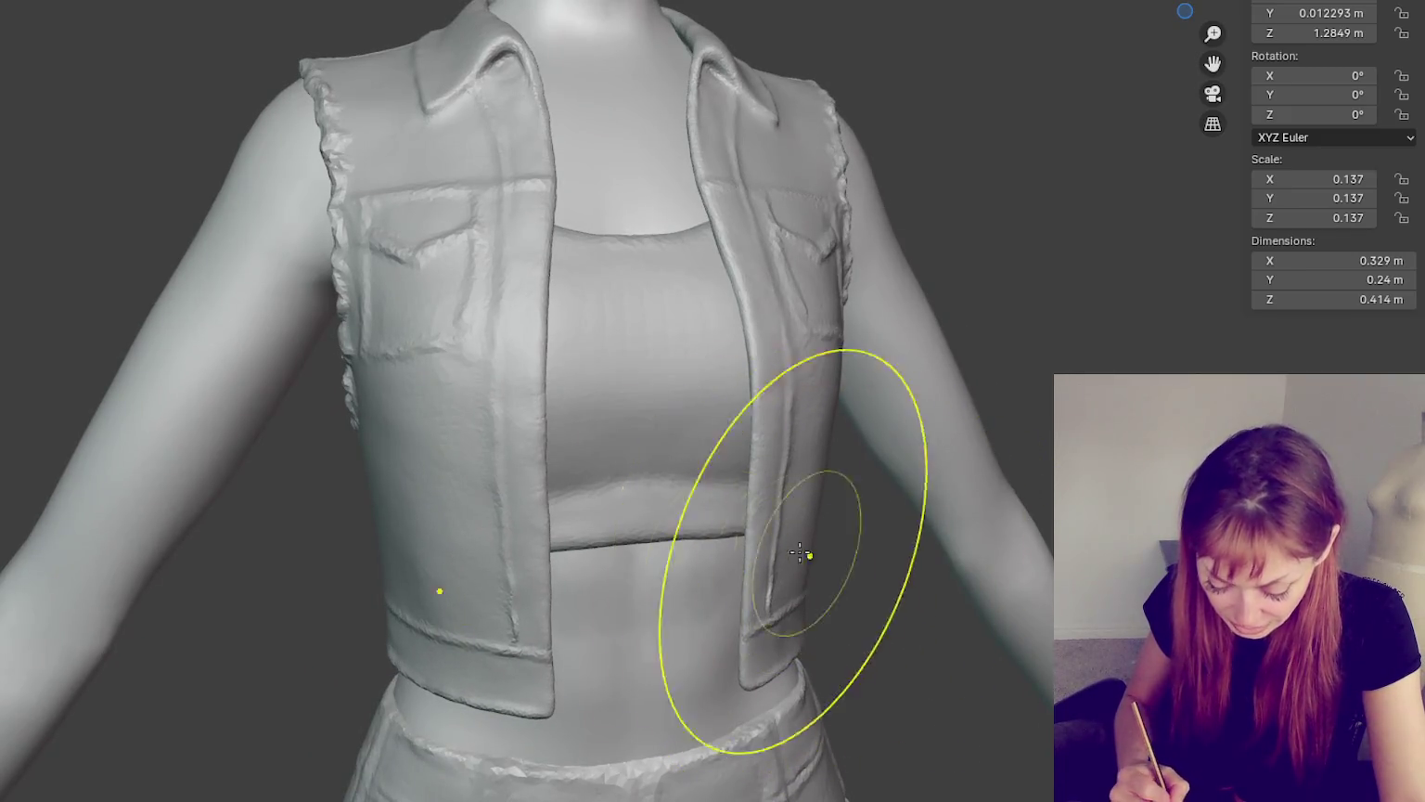
mouse_move(588, 572)
middle_down()
mouse_move(468, 573)
mouse_move(331, 523)
mouse_move(604, 557)
middle_up()
- Bring the vest into a full front view and orbit round to check its back
scroll(301, 545, down, 2)
scroll(331, 523, up, 2)
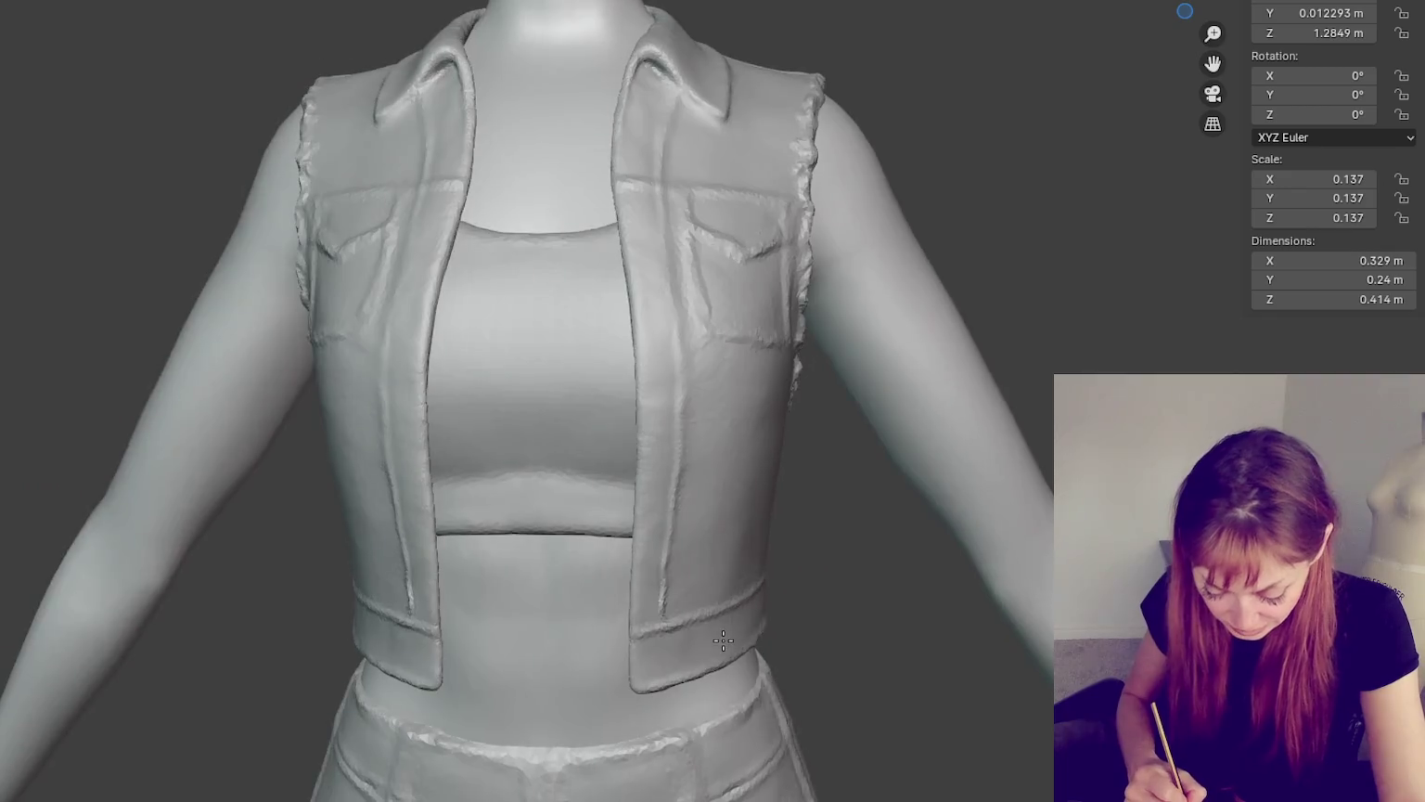
middle_drag(461, 589, 467, 460)
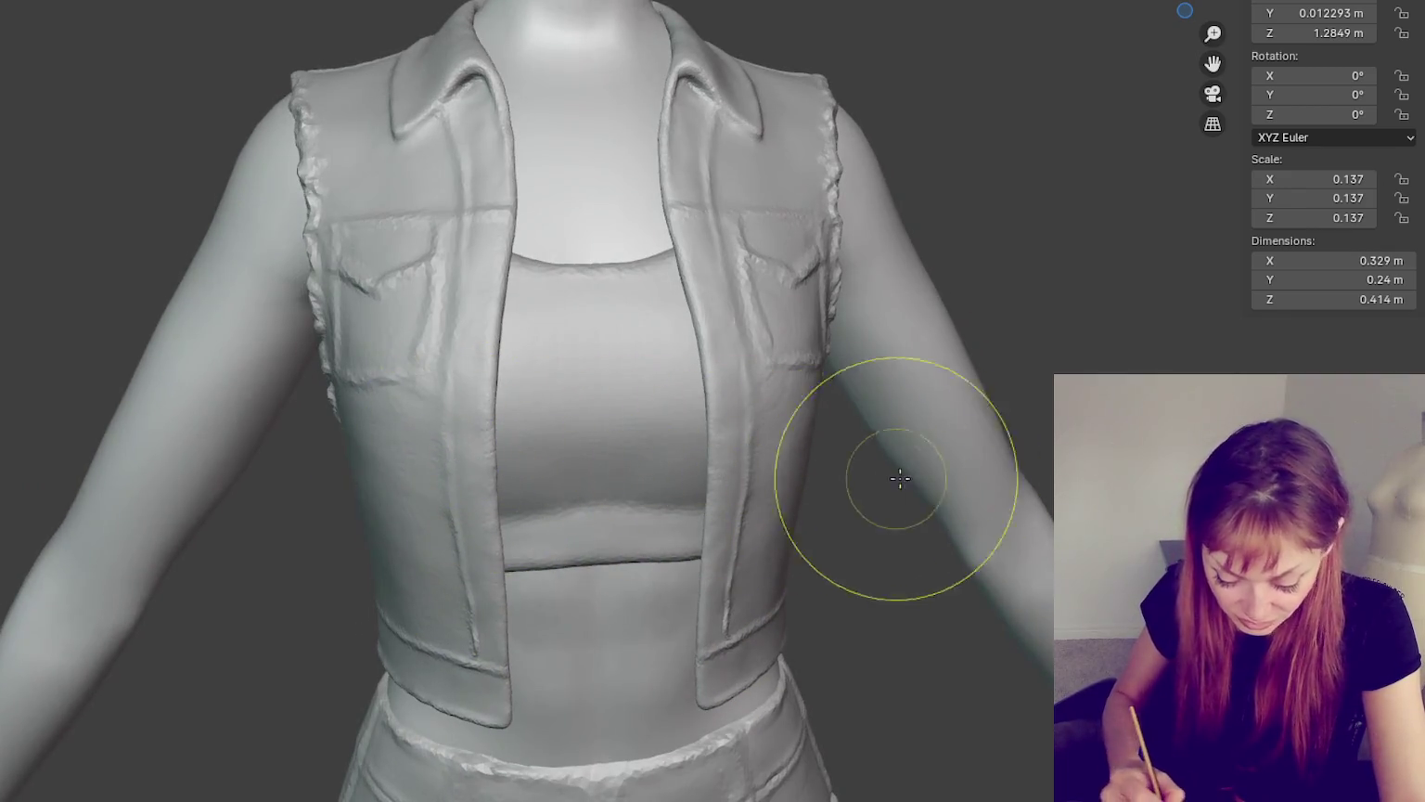
scroll(509, 593, down, 5)
mouse_move(932, 393)
middle_down()
mouse_move(823, 365)
mouse_move(1317, 368)
mouse_move(869, 391)
middle_up()
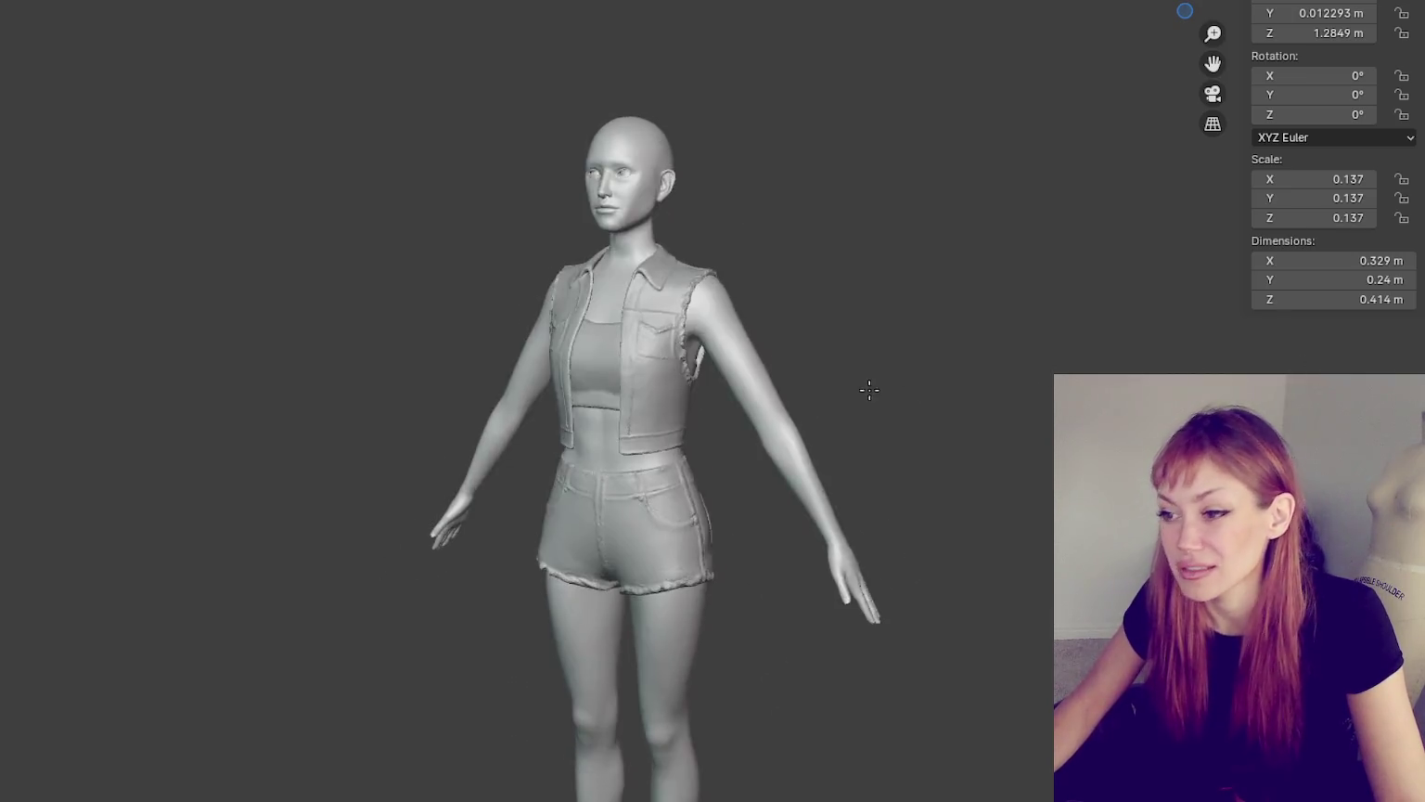
scroll(944, 381, up, 4)
scroll(794, 331, up, 3)
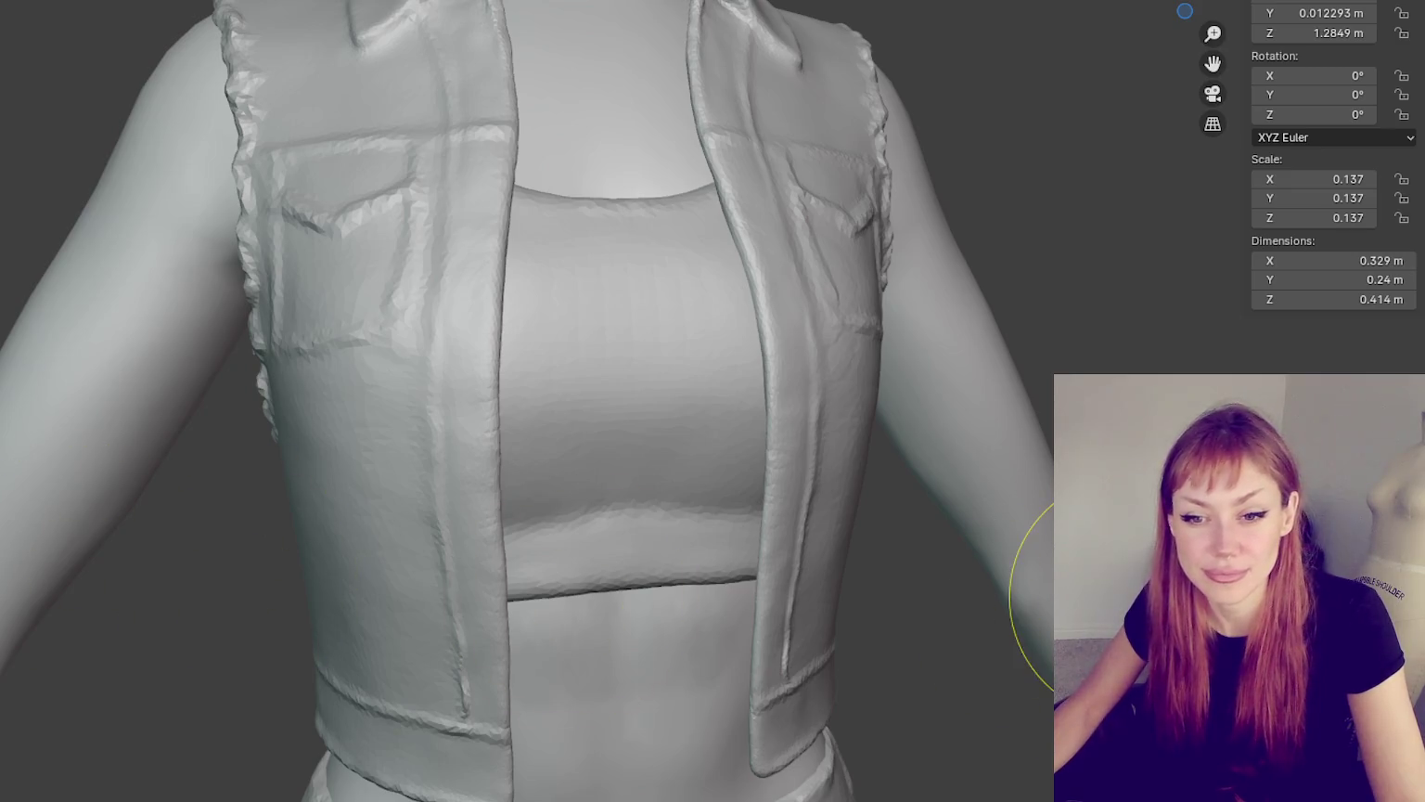
shift+scroll(1113, 603, up, 1)
shift+scroll(1058, 617, up, 3)
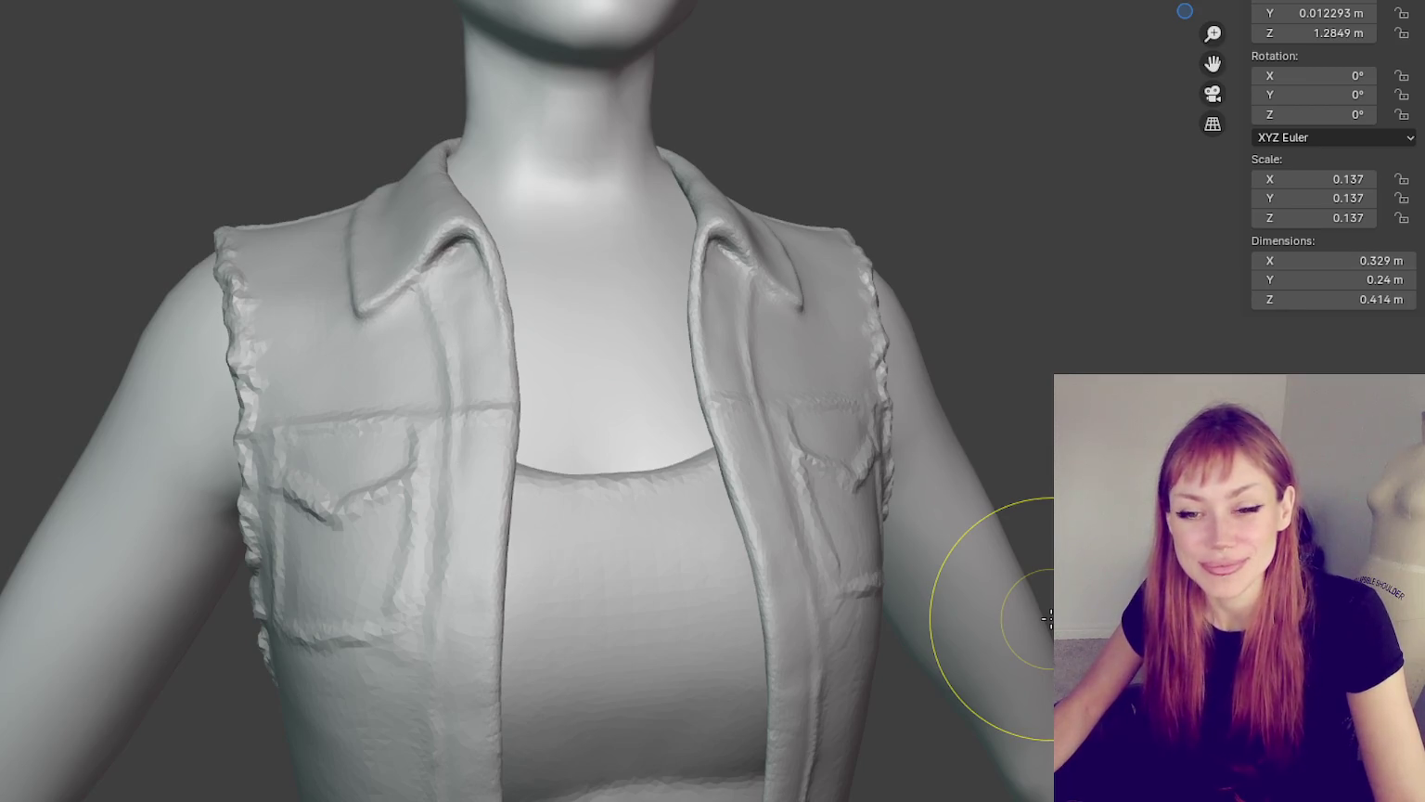
scroll(1049, 619, down, 2)
scroll(1007, 588, down, 2)
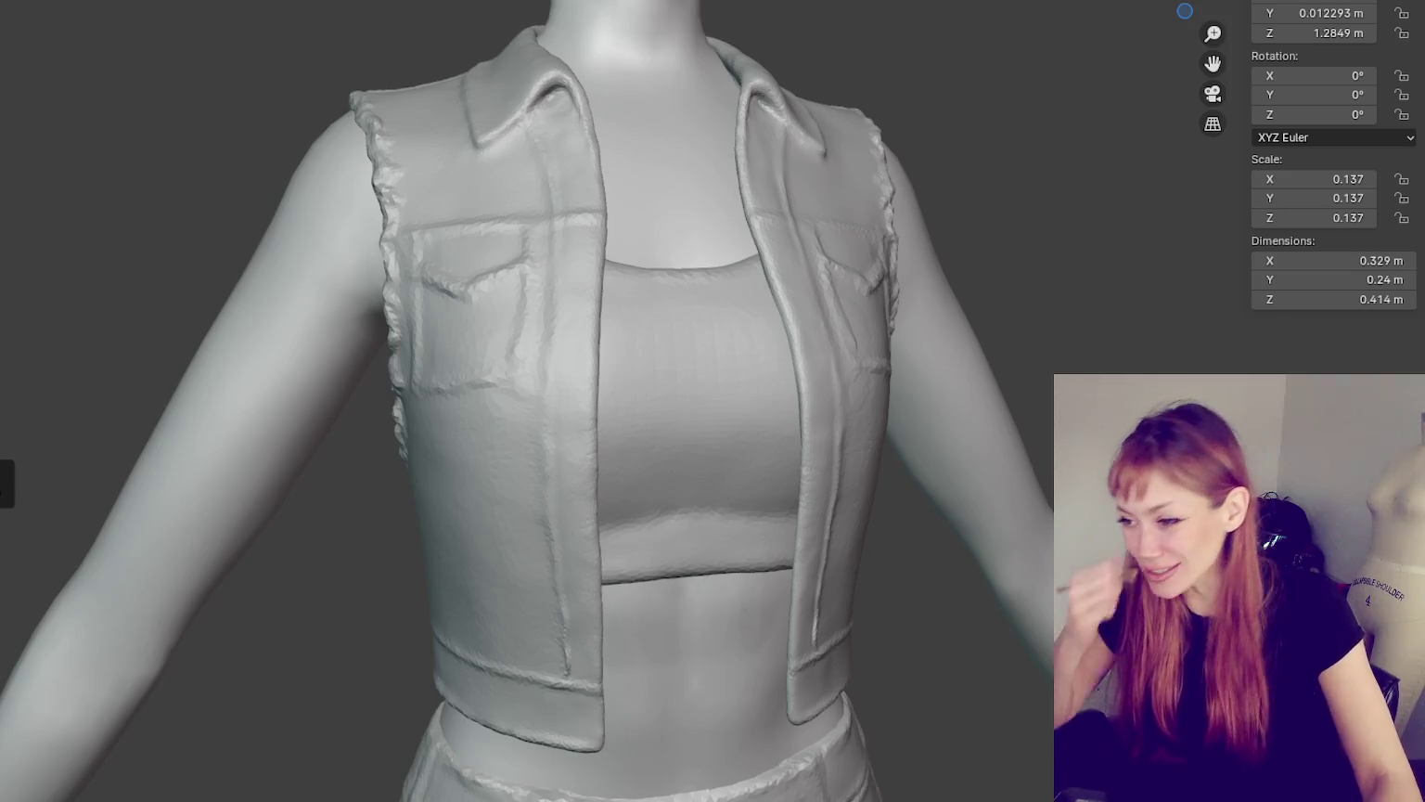
- Sculpt detail up the vest's front seam and raise the left placket edge
mouse_move(1085, 28)
middle_down()
mouse_move(1024, 241)
mouse_move(900, 429)
mouse_move(754, 557)
middle_up()
middle_drag(541, 672, 733, 607)
drag(730, 563, 726, 604)
drag(733, 538, 719, 423)
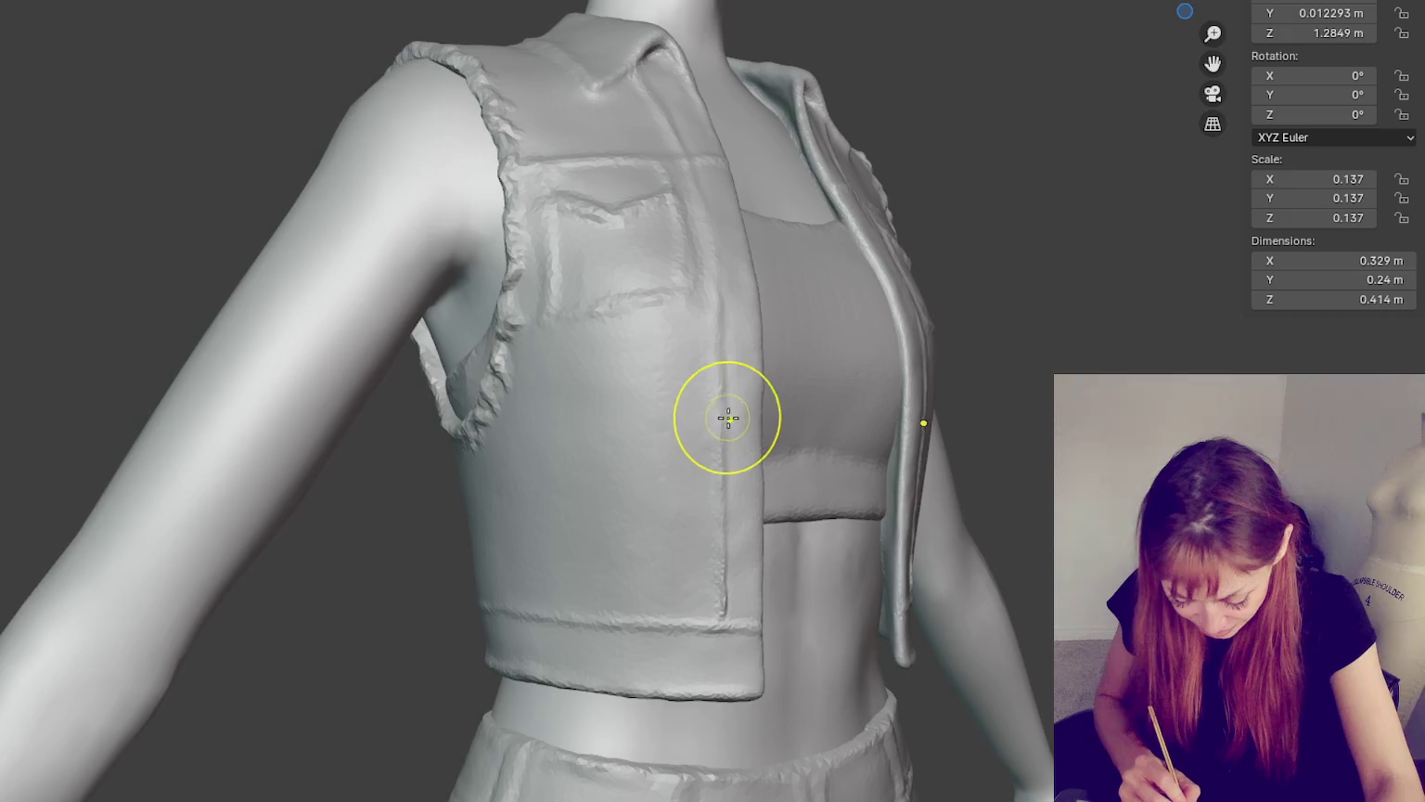
drag(728, 417, 715, 354)
mouse_move(716, 355)
middle_down()
mouse_move(736, 384)
mouse_move(661, 375)
mouse_move(718, 387)
mouse_move(687, 471)
mouse_move(604, 372)
middle_up()
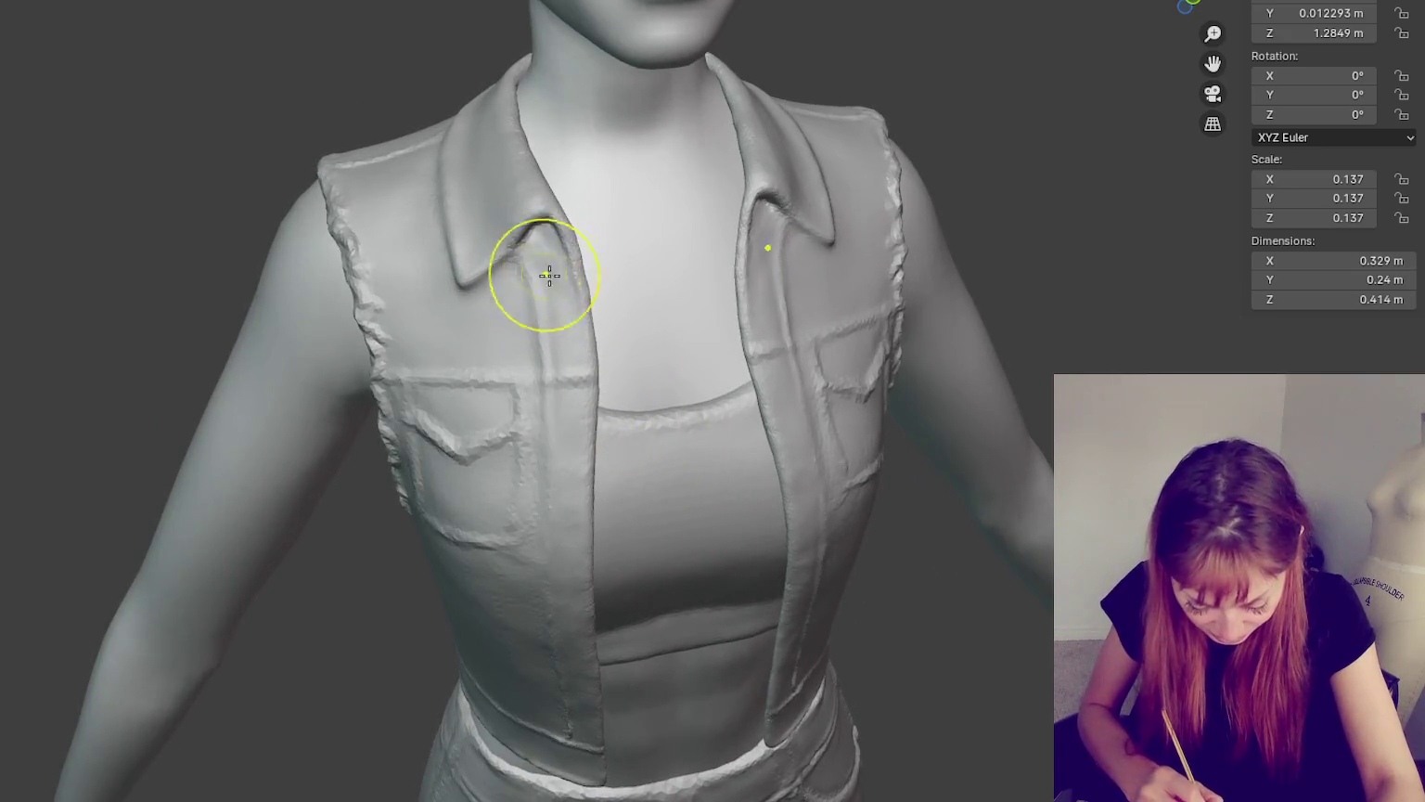
drag(566, 340, 556, 435)
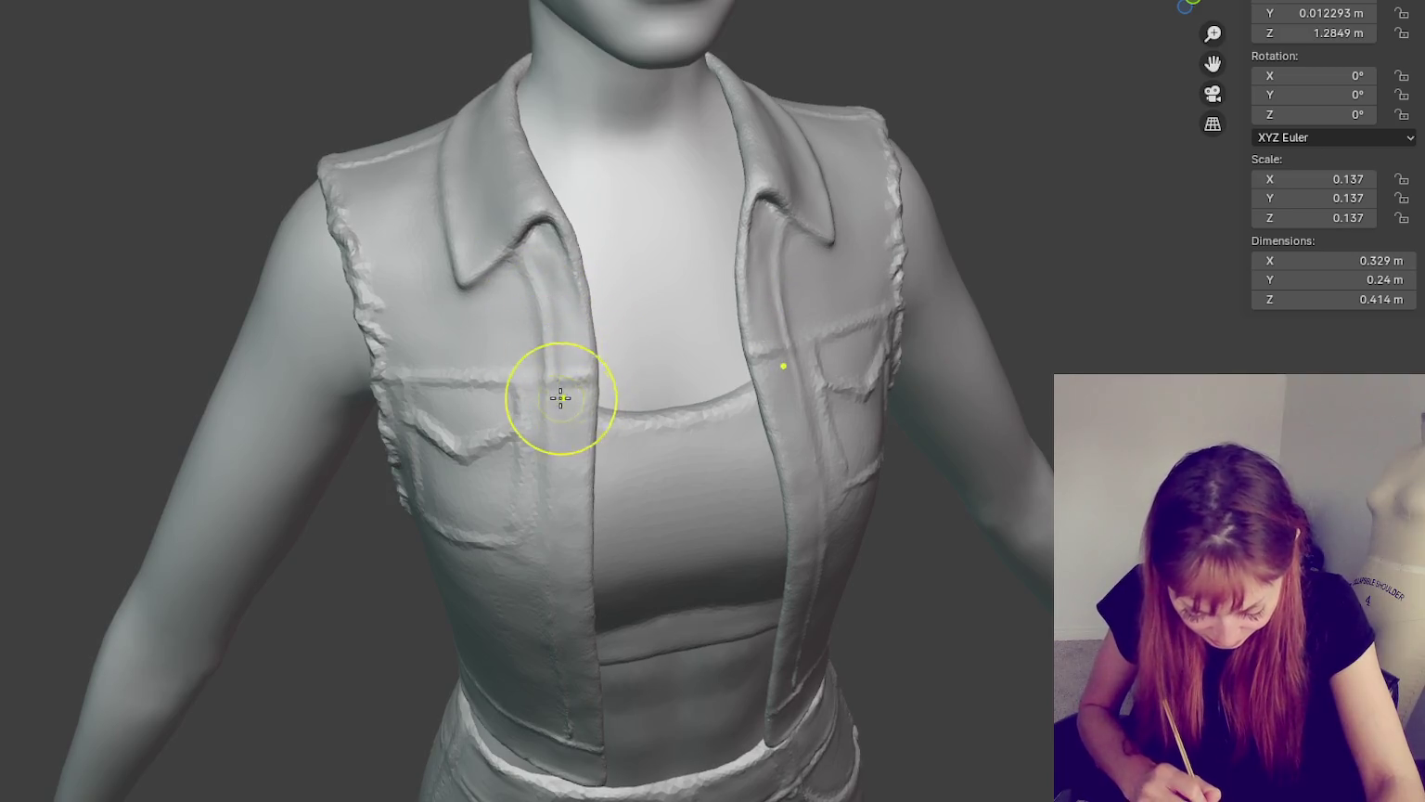
- Shape the chest pocket and its pointed flap from three-quarter views
mouse_move(556, 435)
middle_down()
mouse_move(585, 474)
mouse_move(620, 446)
middle_up()
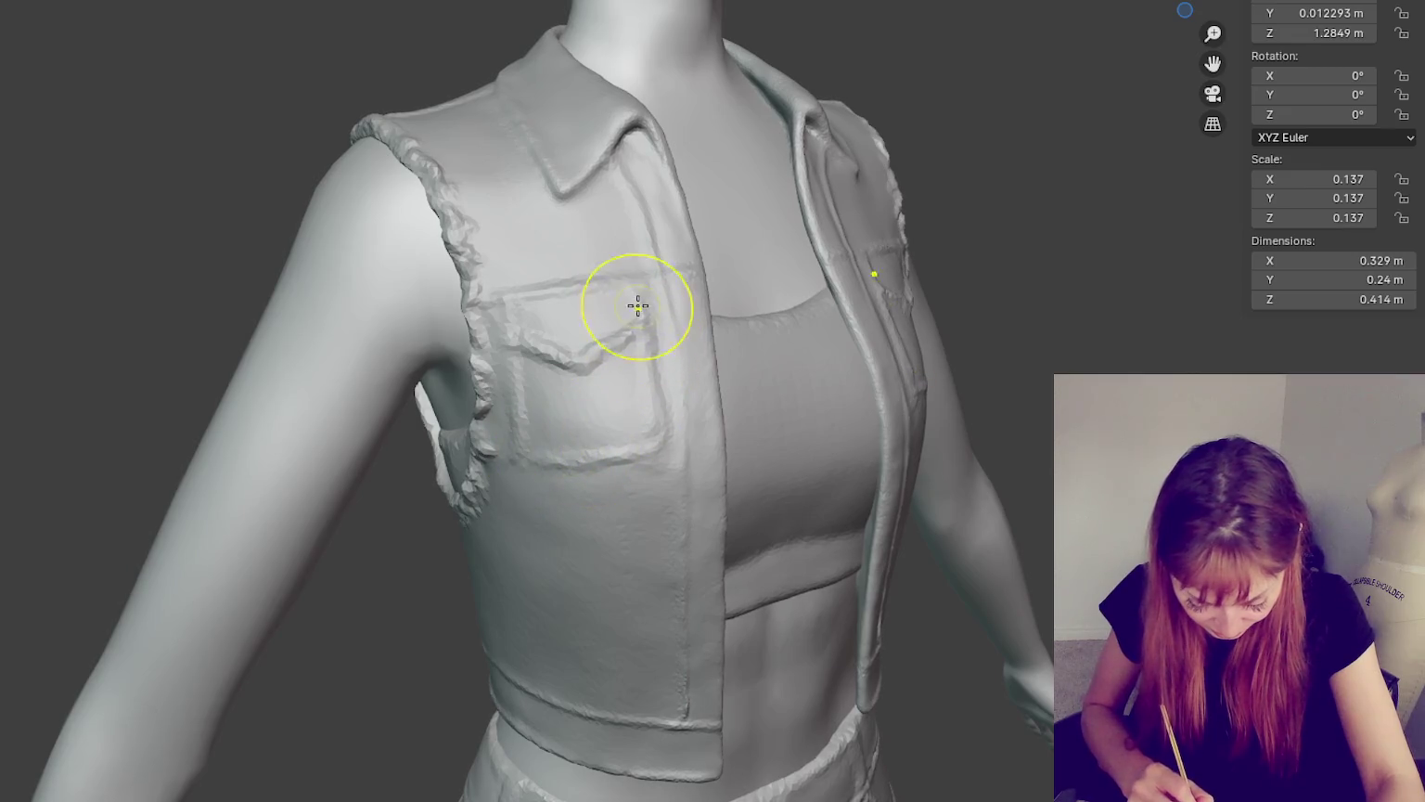
middle_drag(637, 309, 612, 313)
mouse_move(900, 321)
middle_down()
mouse_move(753, 332)
mouse_move(666, 309)
middle_up()
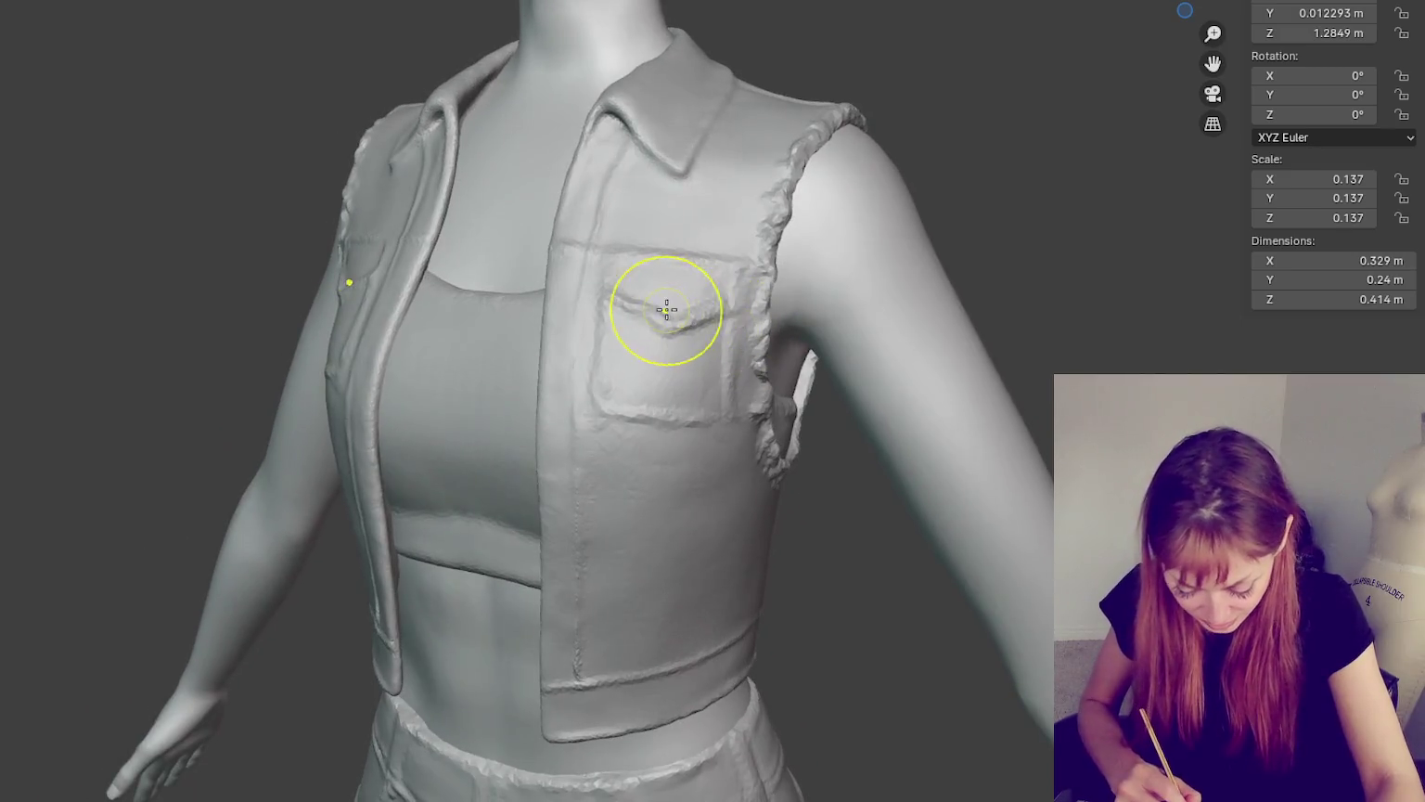
mouse_move(652, 314)
mouse_down()
mouse_move(712, 318)
mouse_move(681, 318)
mouse_up()
middle_drag(681, 318, 867, 306)
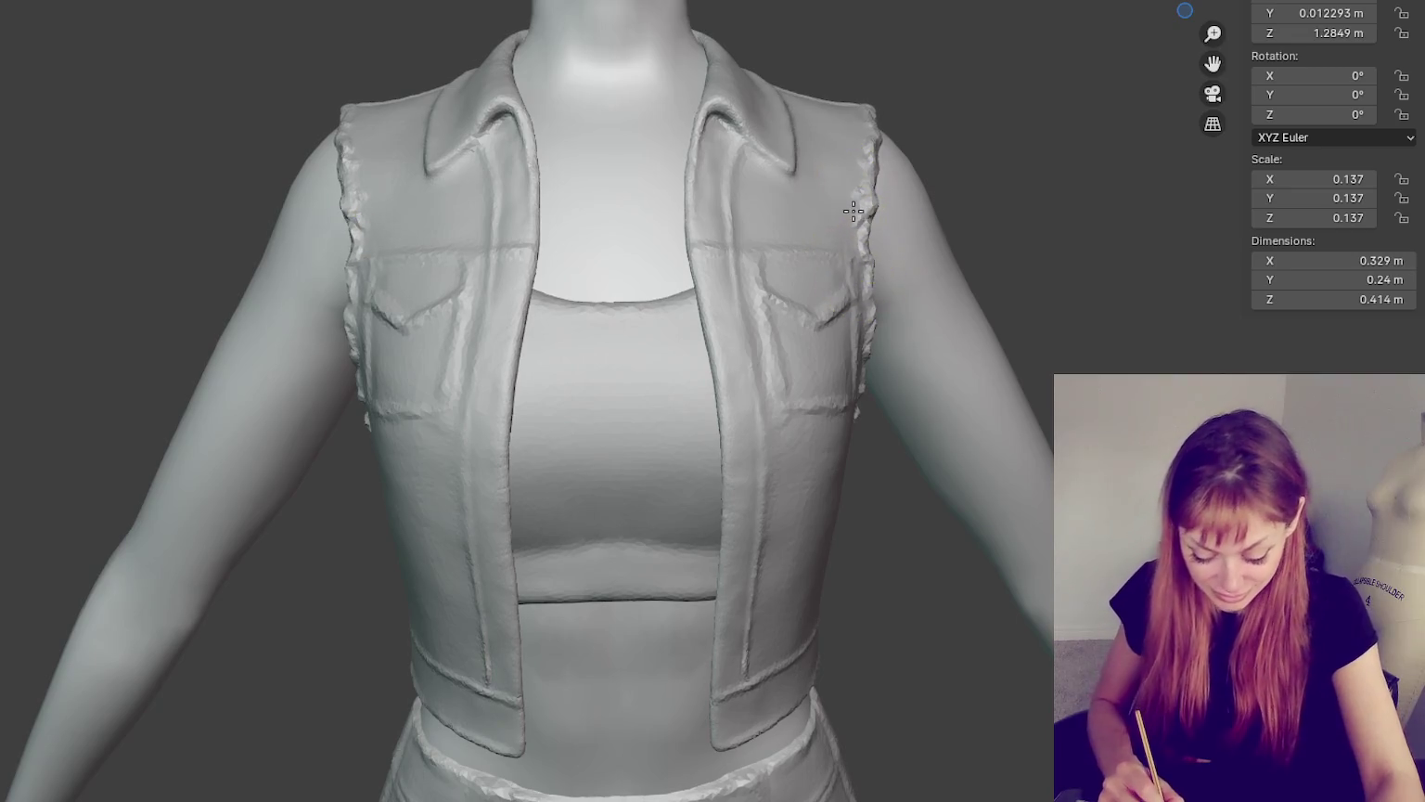
- Resculpt the right shoulder and both frayed armhole edges from side and front angles
scroll(878, 126, down, 3)
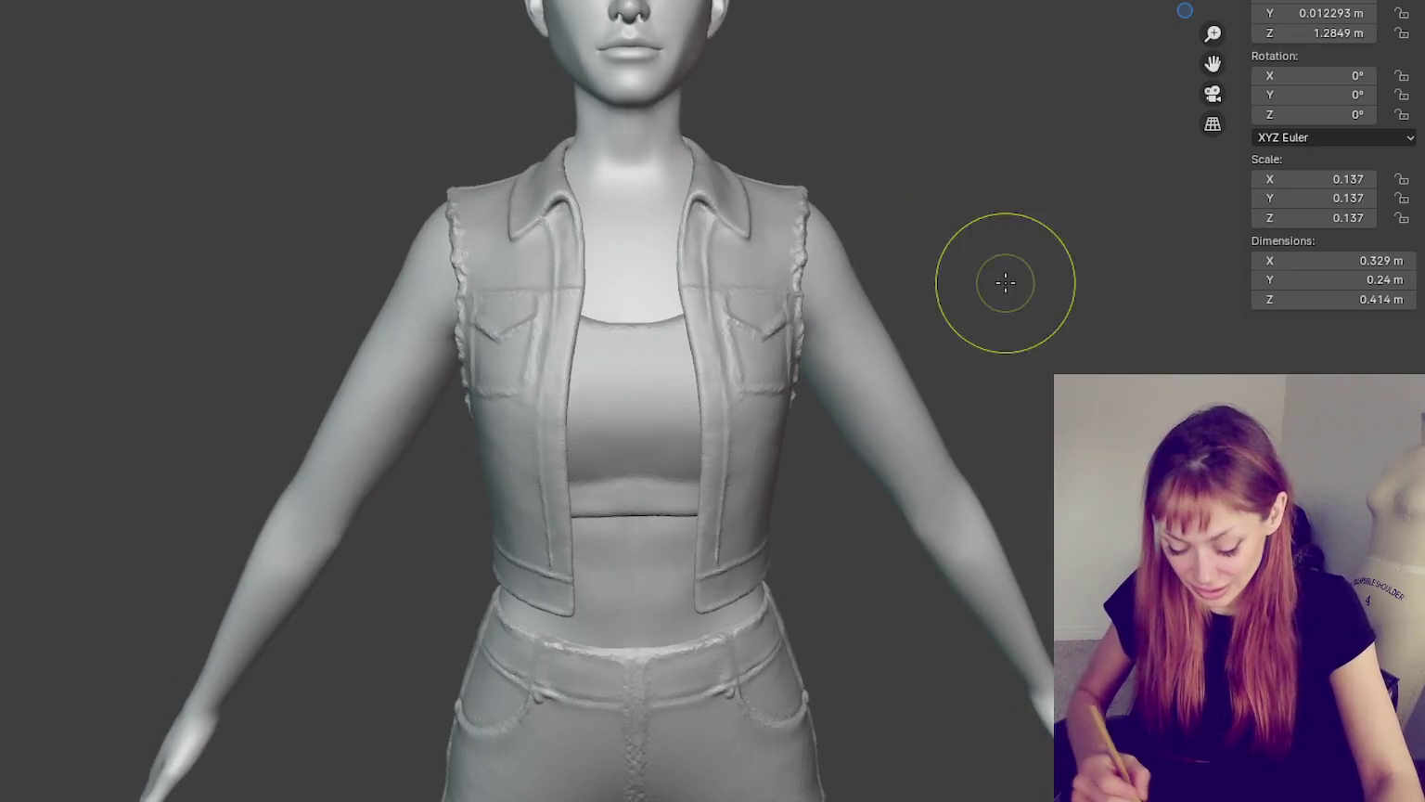
middle_drag(1005, 282, 859, 254)
drag(761, 283, 784, 242)
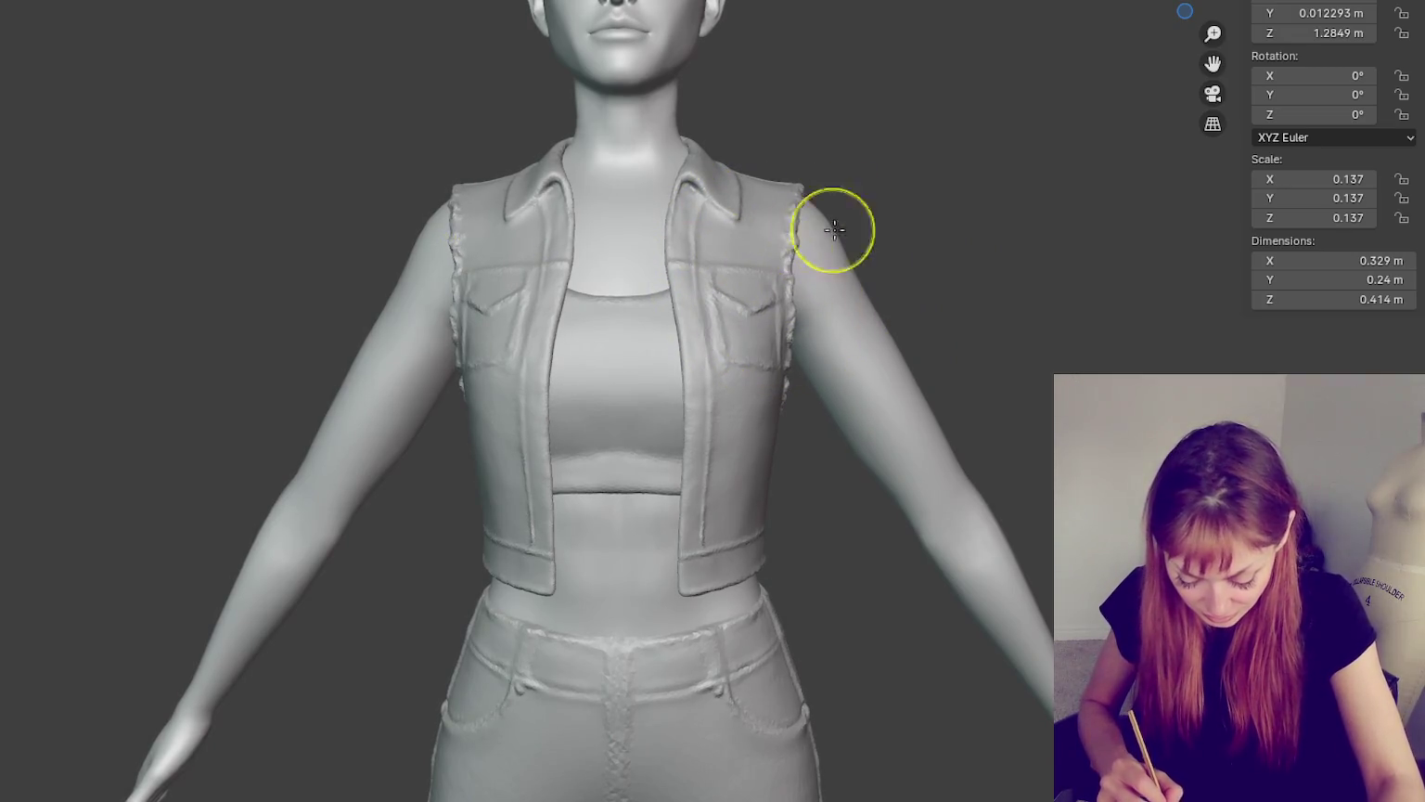
click(743, 224)
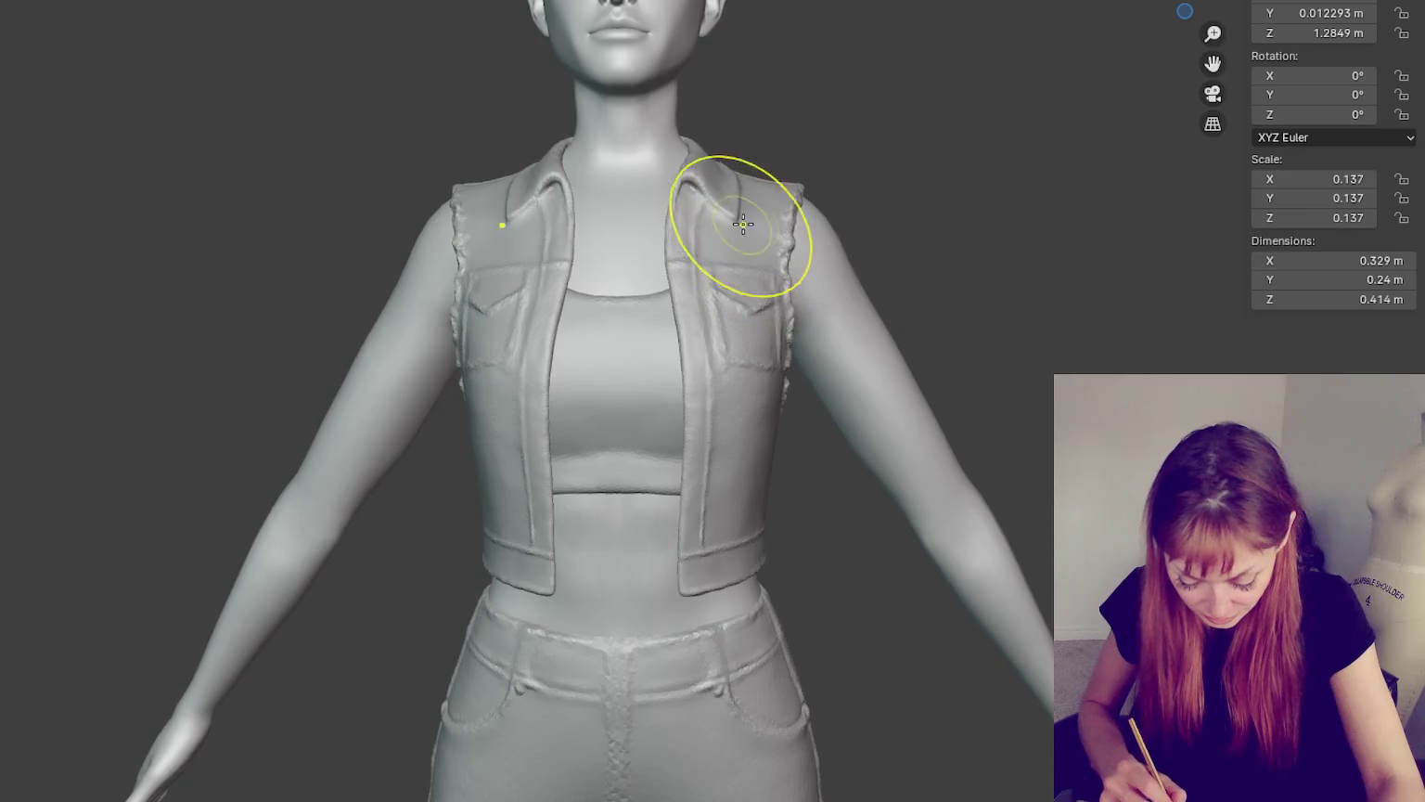
middle_drag(790, 247, 895, 261)
drag(895, 261, 895, 256)
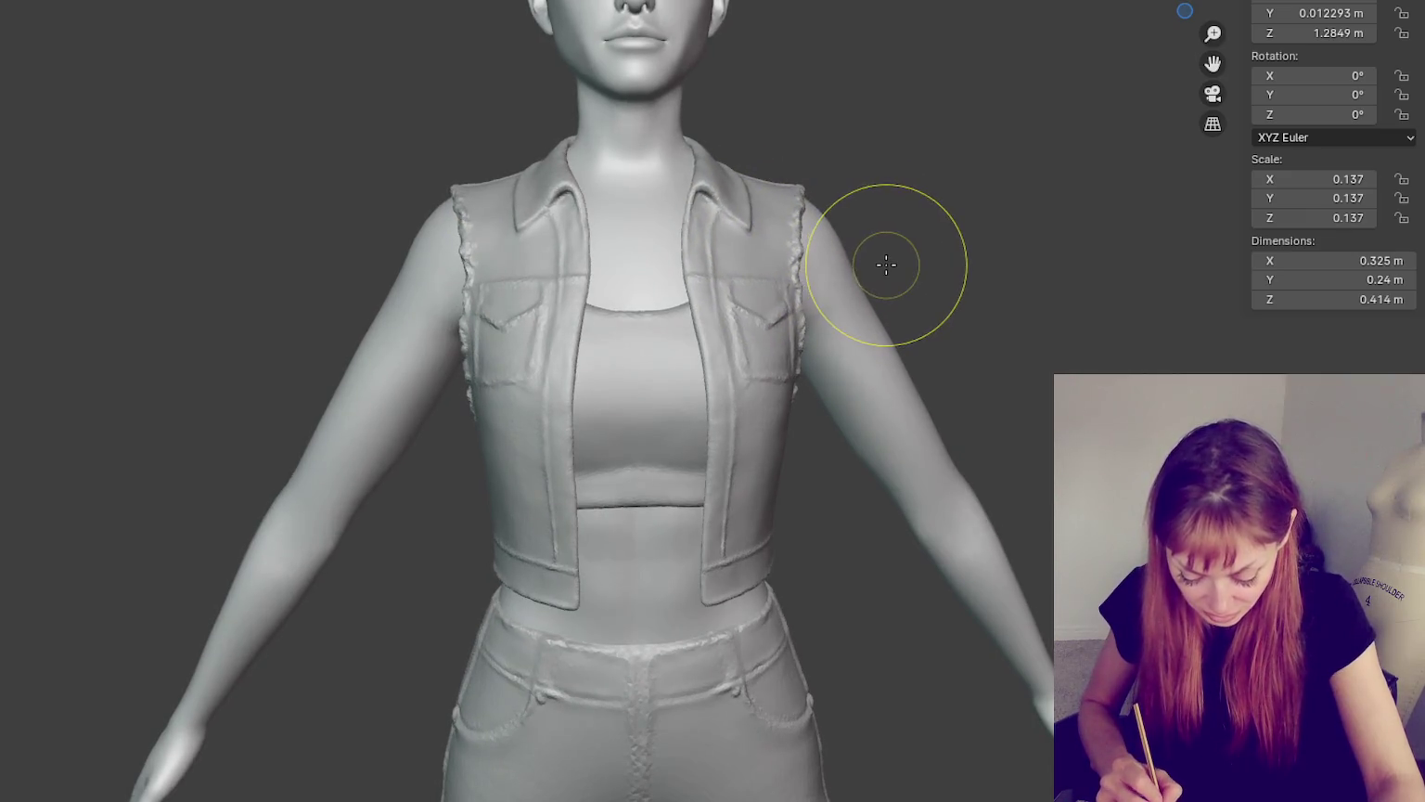
mouse_move(896, 255)
middle_down()
mouse_move(661, 235)
mouse_move(703, 254)
middle_up()
drag(703, 254, 563, 366)
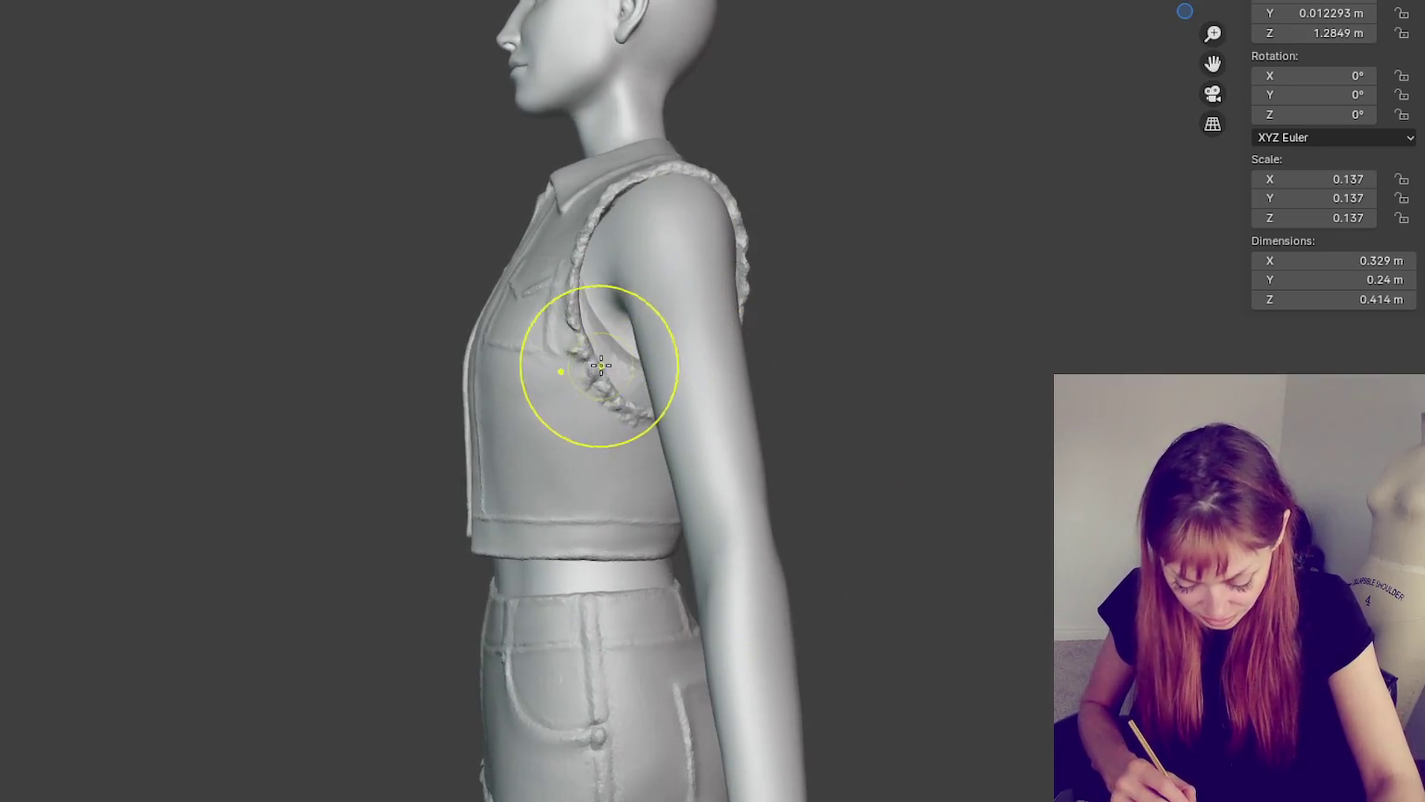
mouse_move(563, 365)
middle_down()
mouse_move(954, 318)
mouse_move(725, 408)
middle_up()
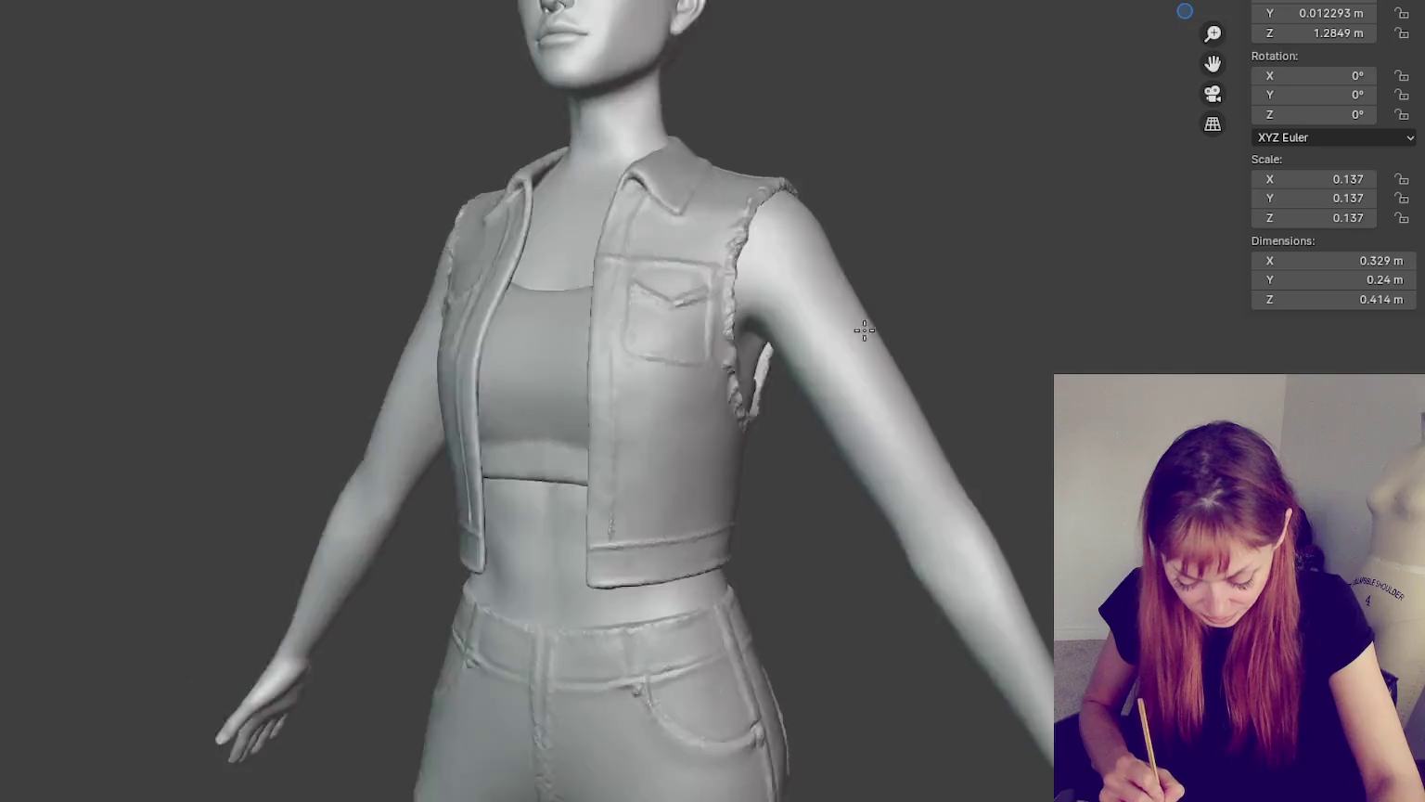
drag(726, 408, 720, 405)
middle_drag(720, 405, 870, 380)
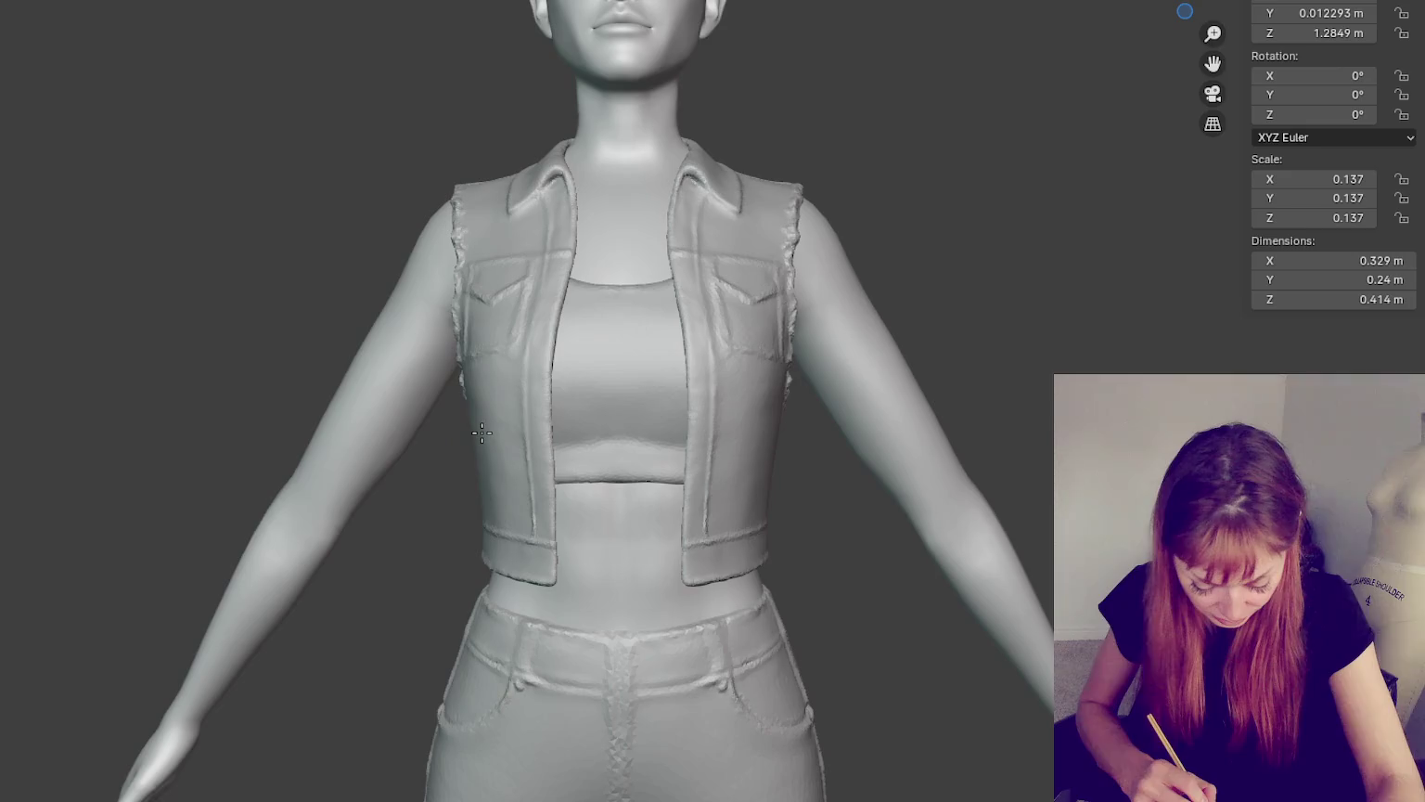
- Check the mesh in wireframe, then return the viewport to solid shading
middle_drag(504, 420, 477, 441)
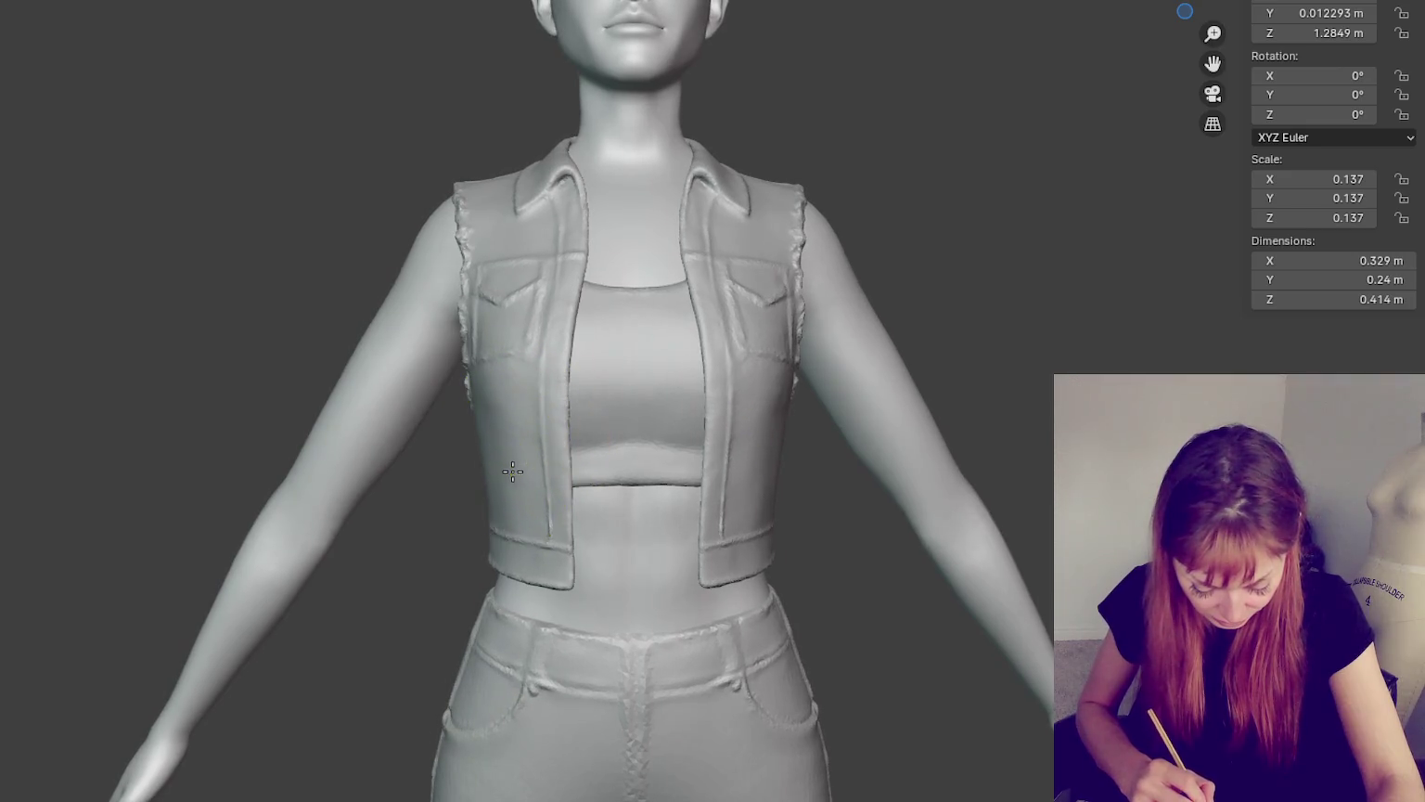
middle_drag(636, 429, 779, 429)
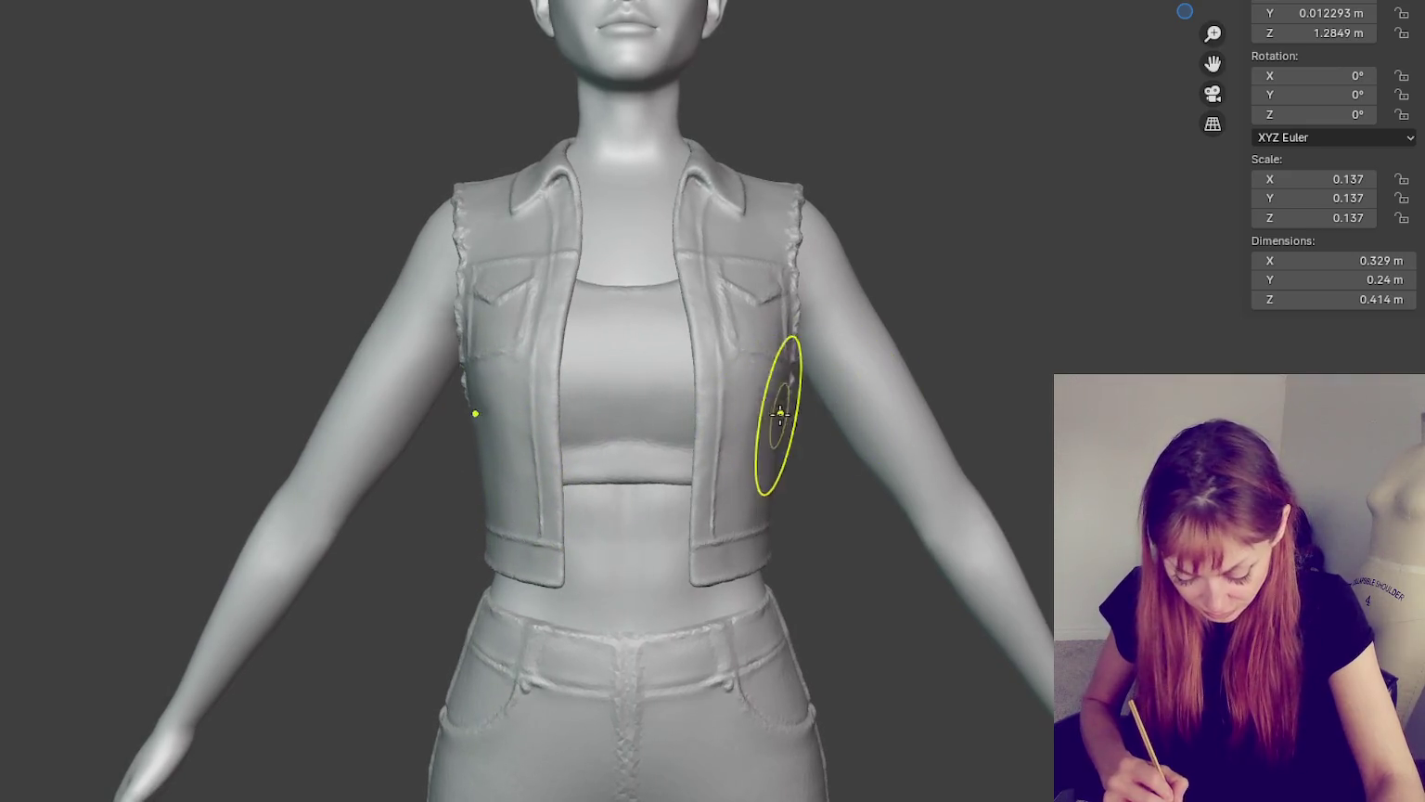
key(shift+z)
key(z)
click(834, 394)
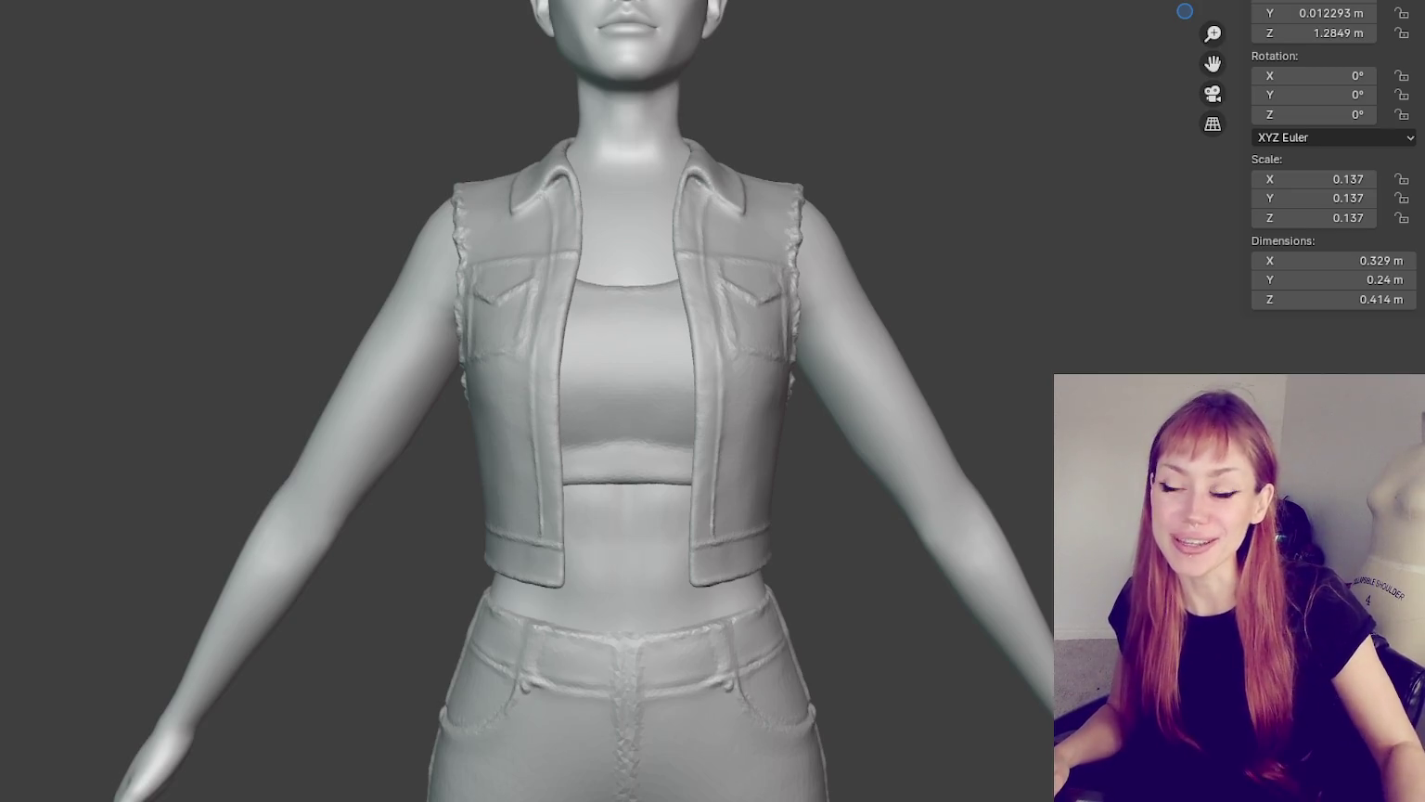
- Orbit the figure and snap back to a zoomed front view of the vest
middle_drag(826, 206, 955, 275)
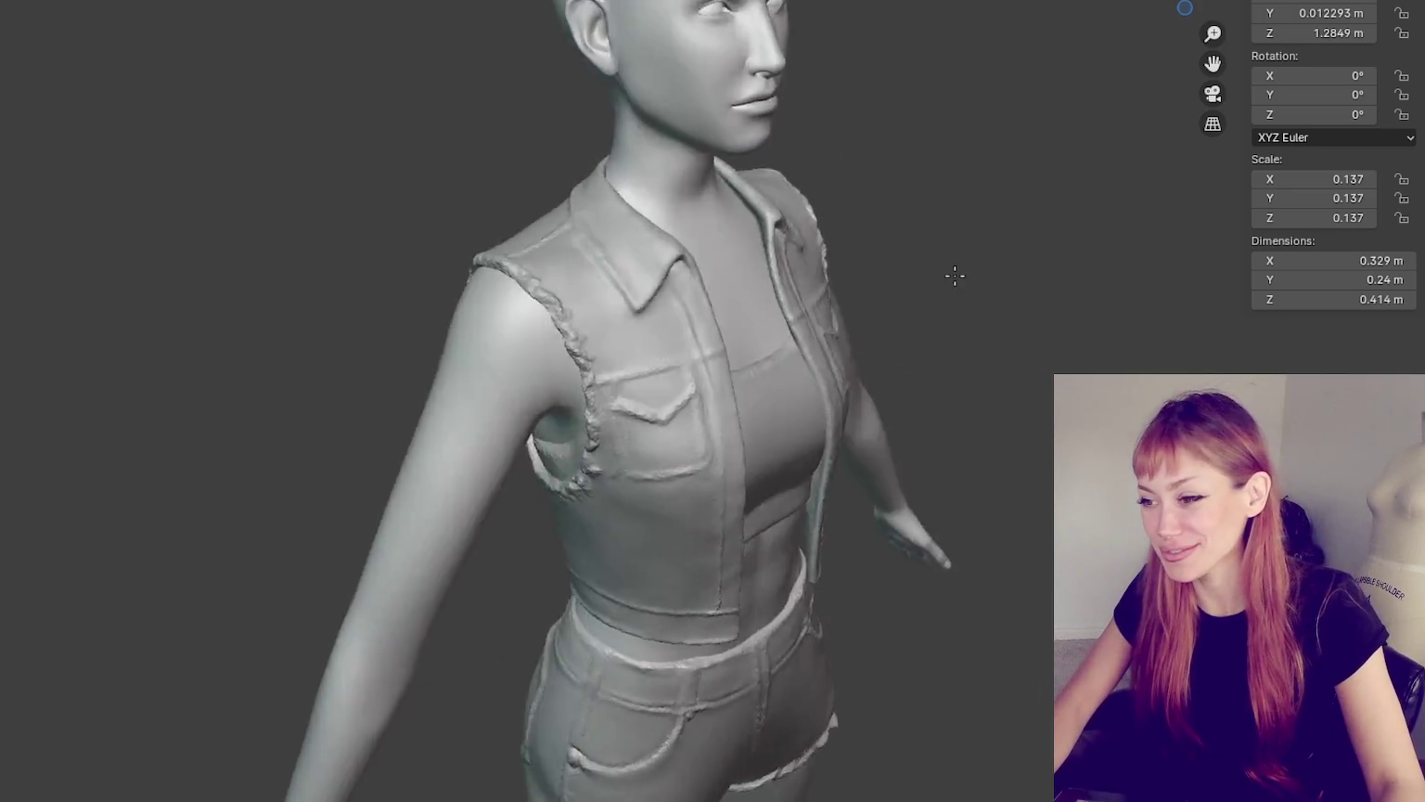
key(KP_1)
scroll(604, 254, up, 3)
mouse_move(813, 249)
middle_down()
mouse_move(694, 230)
mouse_move(790, 245)
middle_up()
middle_drag(646, 276, 834, 302)
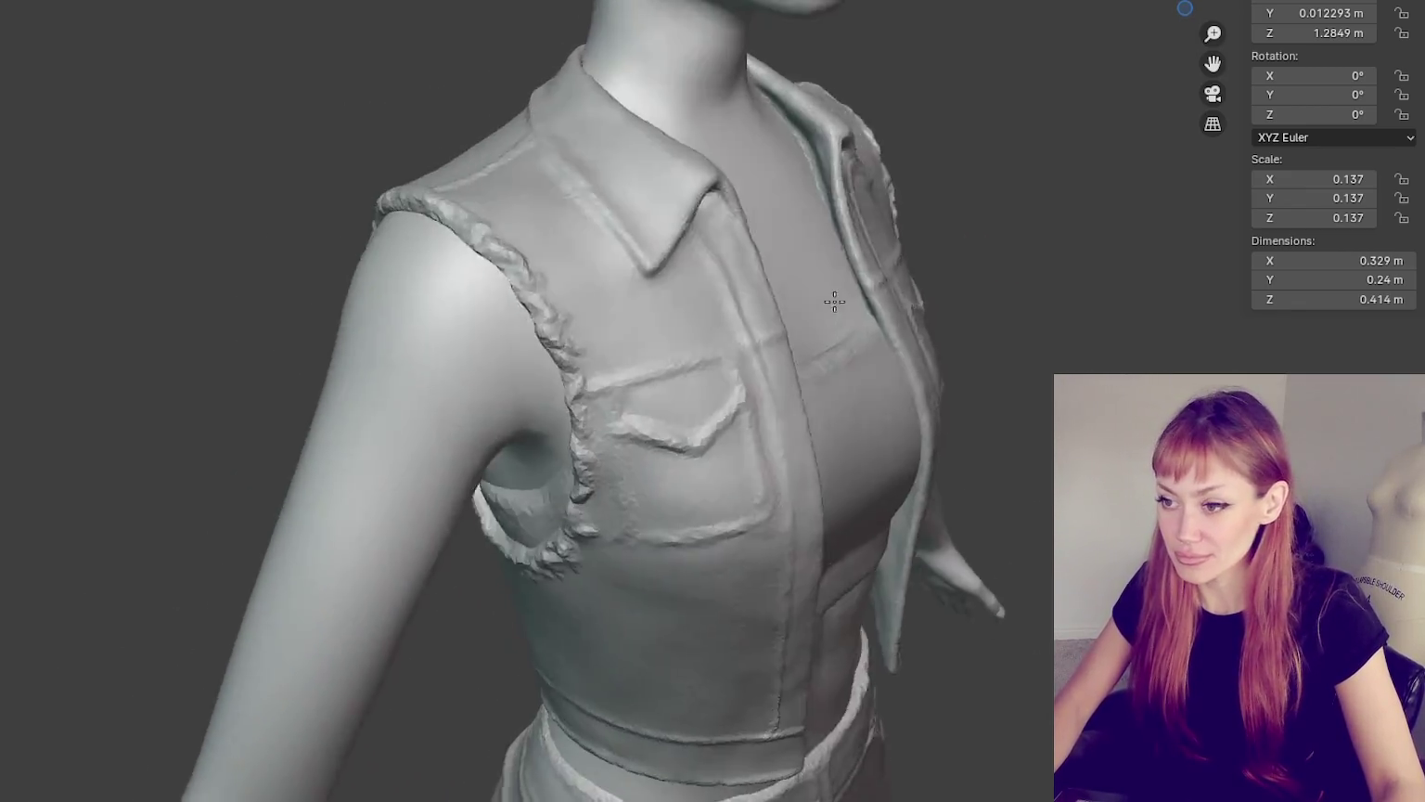
key(KP_1)
scroll(738, 302, up, 2)
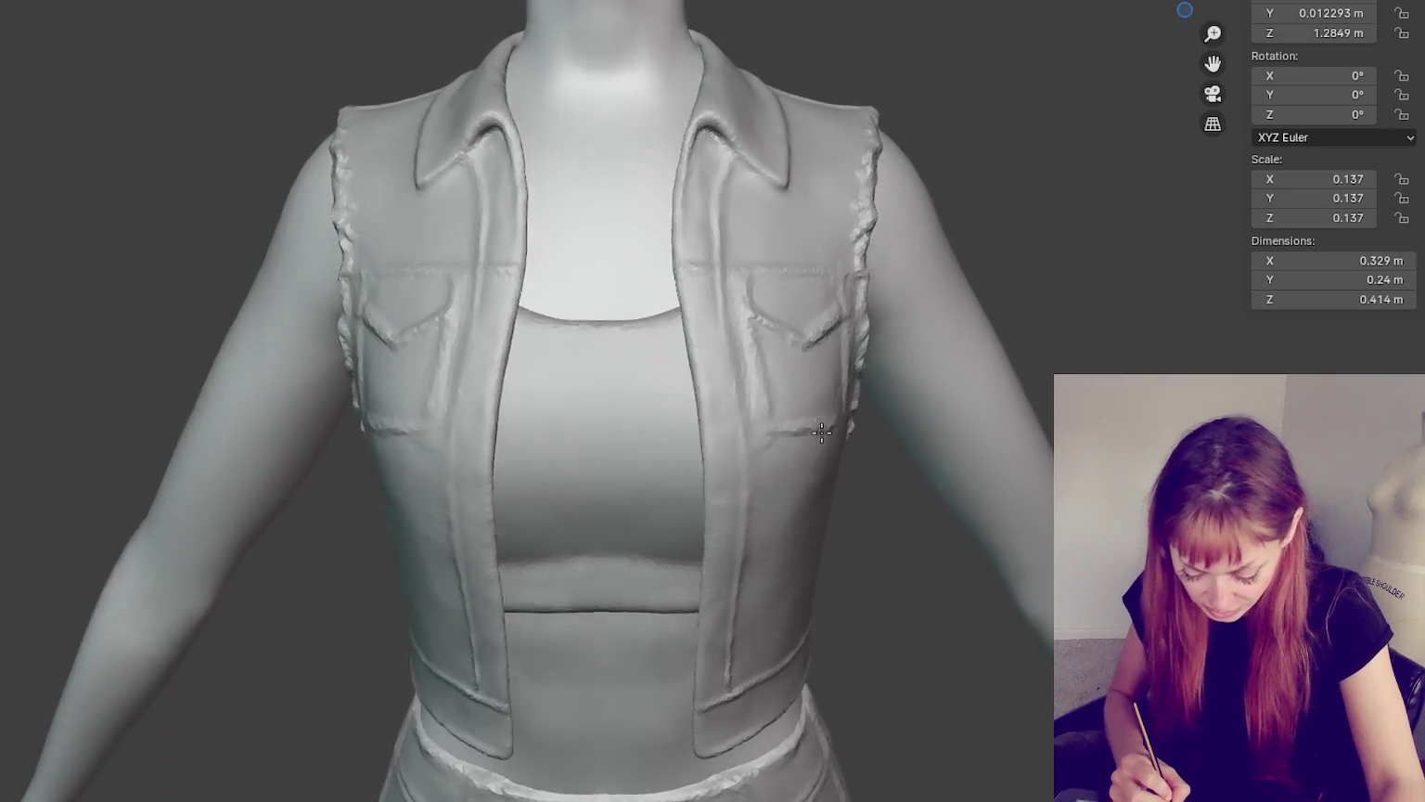
- Turn the model side to side to inspect the vest's left side, zooming in
middle_drag(447, 475, 694, 350)
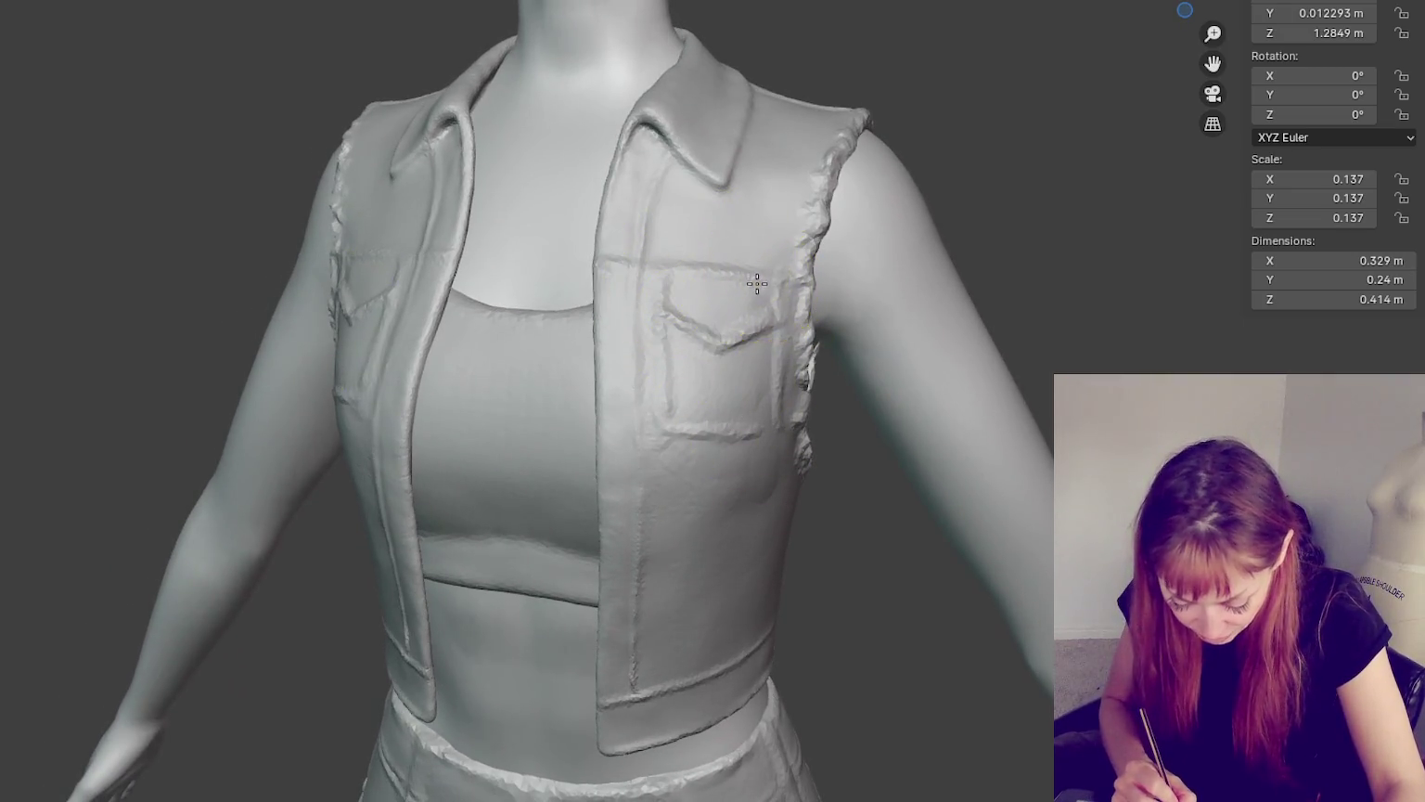
mouse_move(730, 269)
middle_down()
mouse_move(808, 275)
mouse_move(781, 272)
middle_up()
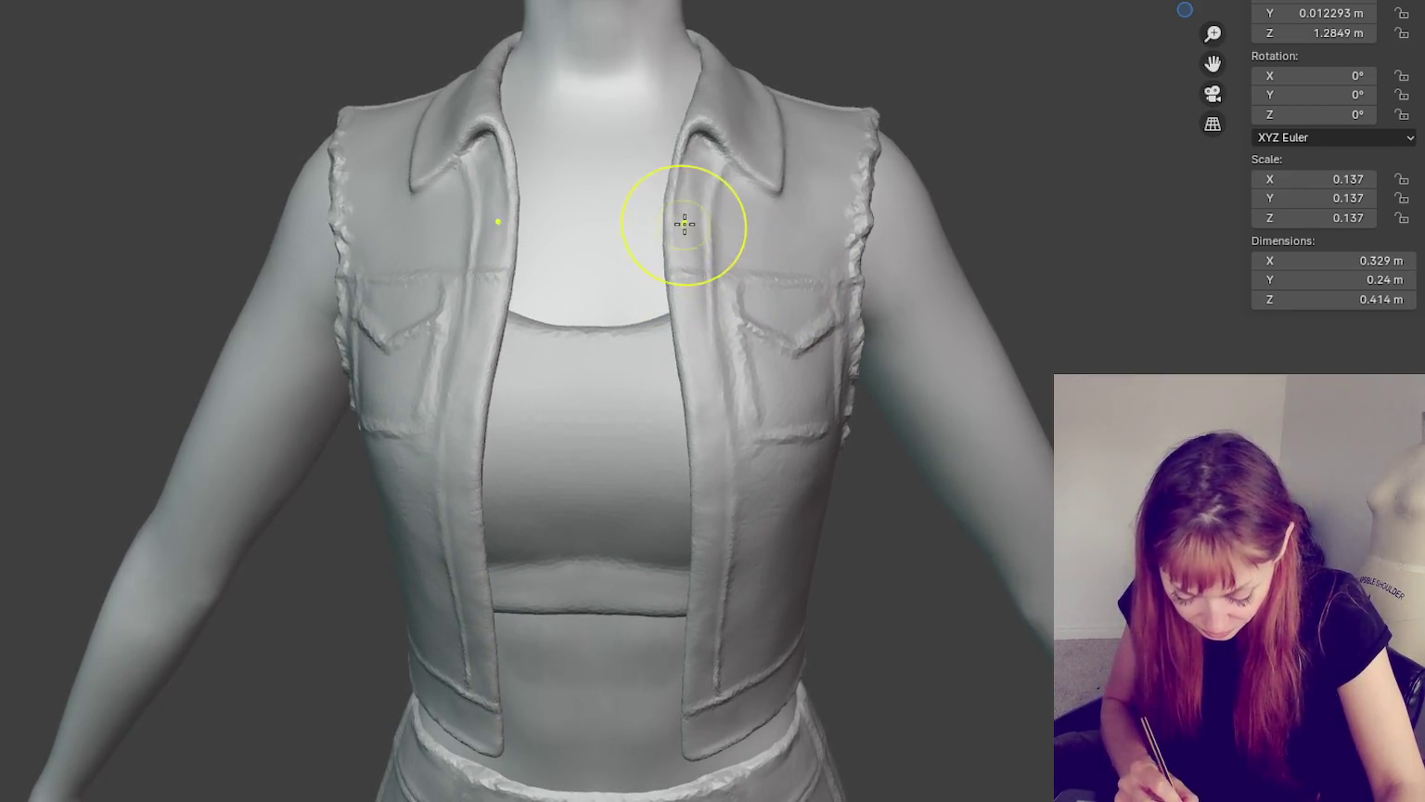
middle_drag(891, 286, 720, 277)
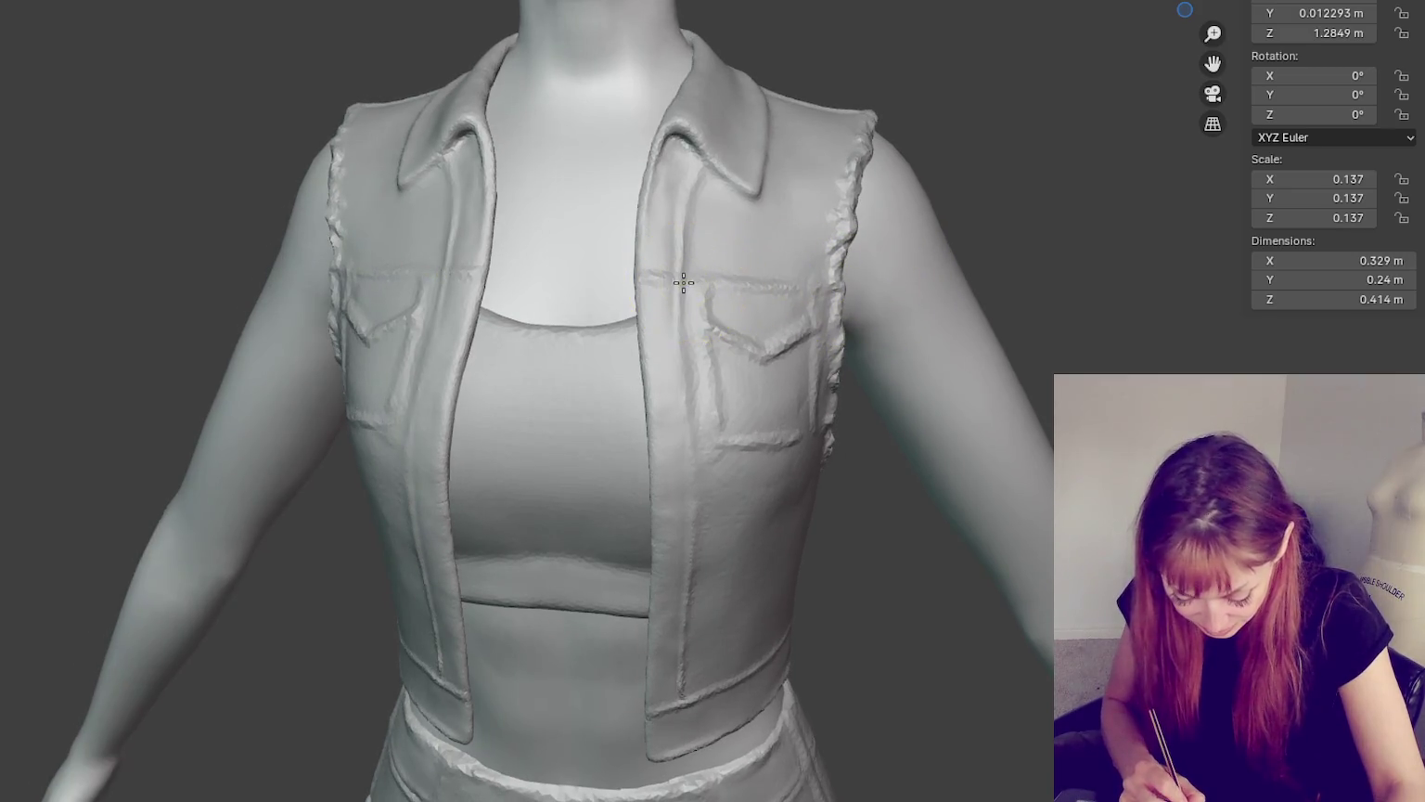
mouse_move(829, 293)
middle_down()
mouse_move(766, 287)
mouse_move(826, 269)
middle_up()
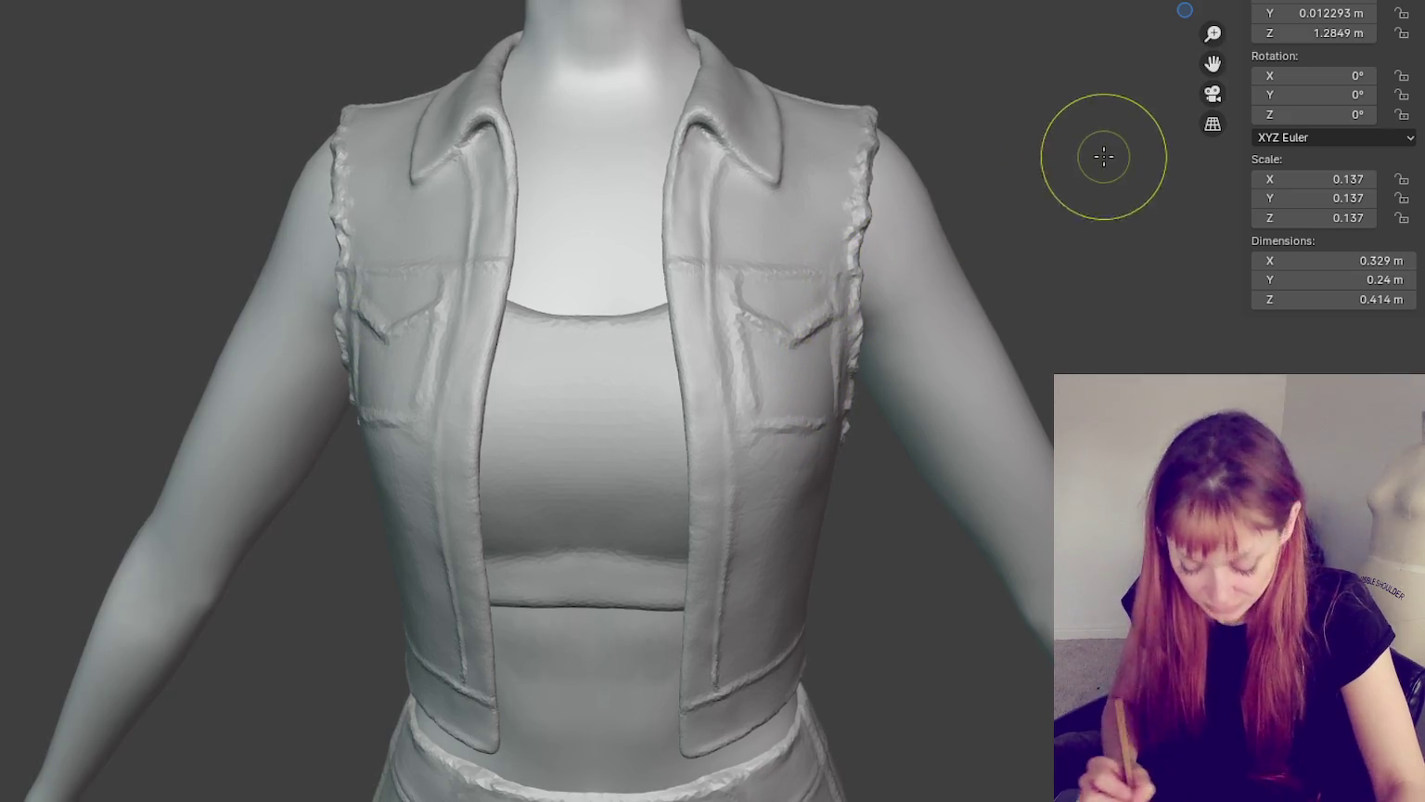
scroll(700, 96, down, 4)
scroll(873, 151, up, 1)
scroll(874, 152, up, 1)
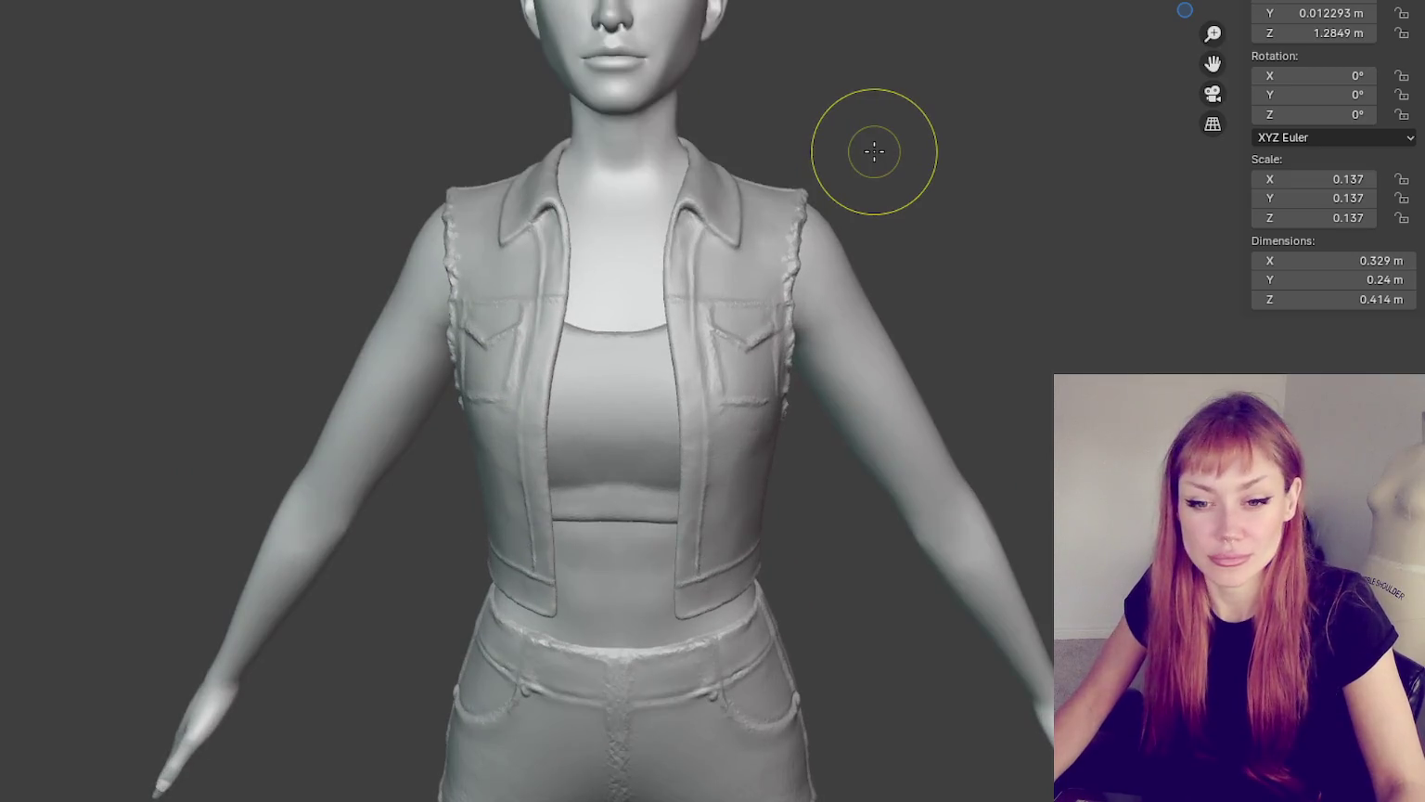
scroll(830, 279, up, 1)
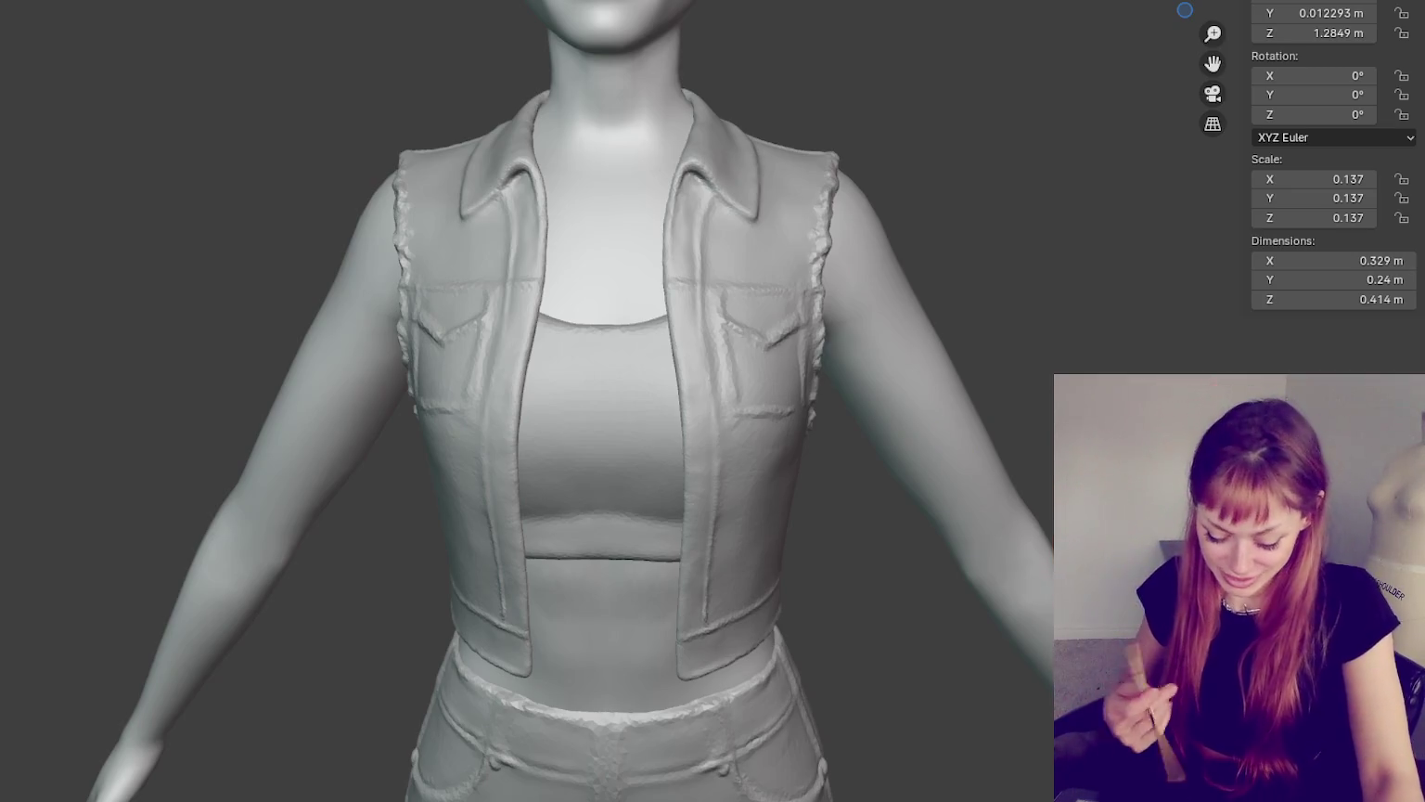
- Lightly sculpt the vest panel below the chest pocket from a three-quarter view
mouse_move(1203, 191)
middle_down()
mouse_move(1071, 260)
mouse_move(1170, 229)
mouse_move(1122, 246)
middle_up()
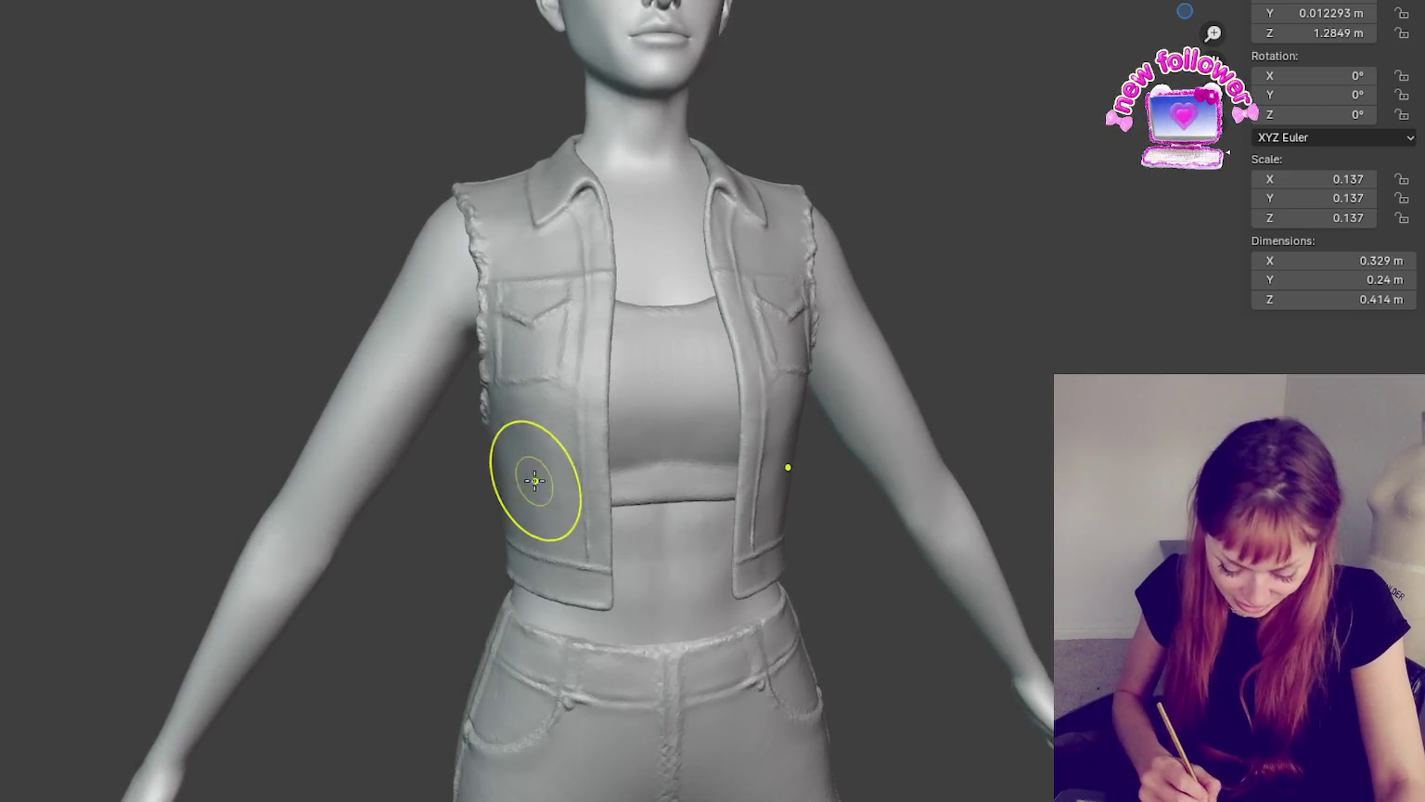
mouse_move(853, 477)
middle_down()
mouse_move(801, 483)
mouse_move(749, 464)
middle_up()
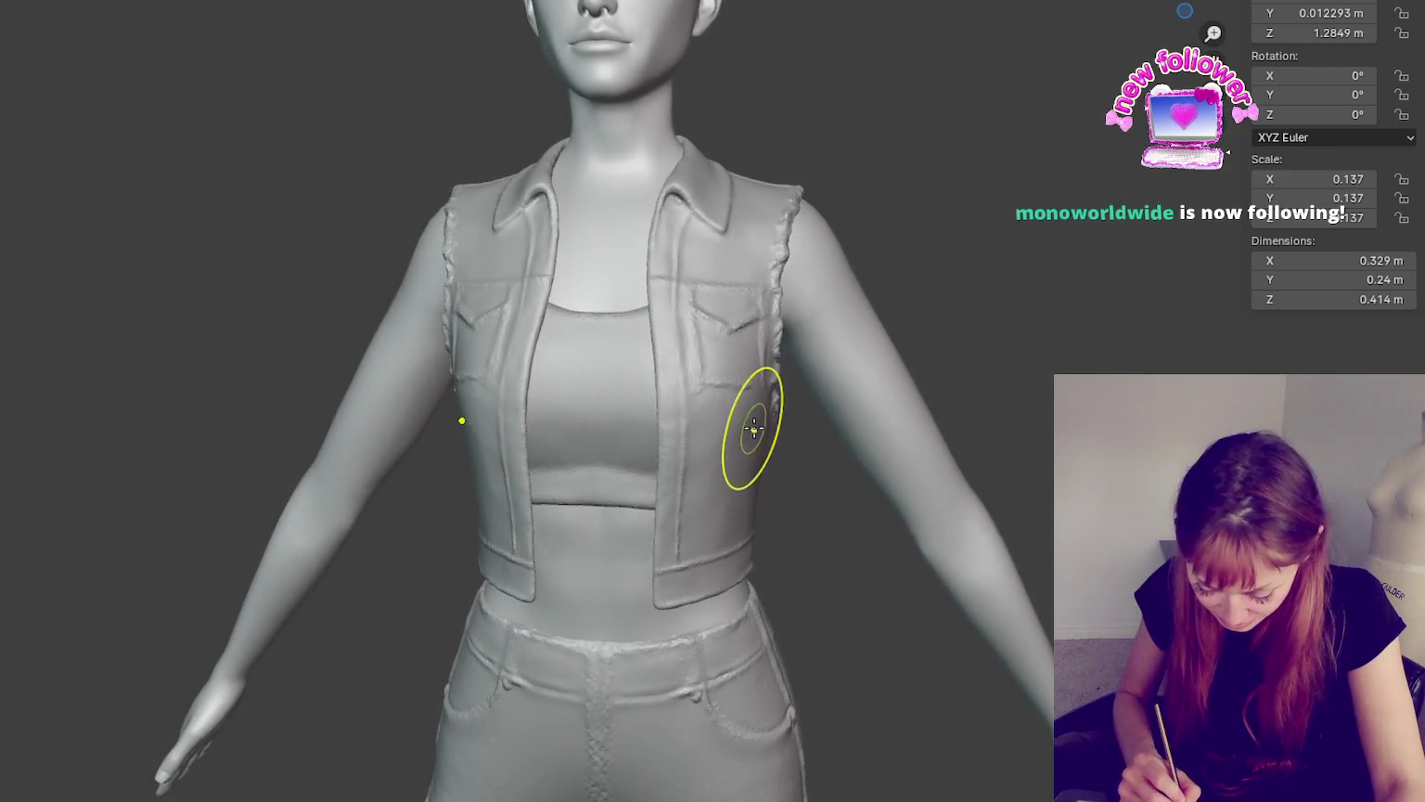
middle_drag(756, 415, 761, 431)
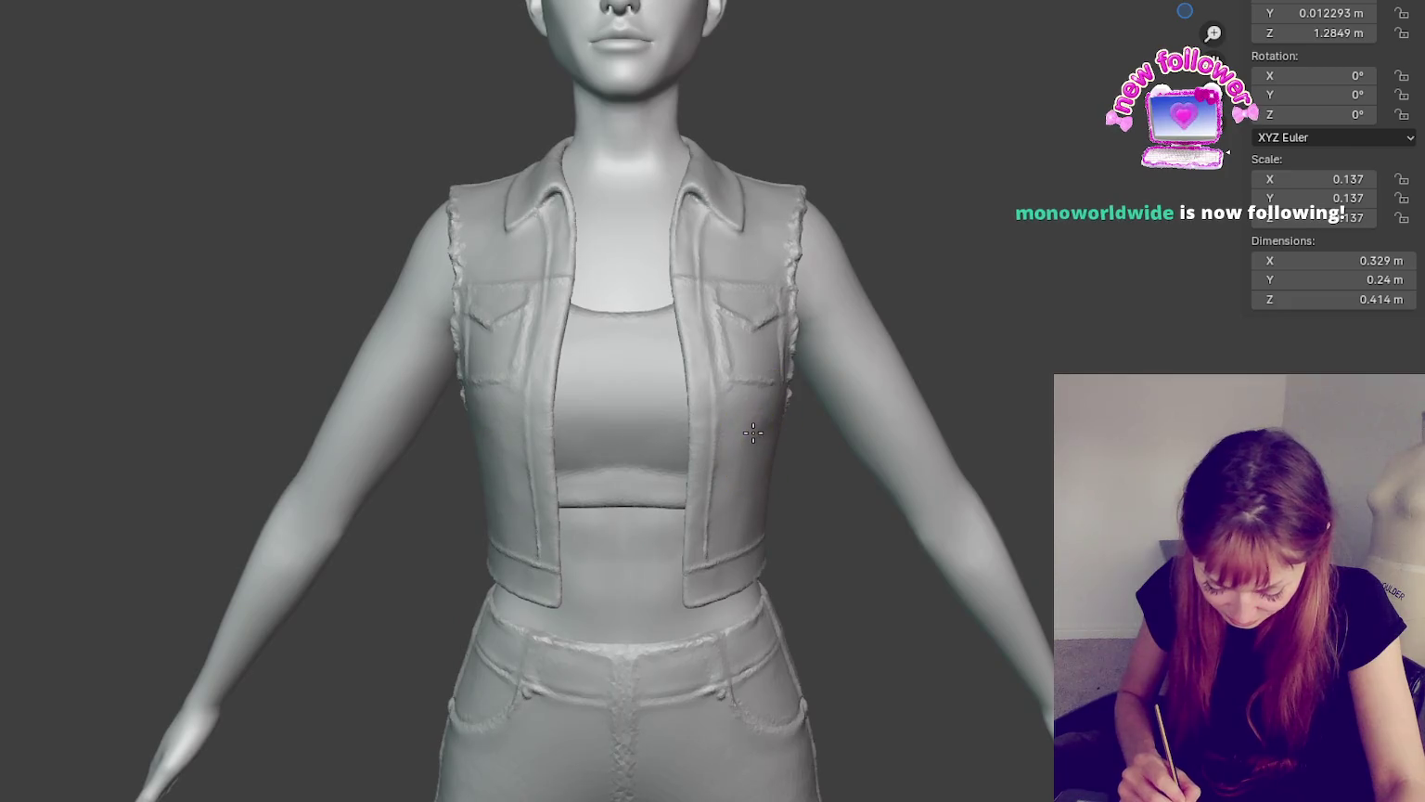
mouse_move(865, 452)
middle_down()
mouse_move(854, 471)
mouse_move(766, 446)
middle_up()
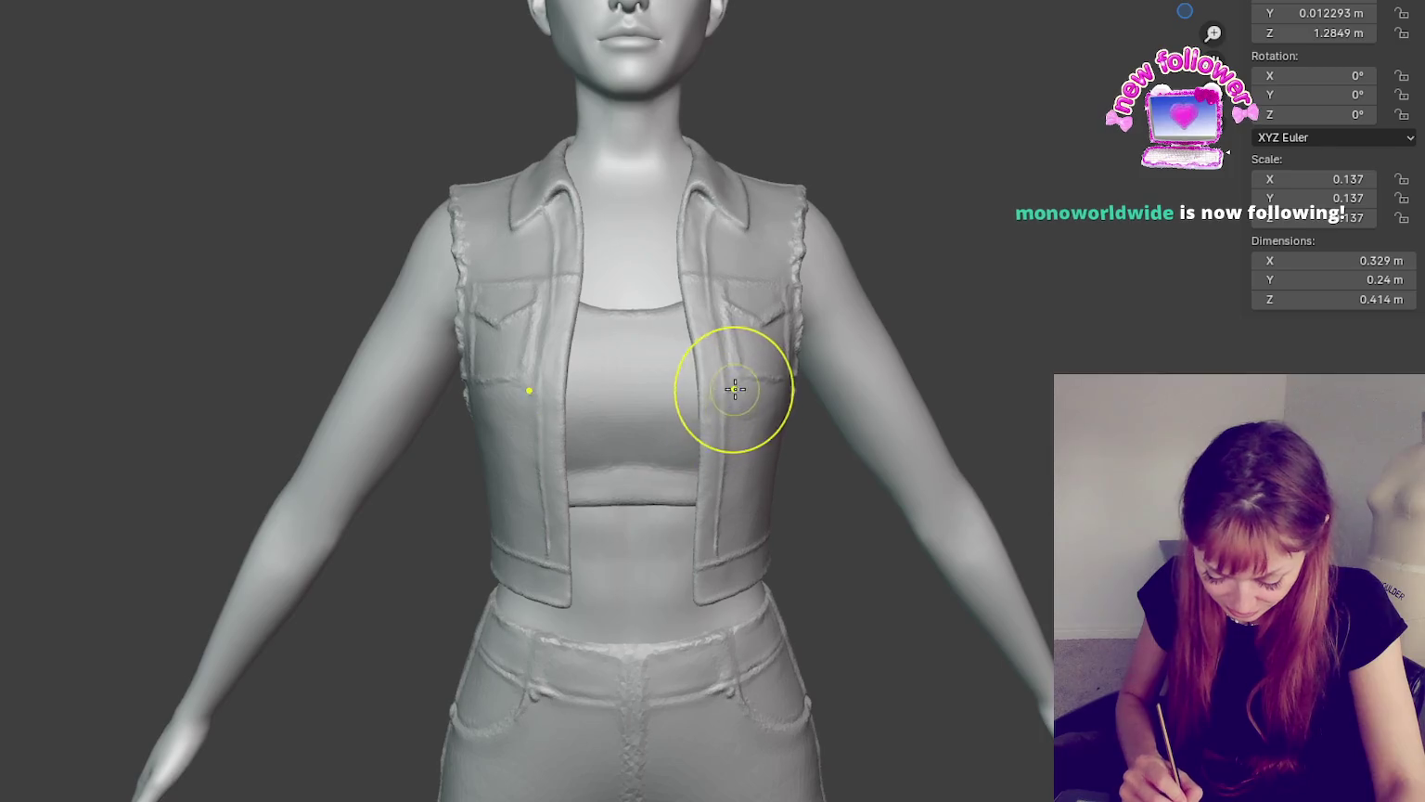
middle_drag(817, 372, 732, 477)
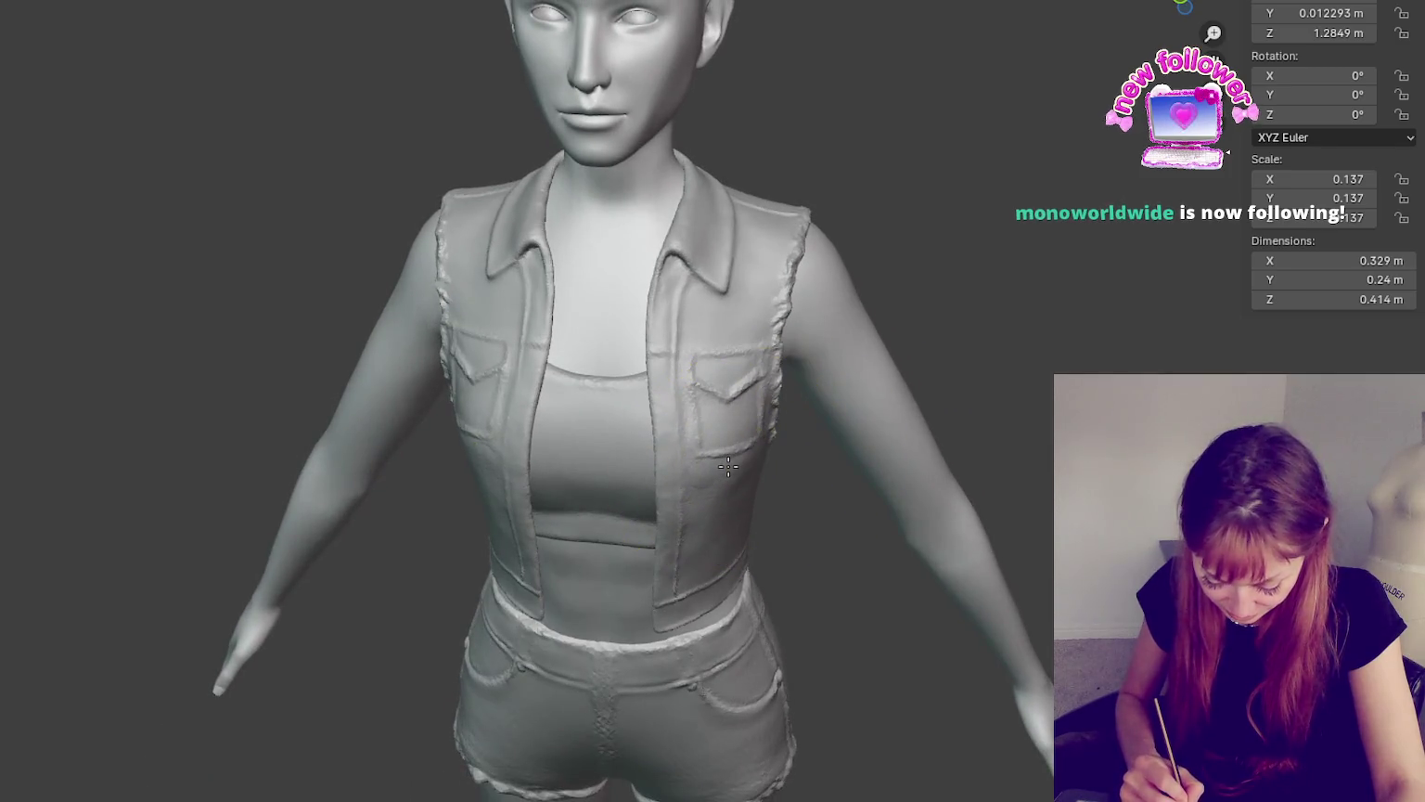
drag(707, 480, 716, 482)
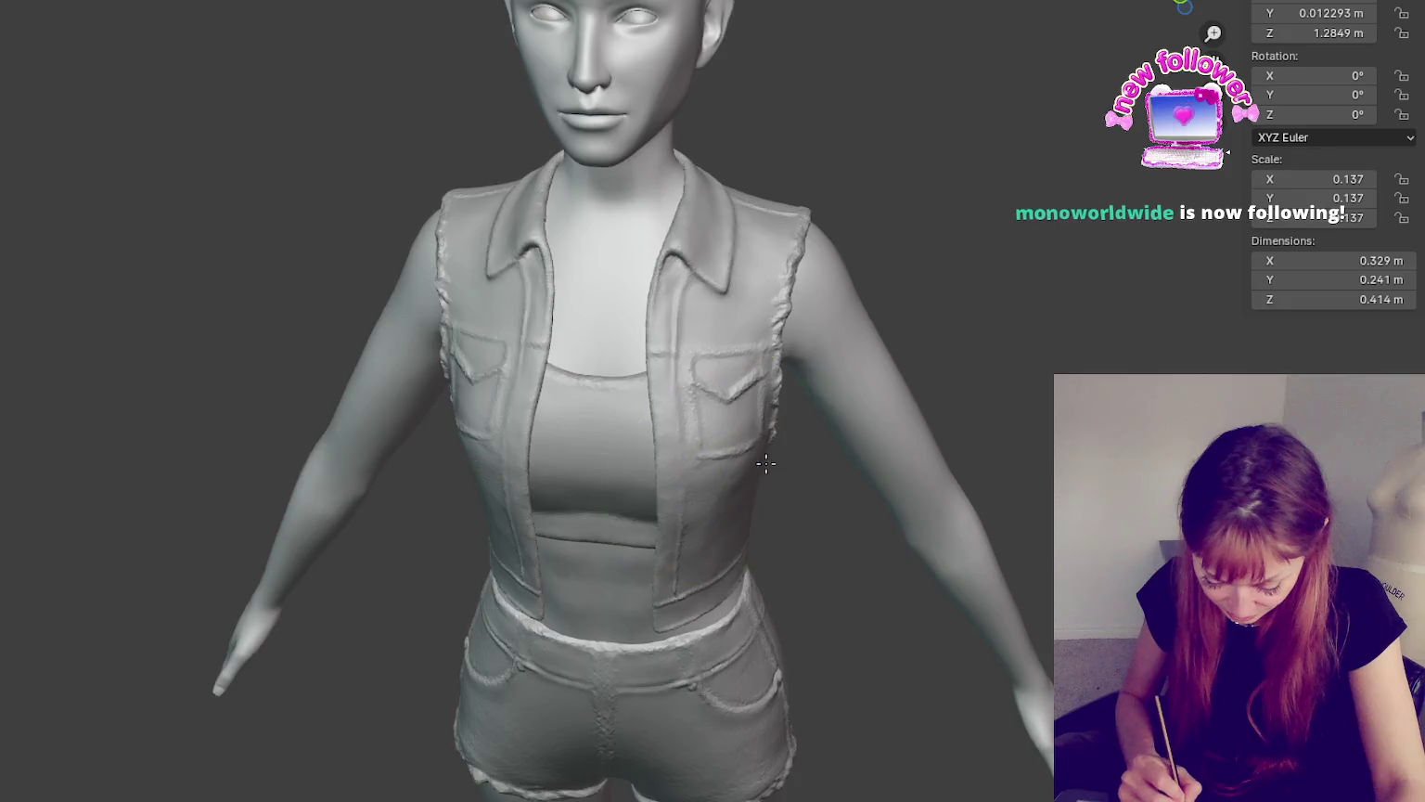
- Lightly sculpt along the frayed armhole edge, checking it from front and side views
key(KP_1)
mouse_move(750, 406)
middle_down()
mouse_move(725, 429)
mouse_move(813, 402)
middle_up()
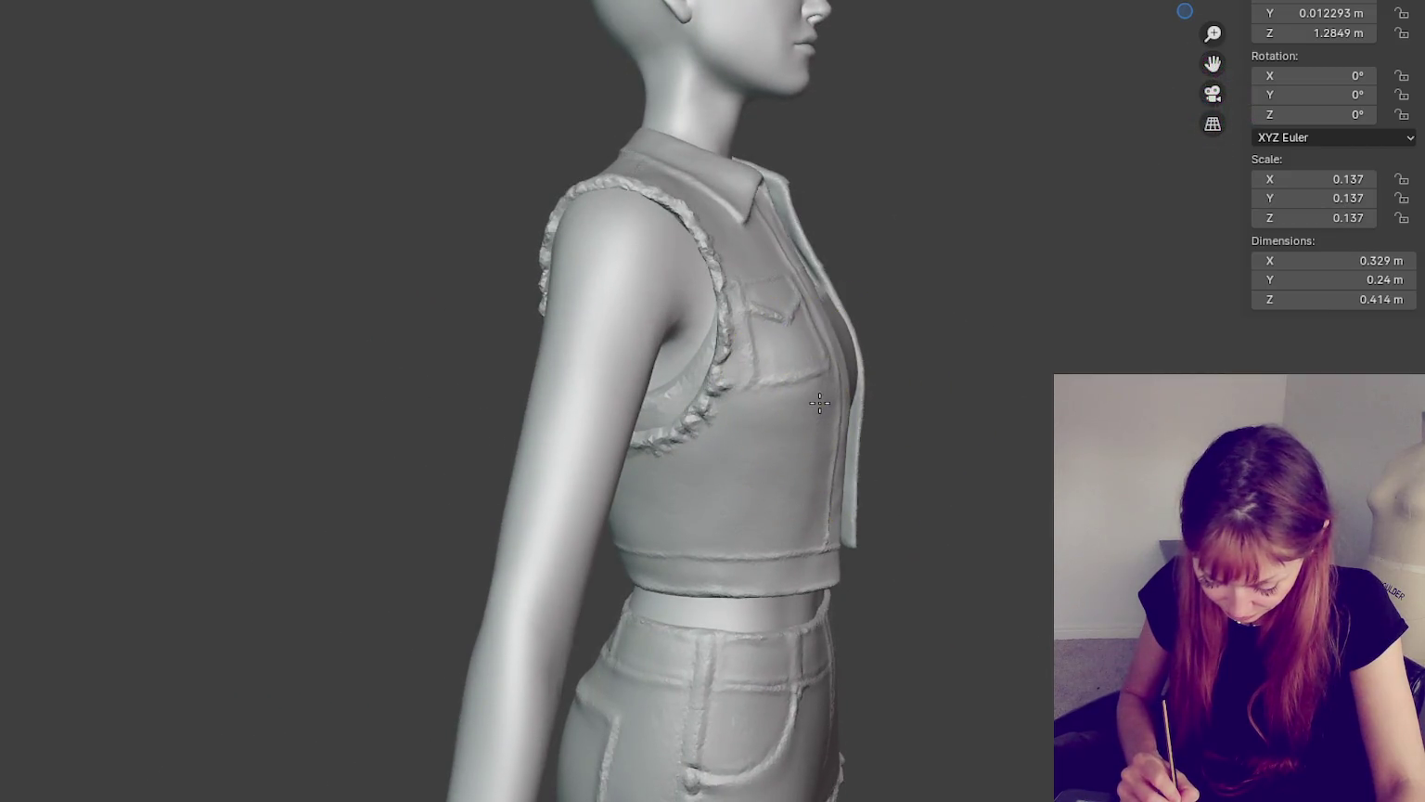
drag(729, 341, 737, 379)
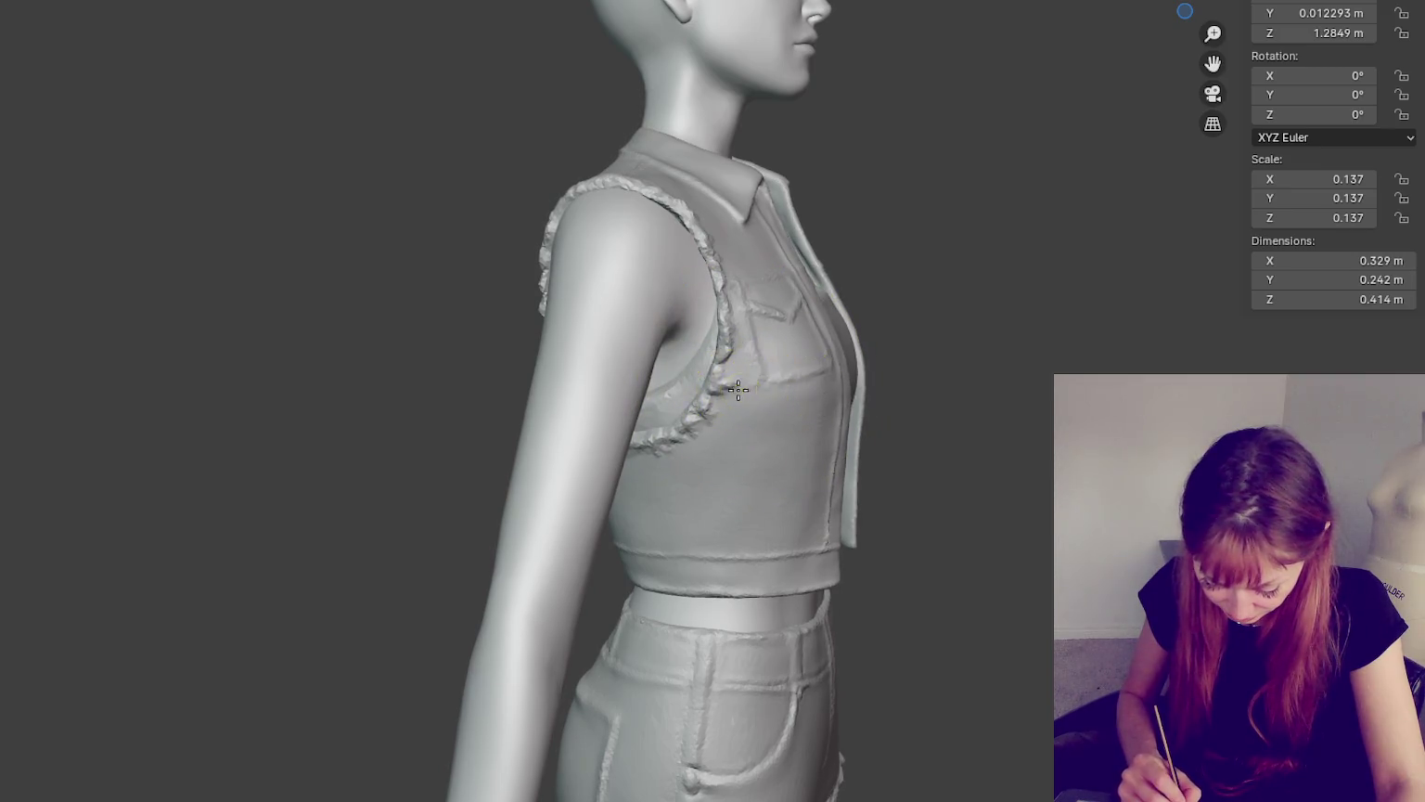
middle_drag(788, 344, 809, 325)
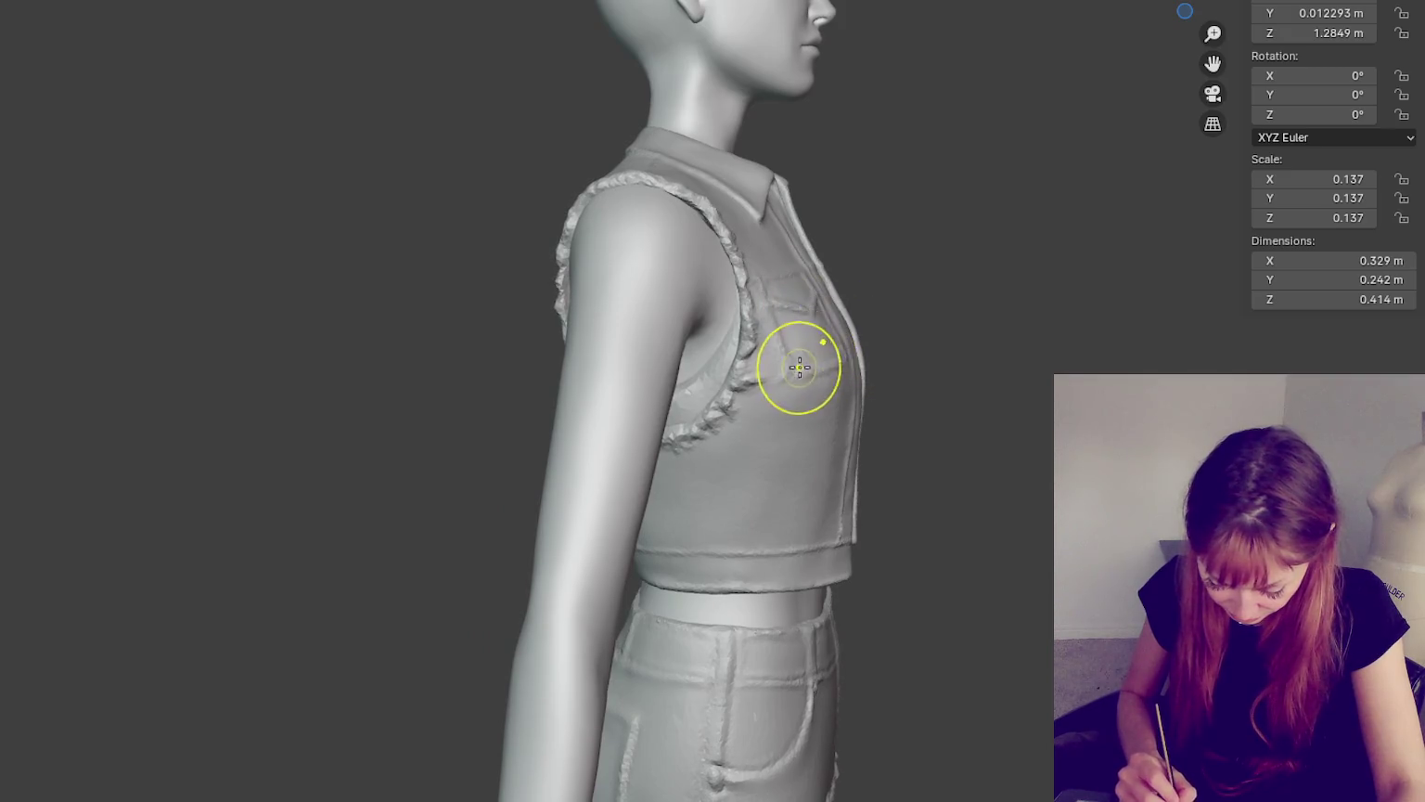
key(KP_1)
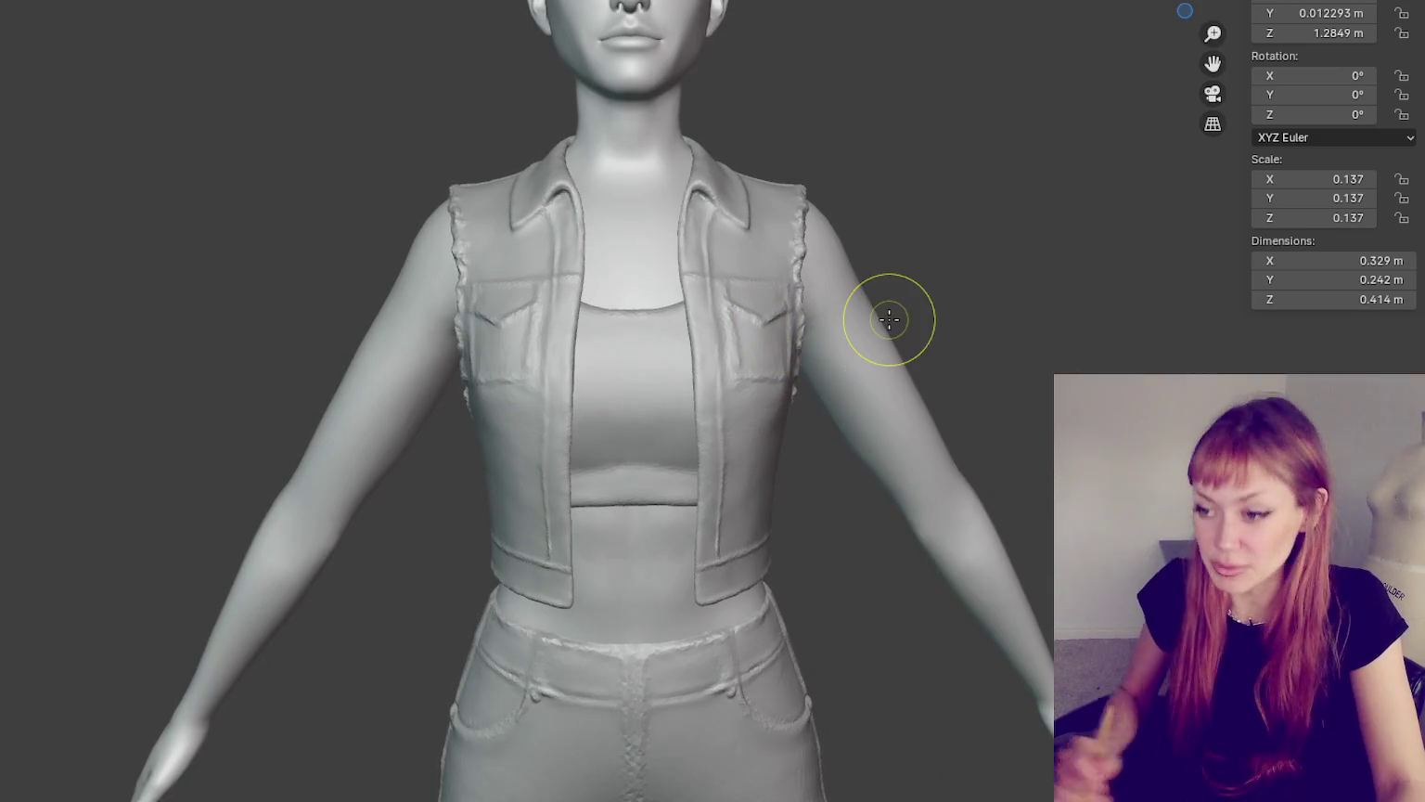
scroll(668, 328, up, 5)
scroll(665, 236, up, 3)
scroll(666, 236, down, 4)
mouse_move(665, 235)
middle_down()
mouse_move(545, 233)
mouse_move(684, 314)
middle_up()
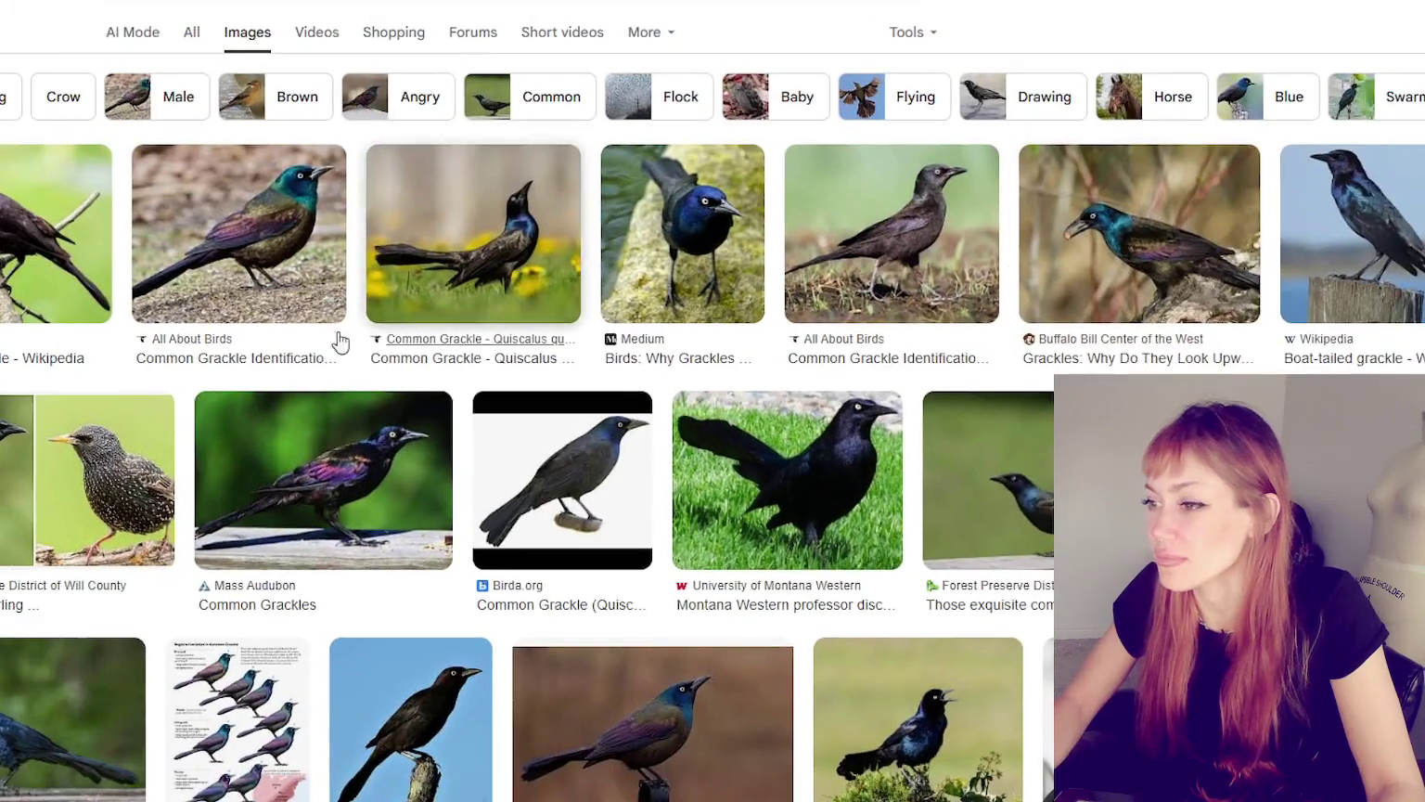
- Preview the All About Birds, South Dakota, boat-tailed and Mass Audubon grackle photos
scroll(843, 579, down, 2)
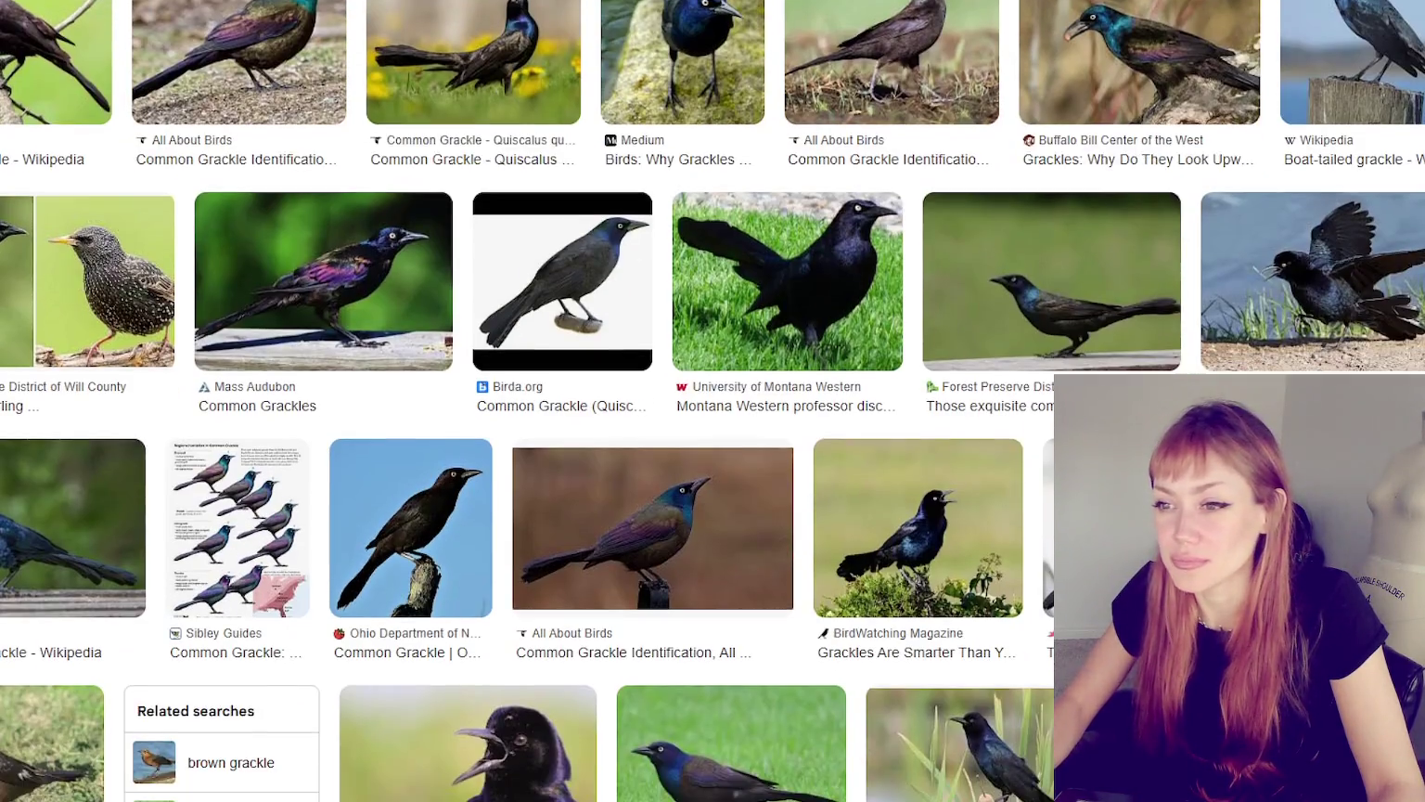
scroll(239, 139, up, 1)
click(238, 139)
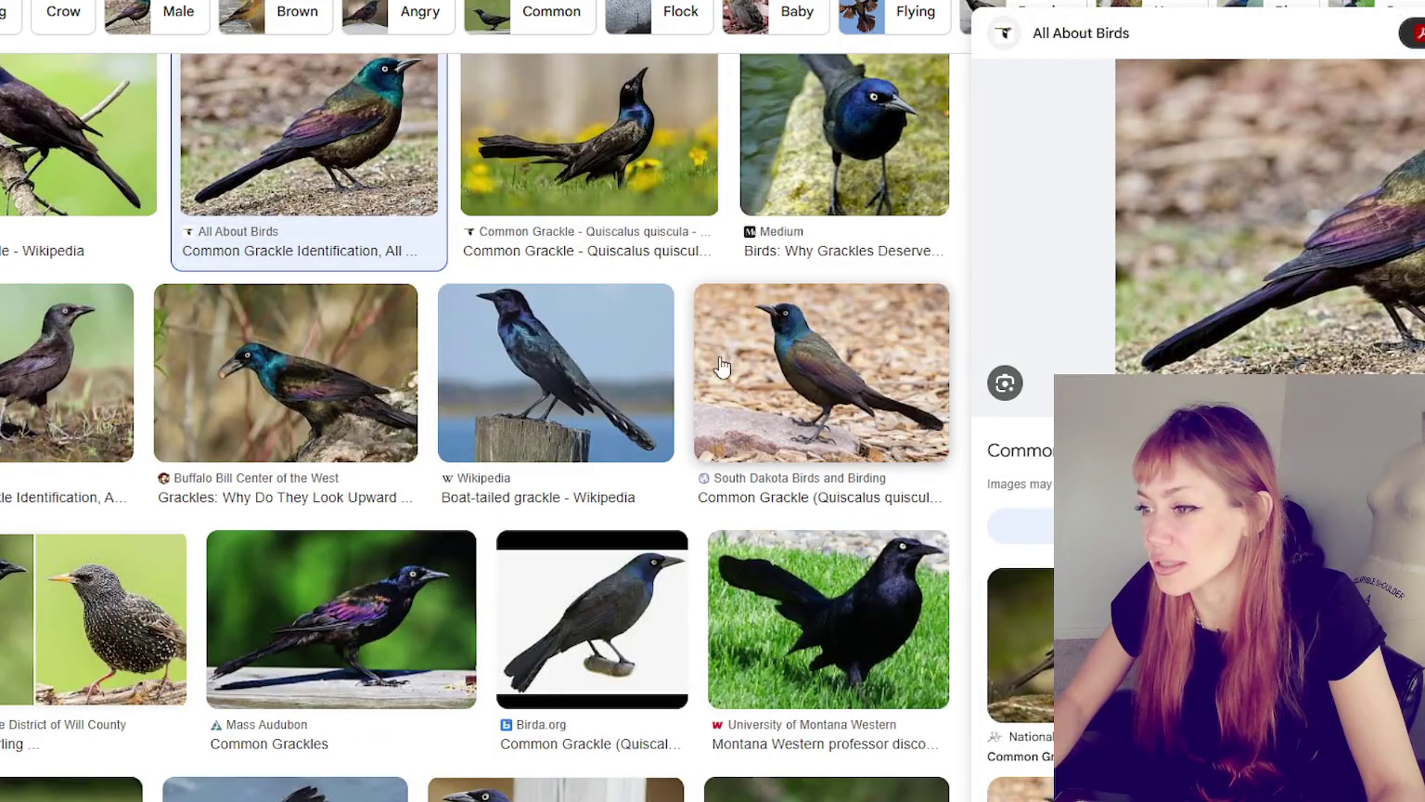
click(817, 361)
click(608, 356)
key(Right)
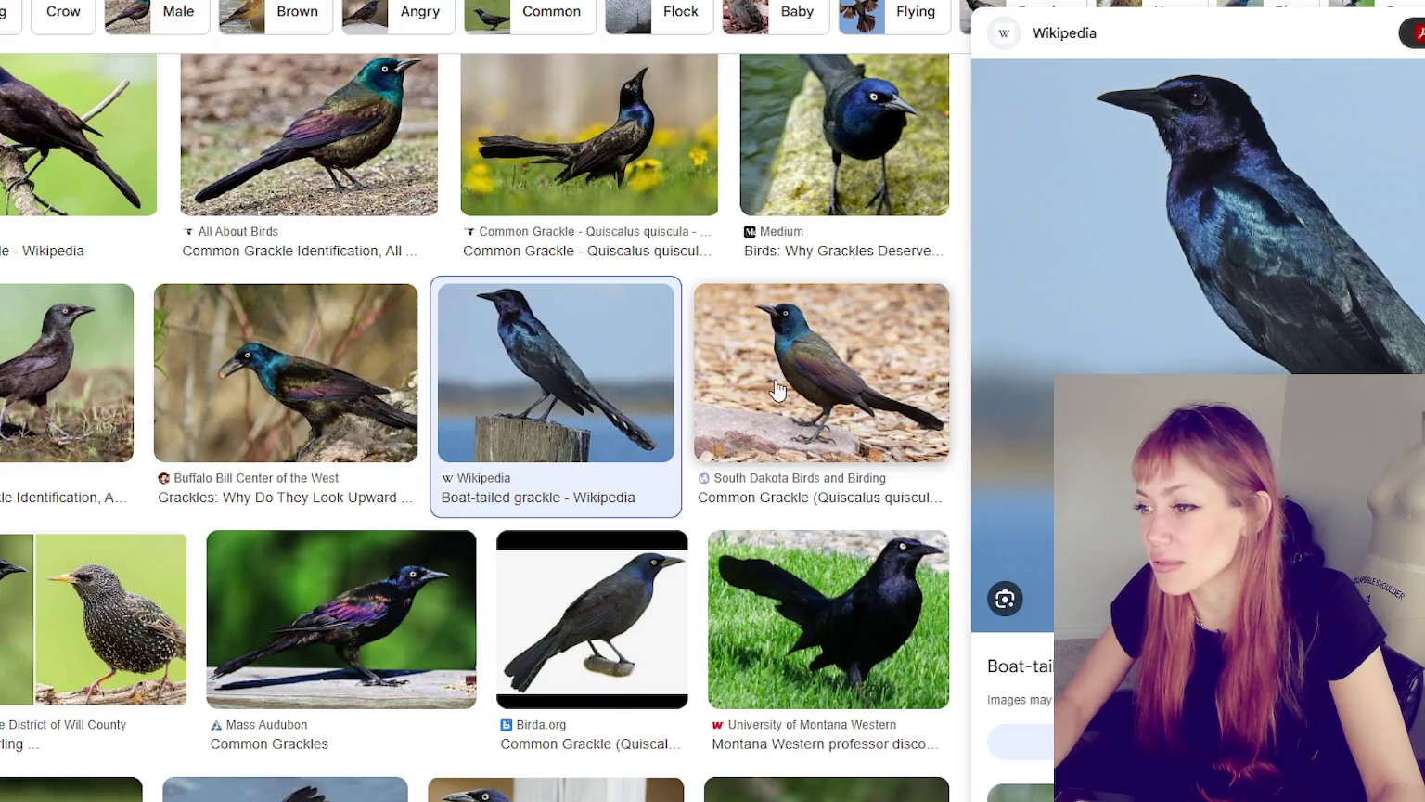
scroll(718, 295, down, 2)
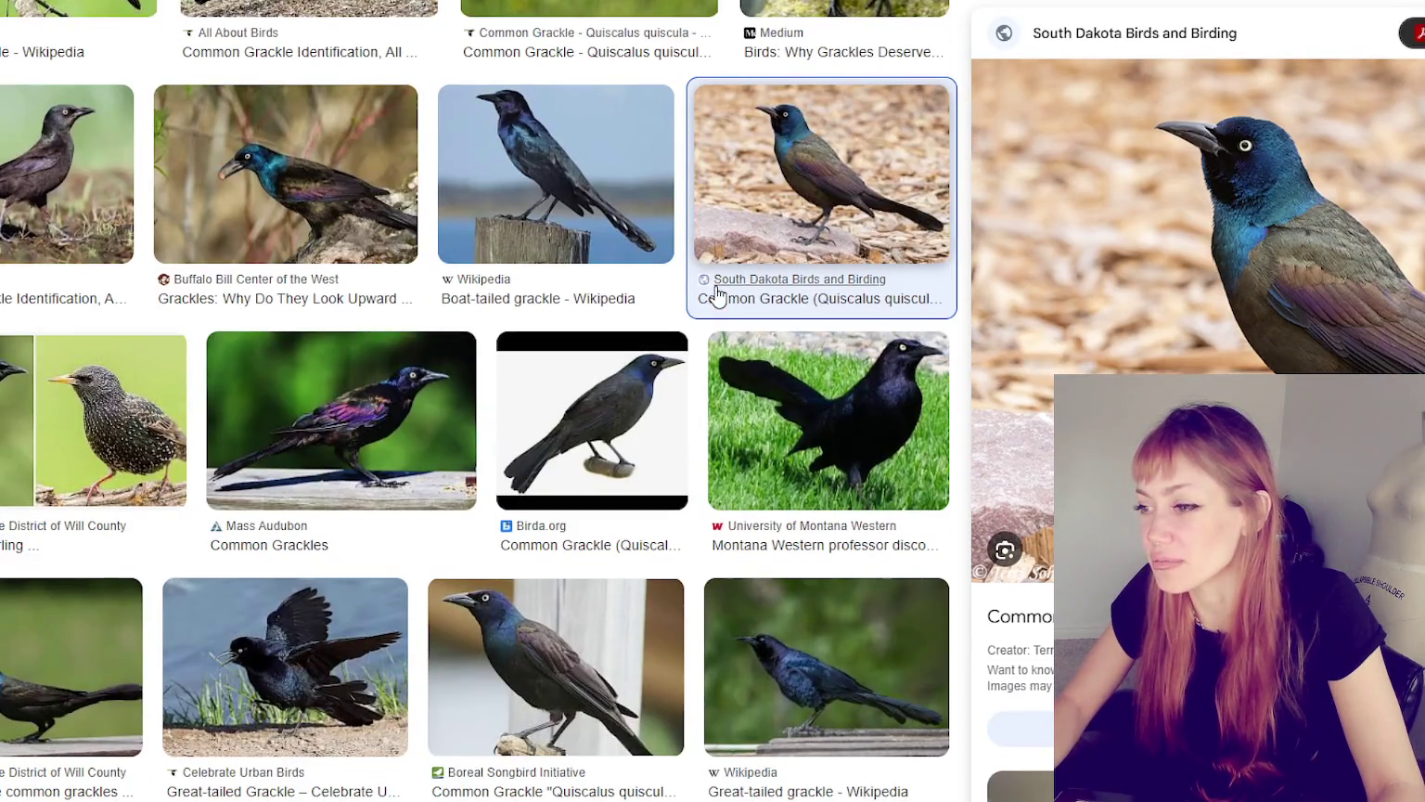
click(298, 454)
- Preview the grackle on a brown background, then the All About Grackles! video result
scroll(291, 440, down, 2)
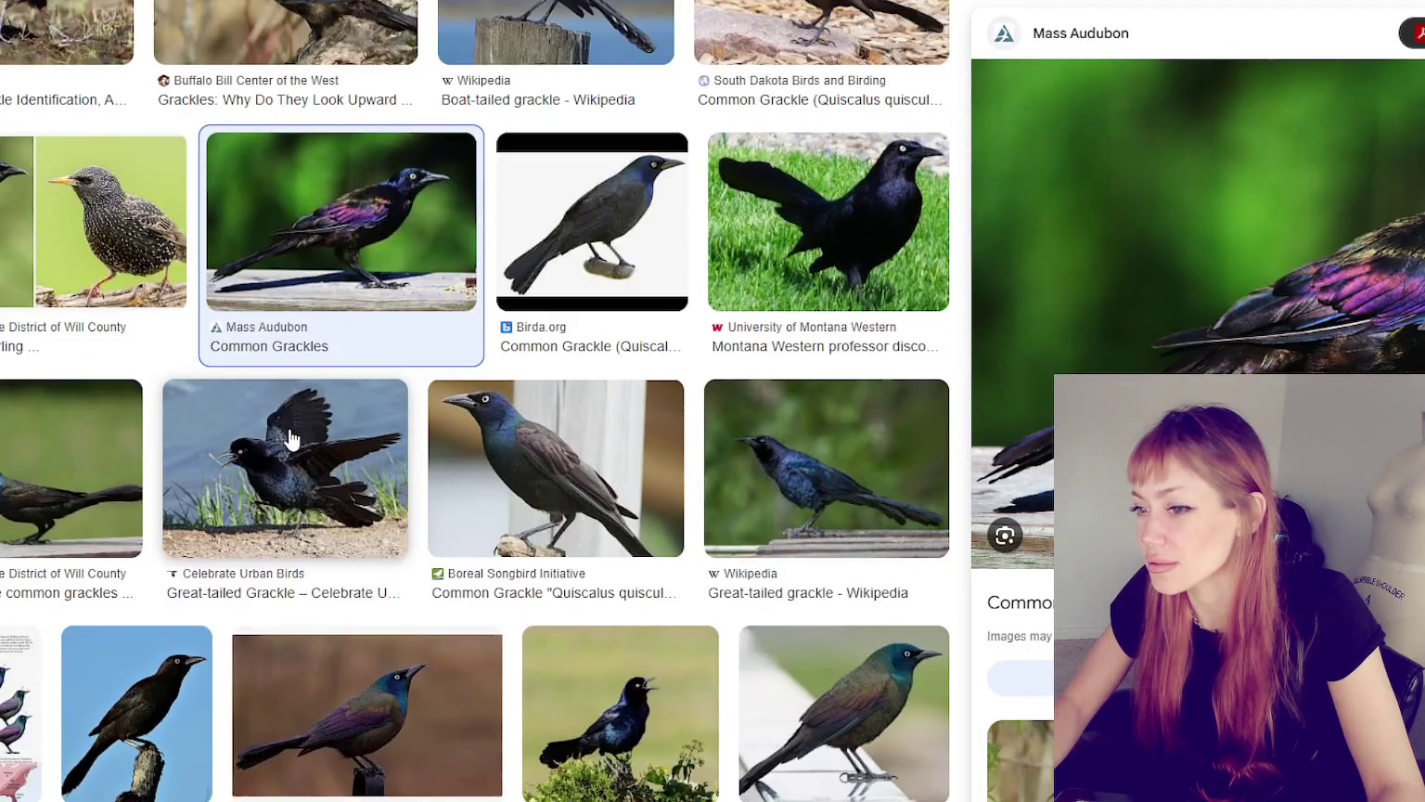
scroll(293, 436, down, 2)
scroll(294, 436, down, 1)
click(482, 441)
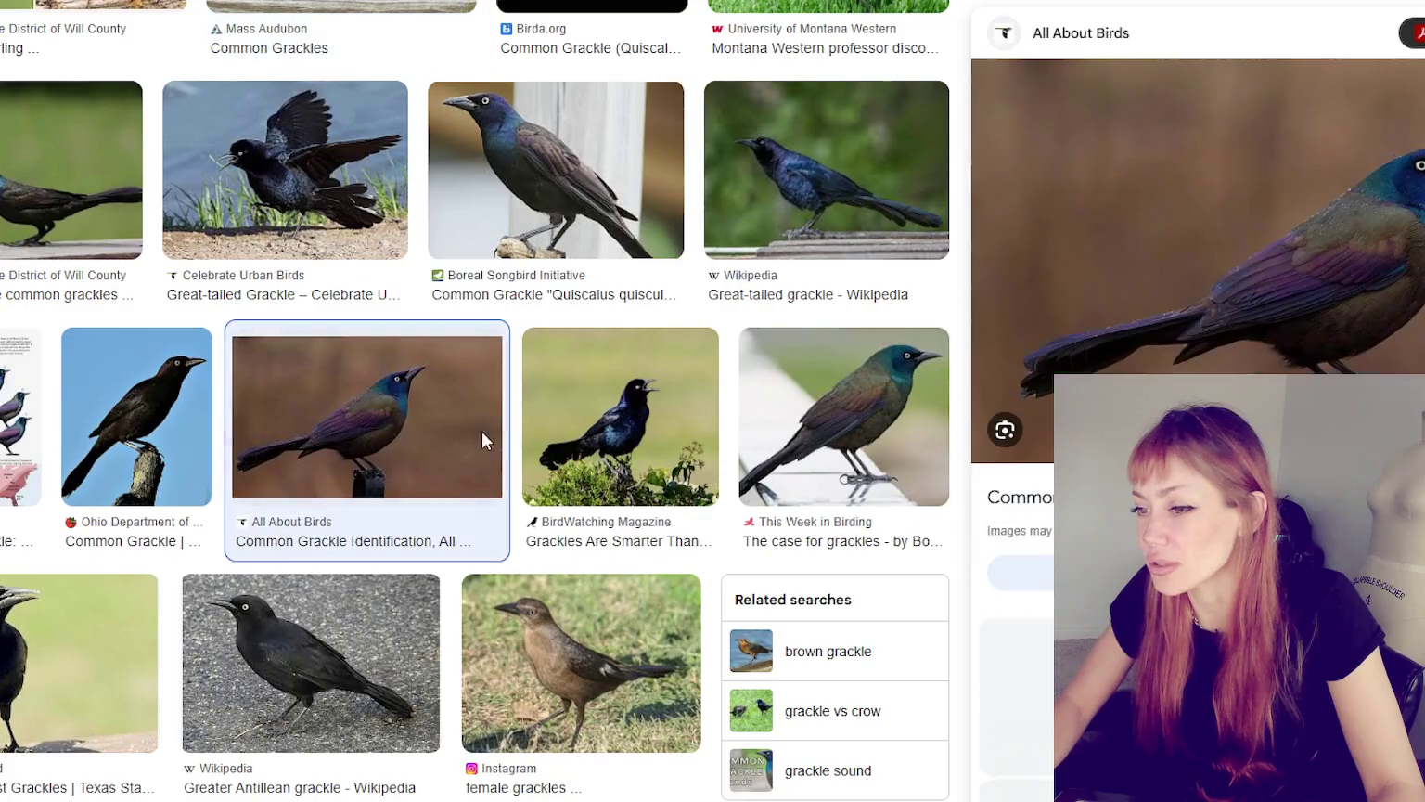
scroll(479, 443, down, 2)
scroll(473, 440, down, 2)
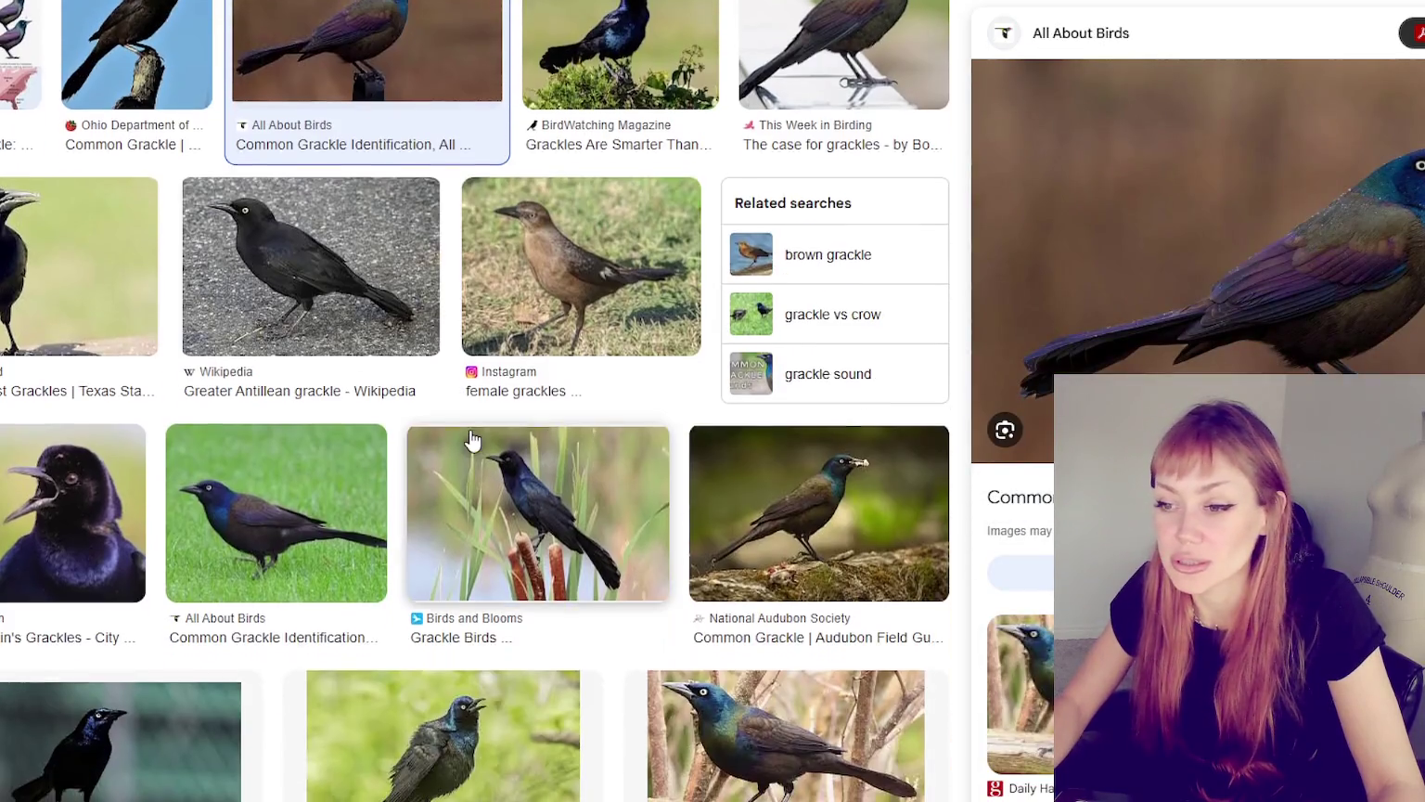
scroll(445, 438, down, 4)
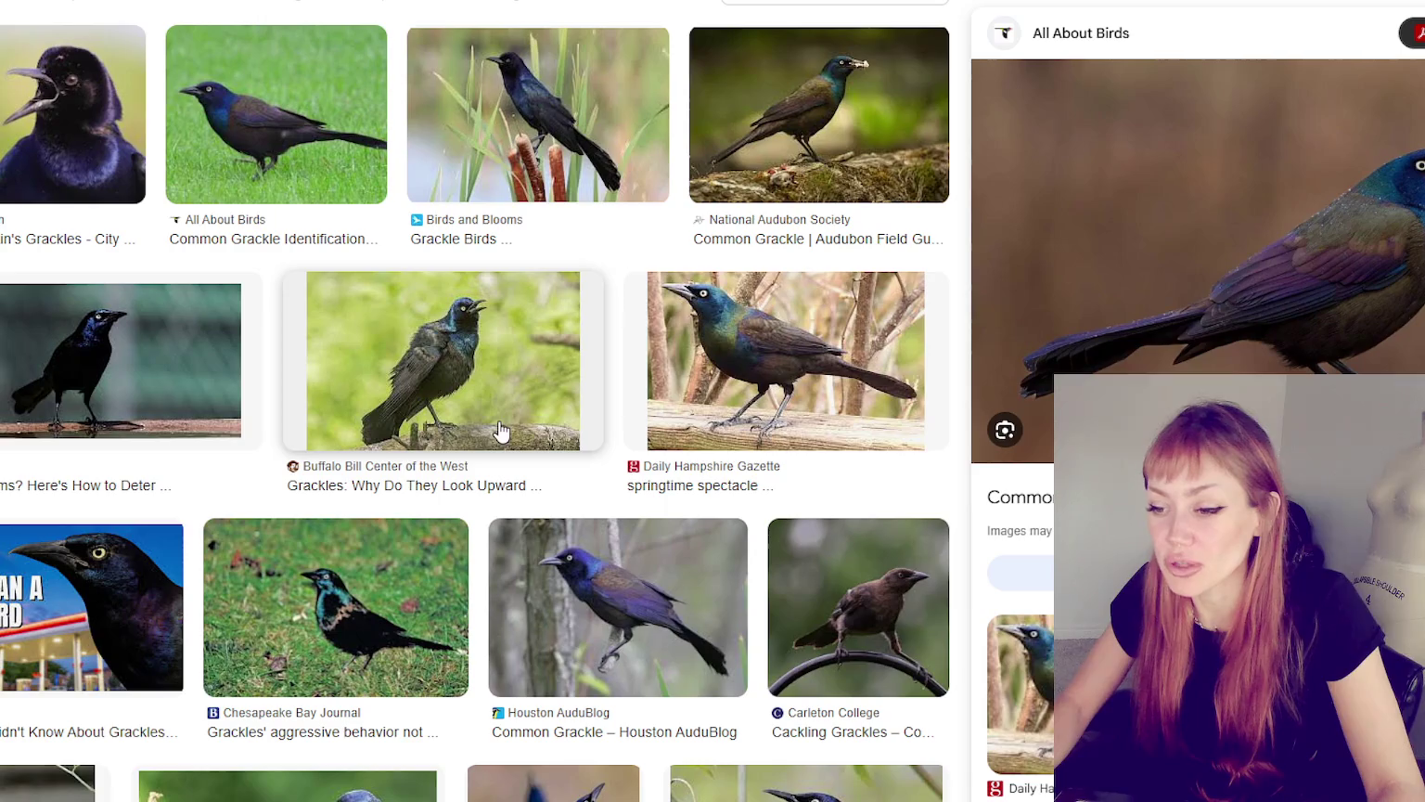
scroll(557, 434, down, 4)
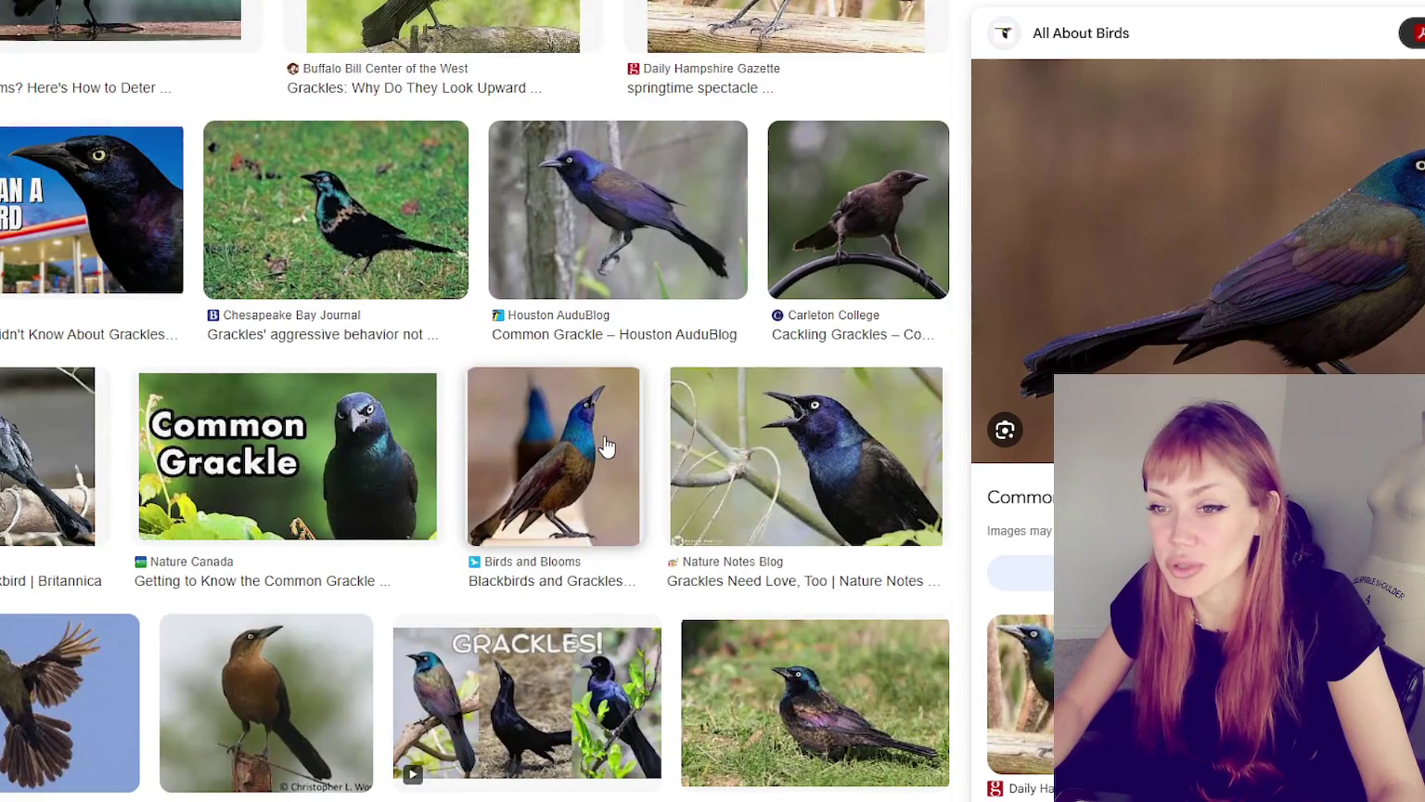
scroll(605, 447, down, 1)
scroll(605, 447, down, 2)
scroll(608, 447, down, 2)
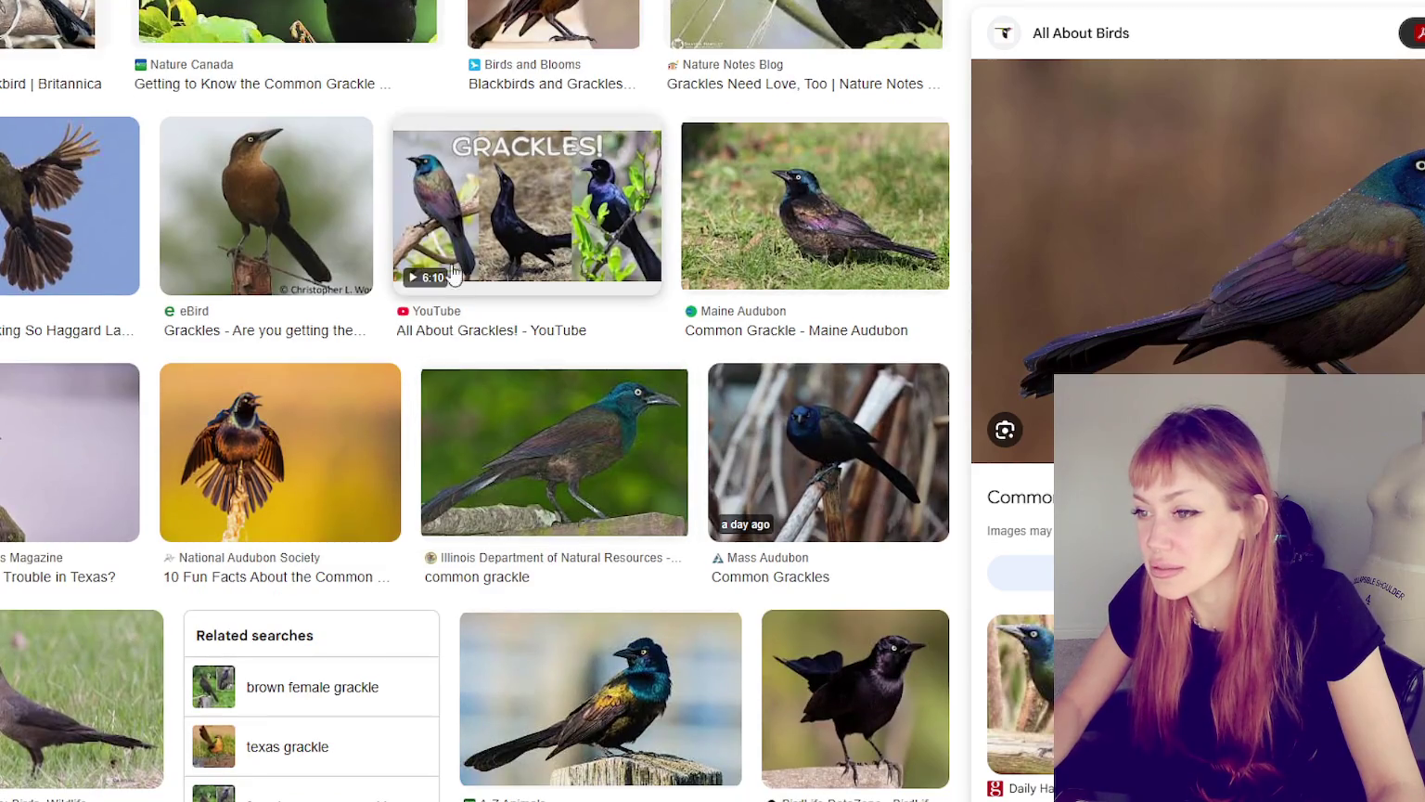
click(455, 276)
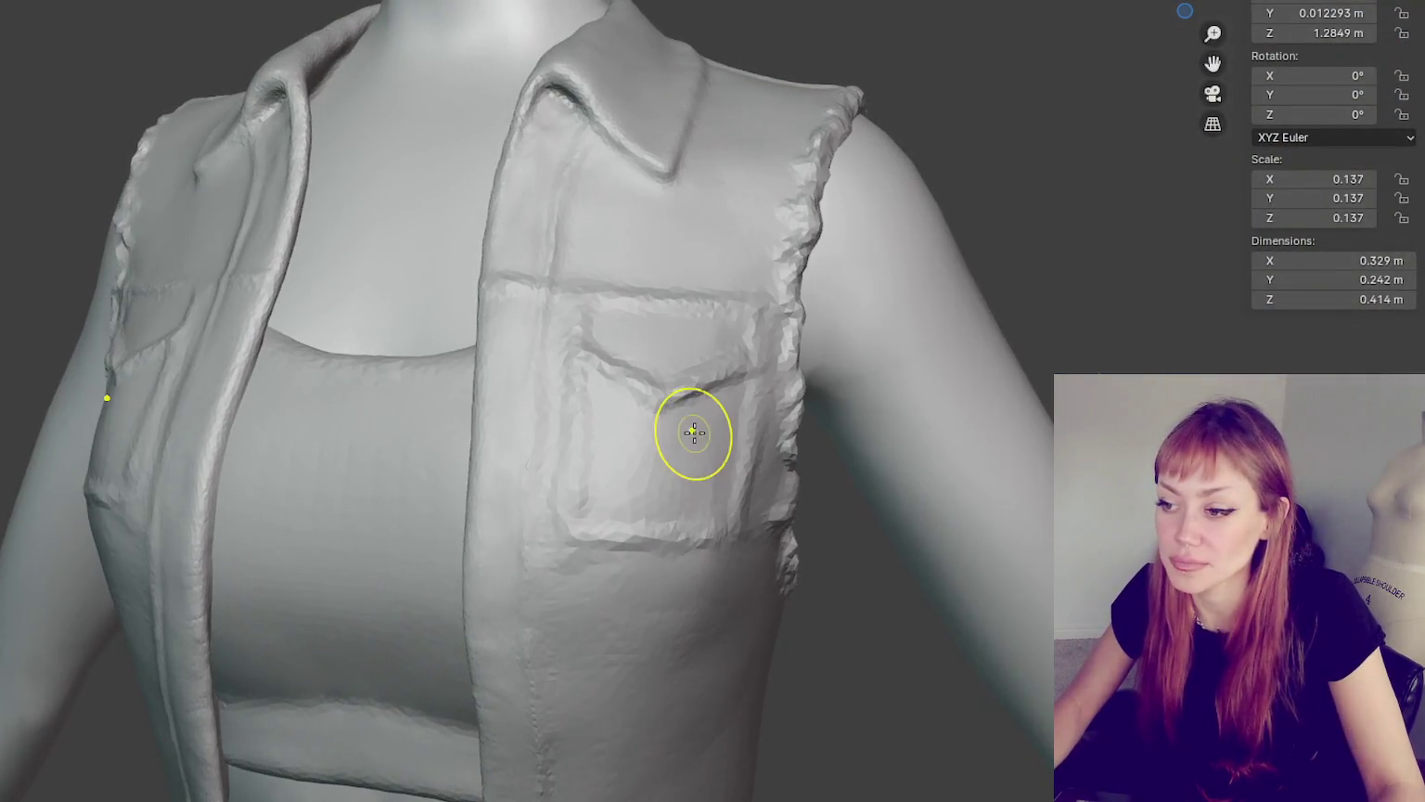
- Switch and resize the sculpt brush, then reshape the right chest pocket and its flap creases
mouse_move(694, 433)
mouse_down()
mouse_move(716, 461)
mouse_move(659, 434)
mouse_up()
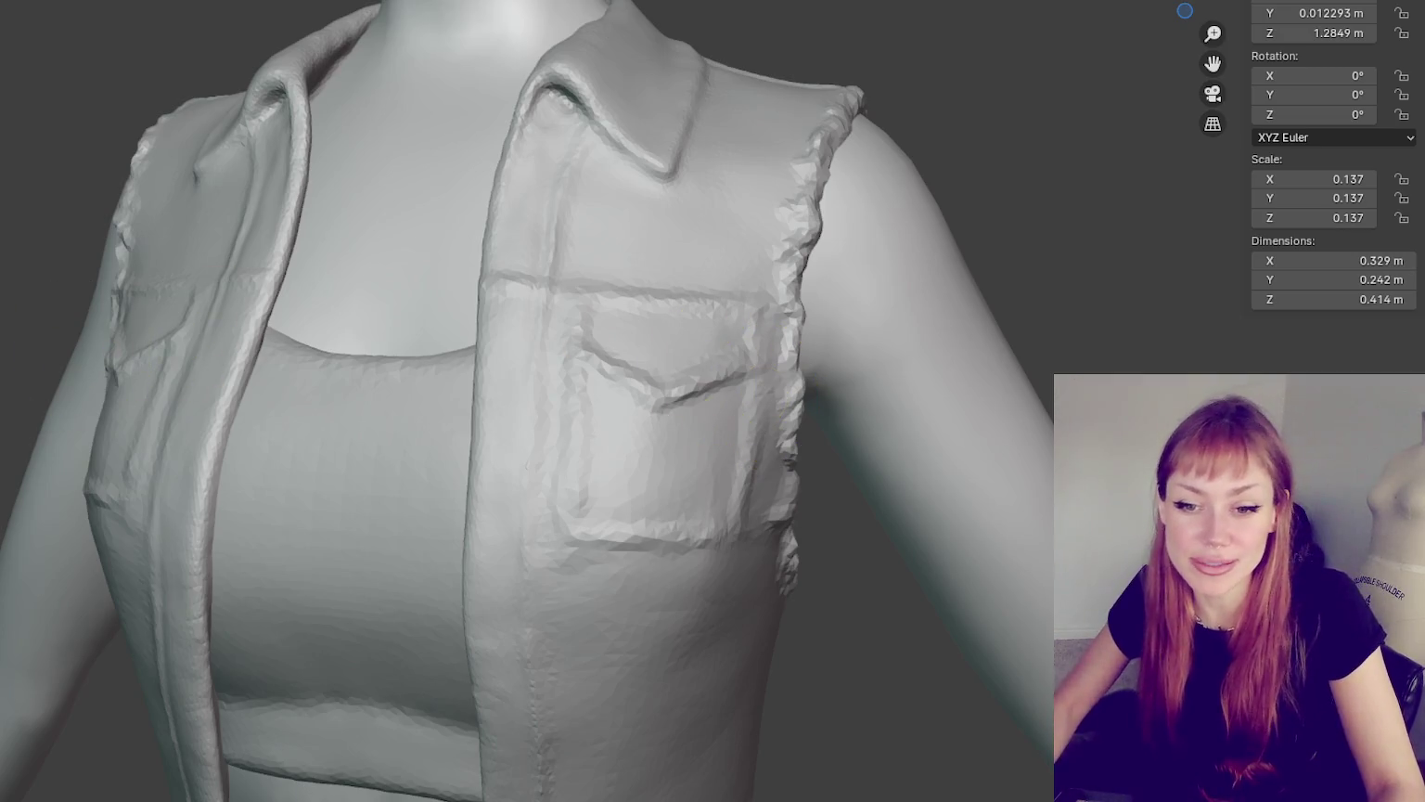
key(shift+t)
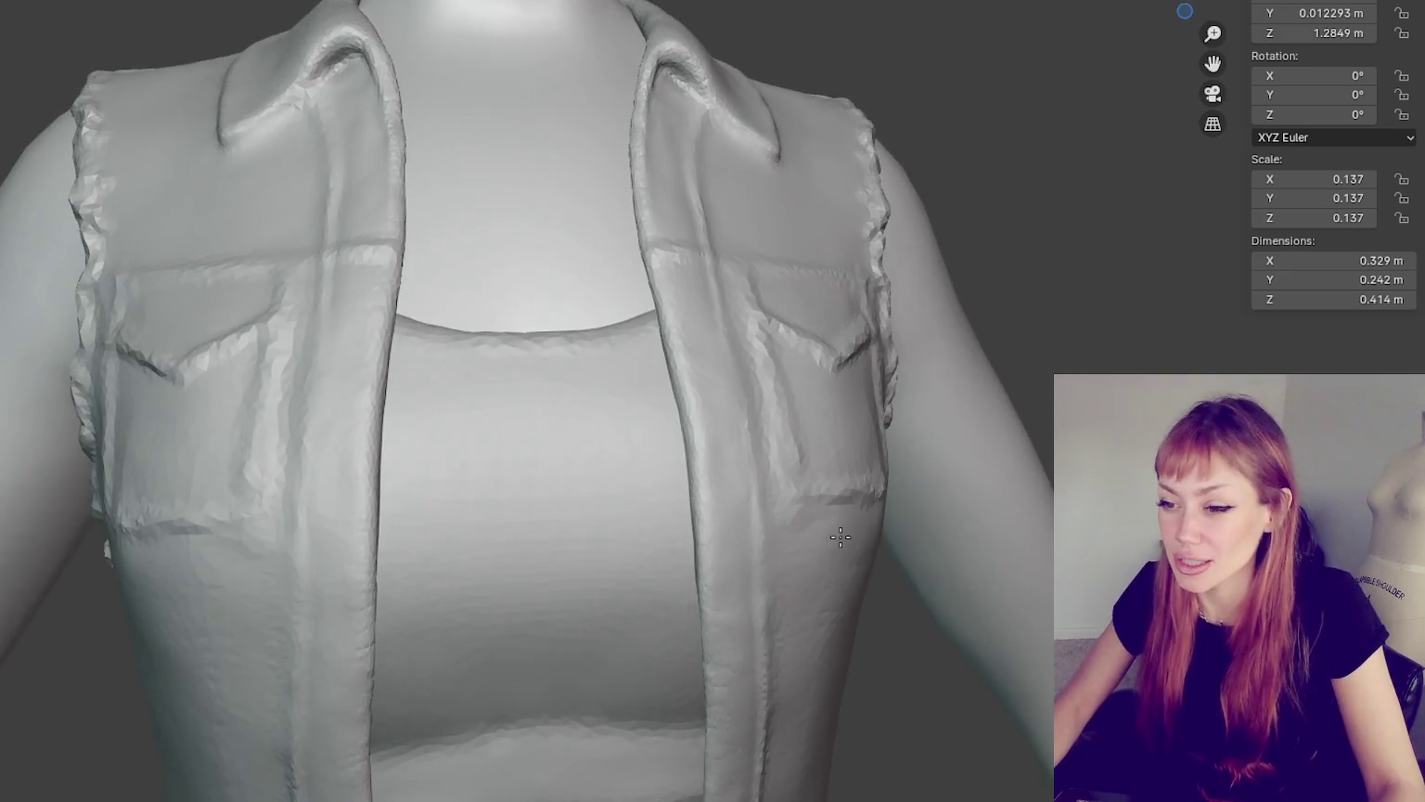
drag(841, 561, 849, 526)
key(f)
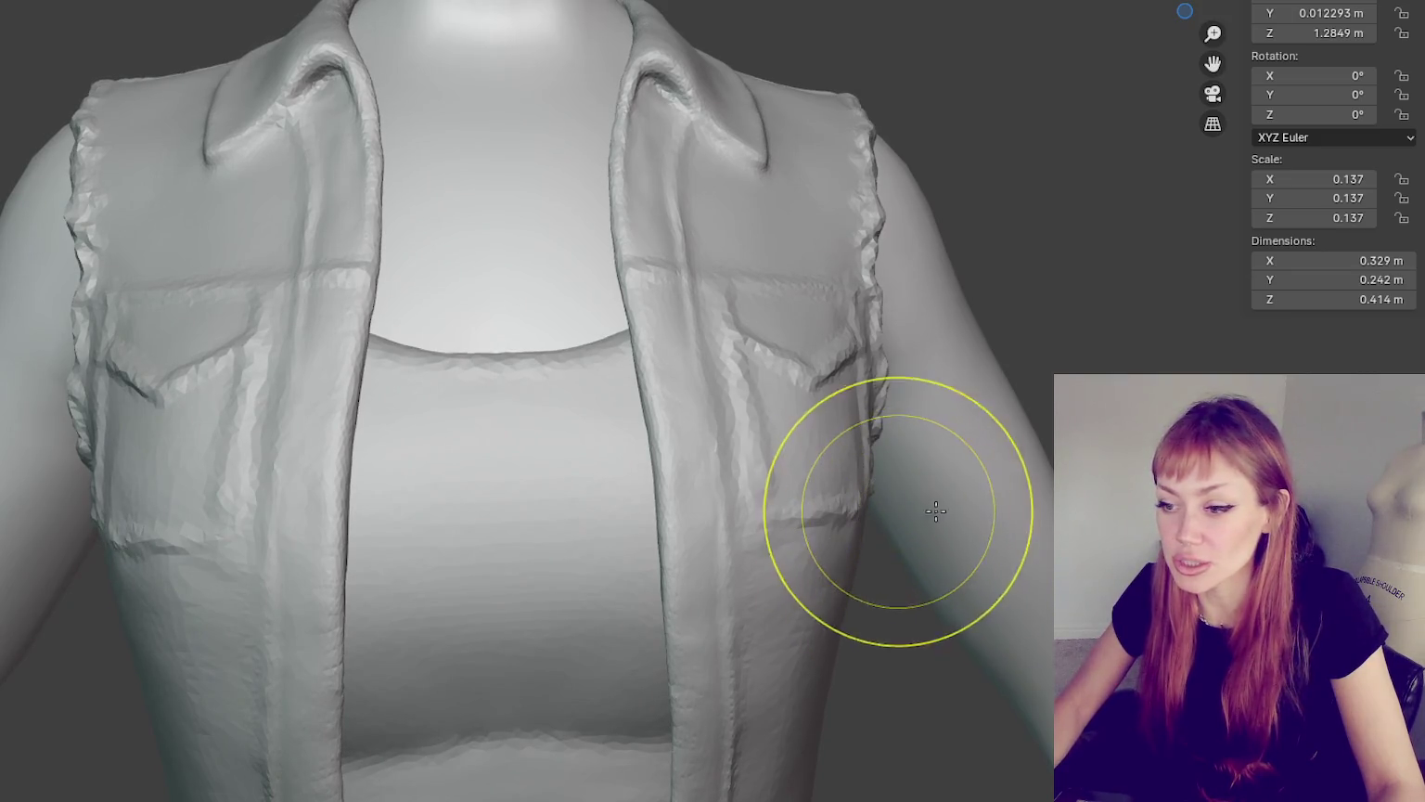
key(ctrl+z)
mouse_move(839, 517)
mouse_down()
mouse_move(840, 458)
mouse_move(815, 563)
mouse_up()
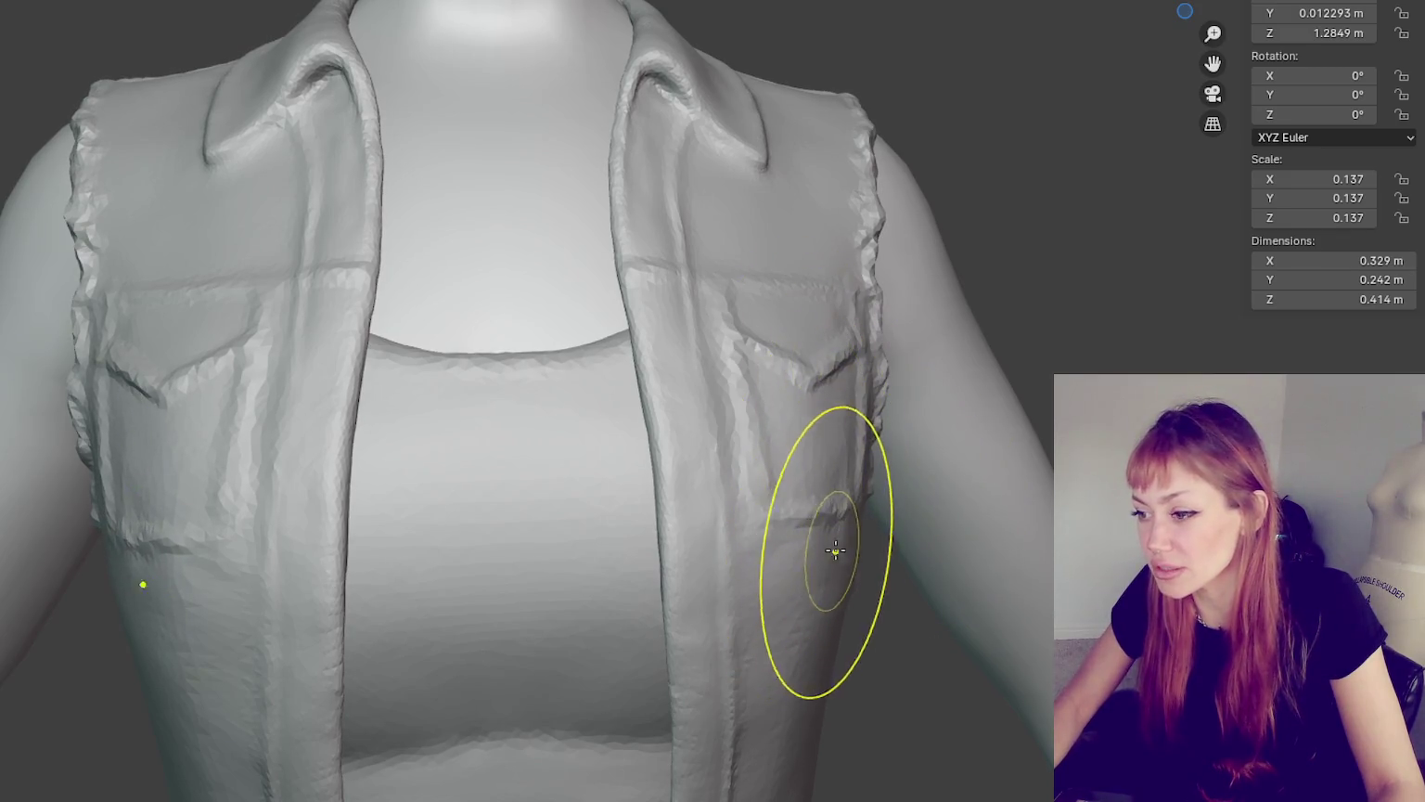
middle_drag(833, 548, 833, 541)
mouse_move(815, 568)
mouse_down()
mouse_move(791, 547)
mouse_move(802, 509)
mouse_up()
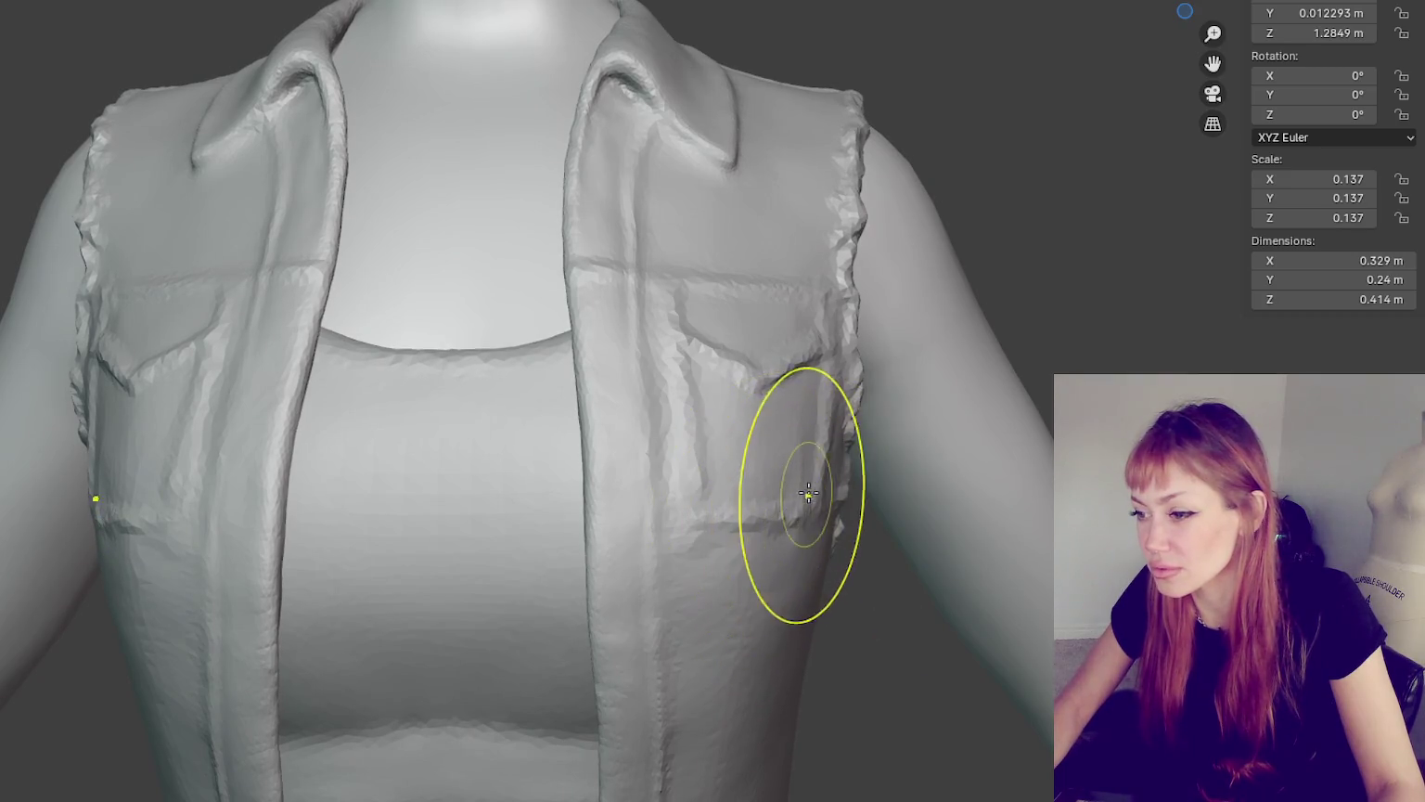
drag(817, 386, 816, 379)
drag(811, 279, 814, 275)
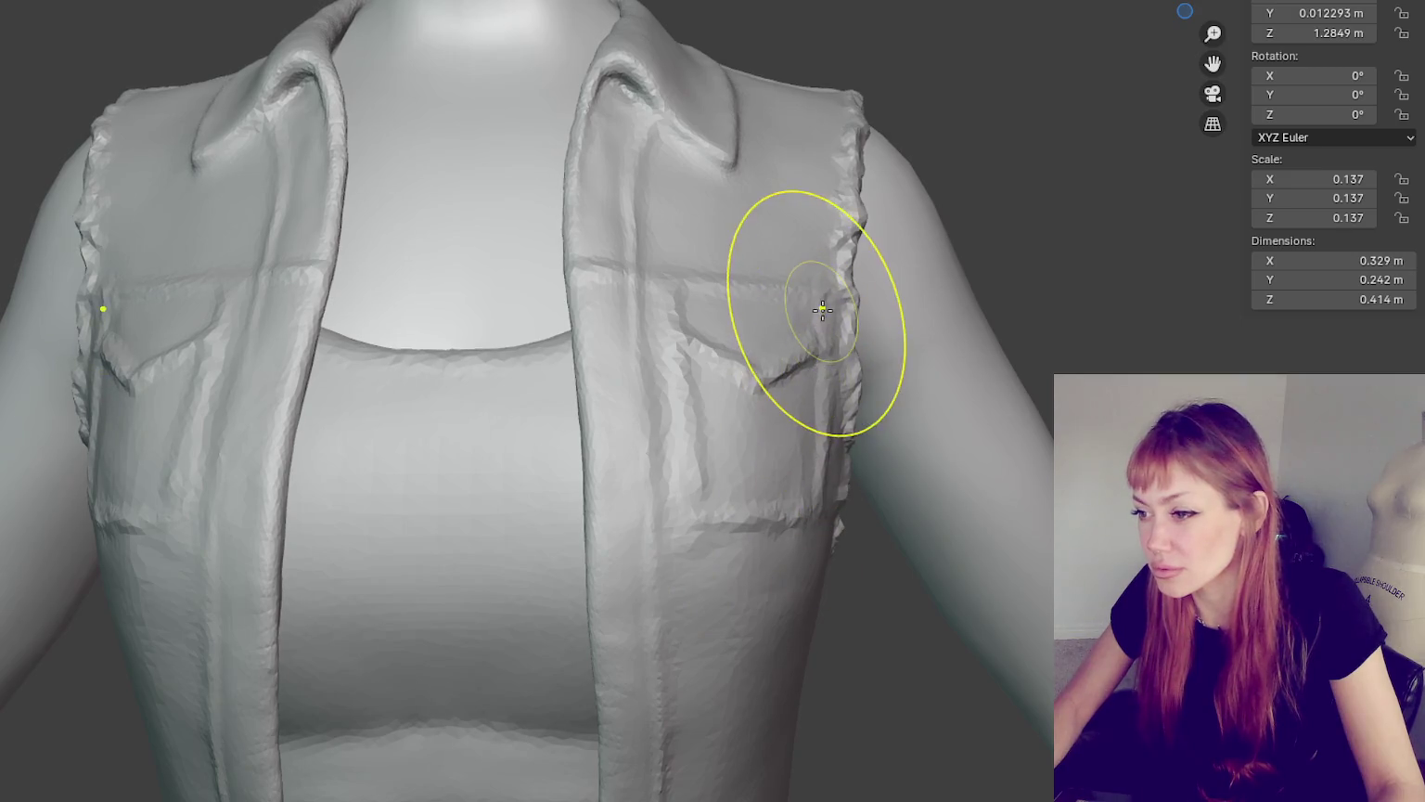
middle_drag(816, 279, 924, 374)
- Smooth across to the left panel and down the left vest edge and chest
mouse_move(924, 374)
mouse_down()
mouse_move(919, 391)
mouse_move(677, 519)
mouse_move(327, 545)
mouse_move(369, 560)
mouse_up()
mouse_move(369, 560)
middle_down()
mouse_move(293, 547)
mouse_move(309, 547)
middle_up()
middle_drag(285, 597, 566, 426)
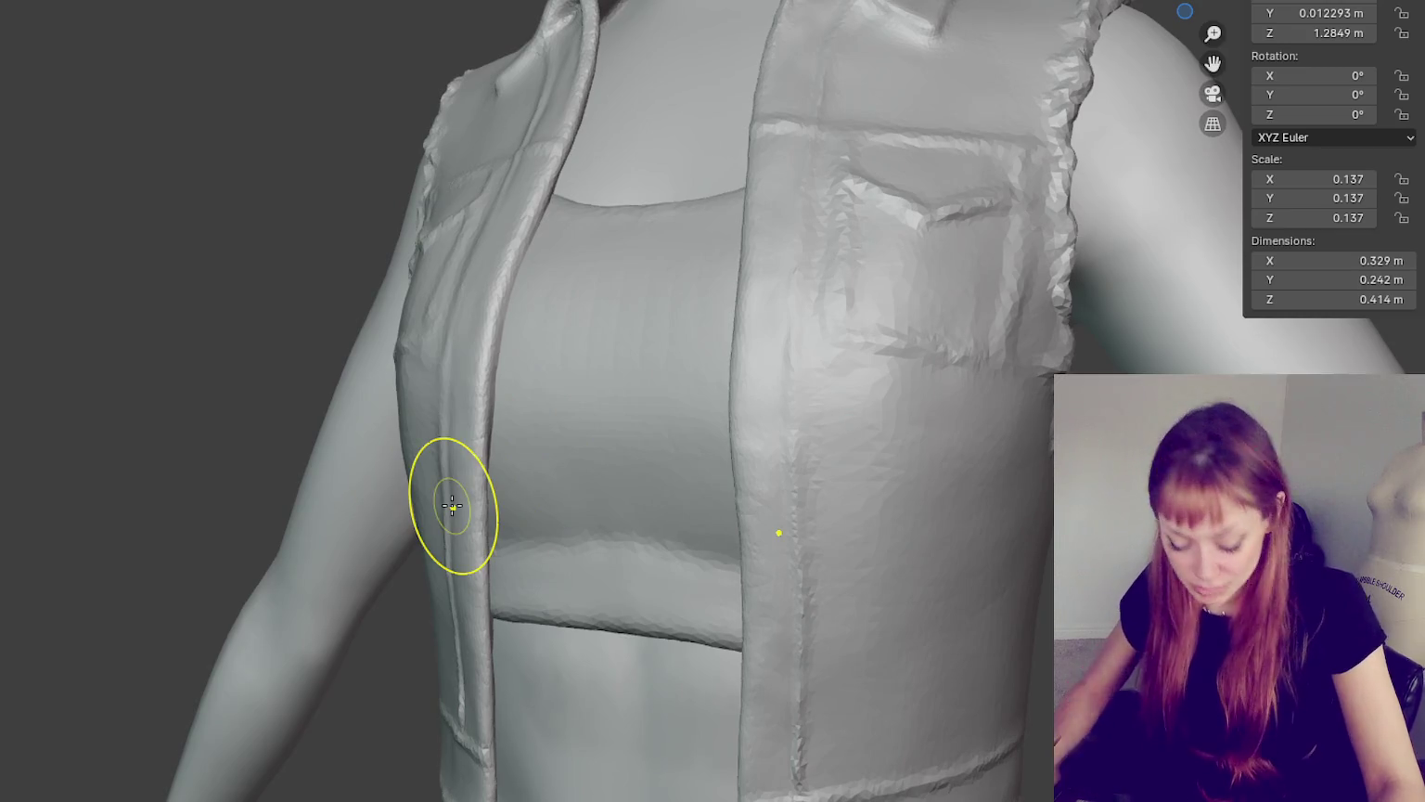
drag(452, 506, 451, 574)
drag(470, 493, 471, 455)
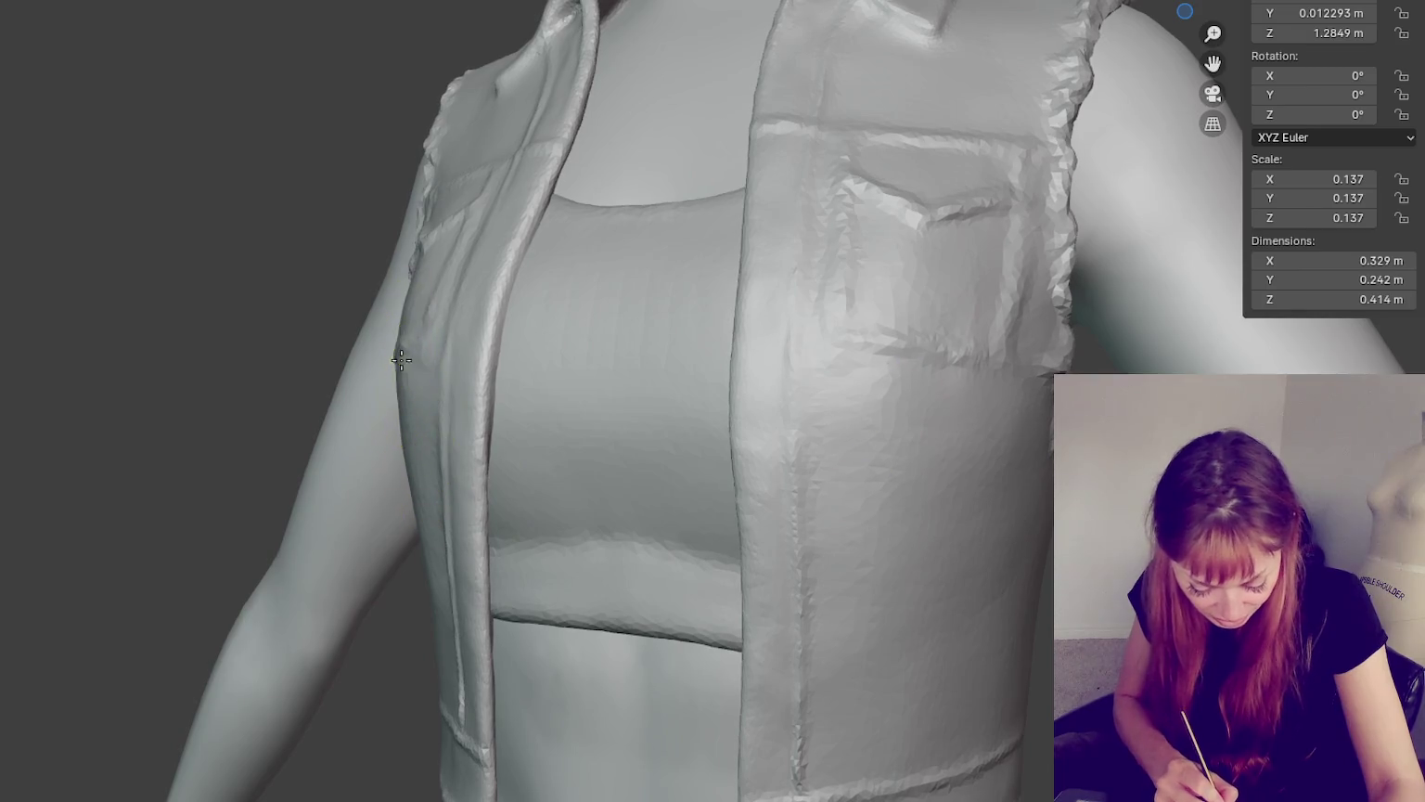
mouse_move(470, 292)
mouse_down()
mouse_move(470, 408)
mouse_move(478, 306)
mouse_up()
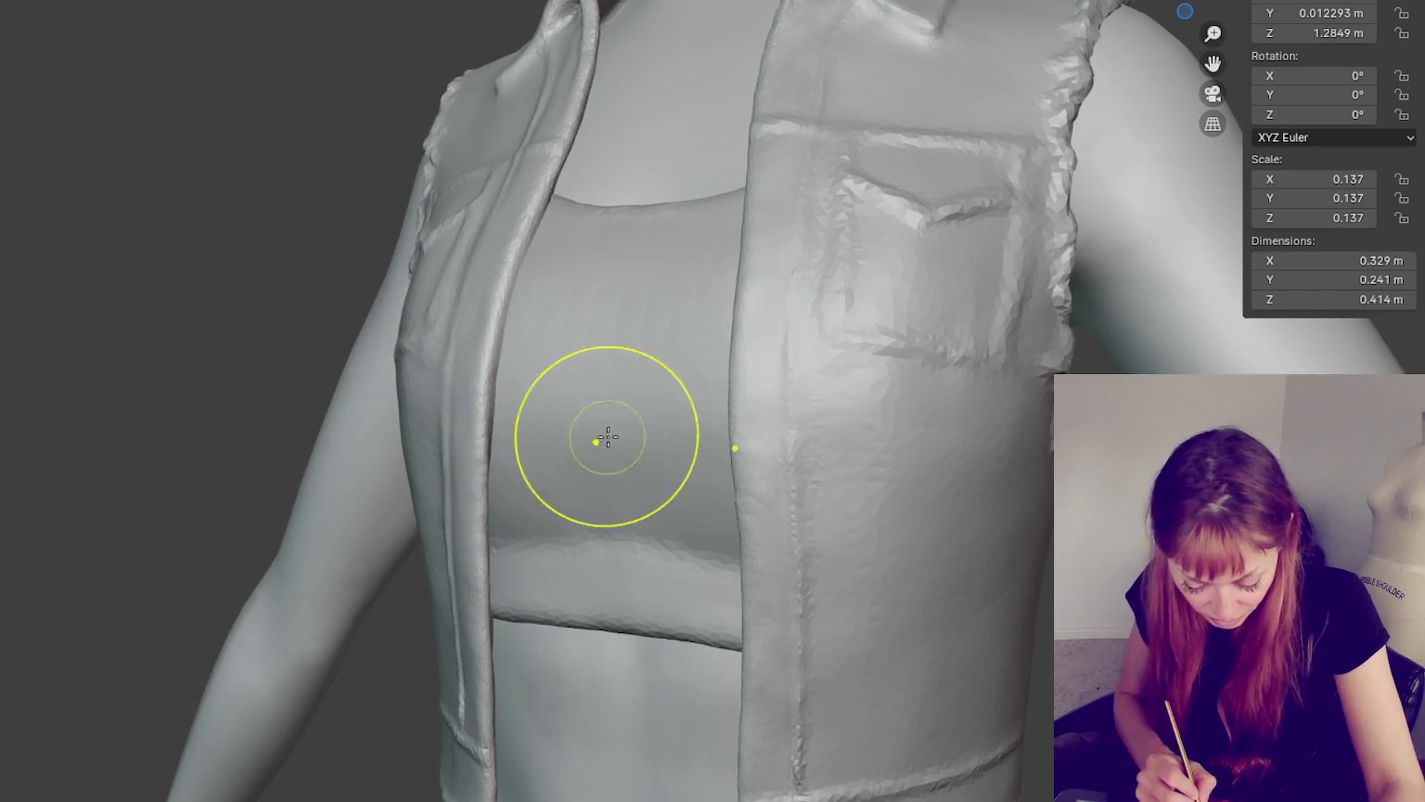
drag(483, 547, 492, 652)
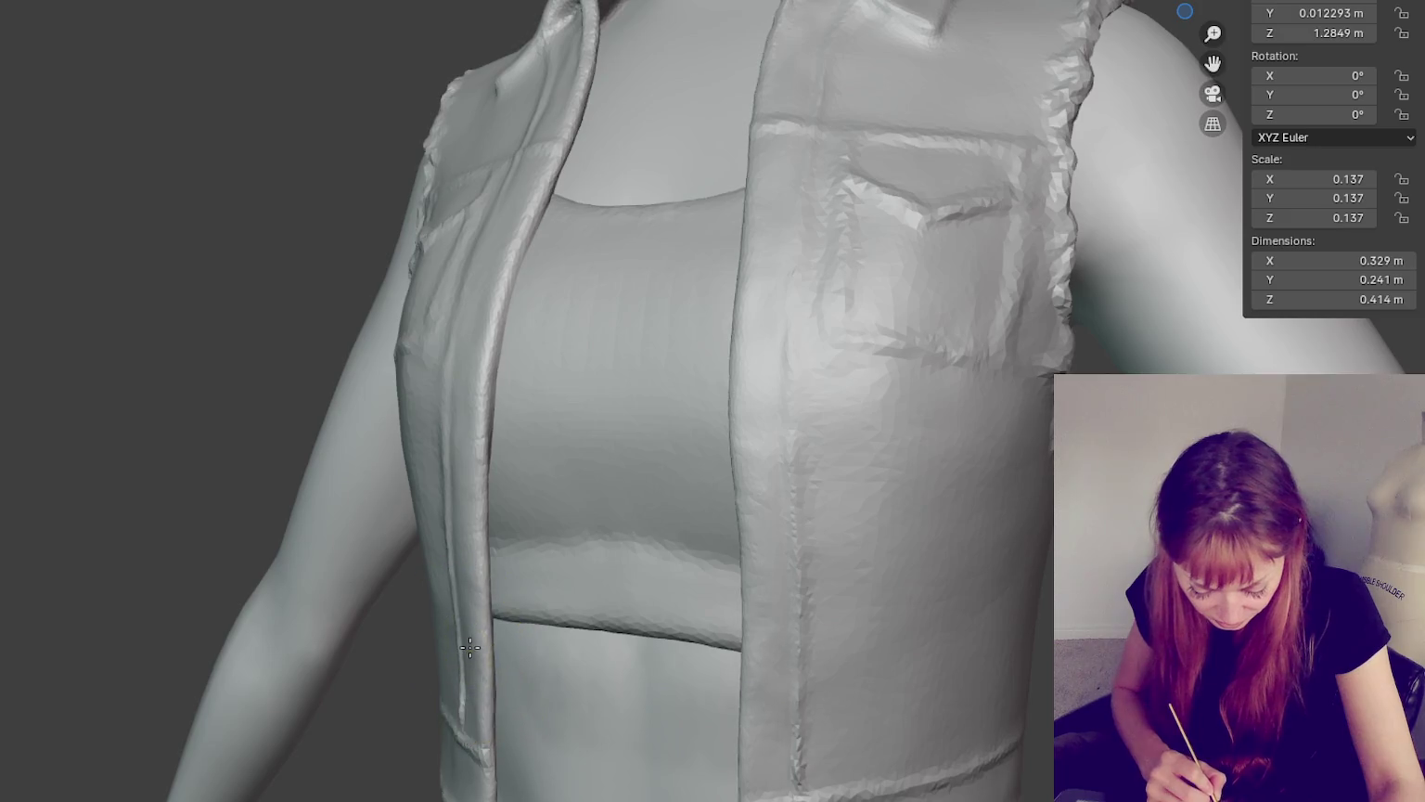
middle_drag(467, 656, 566, 566)
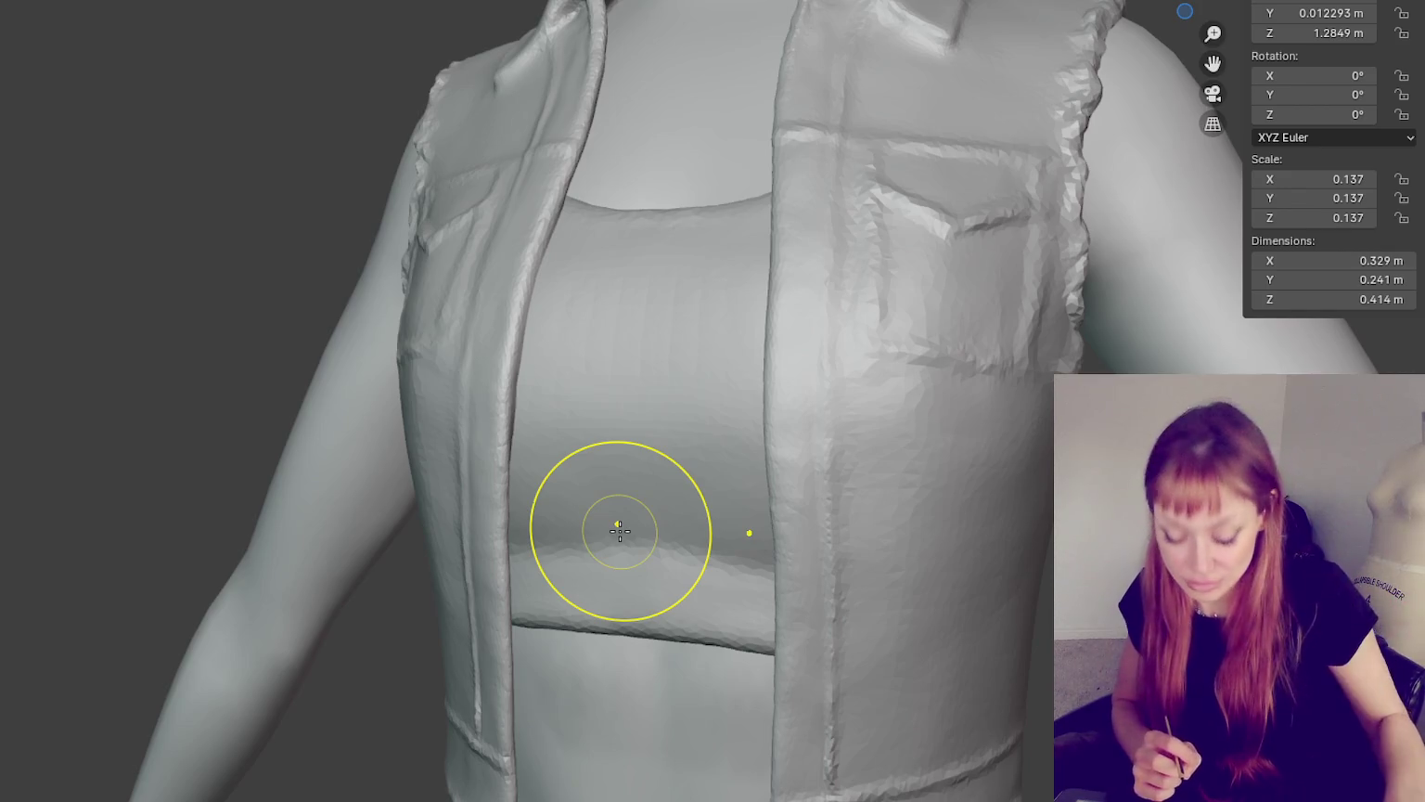
mouse_move(831, 508)
middle_down()
mouse_move(766, 515)
mouse_move(732, 483)
mouse_move(711, 493)
mouse_move(817, 487)
mouse_move(895, 566)
mouse_move(723, 650)
middle_up()
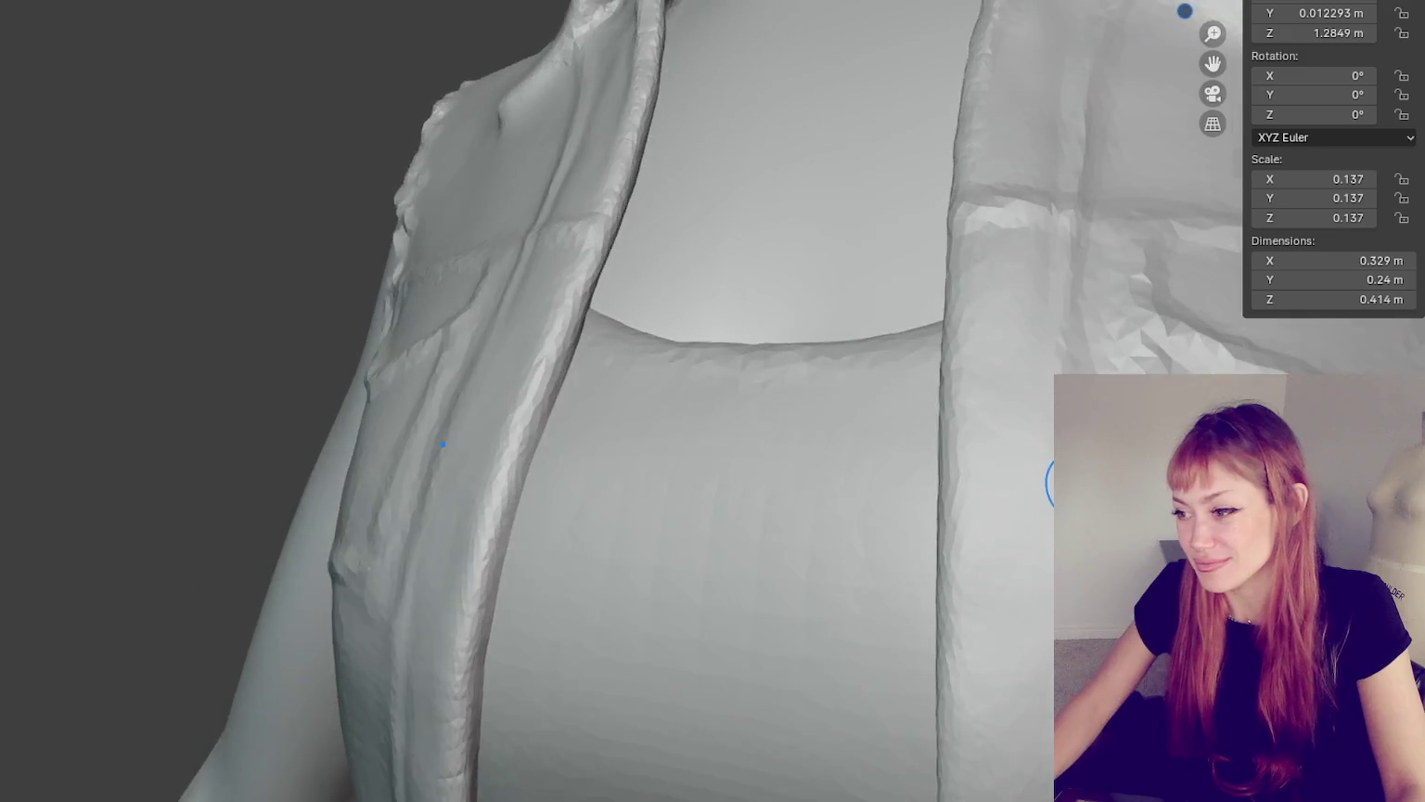
- Deepen and extend the crease under the chest pocket, smoothing its left part
middle_drag(666, 693, 799, 403)
scroll(738, 407, up, 2)
scroll(743, 410, up, 2)
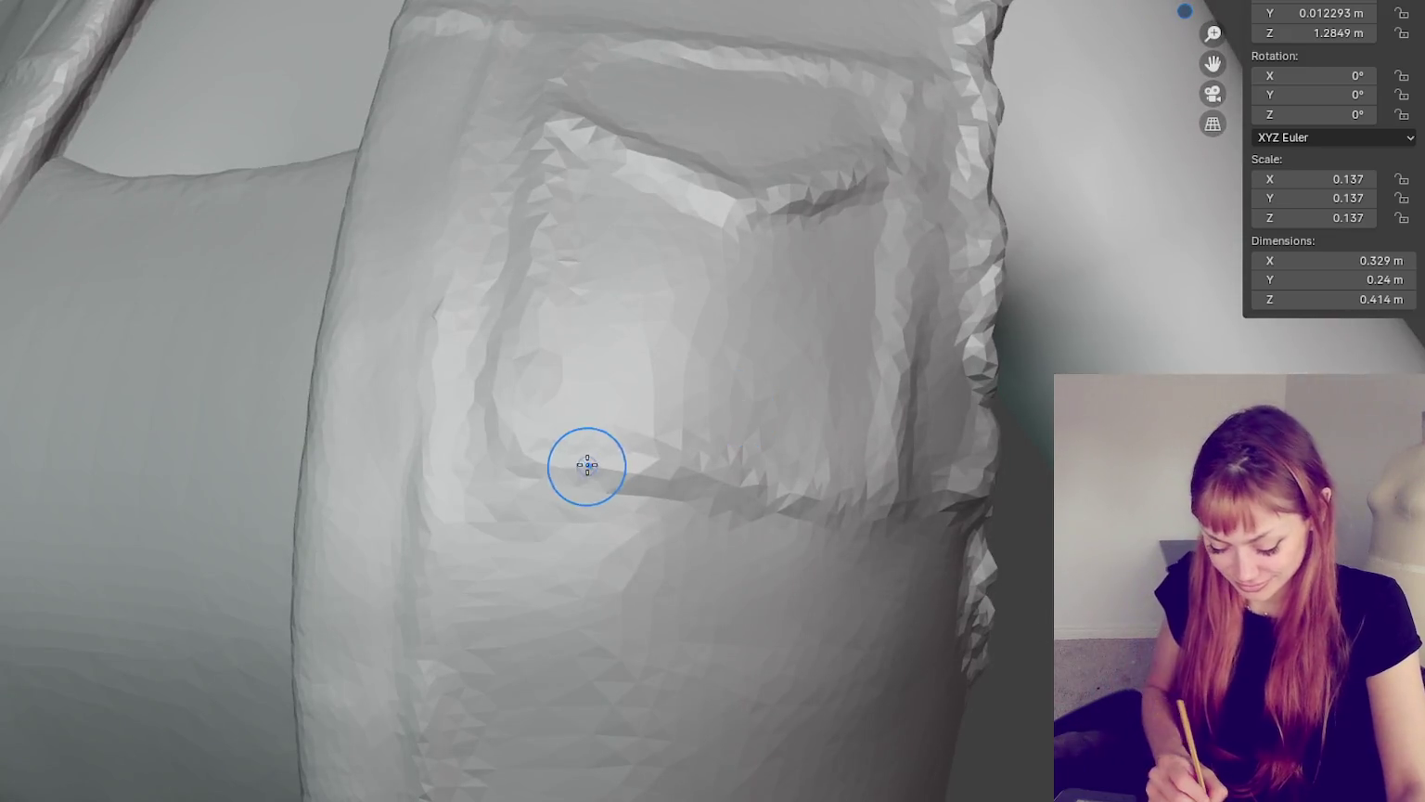
drag(557, 468, 835, 505)
drag(544, 465, 889, 513)
mouse_move(714, 484)
shift+mouse_down()
mouse_move(508, 464)
mouse_move(858, 506)
shift+mouse_up()
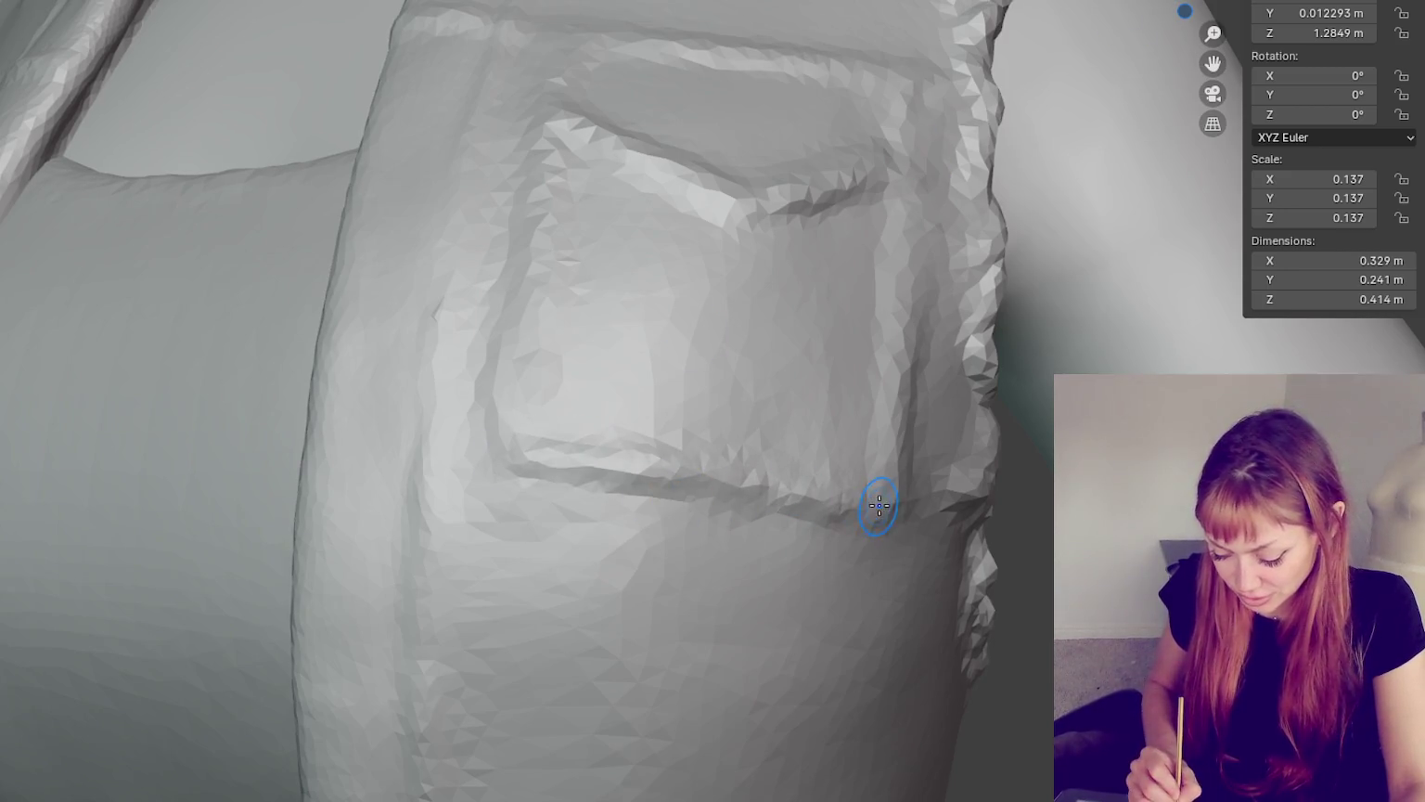
middle_drag(650, 473, 795, 487)
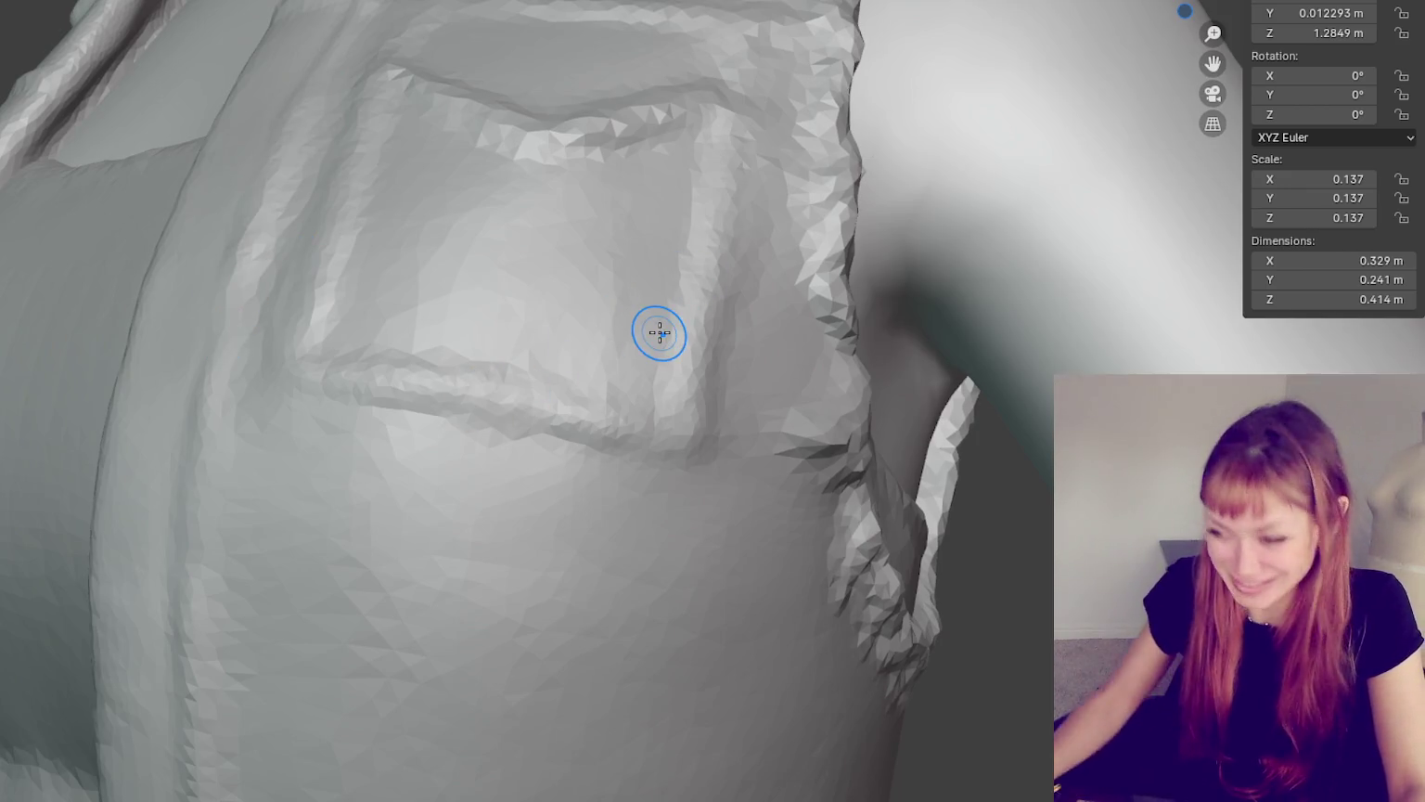
middle_drag(932, 470, 946, 401)
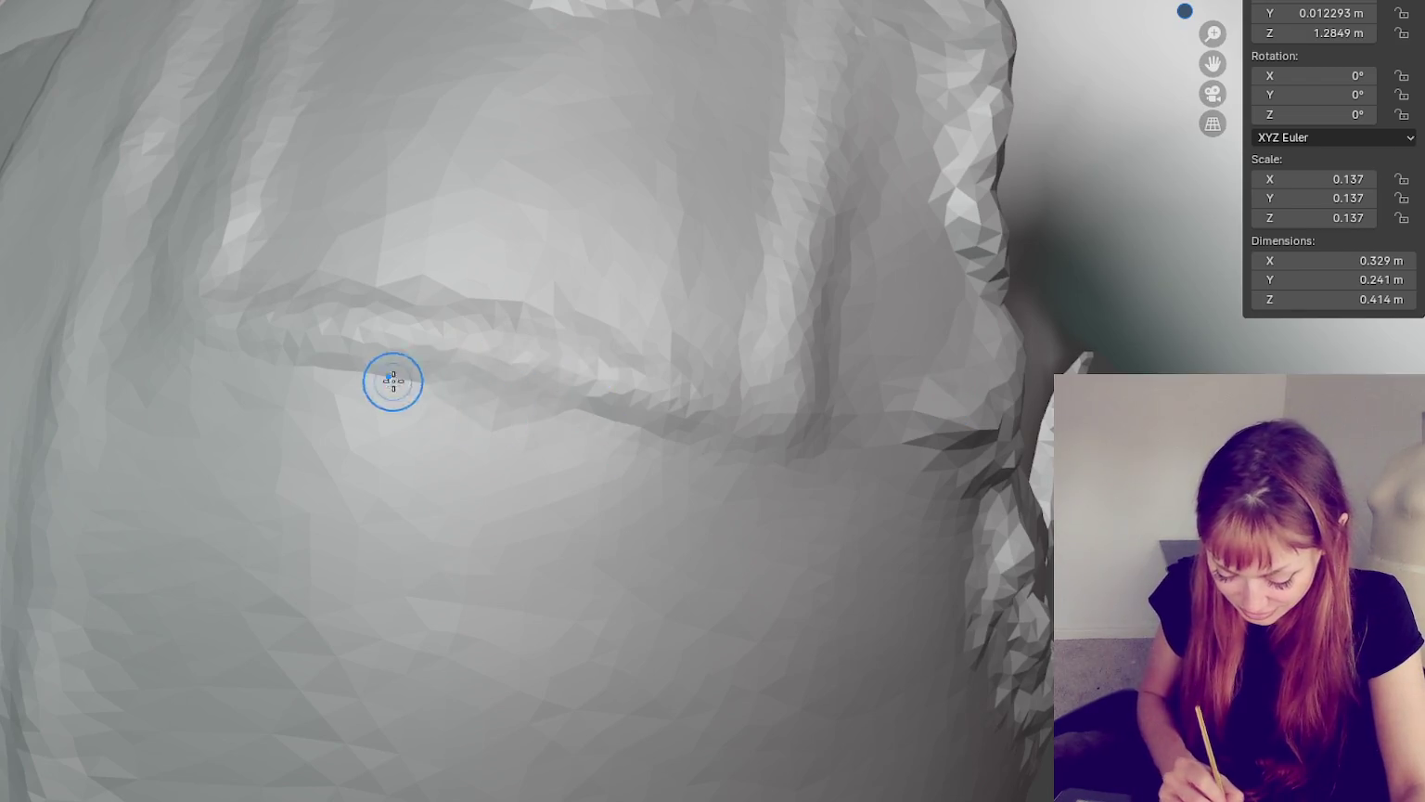
- Deepen the horizontal pocket crease and make the vertical crease ridge more pronounced
drag(193, 340, 738, 438)
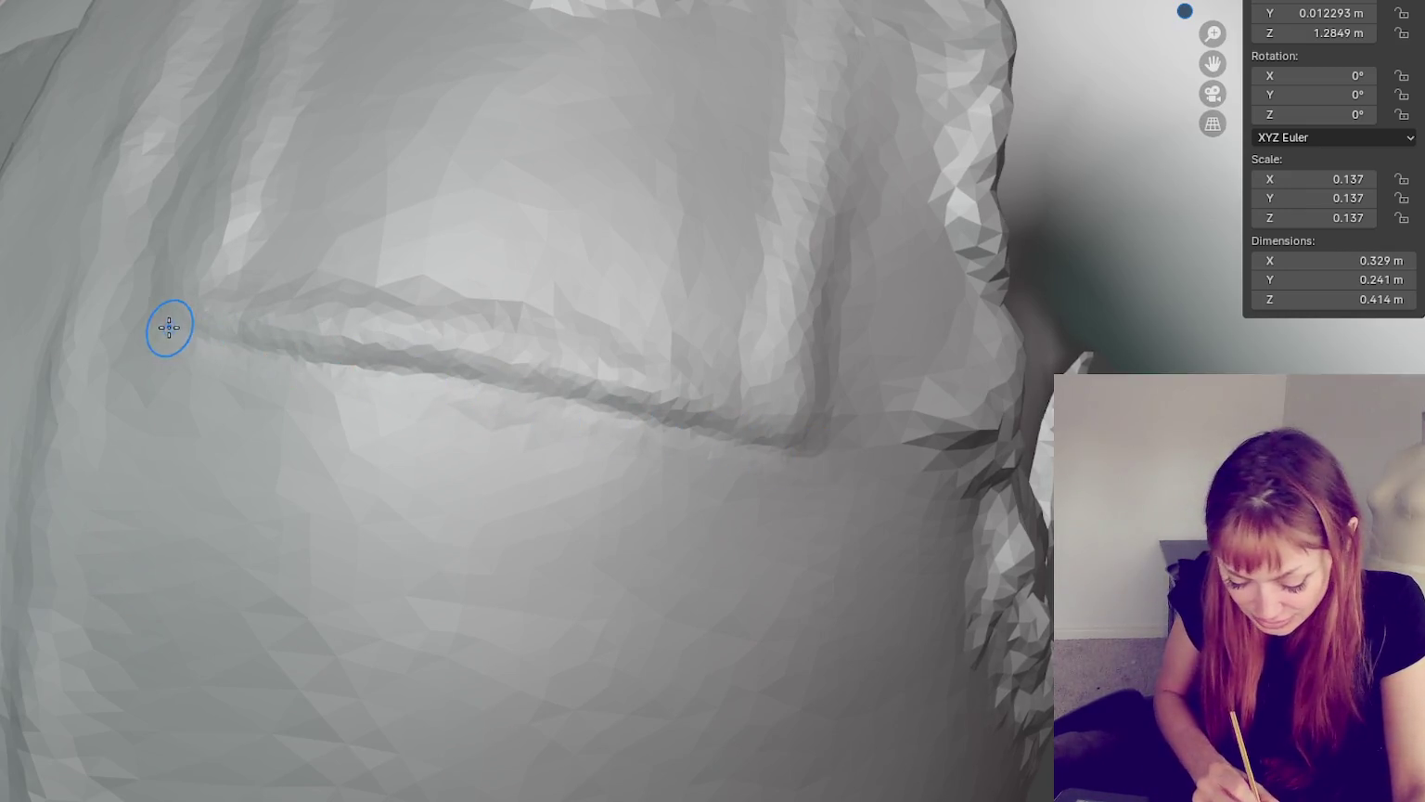
drag(181, 328, 725, 436)
middle_drag(726, 436, 439, 175)
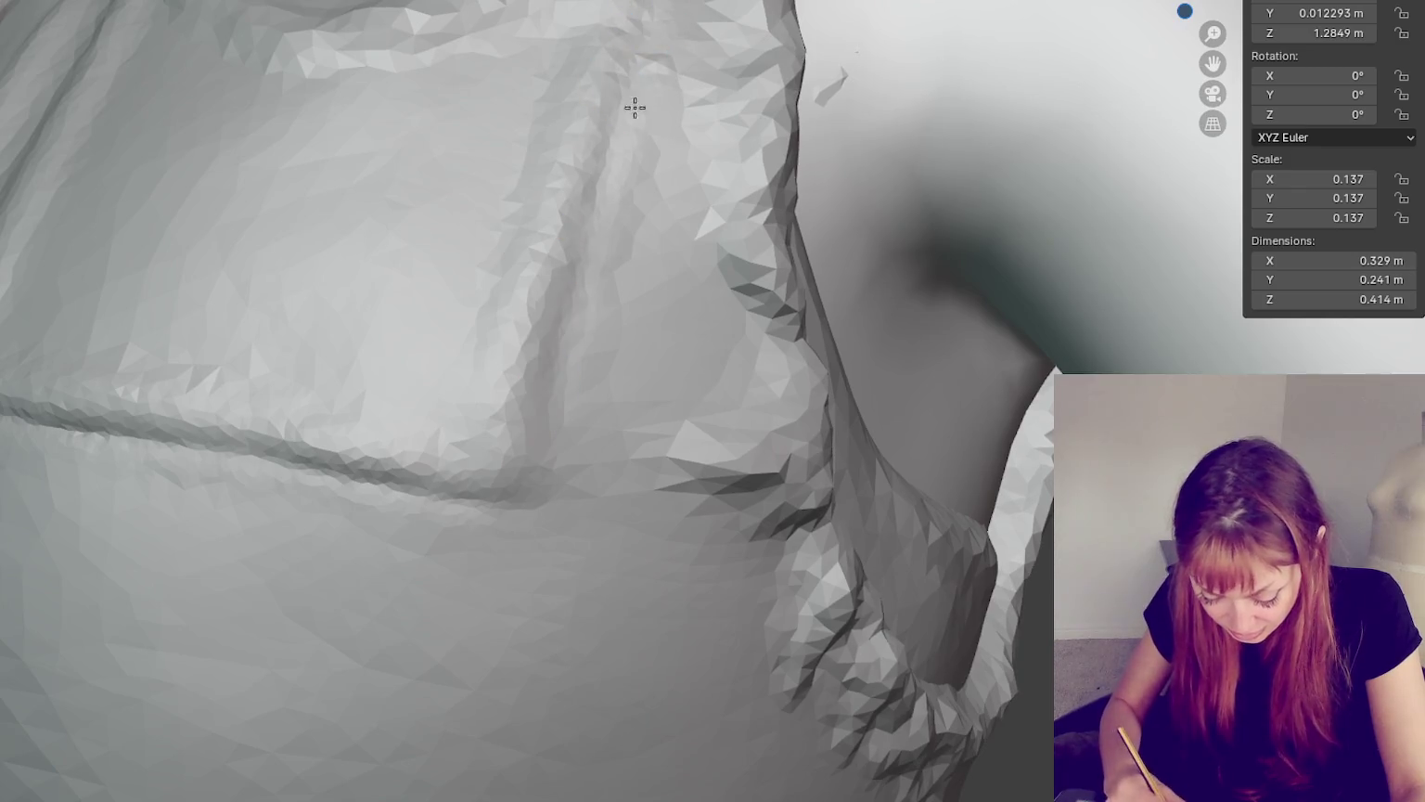
mouse_move(649, 60)
mouse_down()
mouse_move(606, 216)
mouse_move(559, 285)
mouse_move(576, 439)
mouse_up()
mouse_move(576, 439)
middle_down()
mouse_move(774, 436)
mouse_move(917, 413)
mouse_move(875, 414)
middle_up()
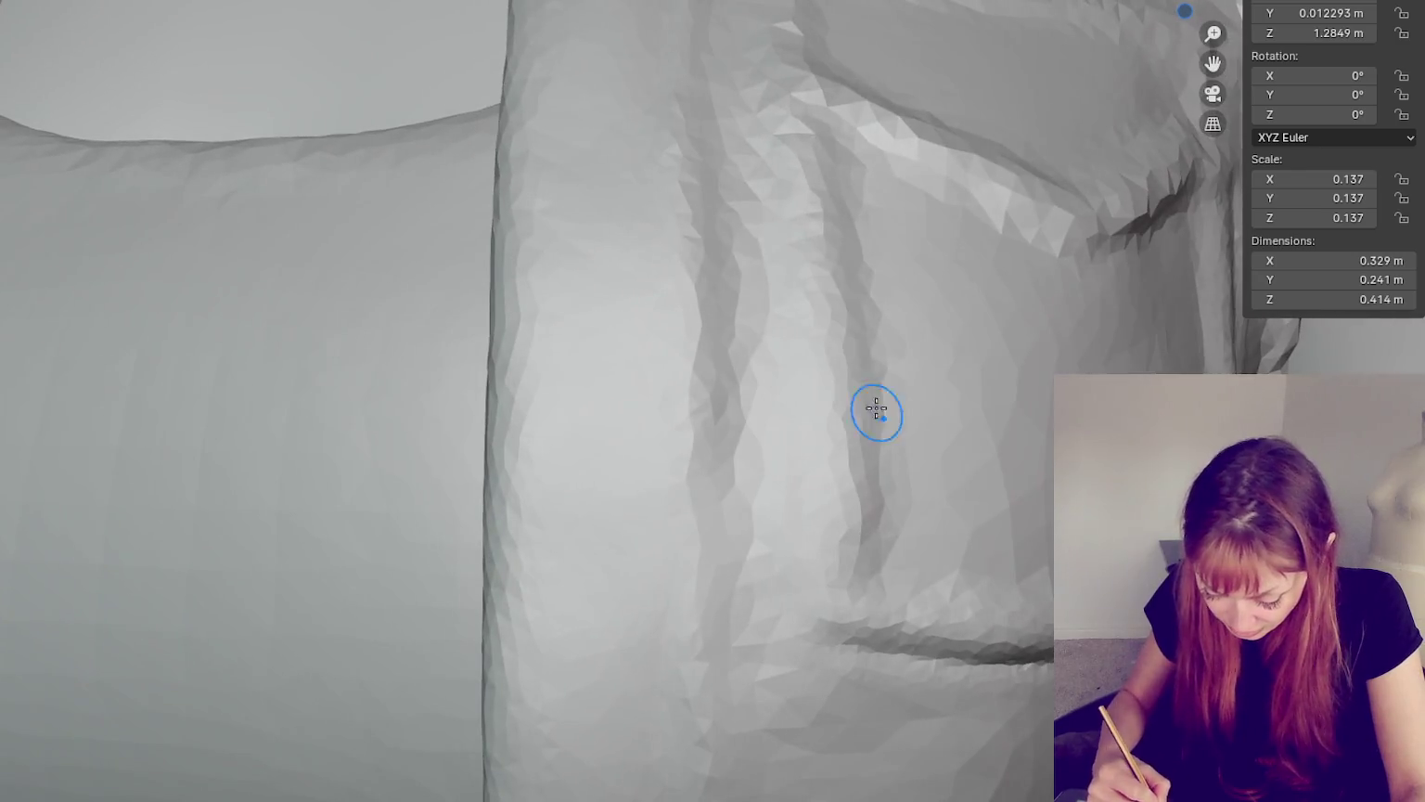
drag(796, 409, 810, 651)
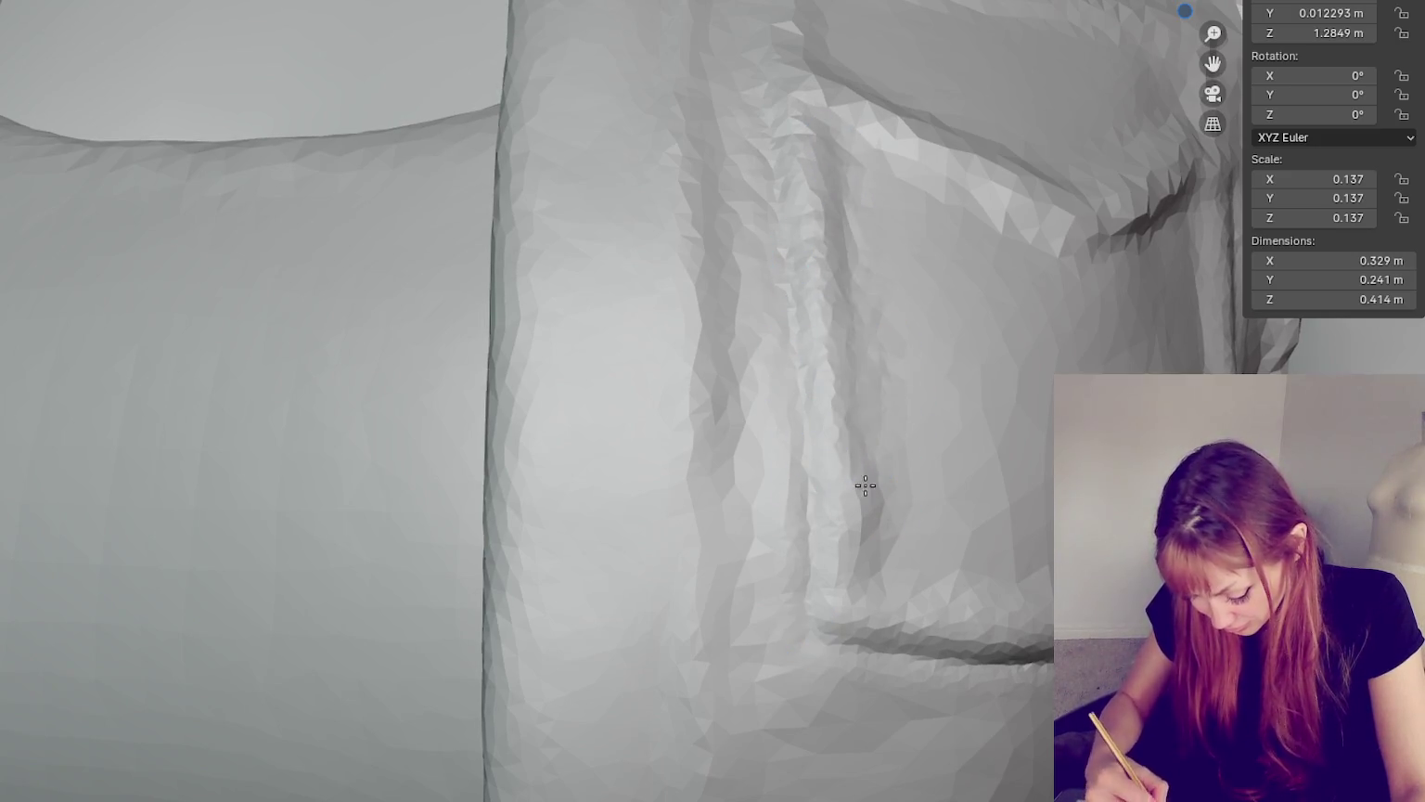
middle_drag(939, 605, 917, 612)
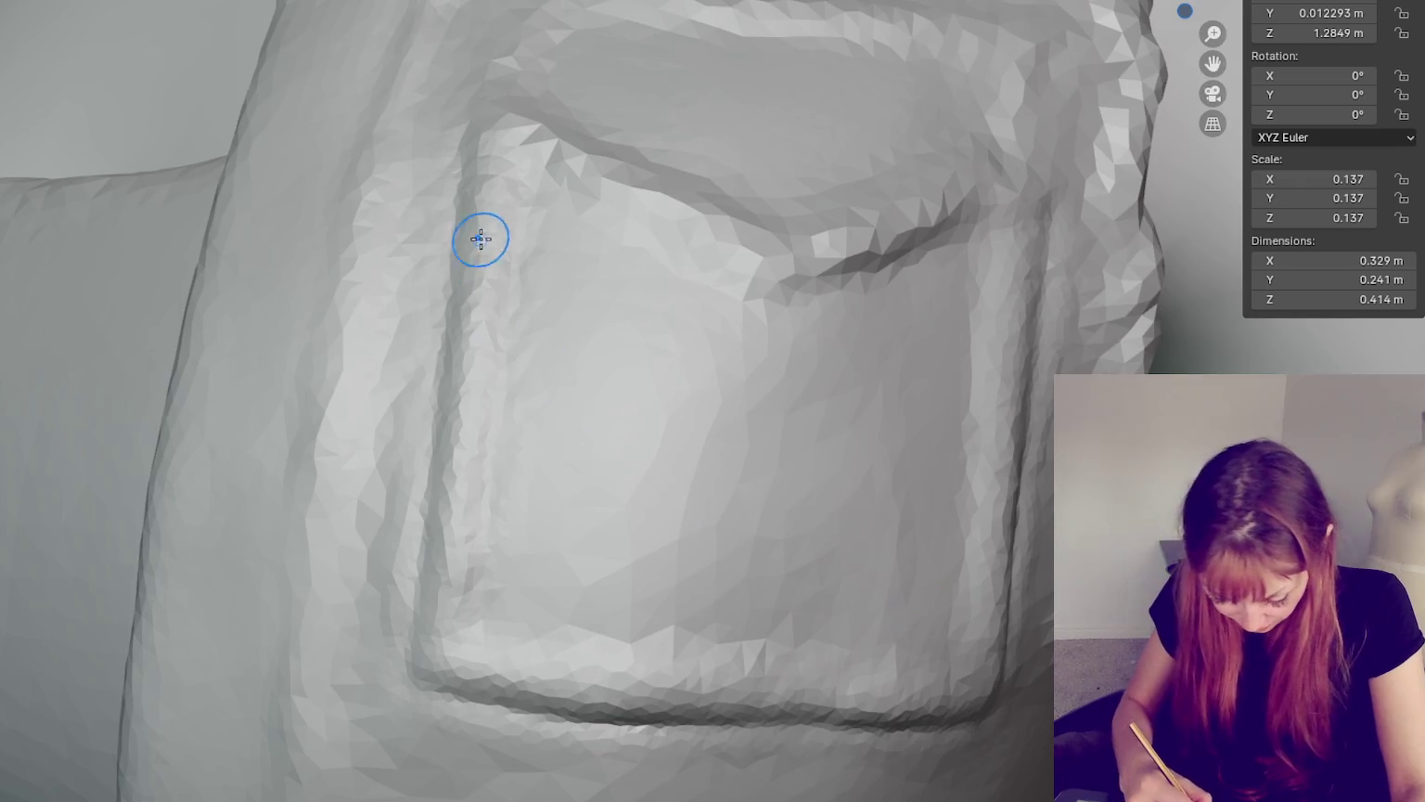
- Sharpen the pocket's left seam, bottom inner seam and right seam
drag(477, 232, 477, 181)
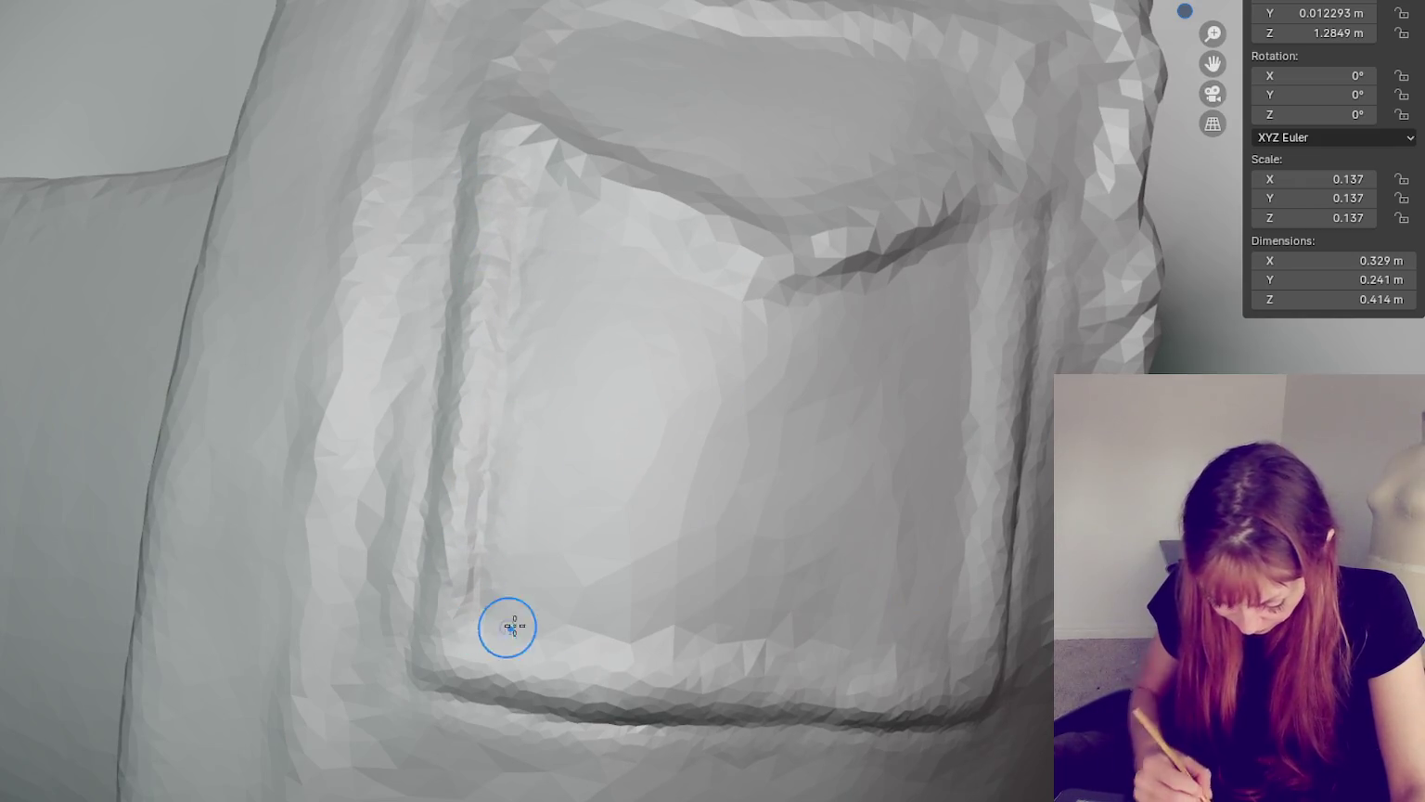
mouse_move(468, 628)
mouse_down()
mouse_move(784, 662)
mouse_move(899, 727)
mouse_up()
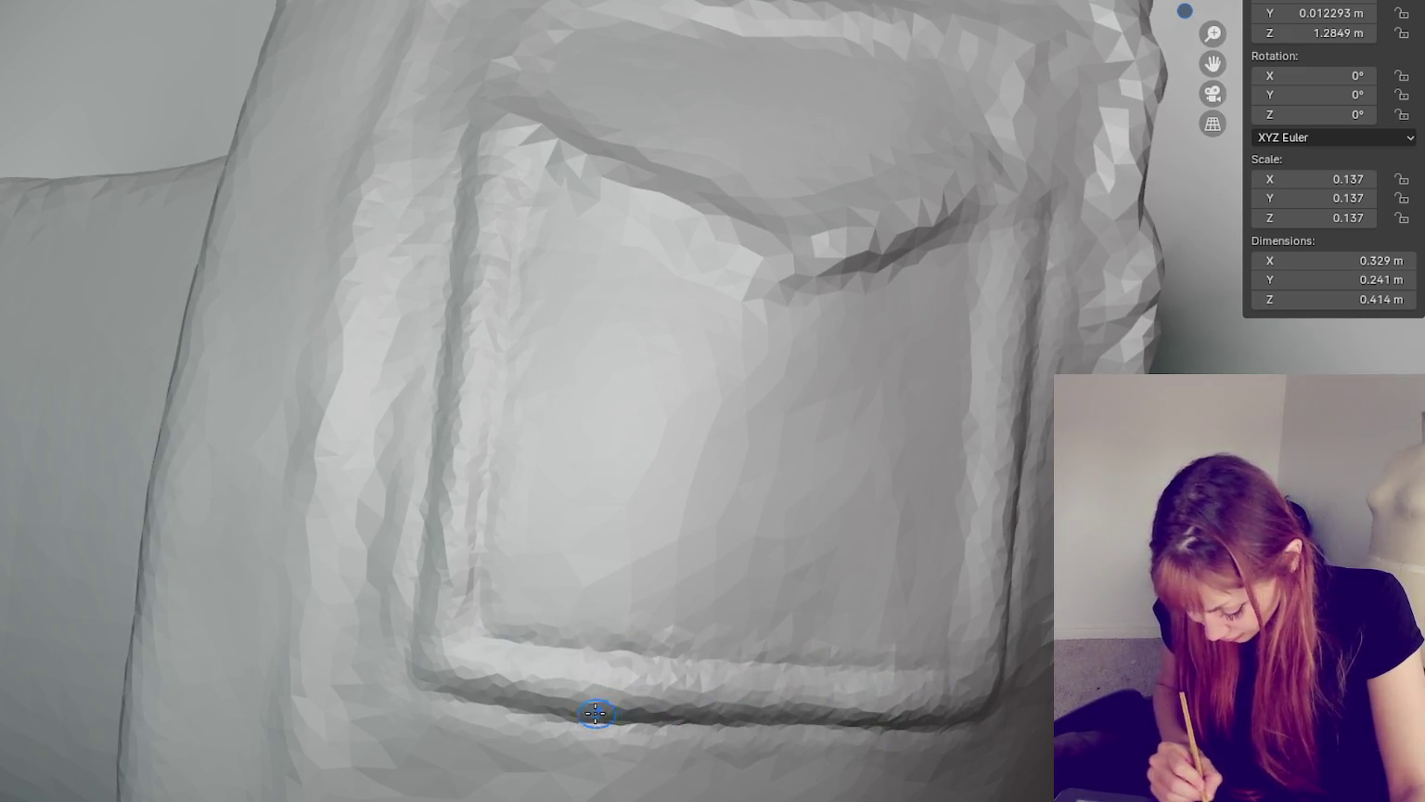
middle_drag(915, 732, 779, 340)
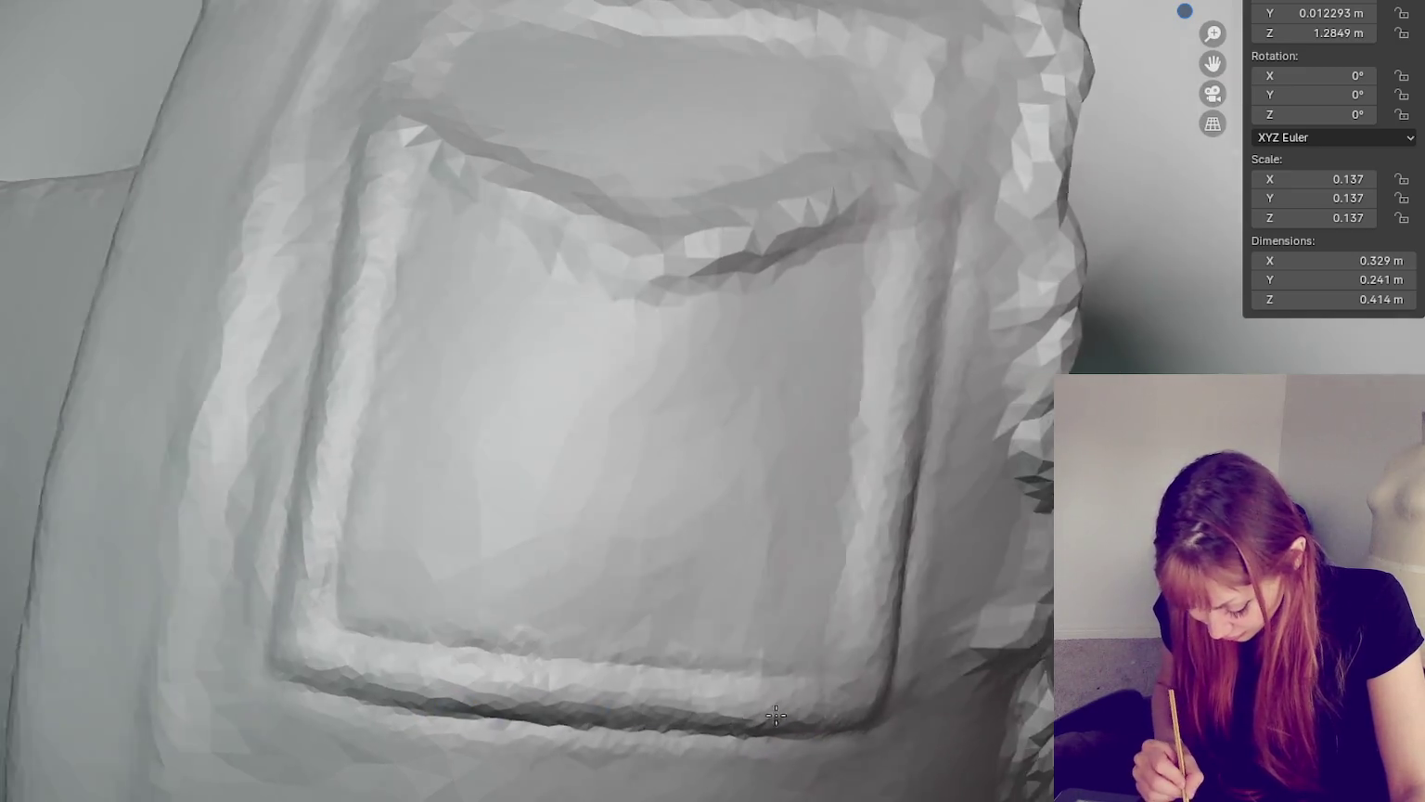
drag(781, 178, 729, 556)
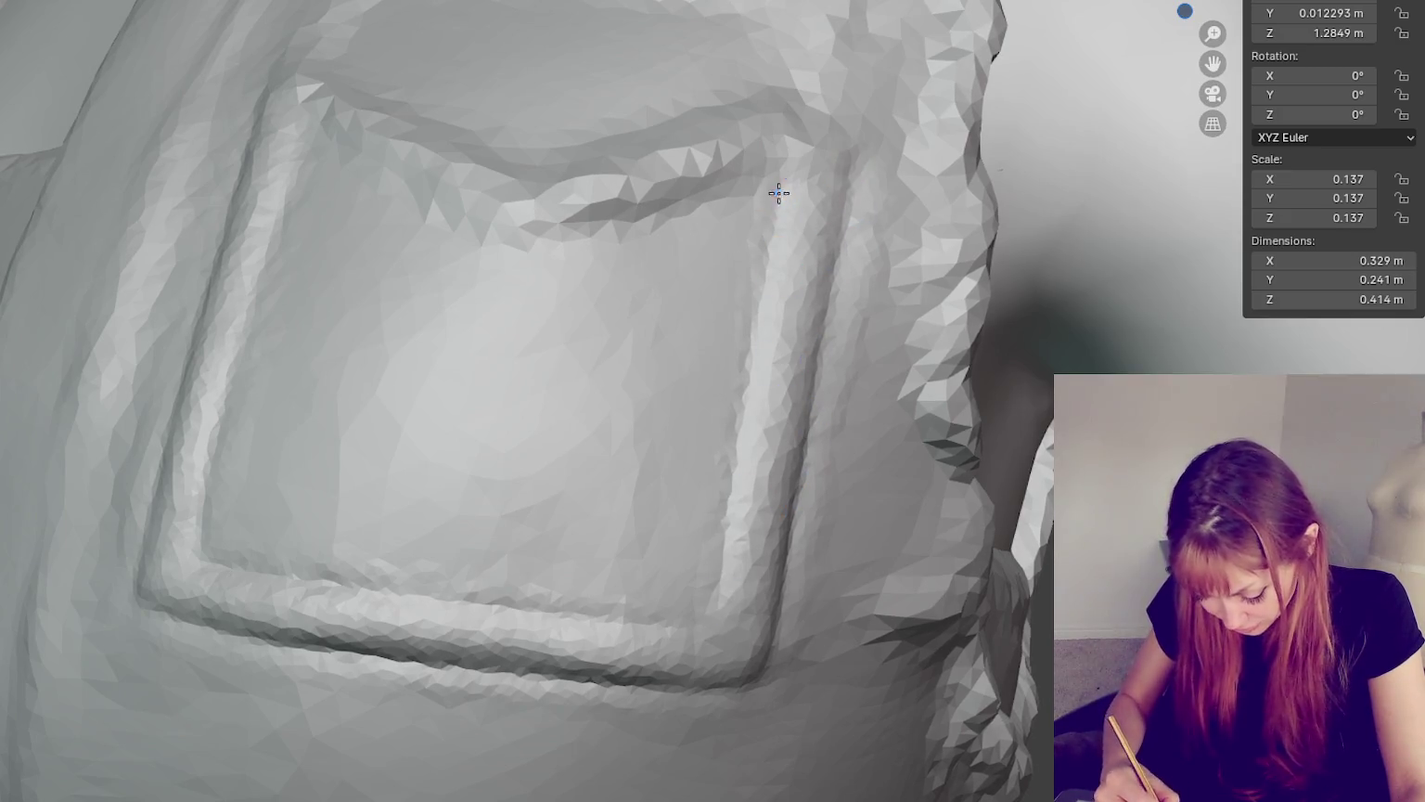
drag(772, 216, 727, 558)
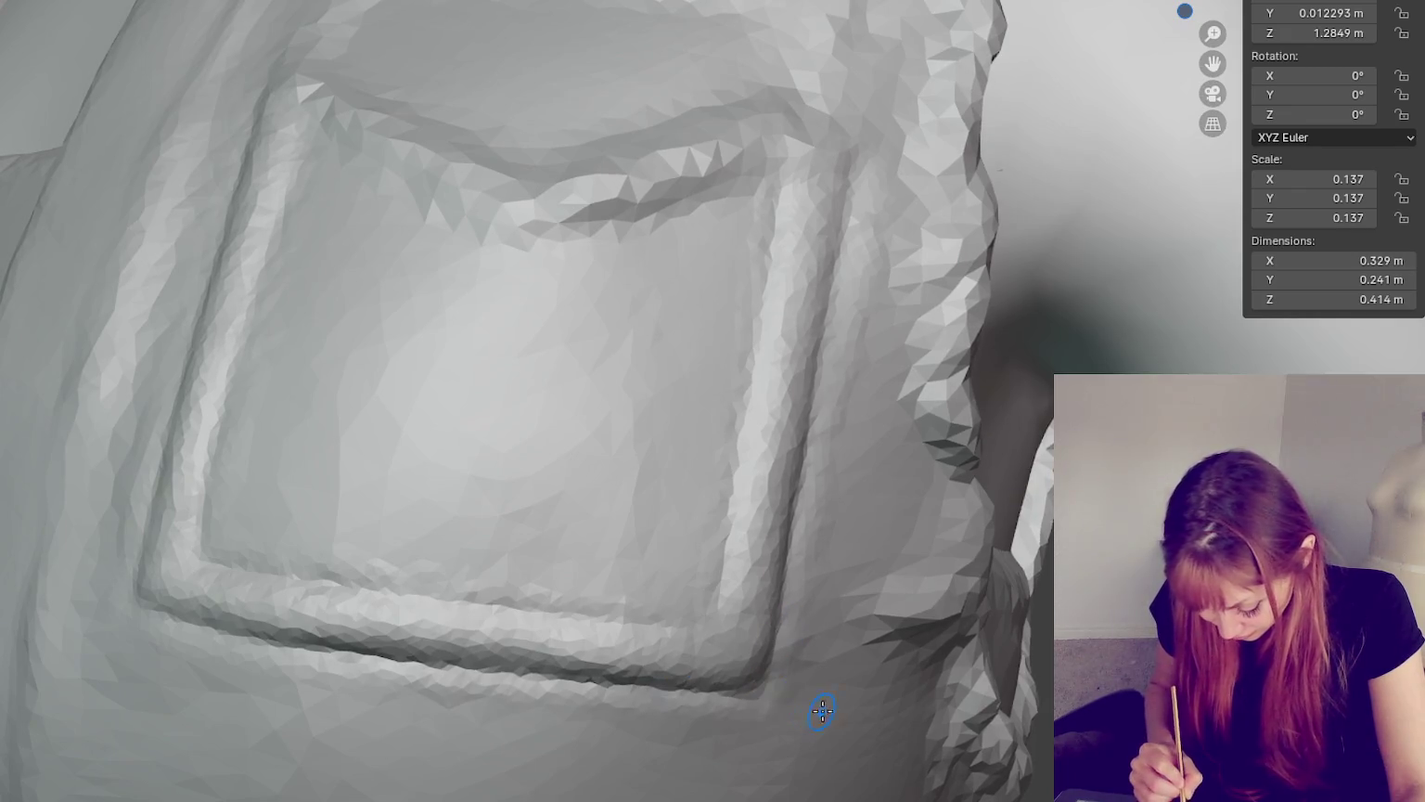
- Re-sculpt the pocket flap seam from a close-up view
middle_drag(822, 712, 864, 715)
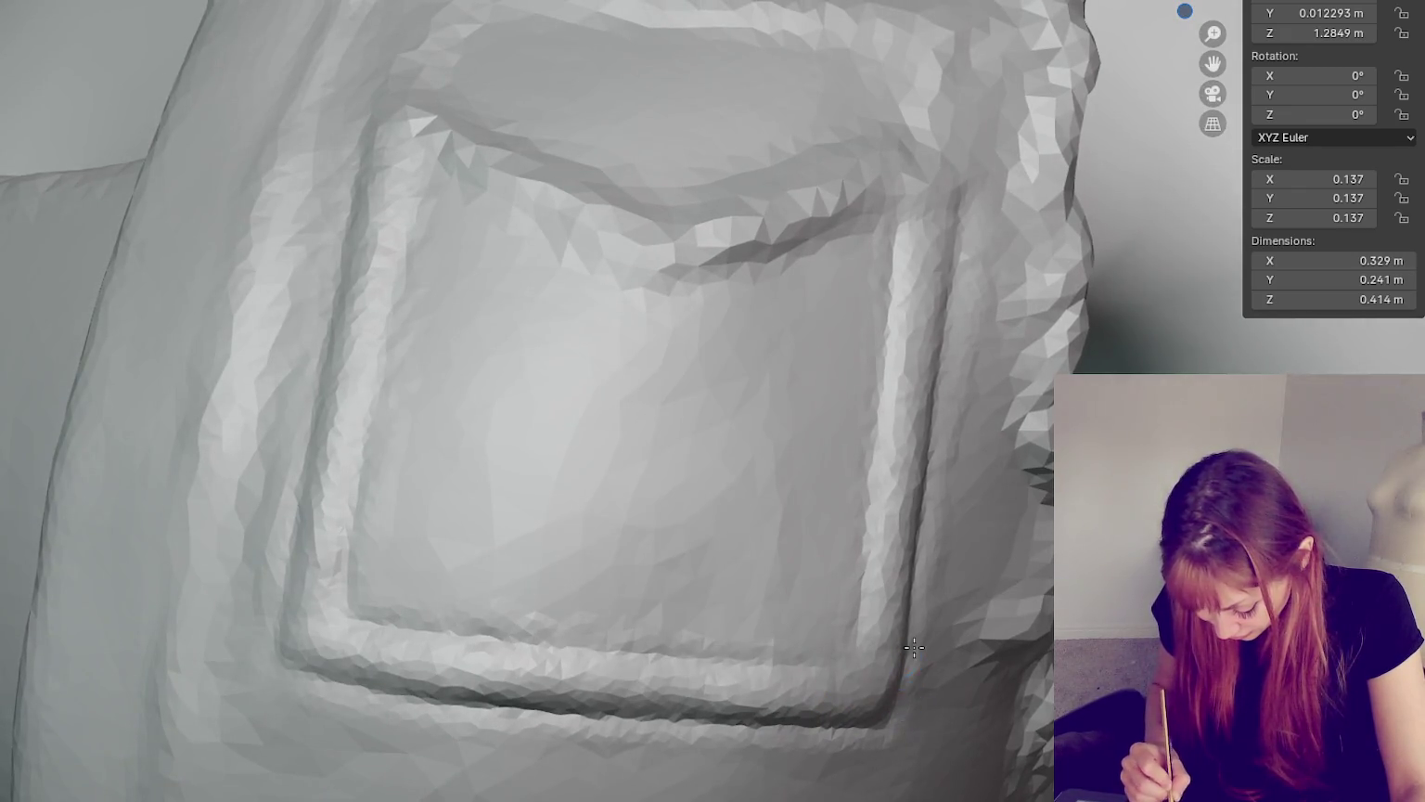
middle_drag(598, 700, 837, 770)
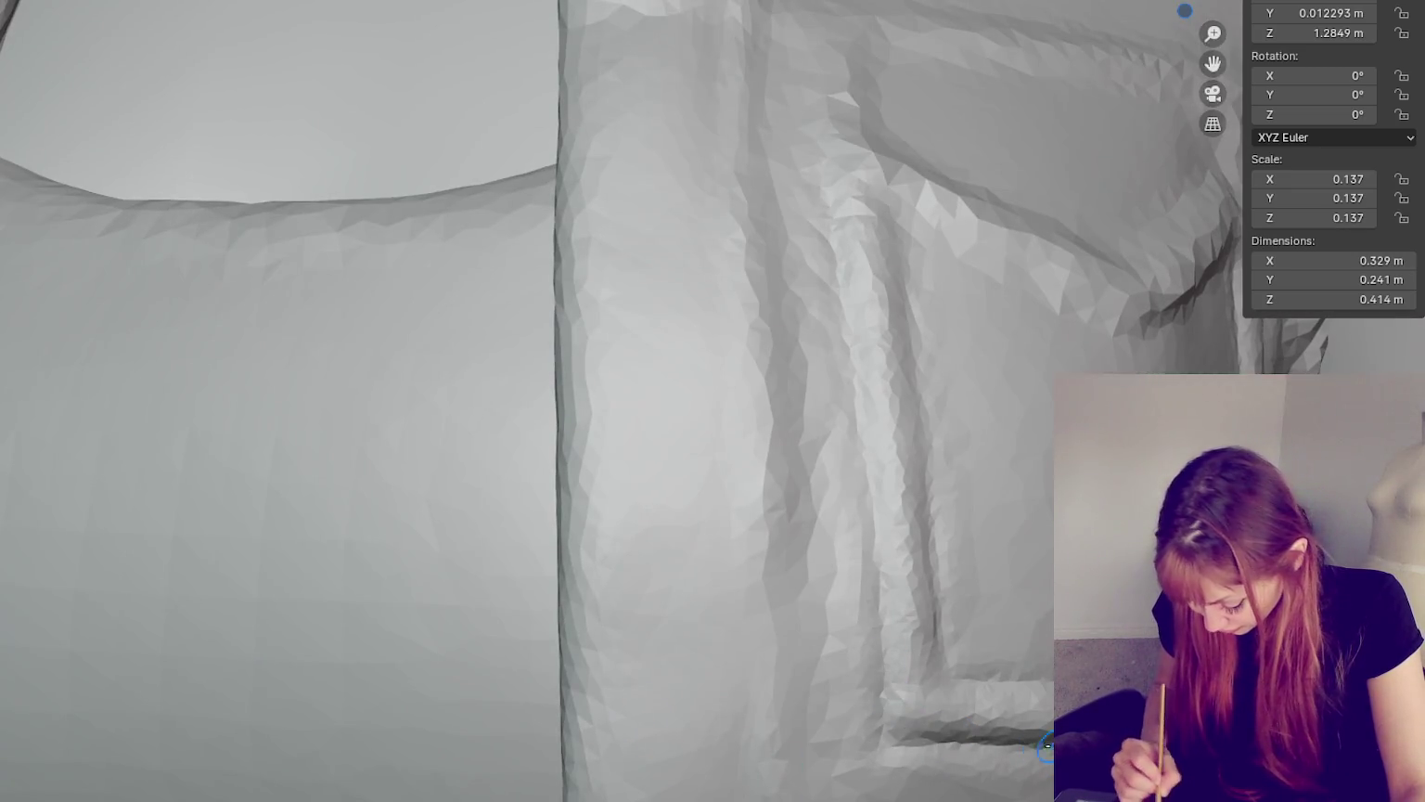
middle_drag(921, 687, 761, 610)
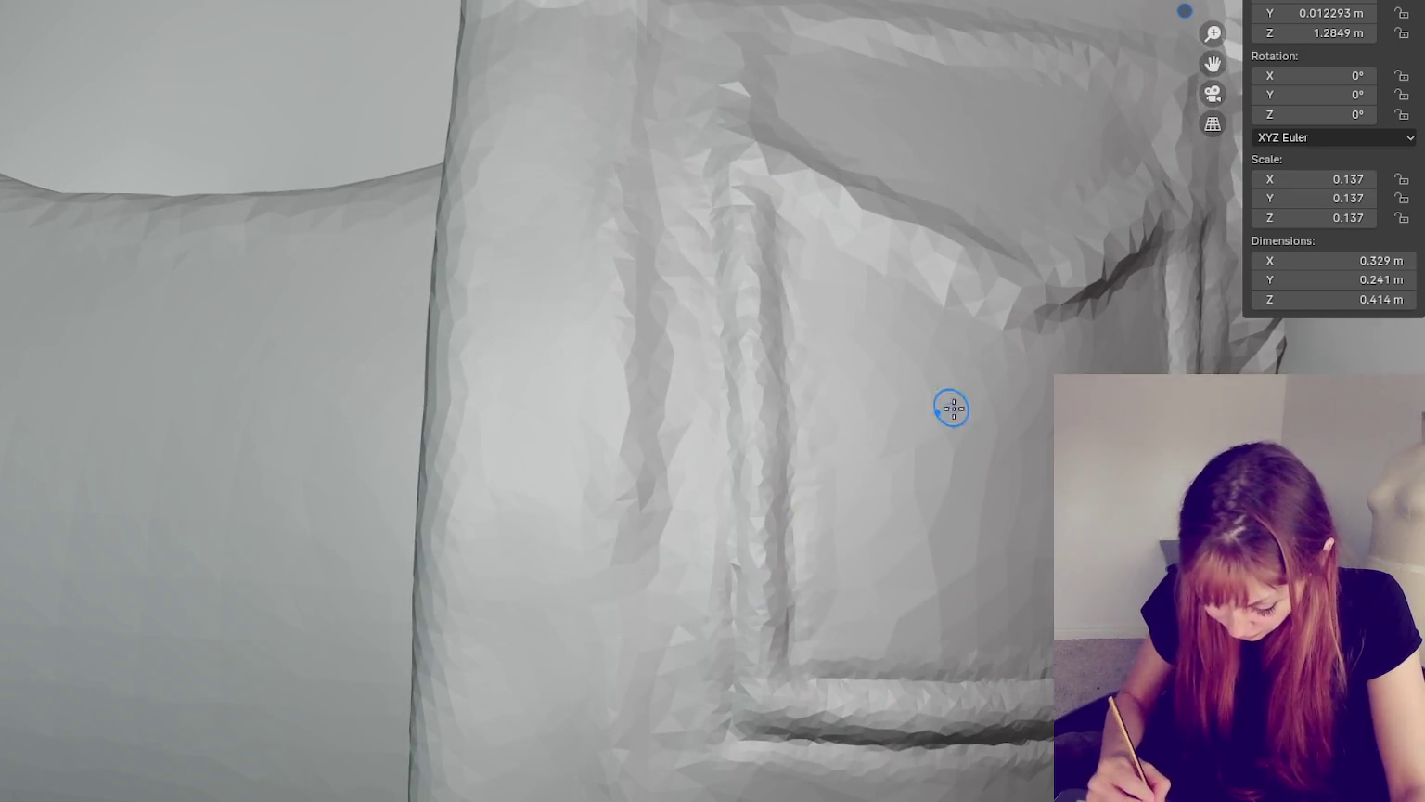
middle_drag(948, 407, 750, 462)
drag(701, 479, 846, 409)
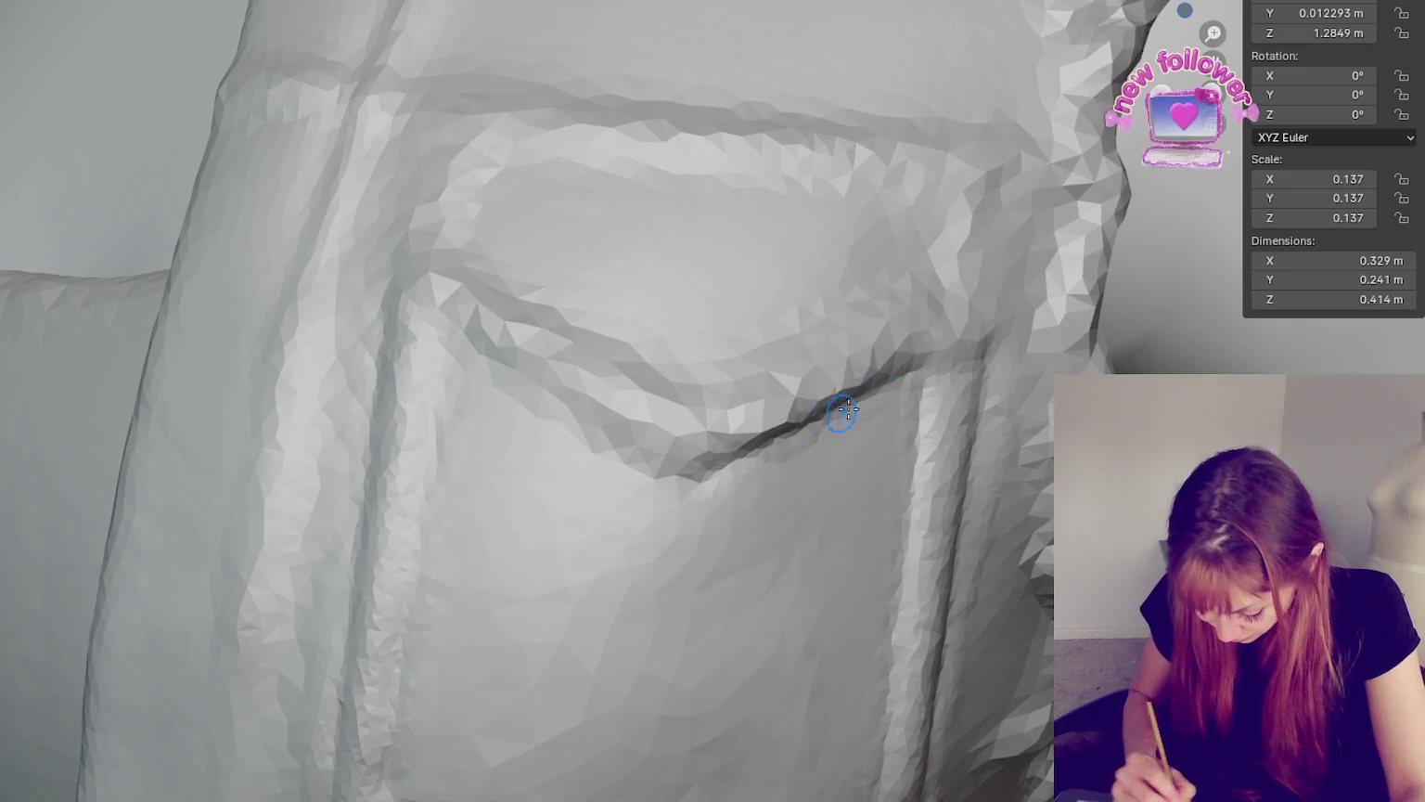
- Close in on the pocket flap and make the sculpt brush smaller
mouse_move(503, 372)
middle_down()
mouse_move(785, 508)
mouse_move(753, 486)
middle_up()
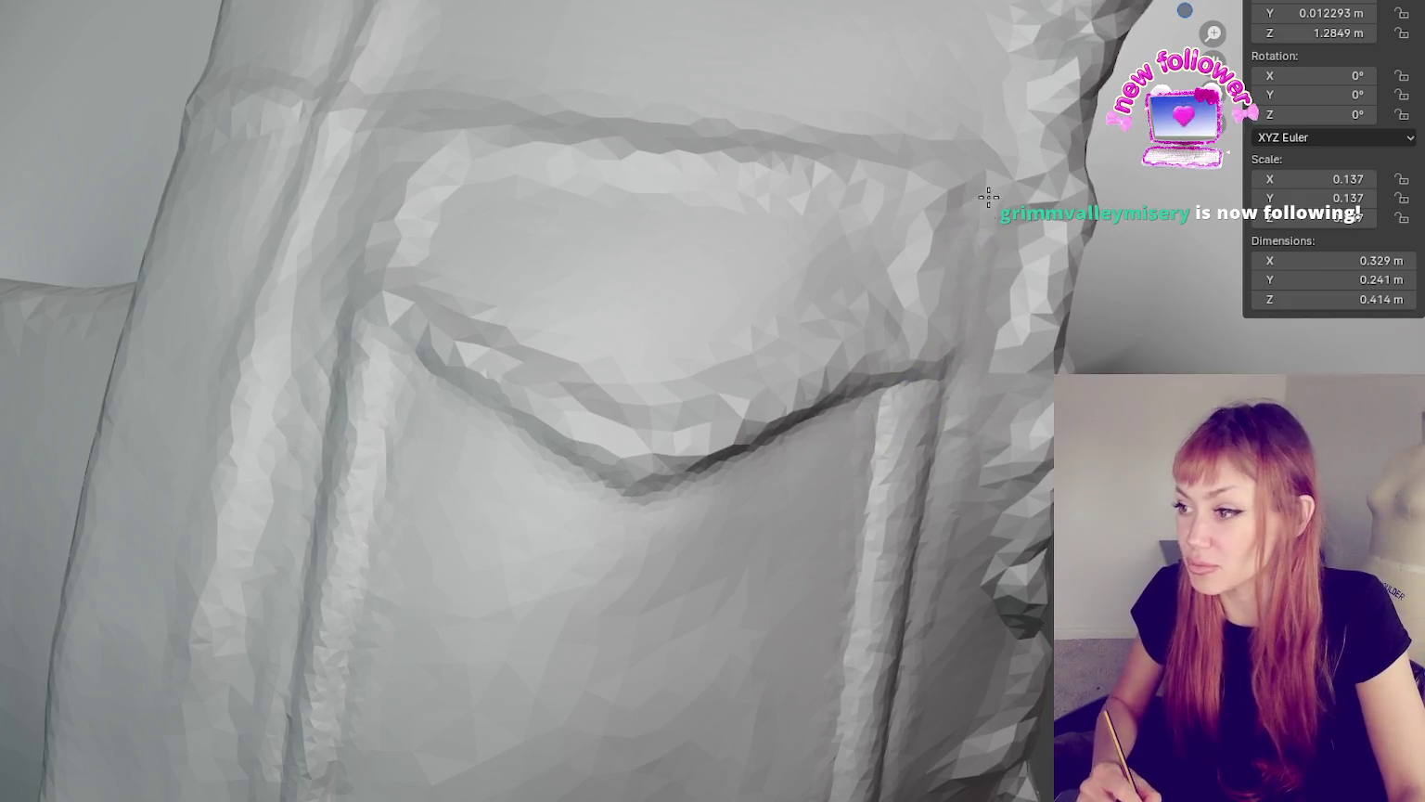
scroll(693, 369, down, 3)
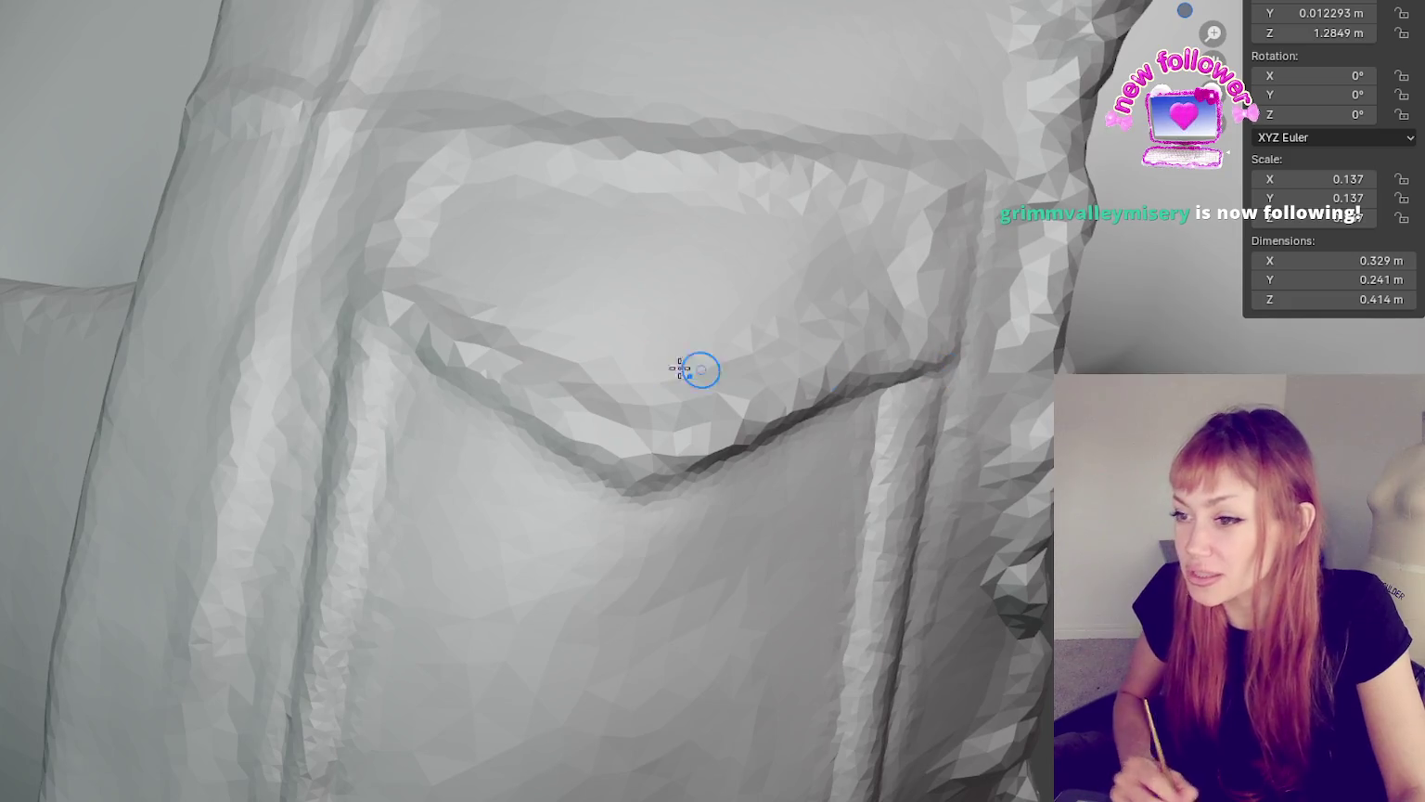
scroll(567, 209, up, 2)
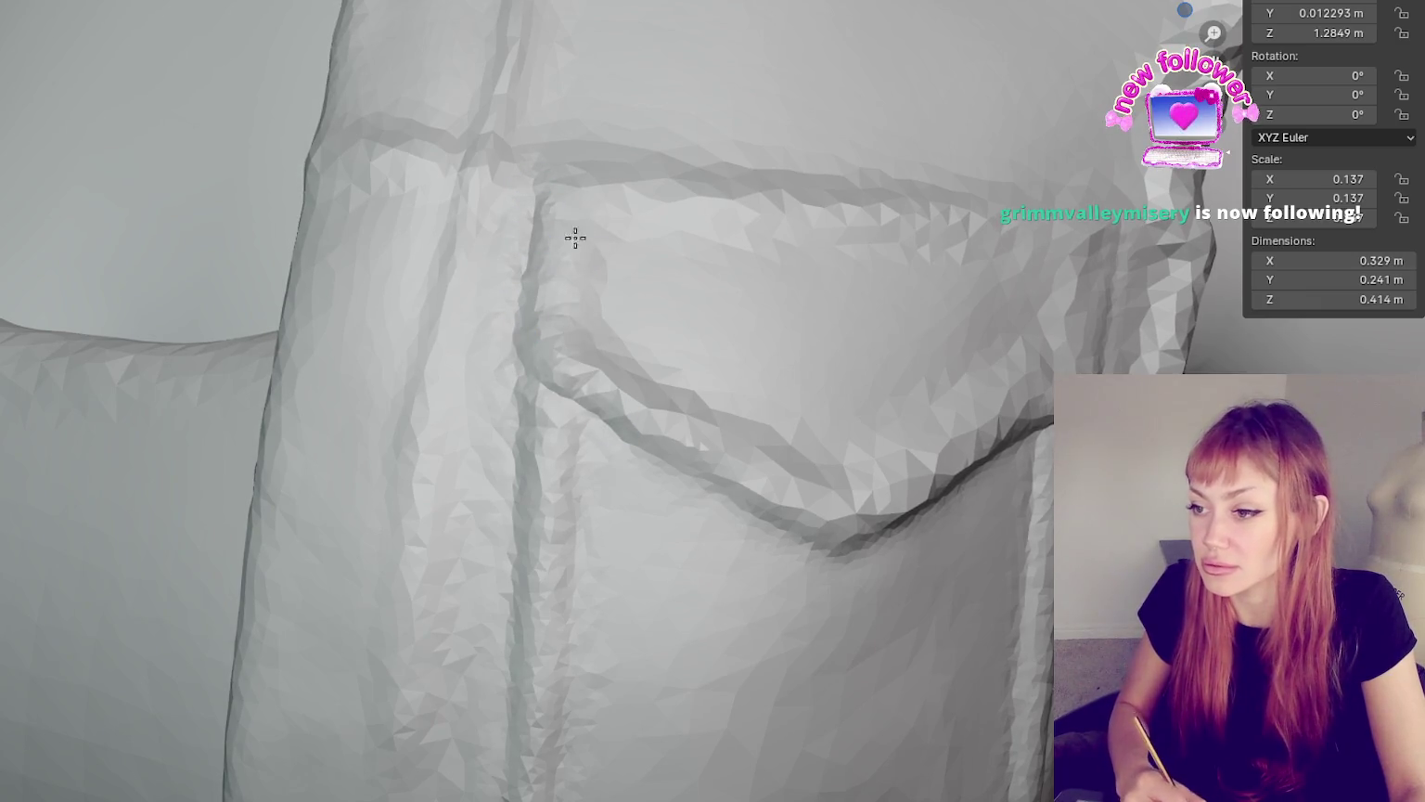
scroll(651, 394, down, 3)
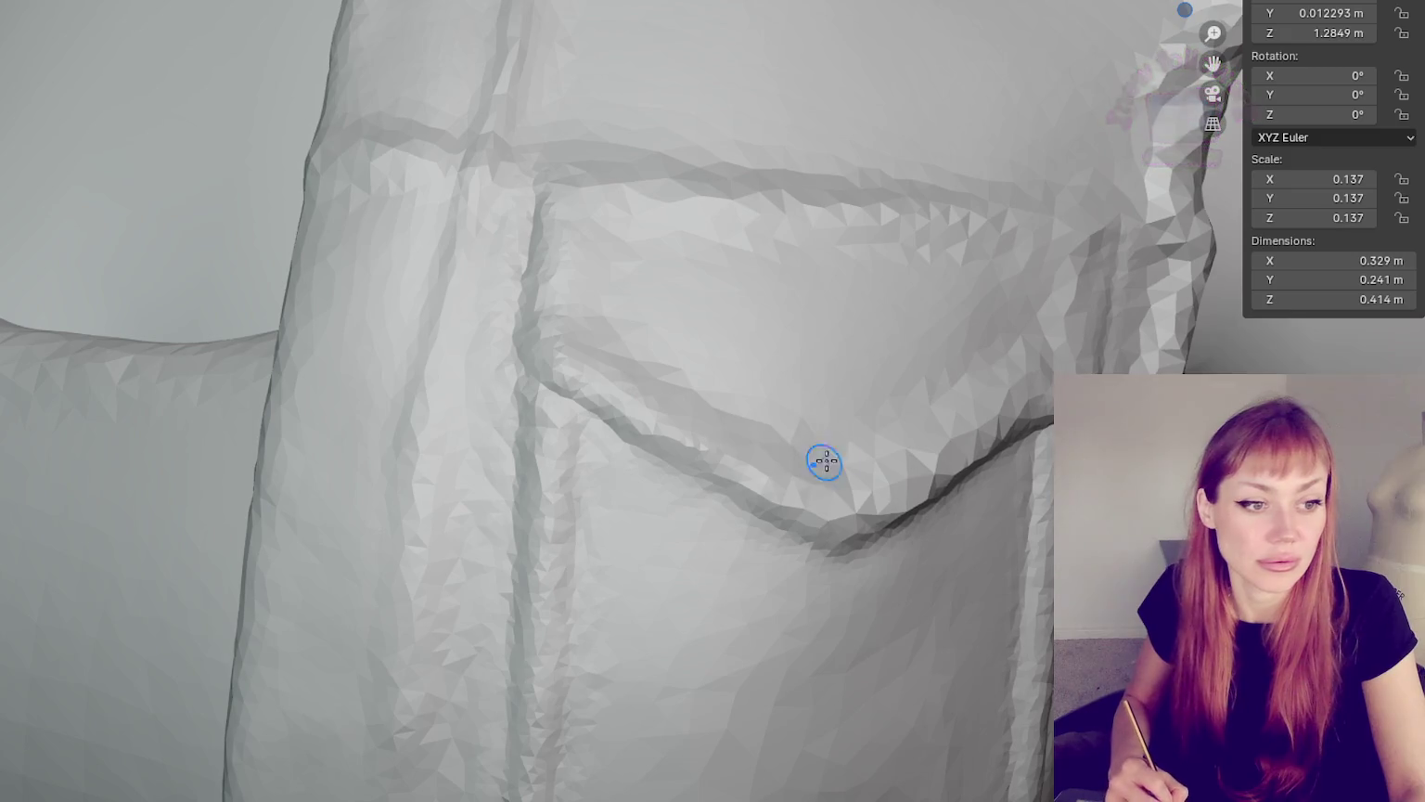
scroll(872, 432, up, 3)
scroll(893, 451, down, 3)
middle_drag(876, 500, 900, 404)
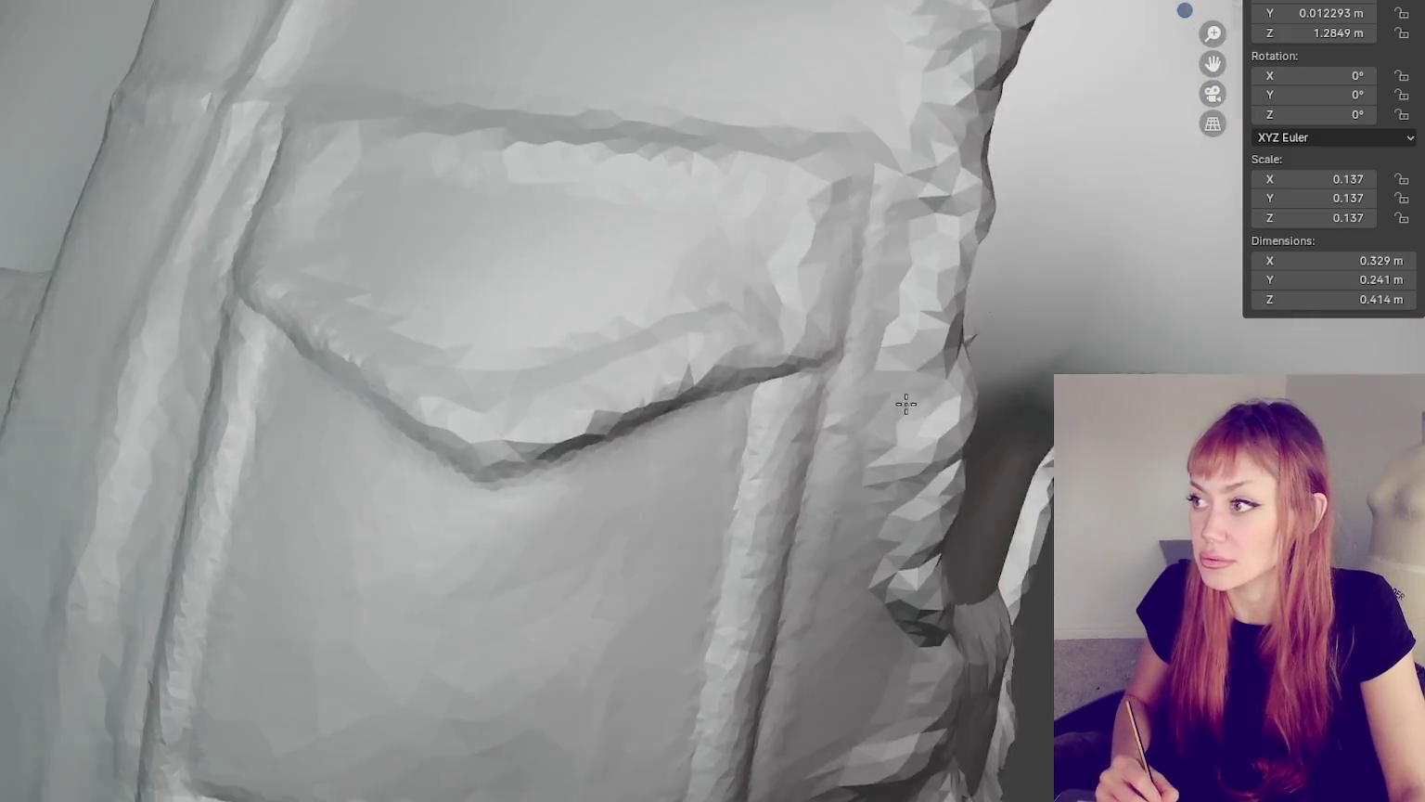
scroll(708, 419, up, 3)
scroll(708, 419, down, 3)
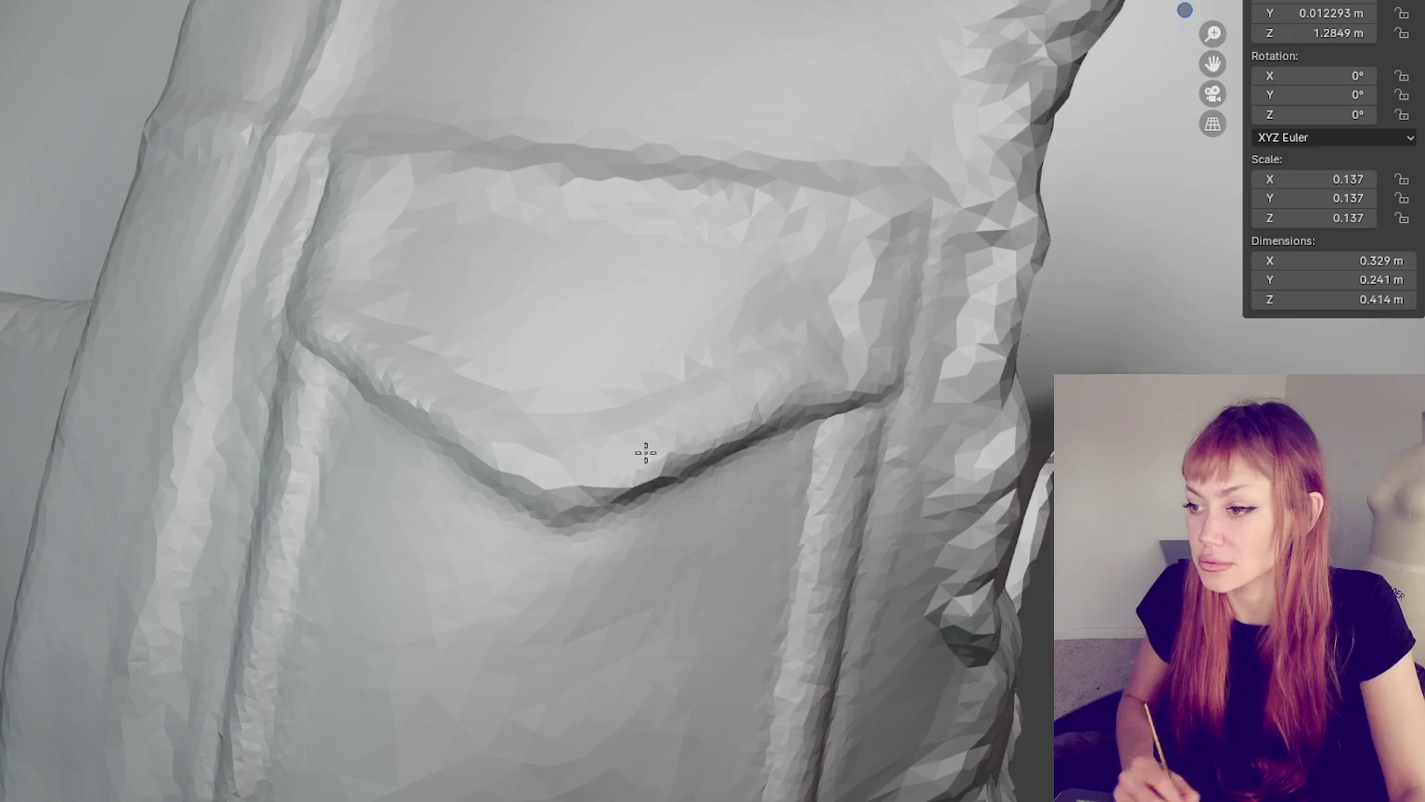
scroll(751, 328, up, 3)
scroll(868, 246, down, 3)
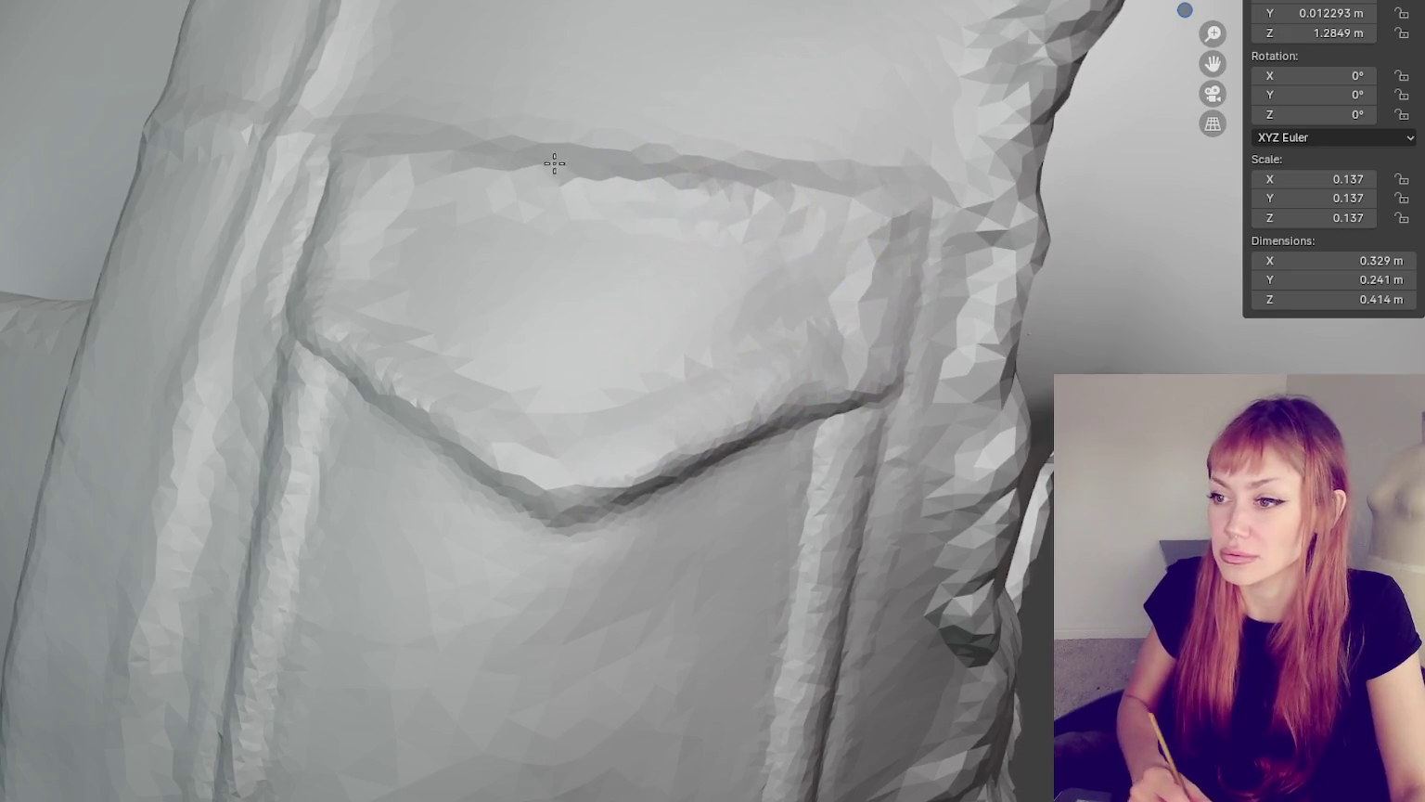
scroll(425, 313, up, 3)
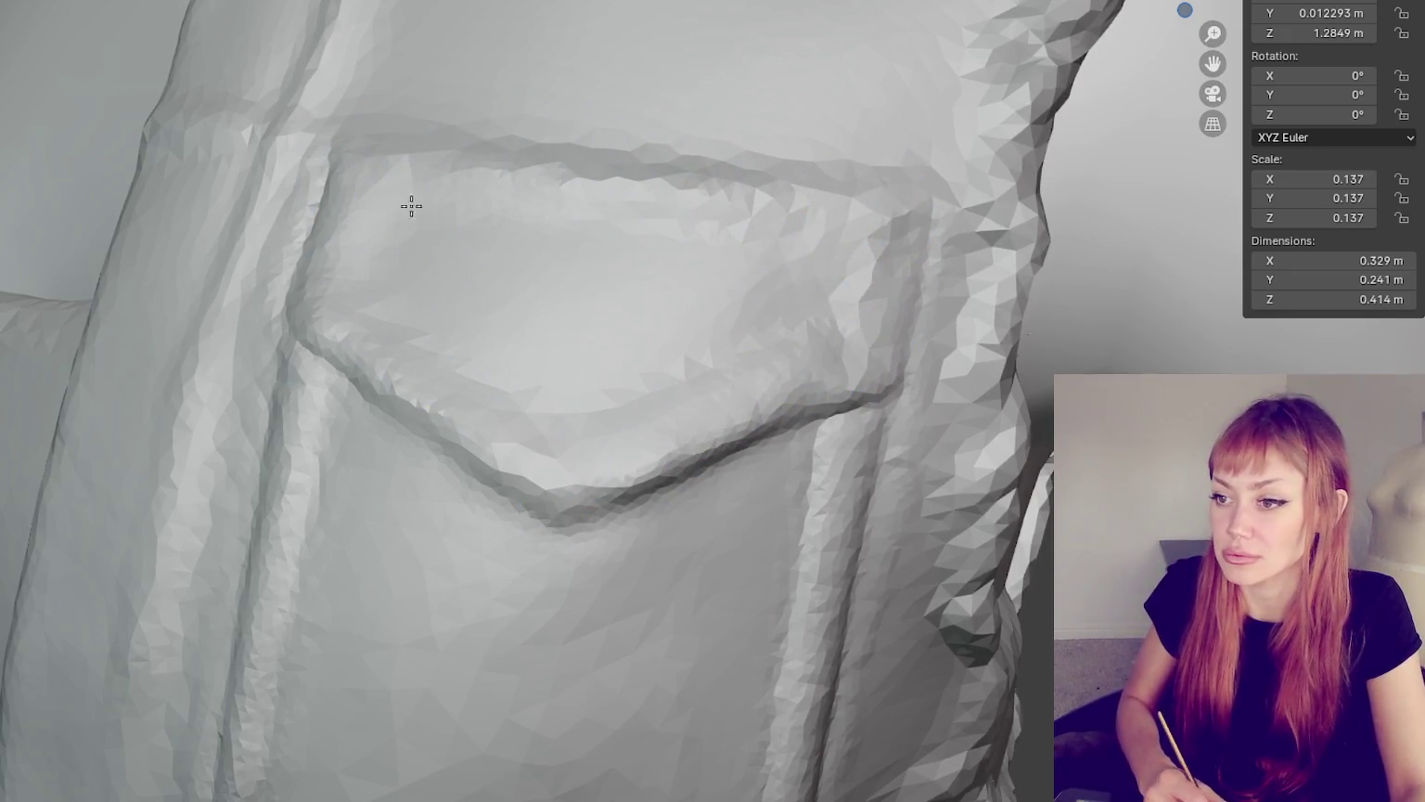
scroll(496, 480, down, 3)
scroll(775, 424, up, 3)
scroll(775, 424, down, 3)
scroll(780, 430, up, 3)
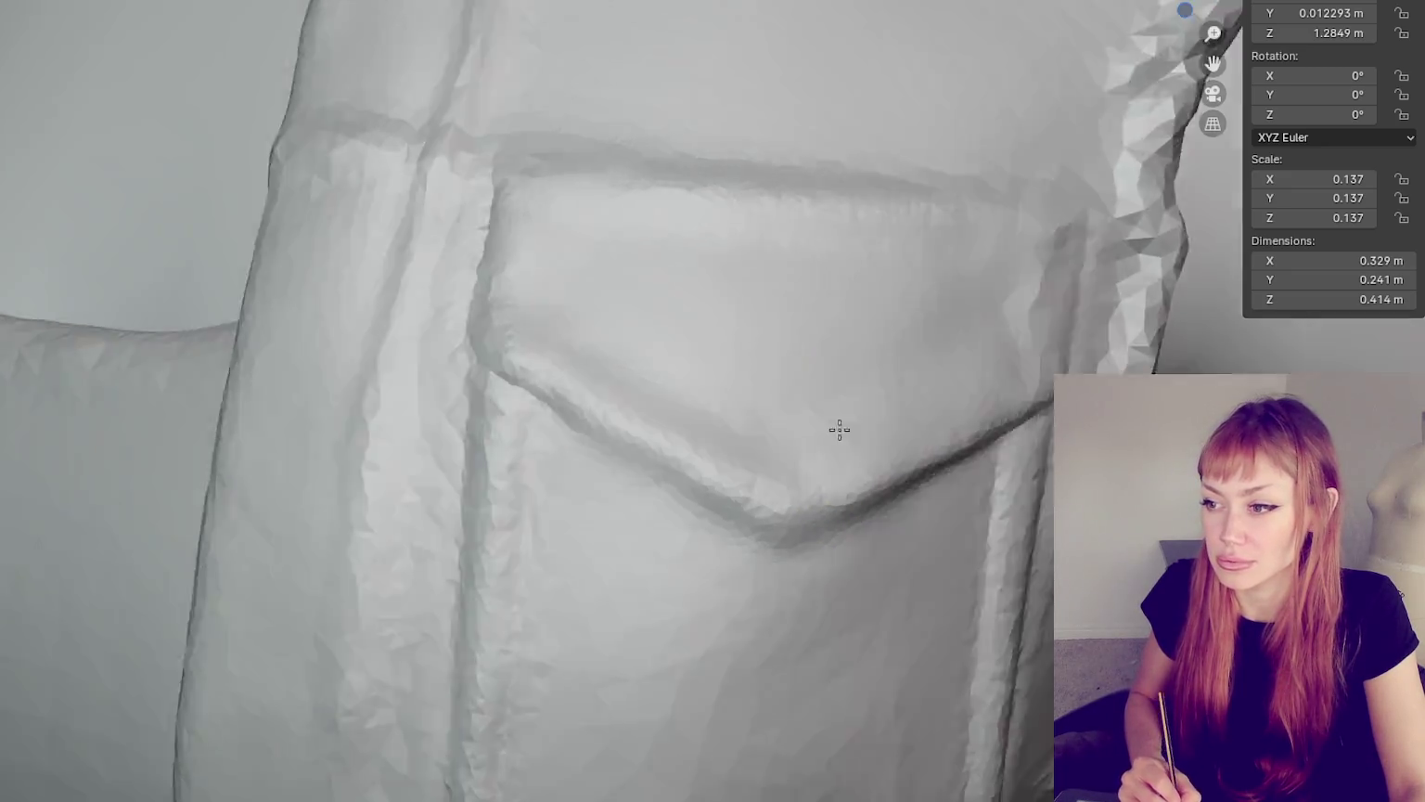
scroll(840, 429, down, 3)
scroll(691, 540, up, 3)
key(bracketleft)
key(bracketleft)
key(bracketleft)
key(bracketleft)
key(bracketleft)
key(bracketleft)
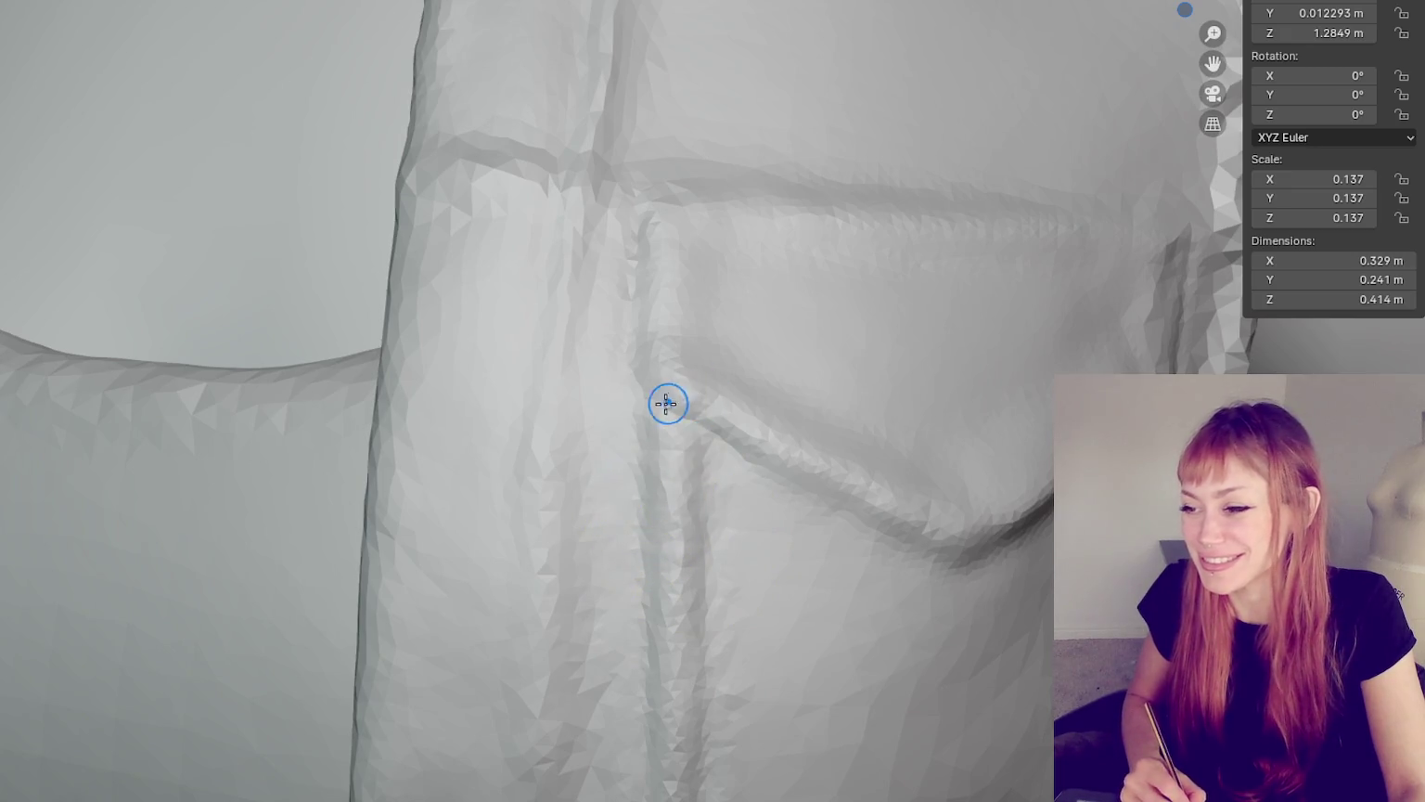
scroll(667, 403, down, 3)
scroll(436, 321, up, 3)
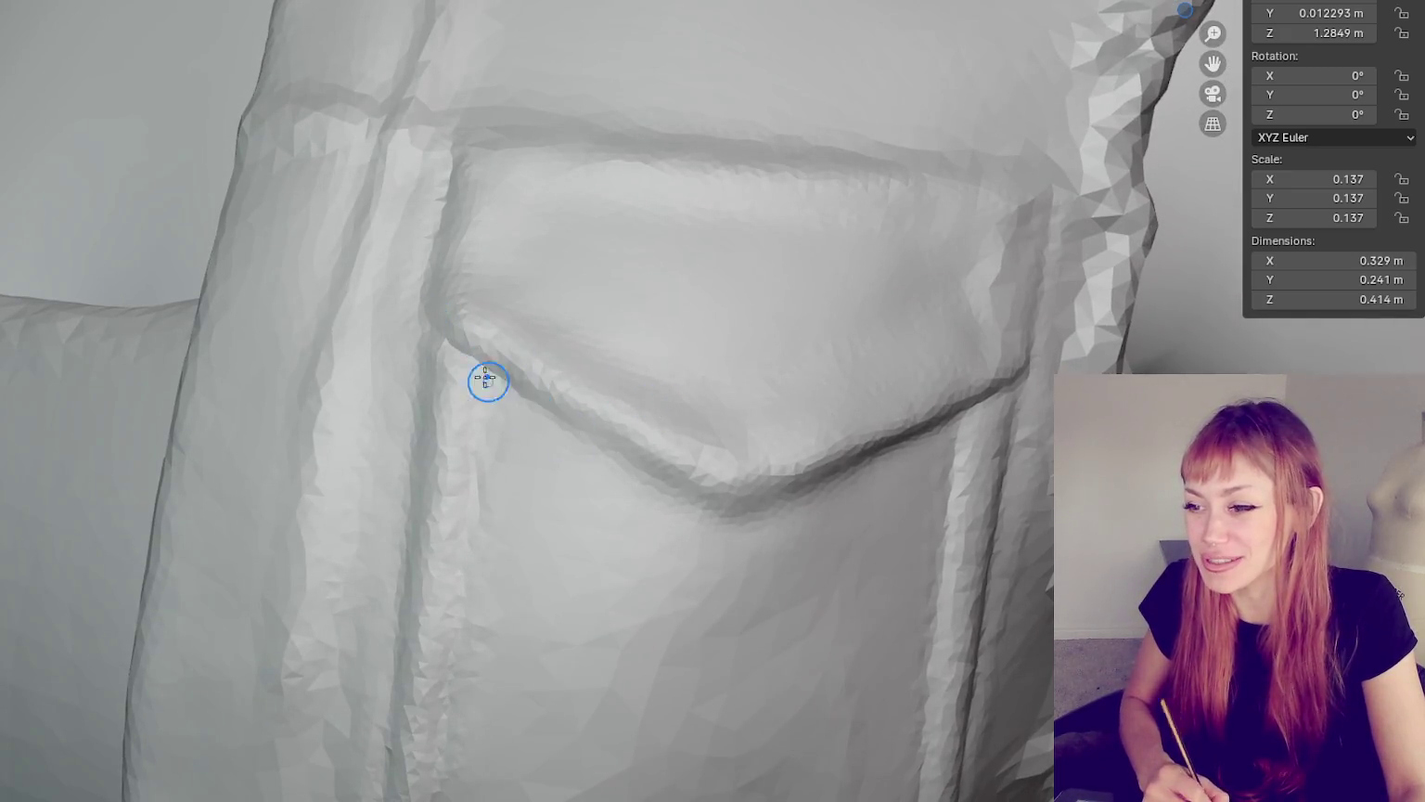
- Deepen the pocket's lower-left seam and refine the flap seam toward its right side
drag(497, 375, 652, 477)
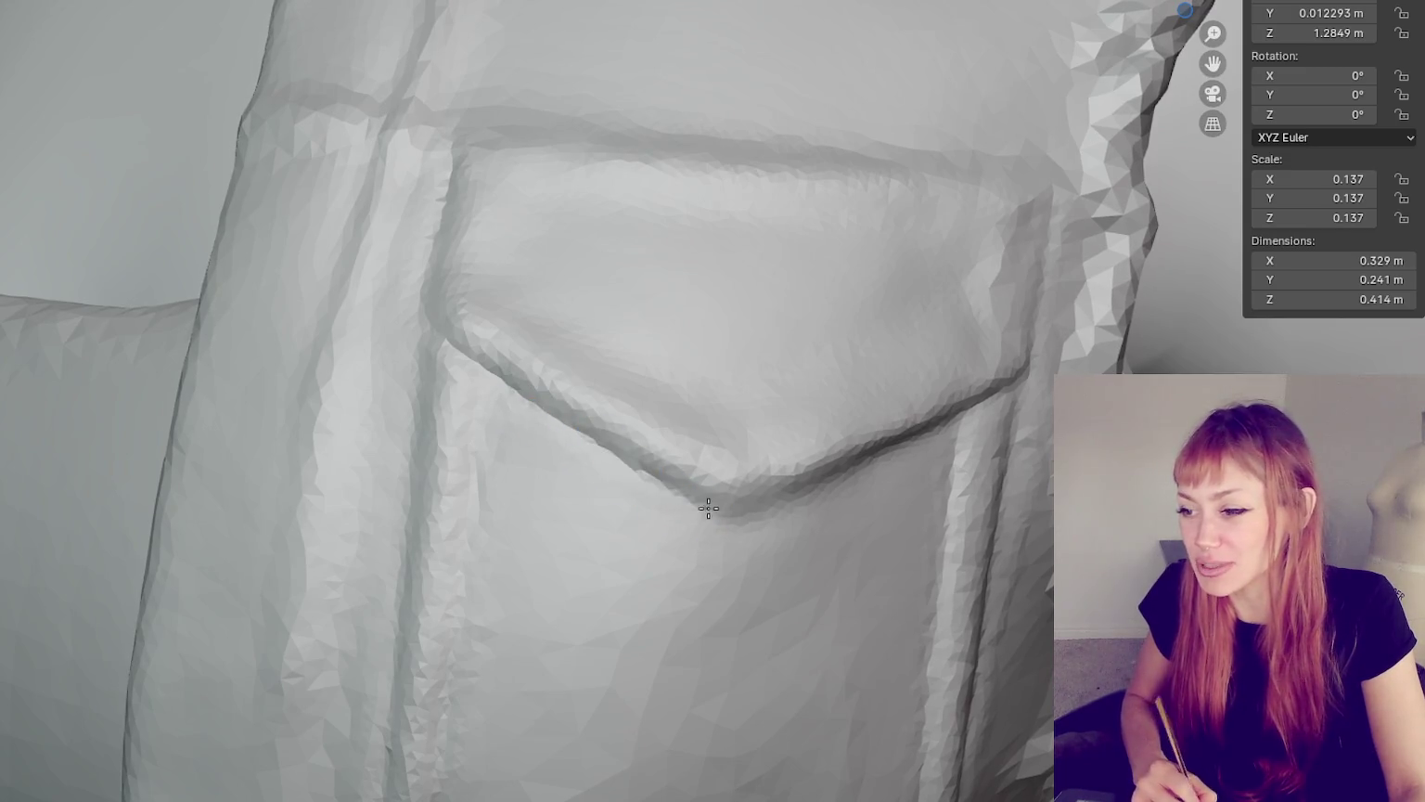
shift+middle_drag(751, 518, 652, 471)
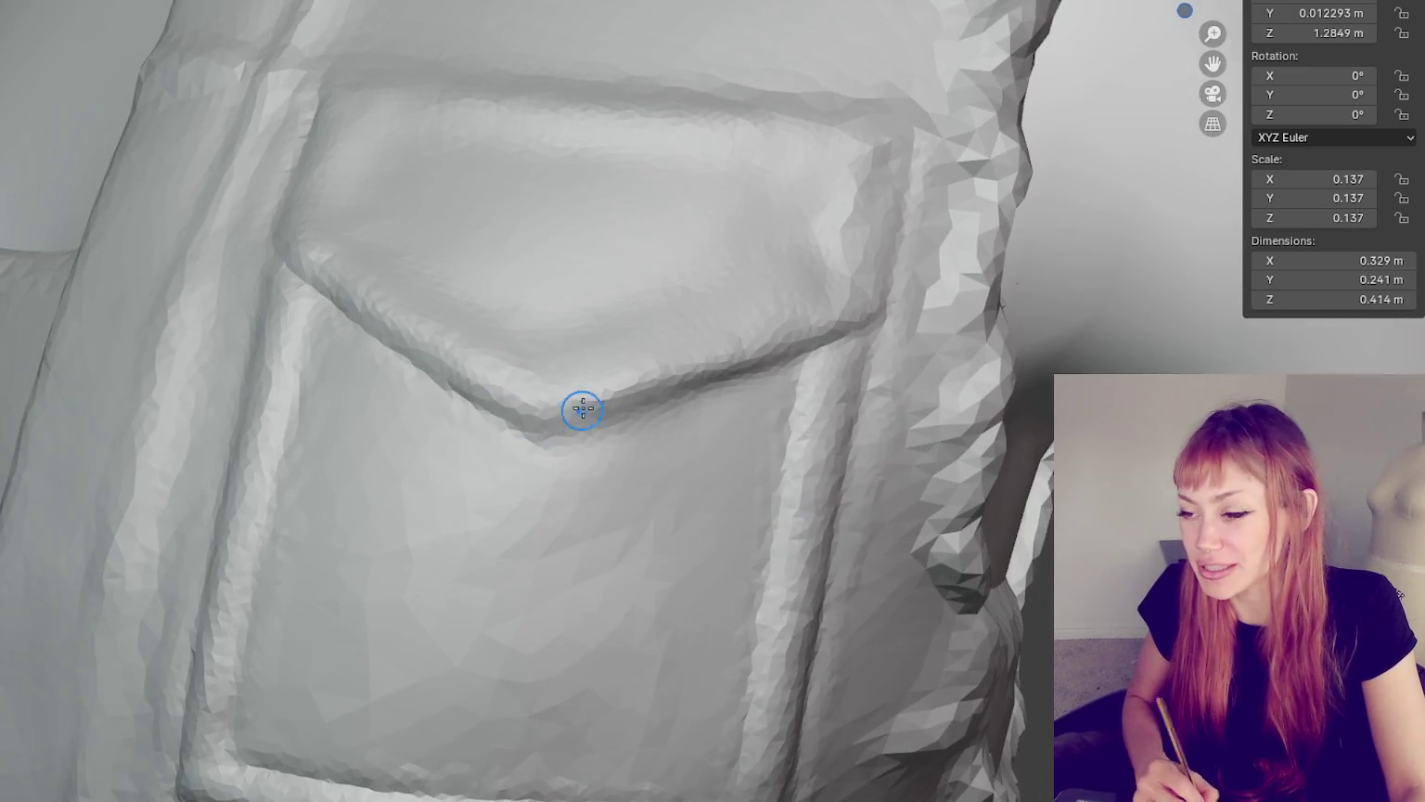
drag(721, 388, 766, 363)
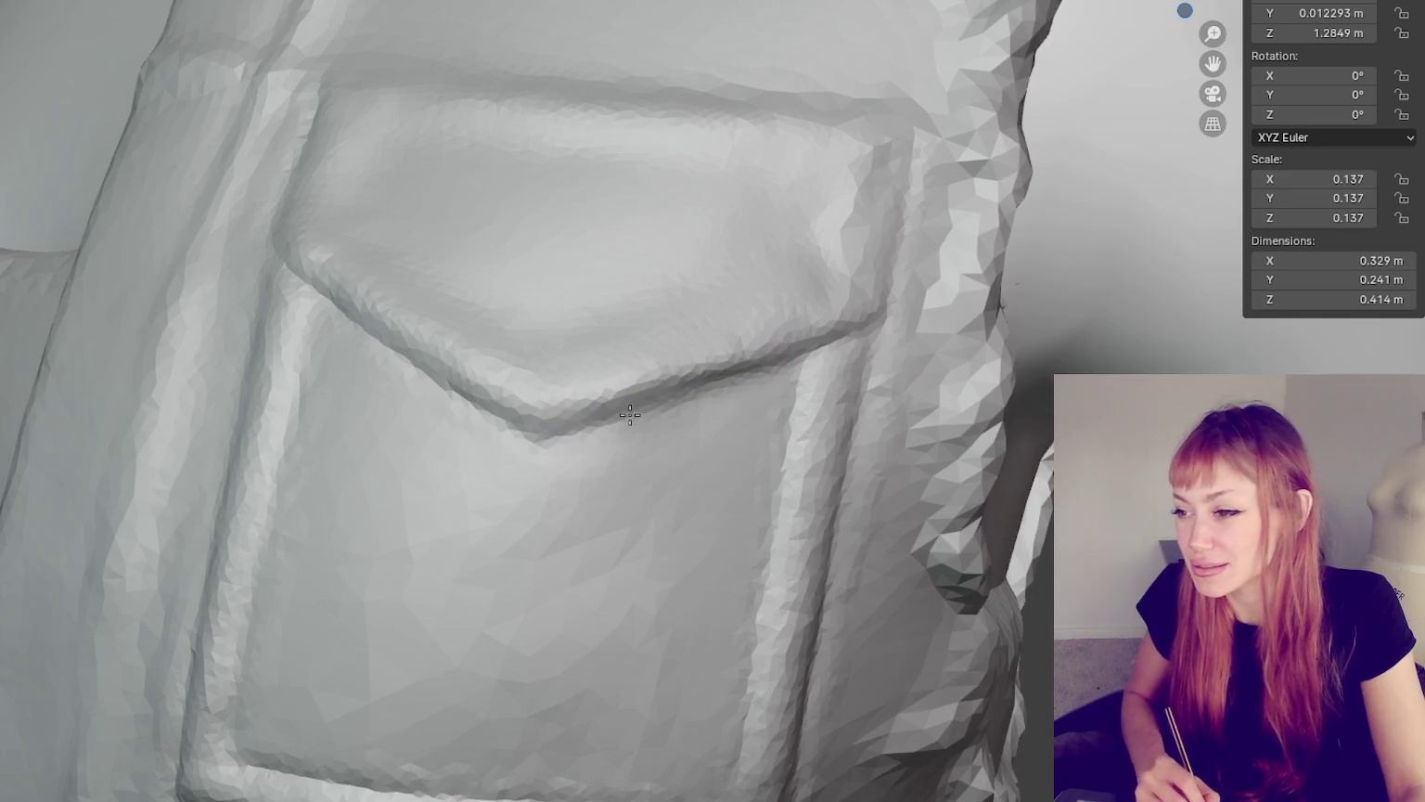
shift+middle_drag(630, 415, 793, 341)
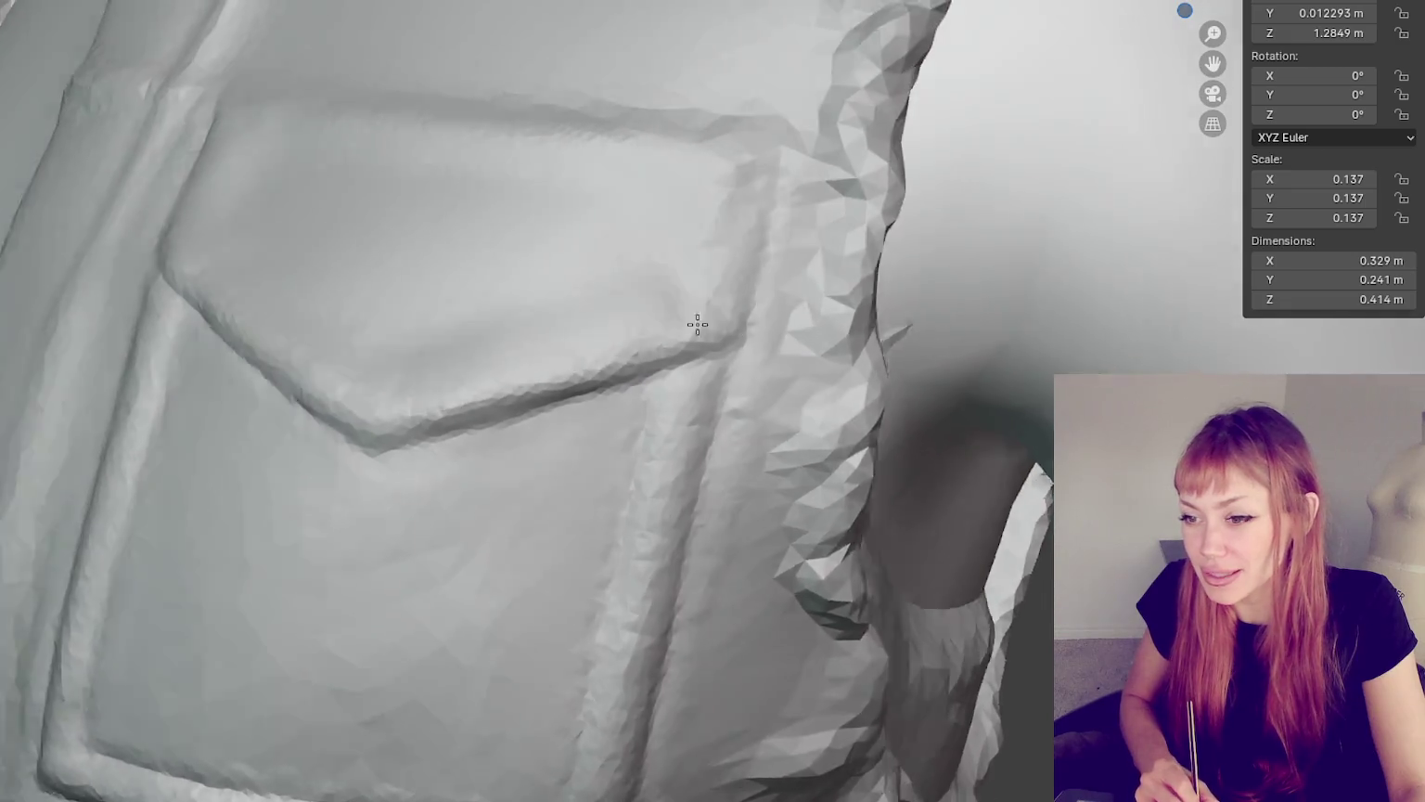
shift+middle_drag(730, 316, 881, 291)
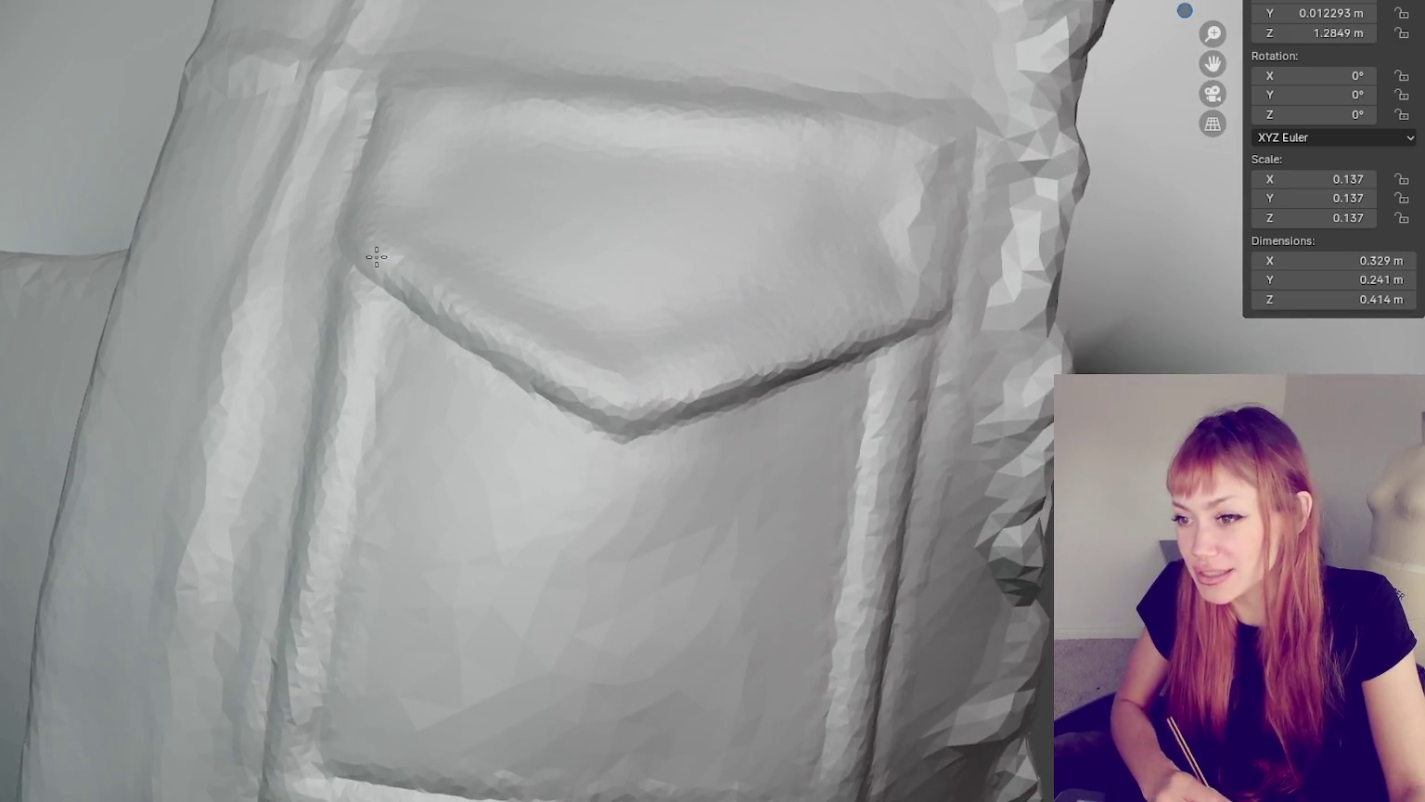
middle_drag(598, 370, 325, 296)
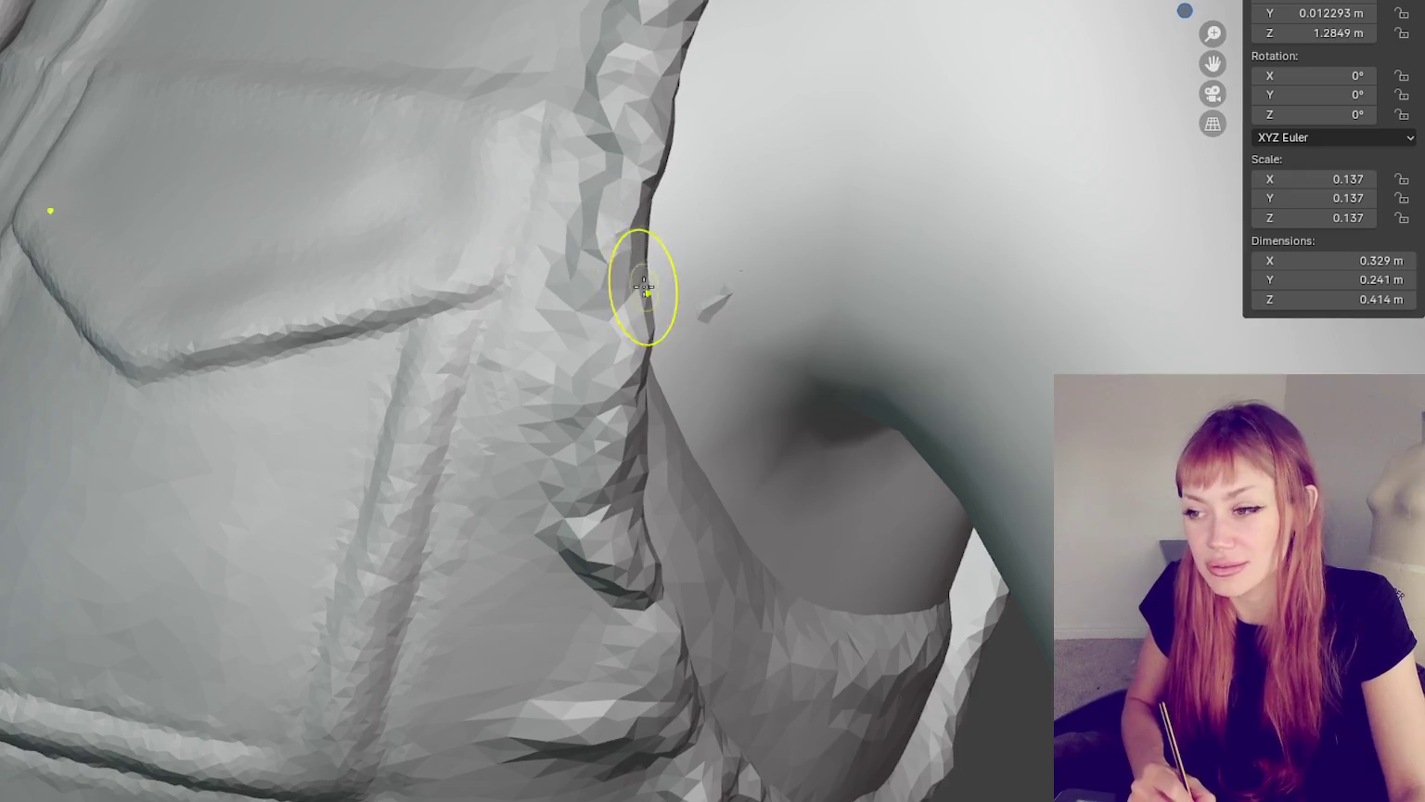
middle_drag(643, 292, 662, 293)
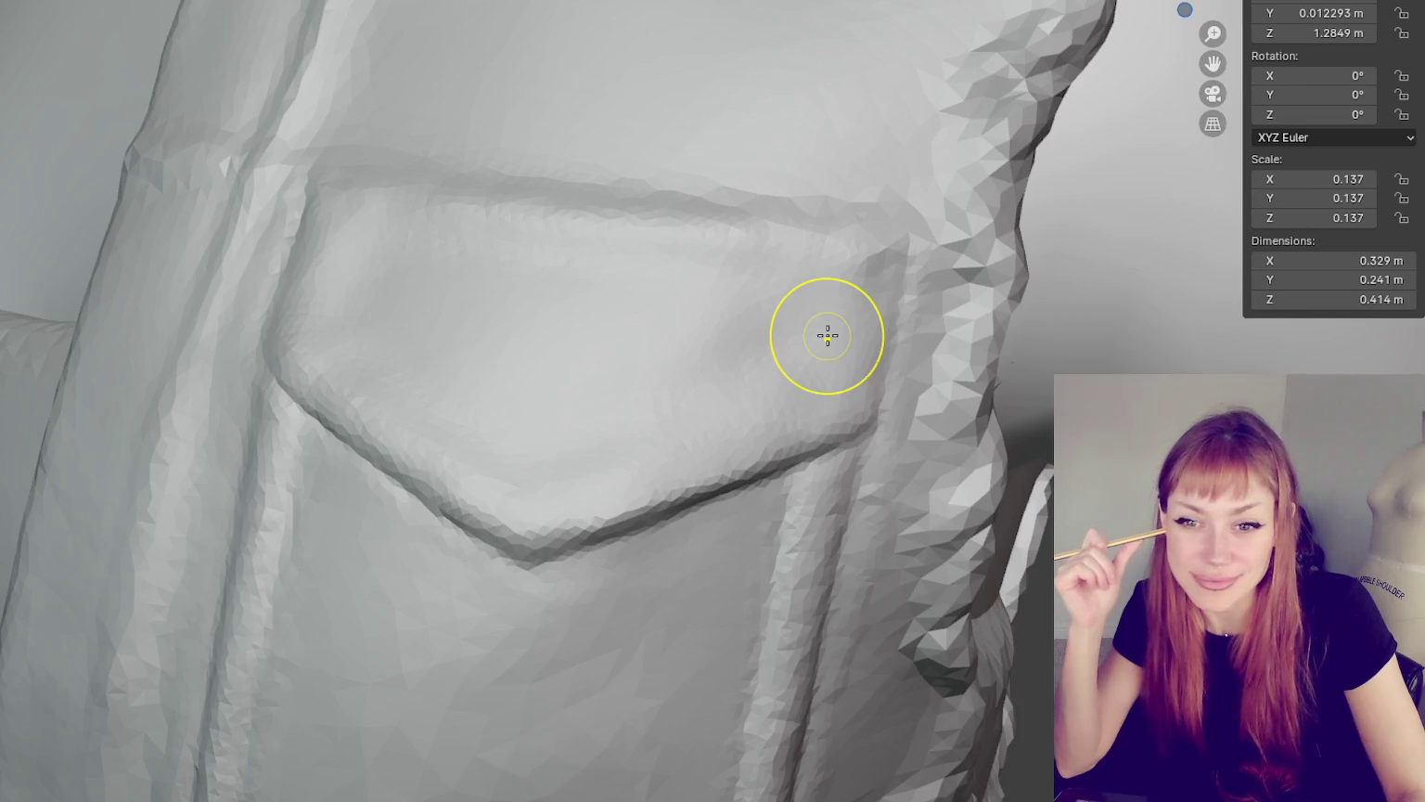
mouse_move(827, 335)
middle_down()
mouse_move(959, 496)
mouse_move(931, 461)
mouse_move(997, 470)
mouse_move(965, 471)
middle_up()
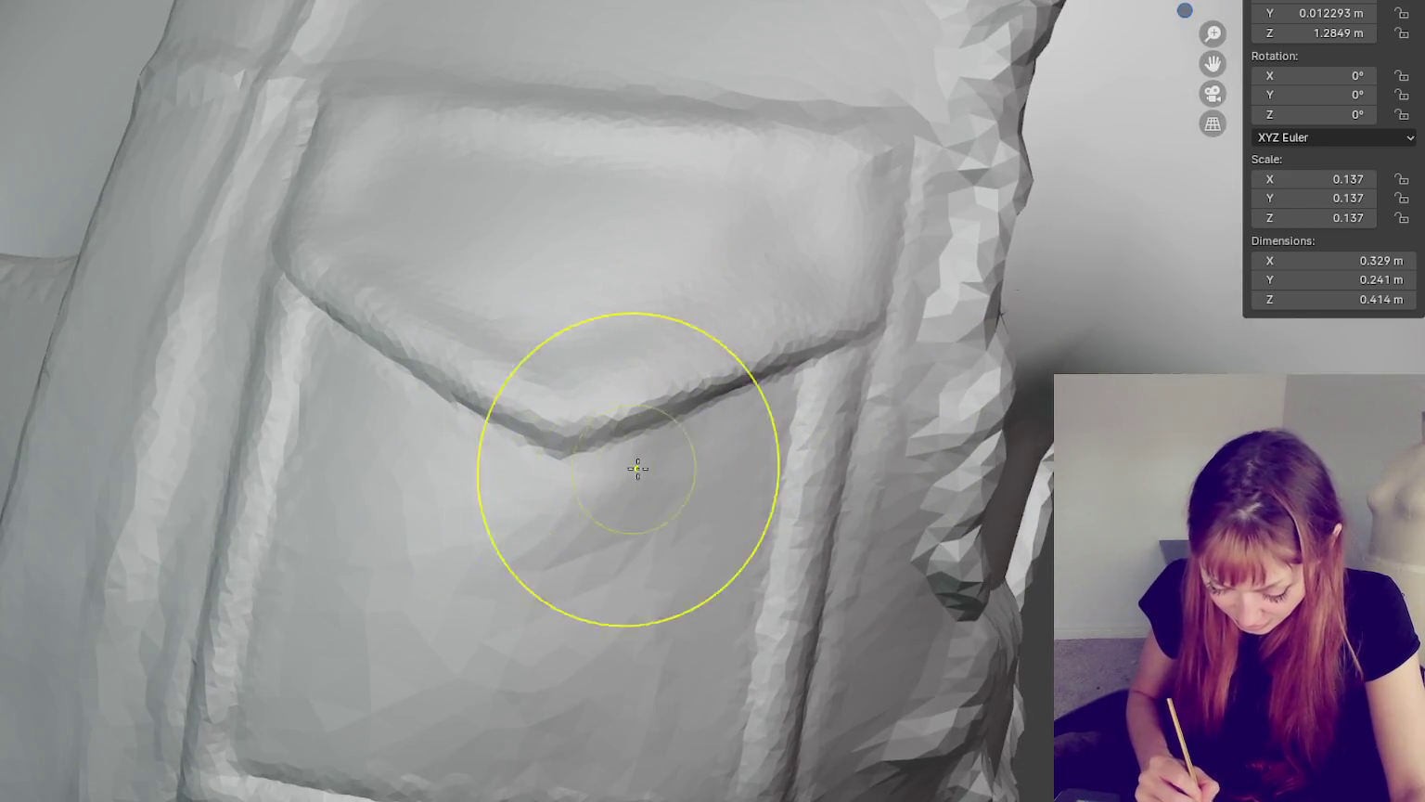
middle_drag(639, 468, 675, 518)
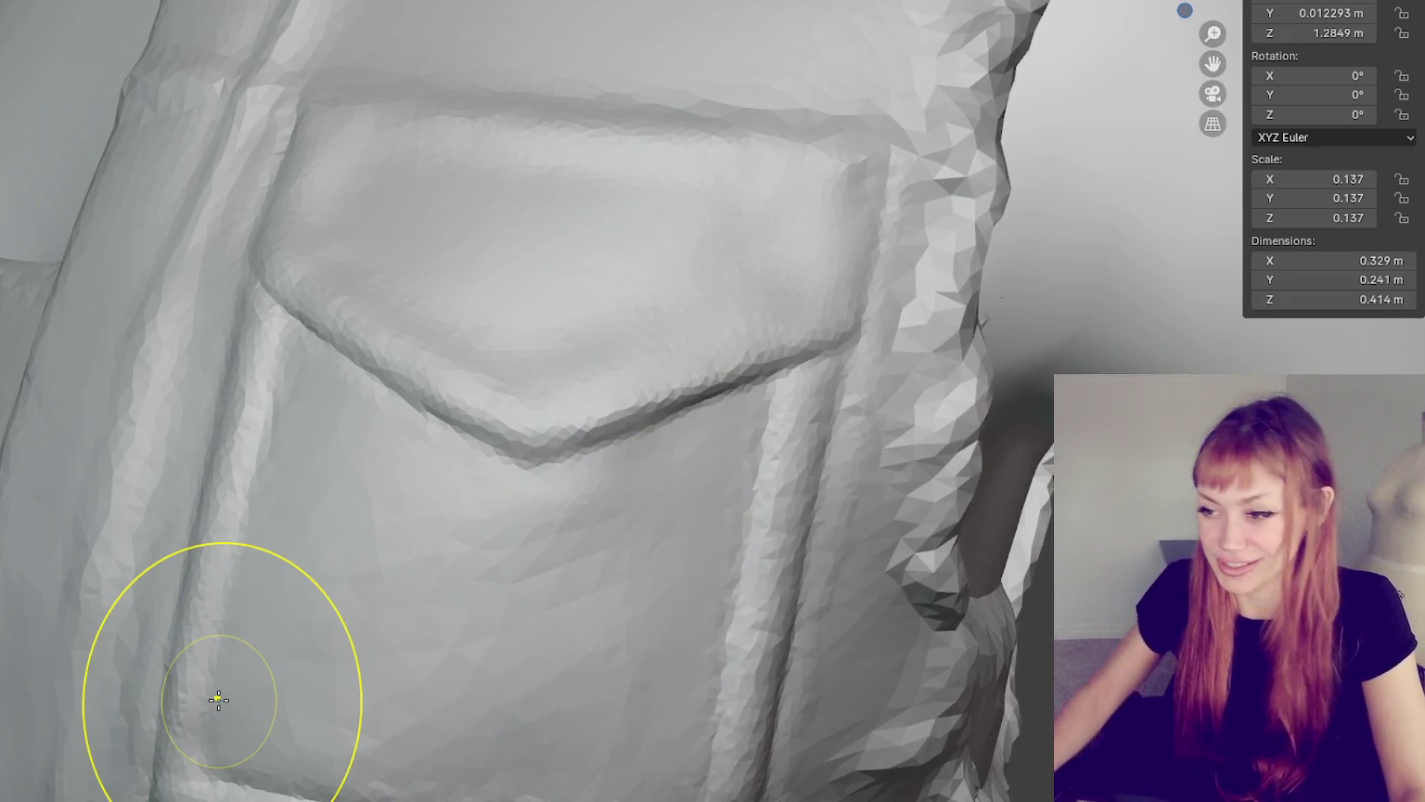
scroll(535, 207, down, 5)
scroll(743, 329, up, 2)
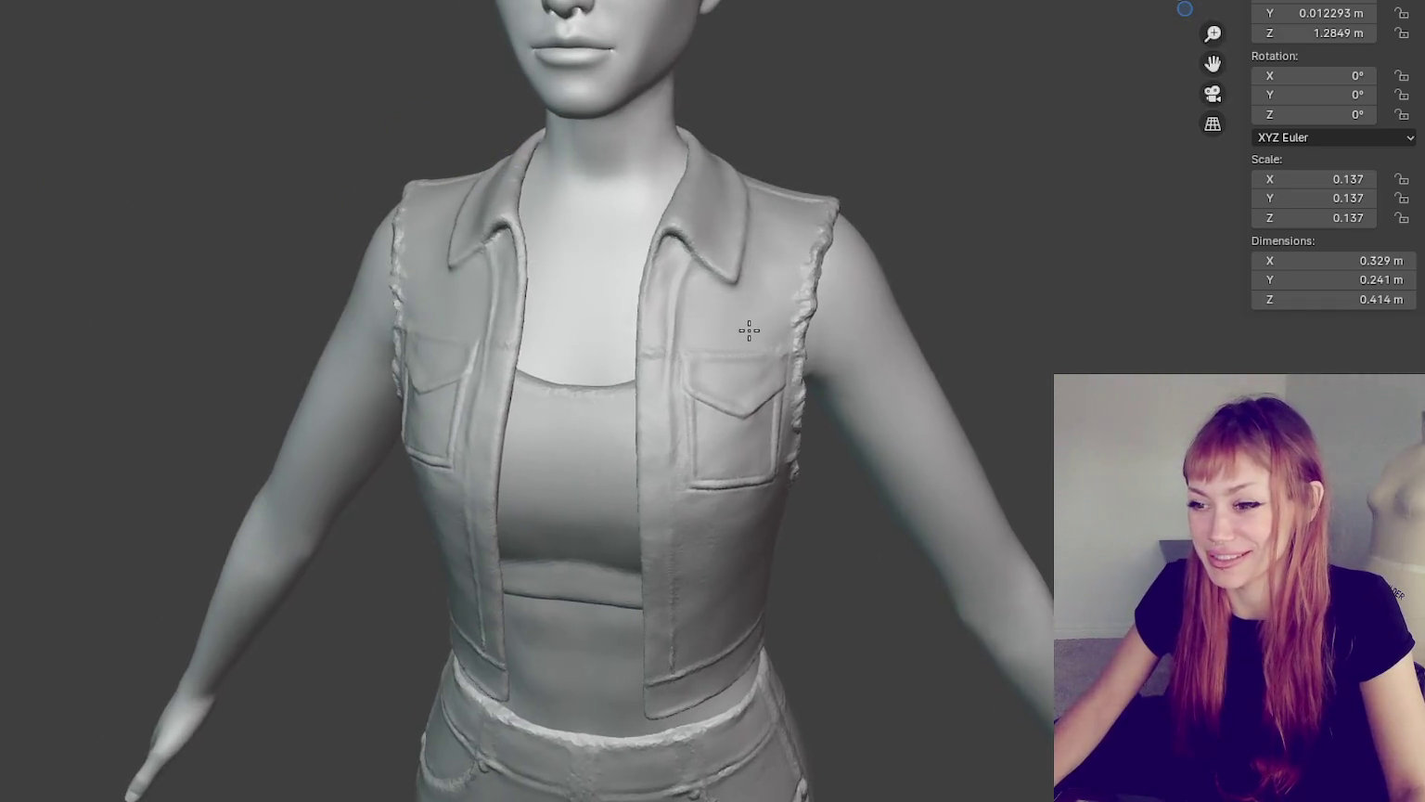
scroll(798, 345, up, 2)
drag(798, 345, 795, 457)
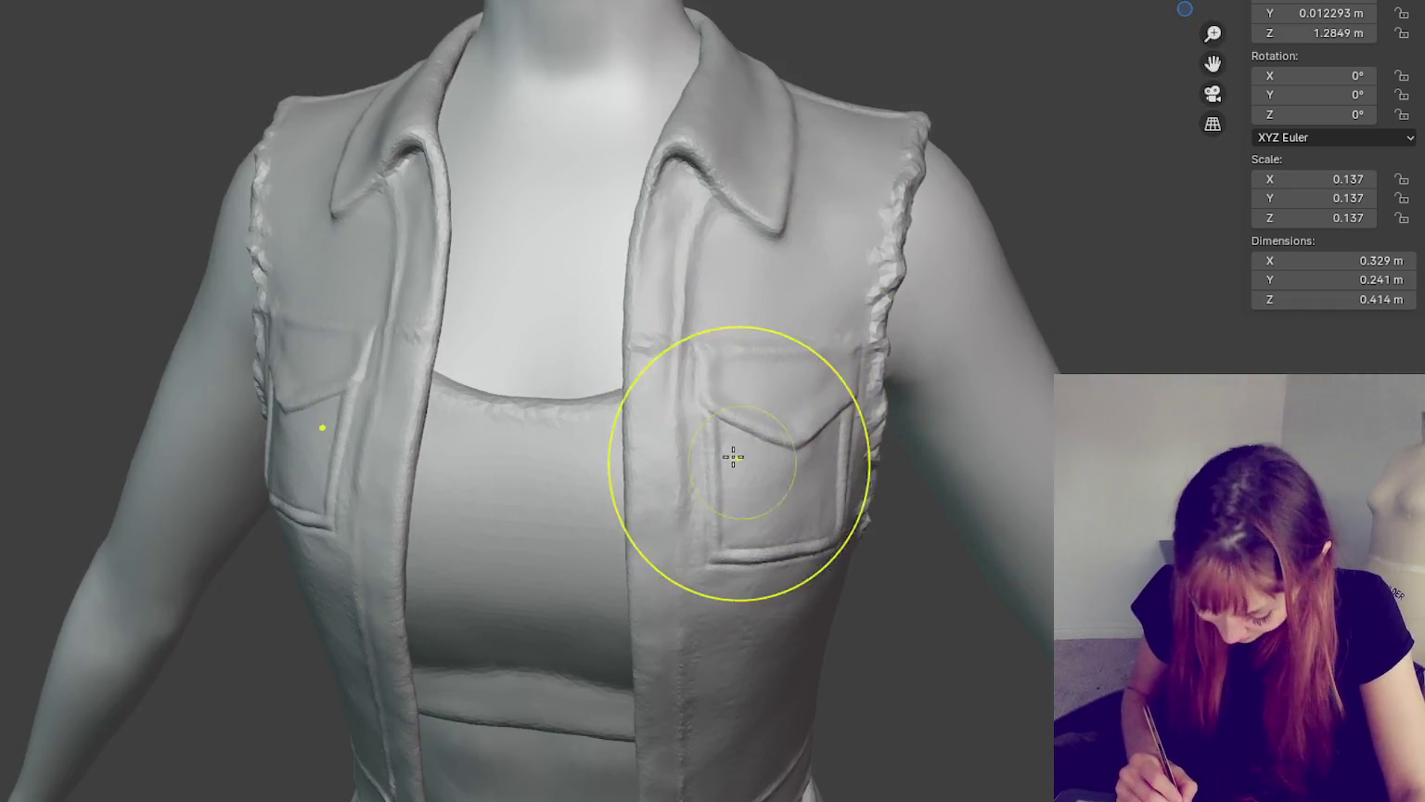
click(796, 456)
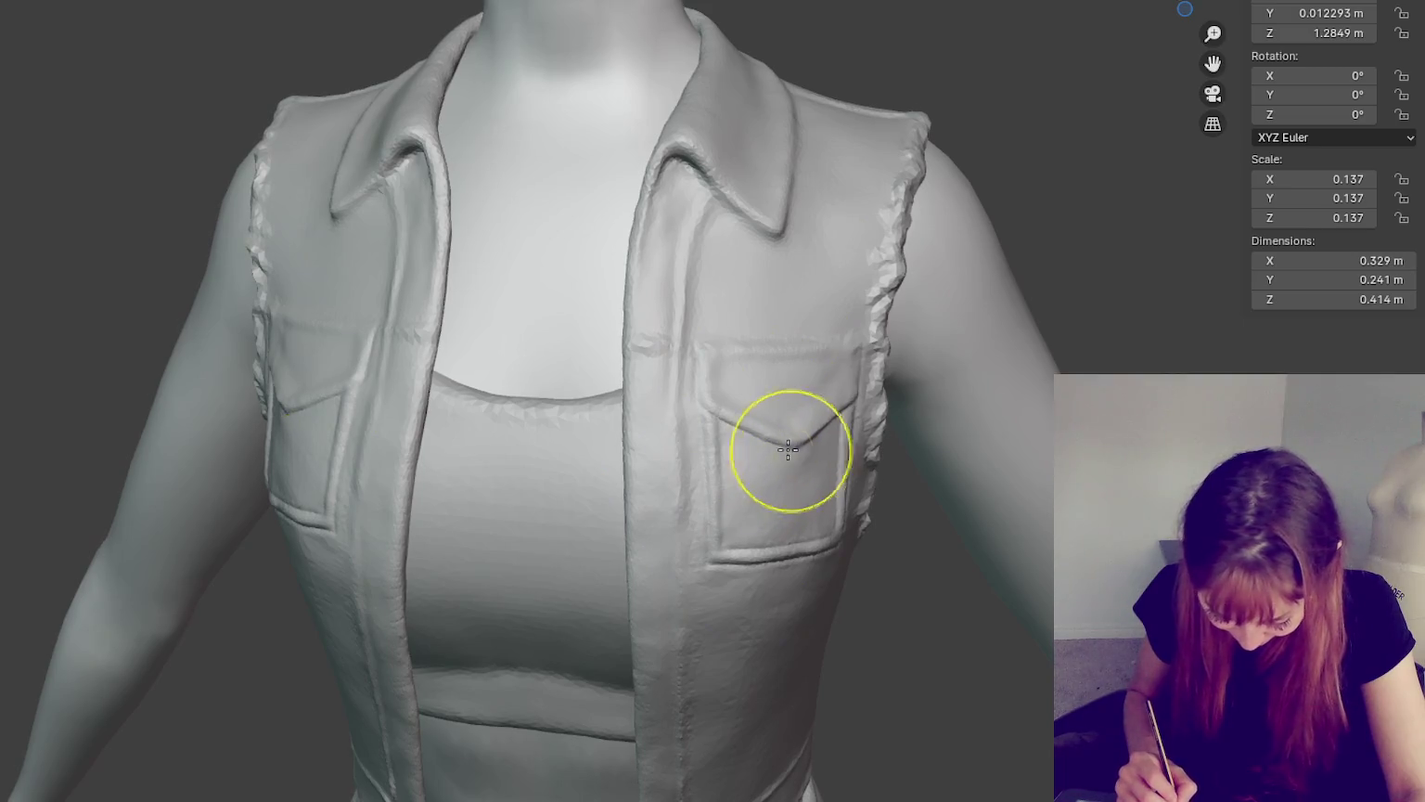
click(309, 423)
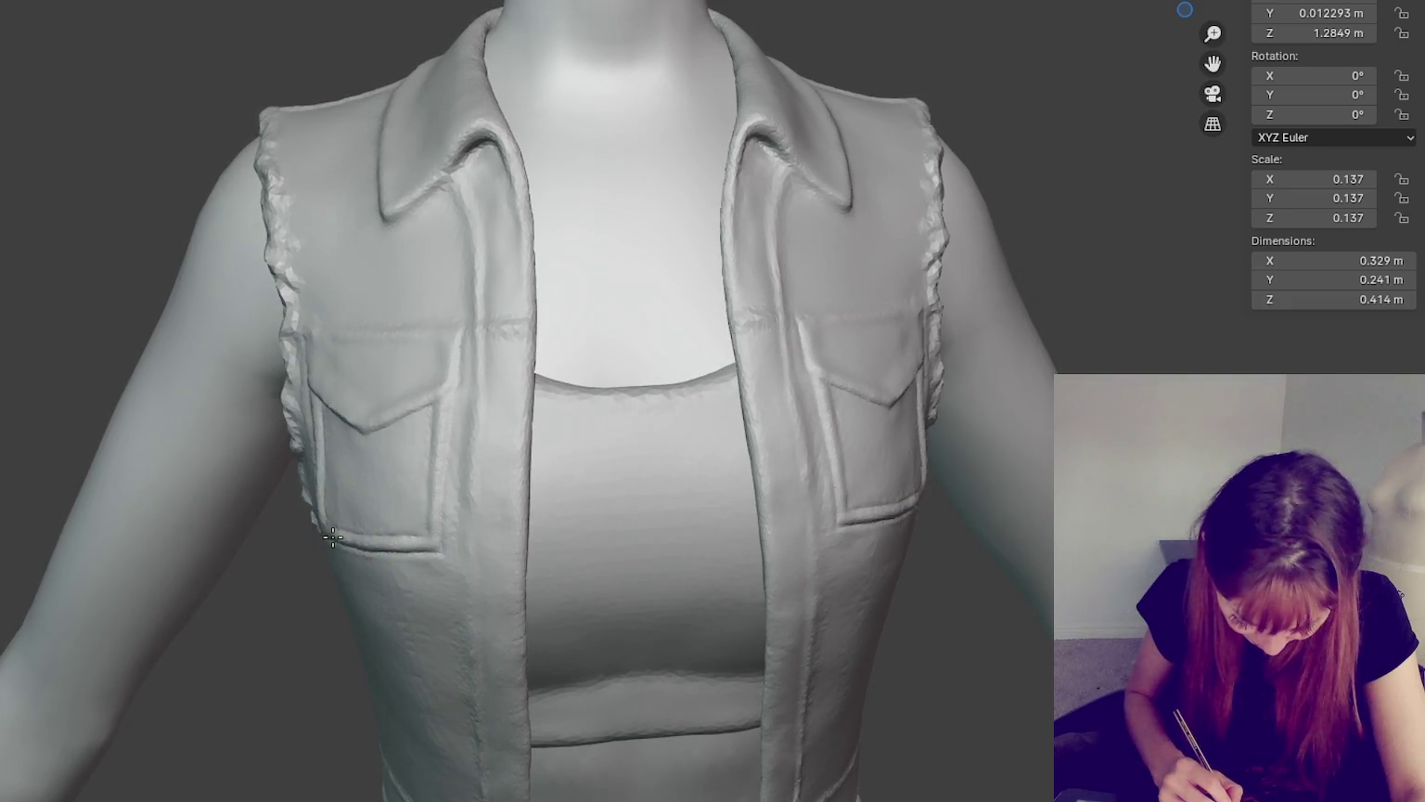
drag(324, 499, 327, 445)
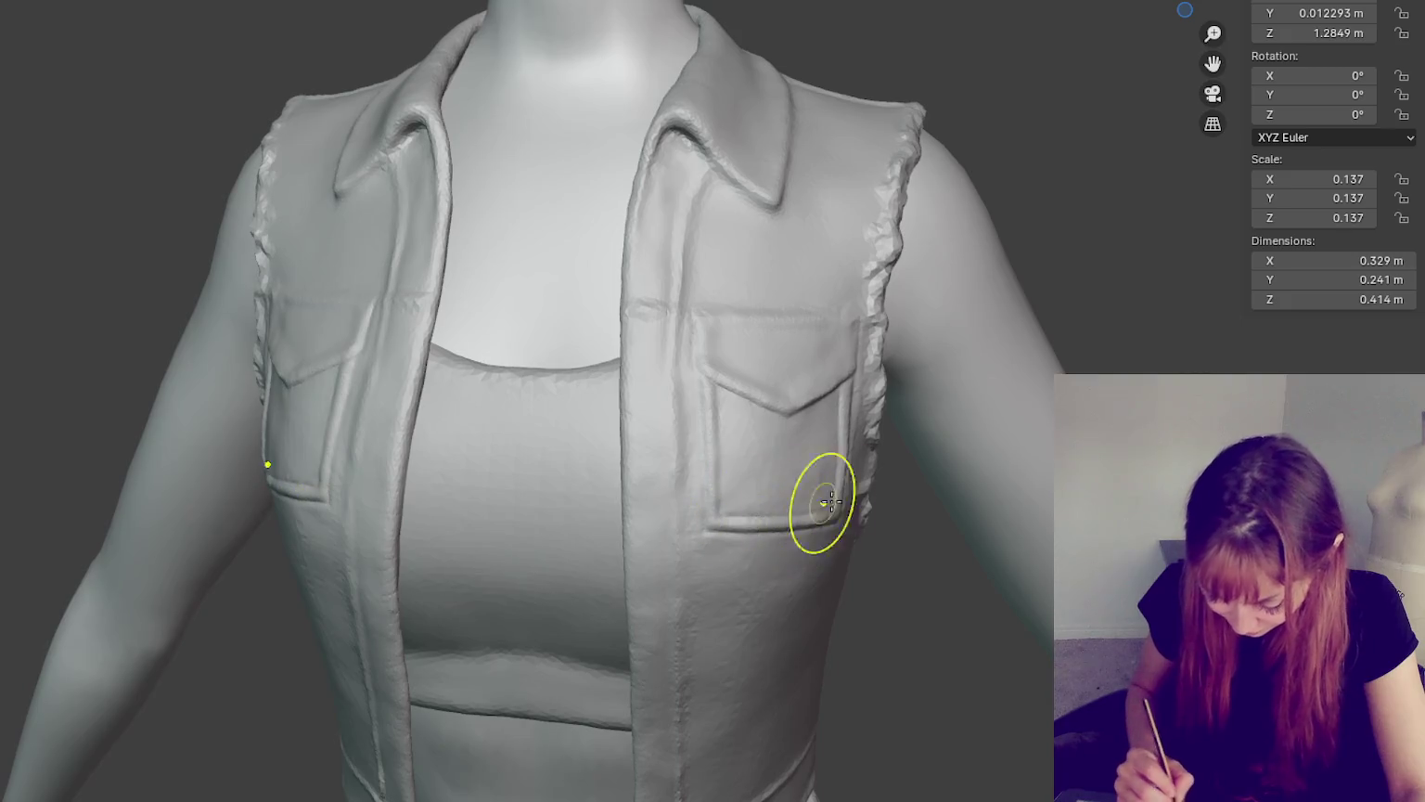
middle_drag(820, 513, 910, 505)
key(KP_1)
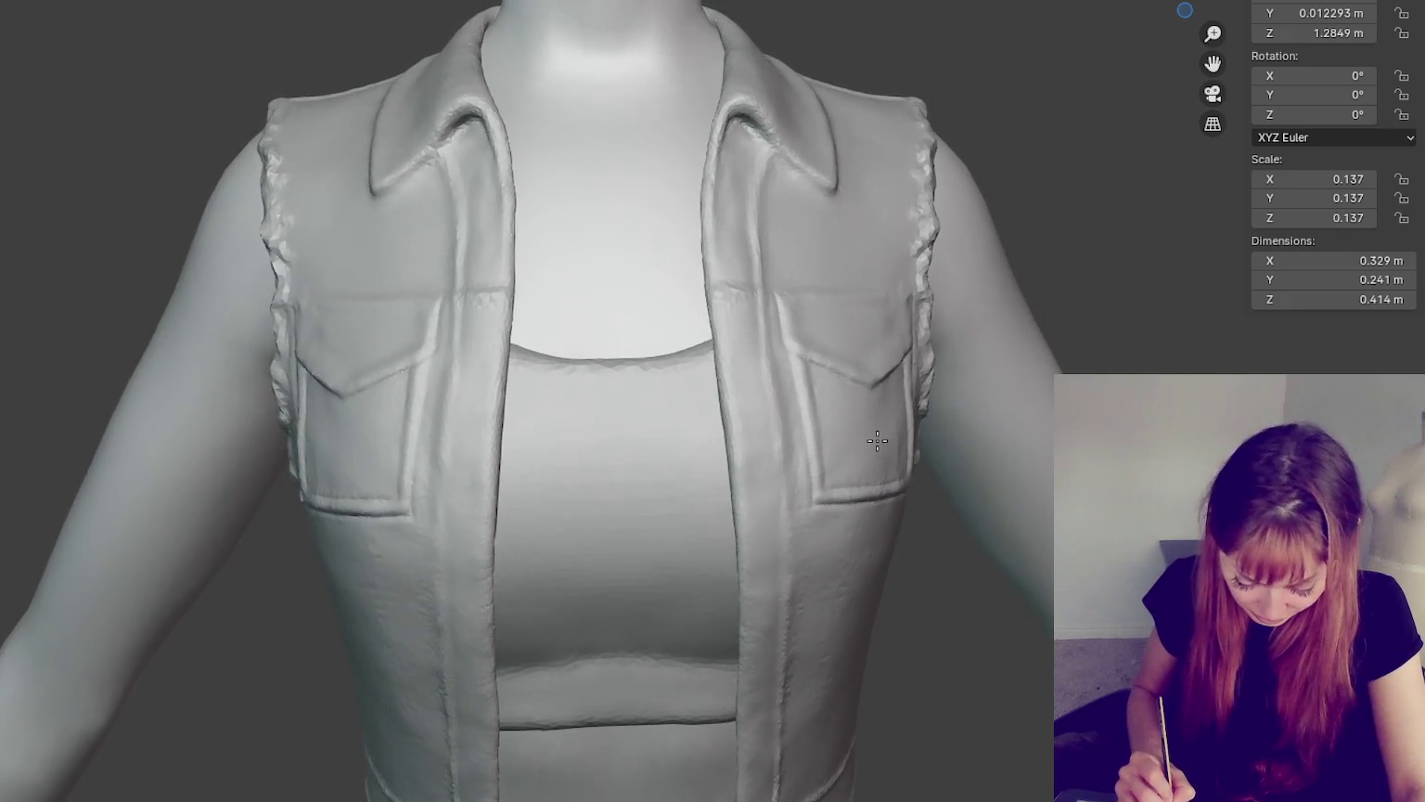
scroll(665, 401, up, 2)
scroll(948, 295, up, 5)
shift+middle_drag(949, 296, 694, 375)
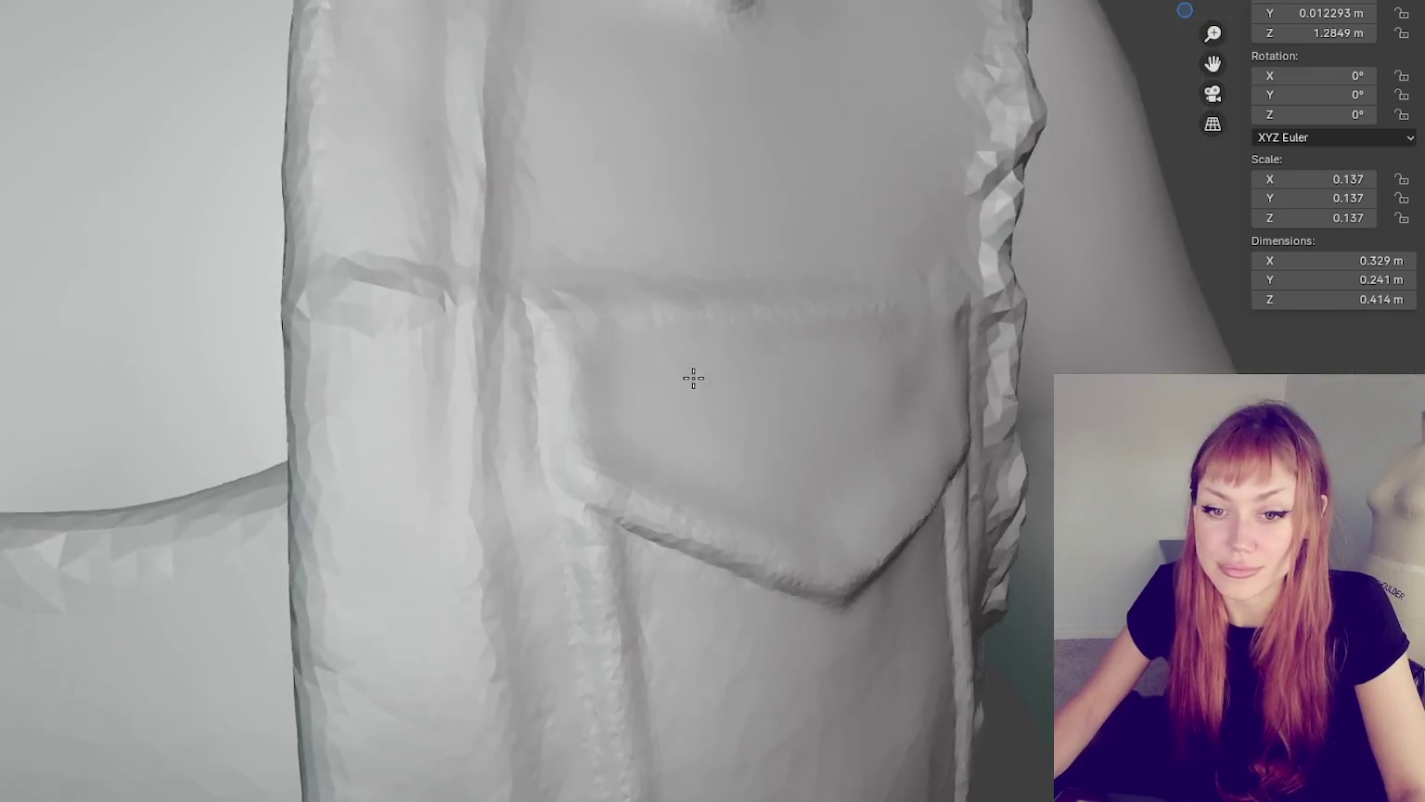
- Orbit and zoom in to face the recessed chest pocket panel
mouse_move(583, 390)
middle_down()
mouse_move(715, 398)
mouse_move(701, 400)
middle_up()
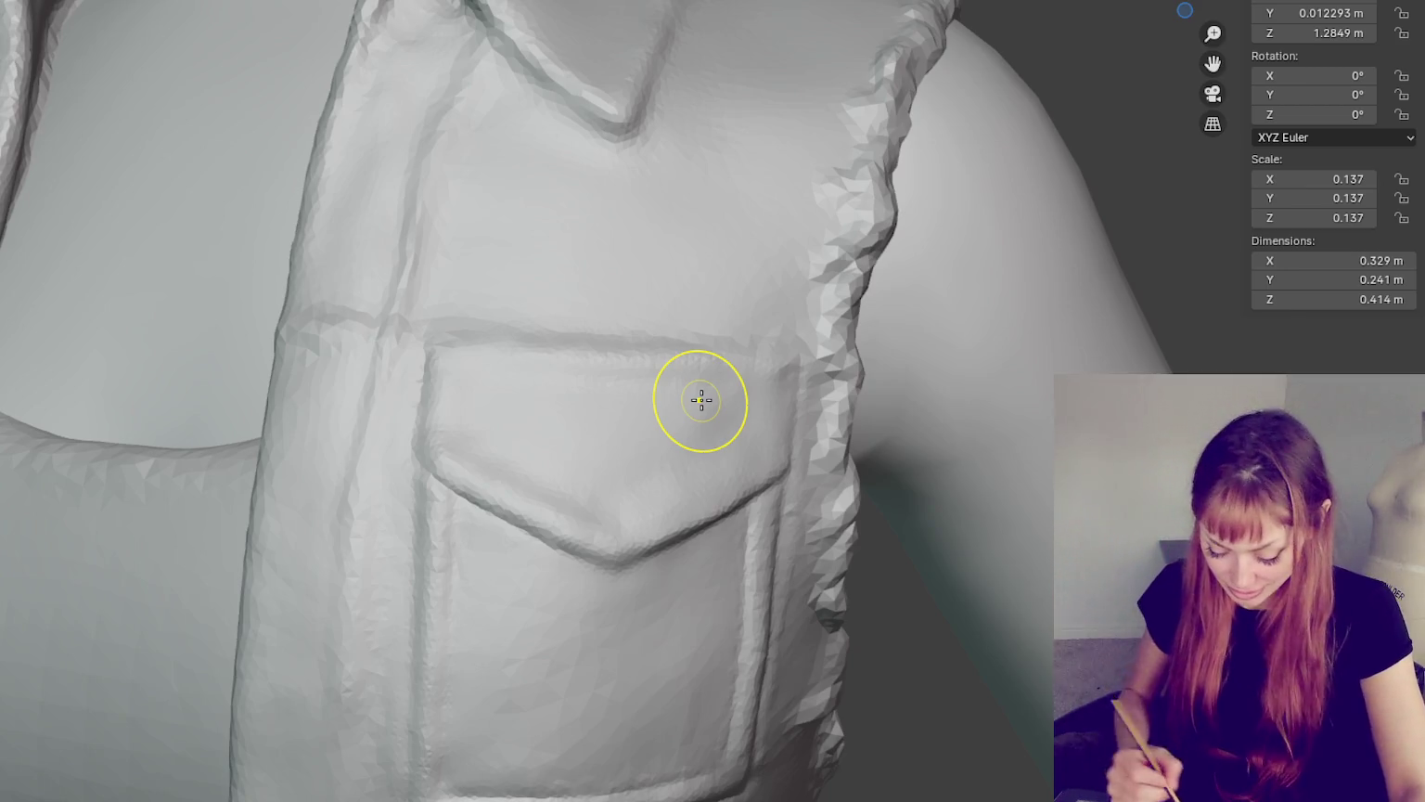
scroll(598, 292, up, 2)
mouse_move(598, 293)
shift+middle_down()
mouse_move(704, 141)
mouse_move(792, 69)
shift+middle_up()
scroll(724, 148, up, 2)
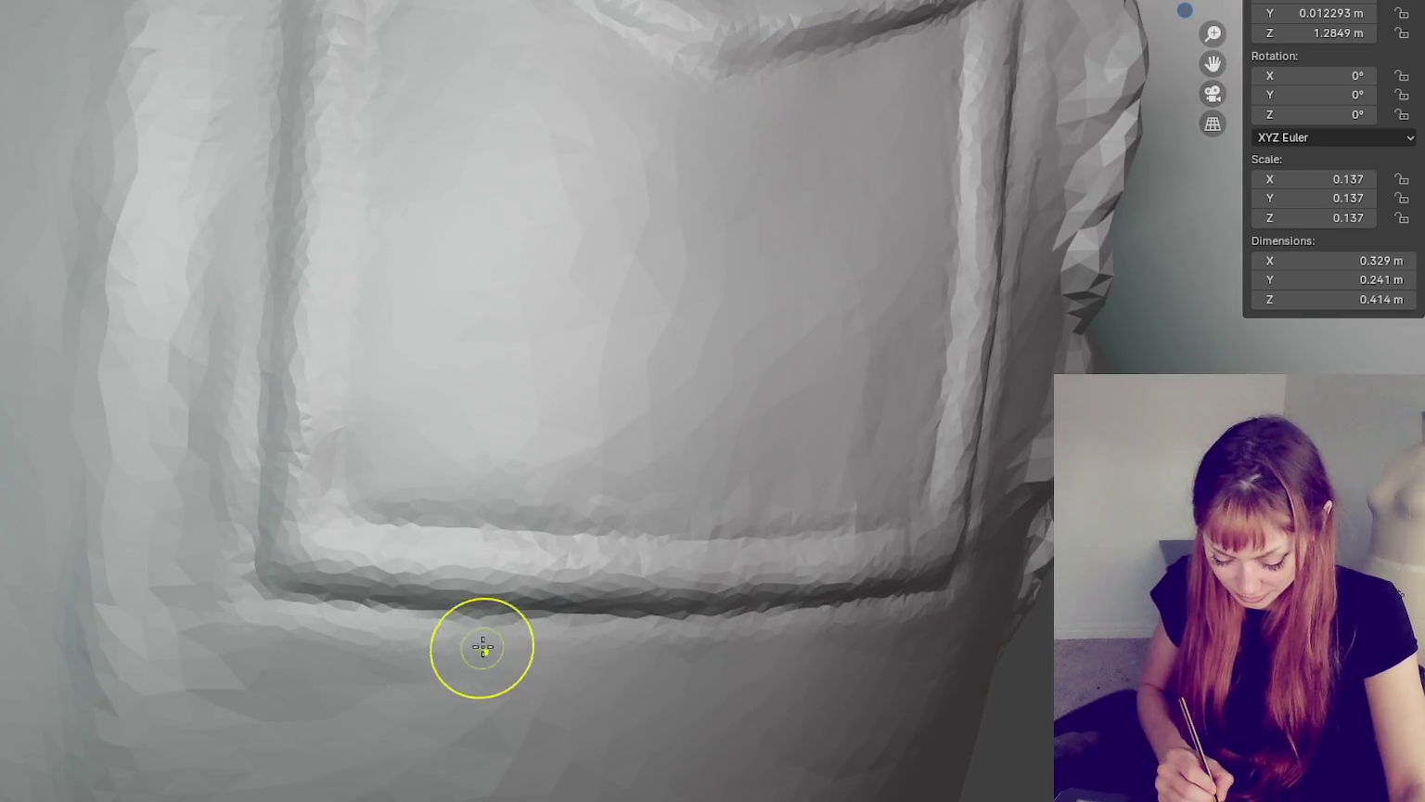
middle_drag(455, 617, 493, 604)
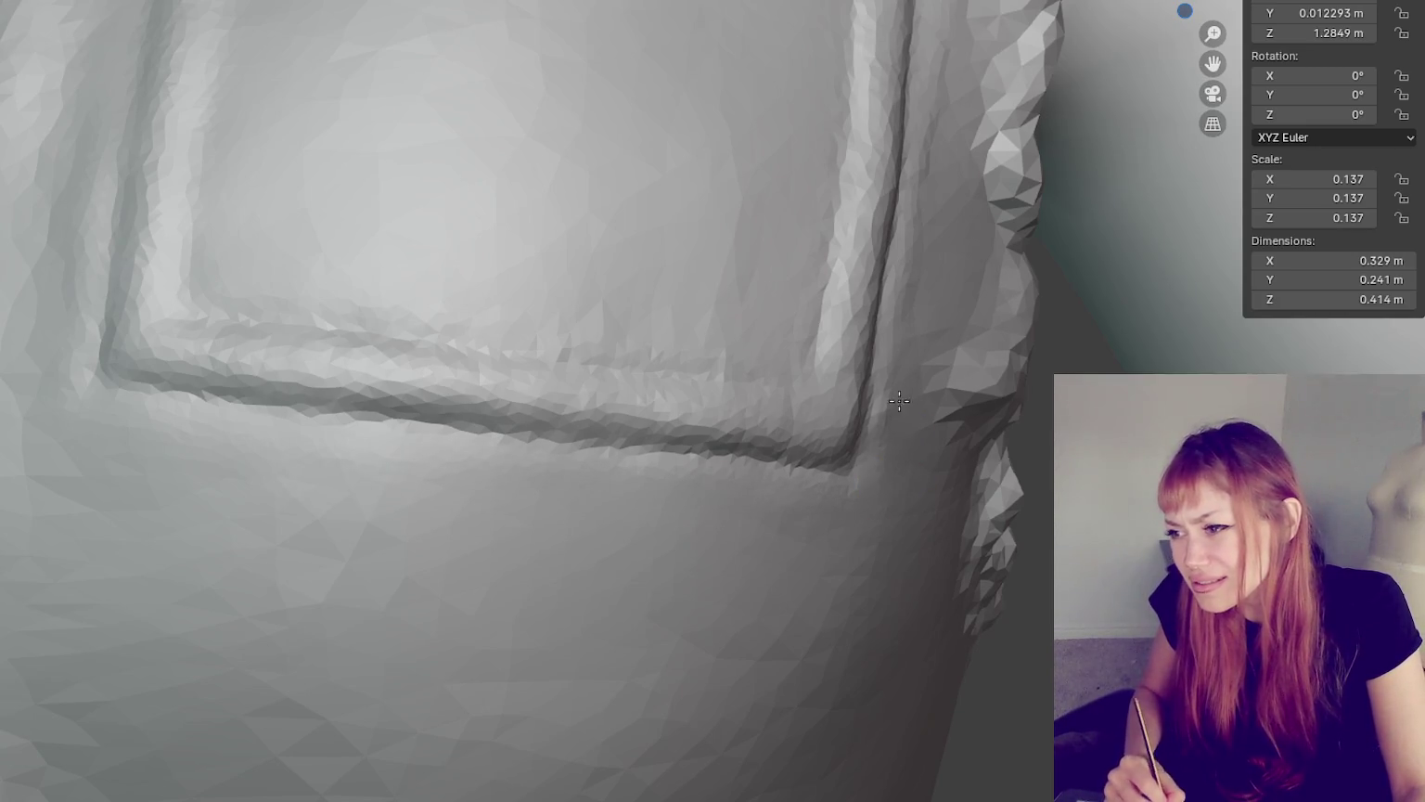
middle_drag(916, 396, 814, 233)
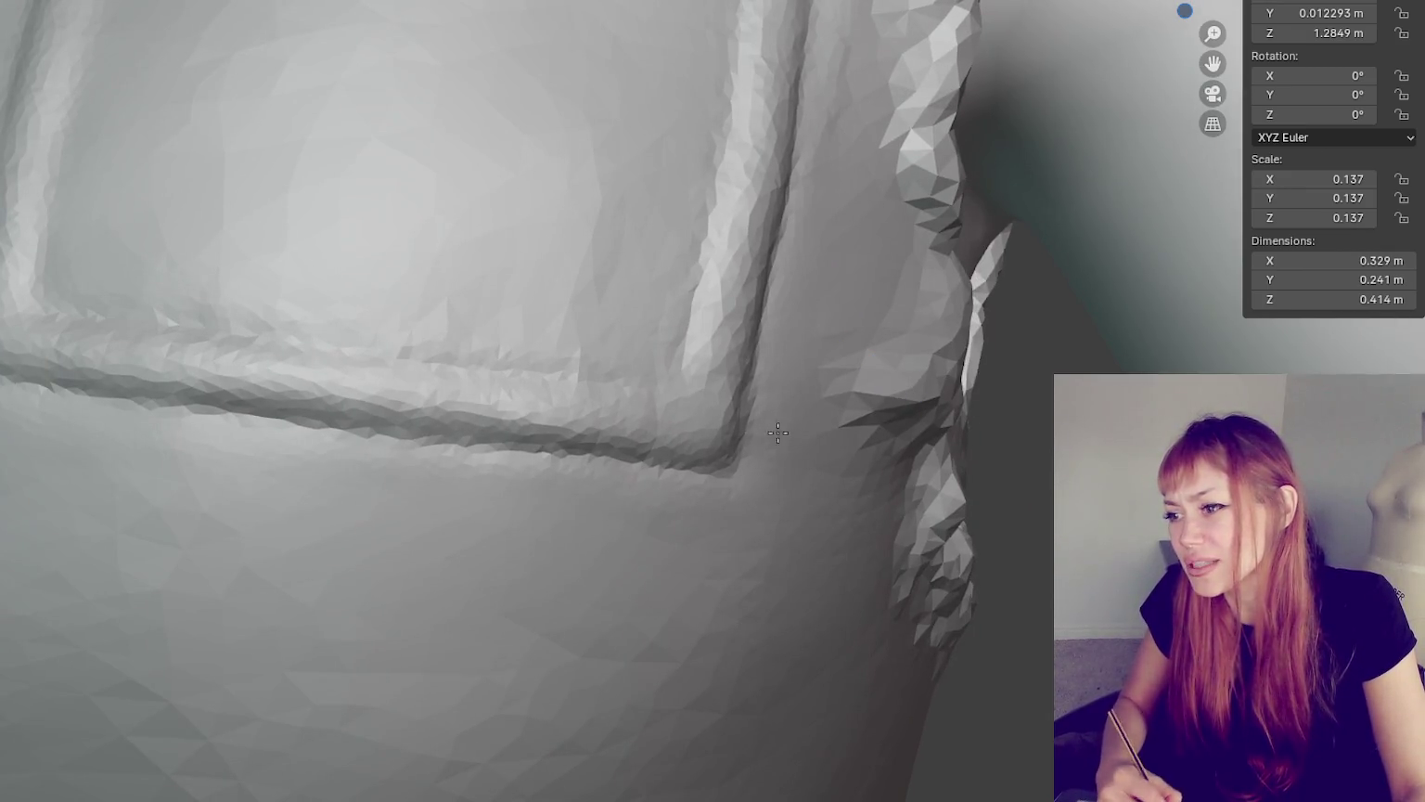
mouse_move(801, 244)
middle_down()
mouse_move(802, 267)
mouse_move(725, 141)
middle_up()
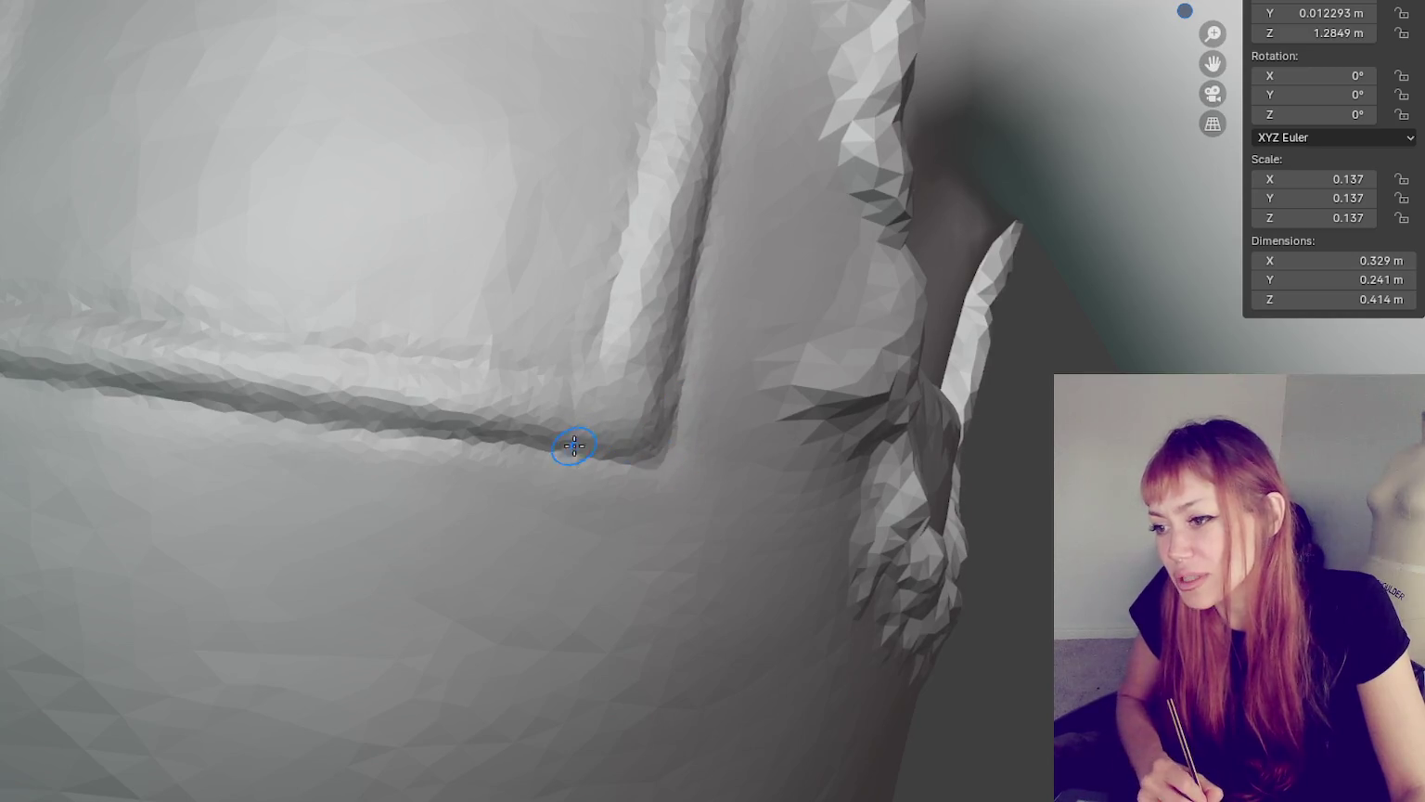
middle_drag(621, 464, 673, 470)
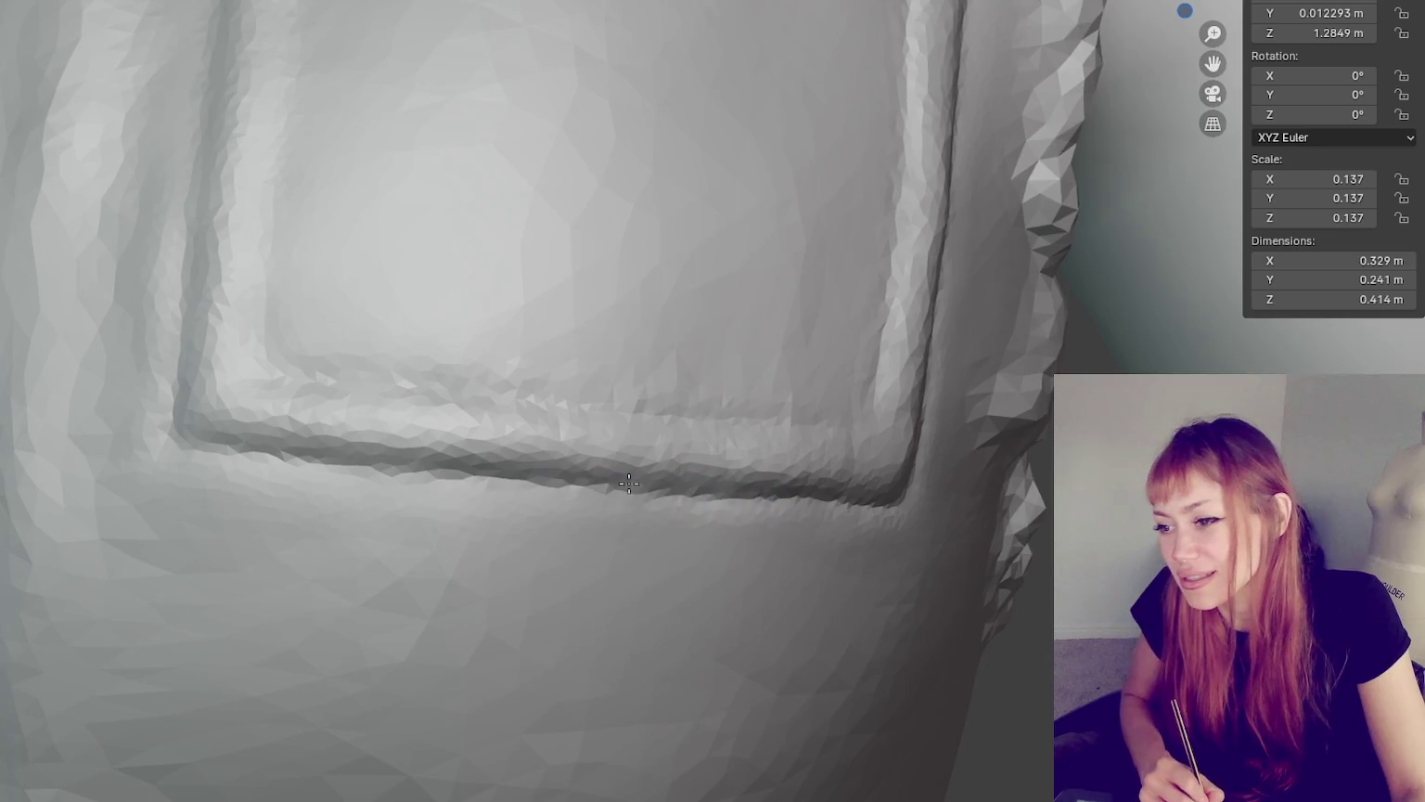
- Sharpen the crease along the pocket's lower edge, starting from its left corner
drag(522, 479, 566, 485)
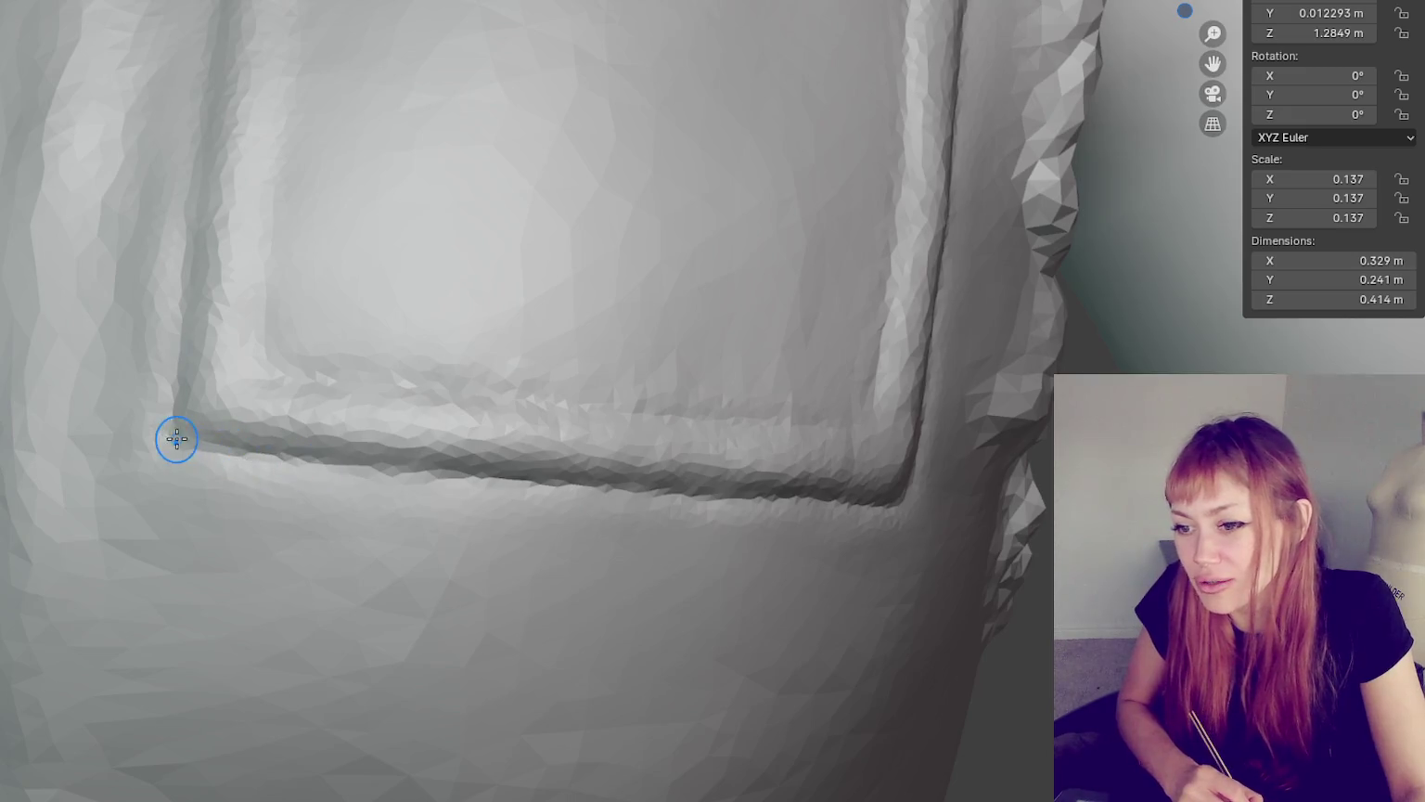
drag(176, 439, 313, 461)
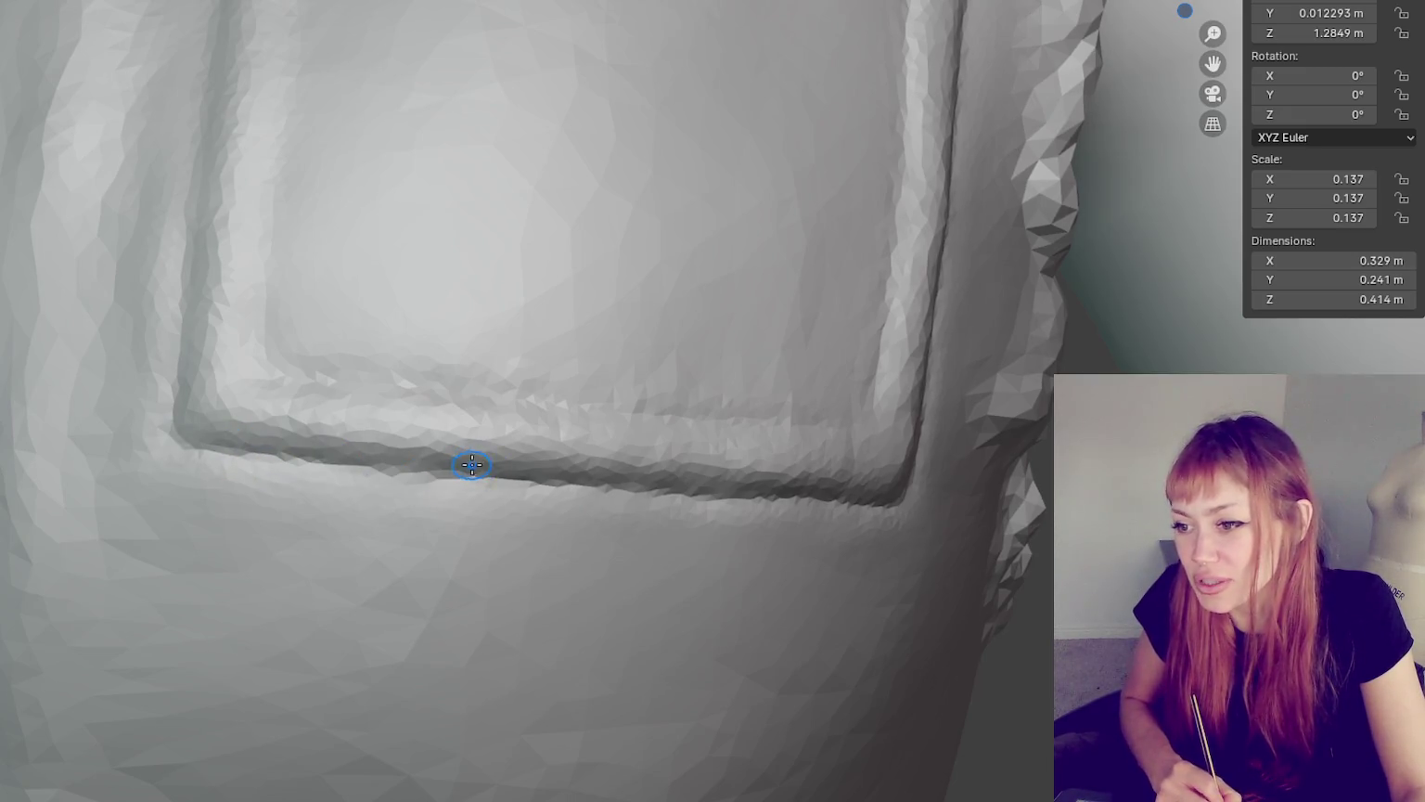
scroll(472, 464, down, 3)
scroll(471, 462, down, 2)
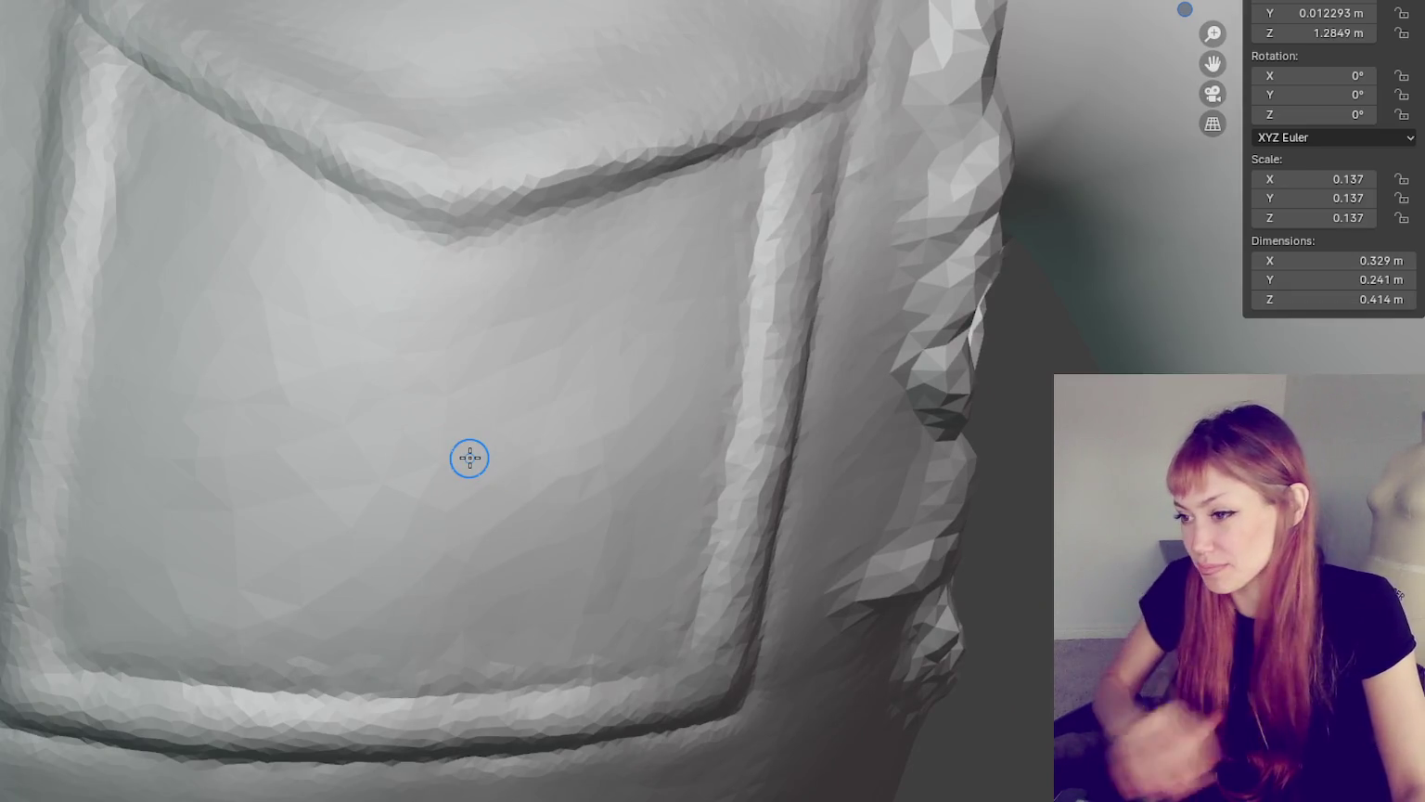
scroll(470, 457, up, 3)
scroll(470, 457, down, 4)
mouse_move(469, 458)
middle_down()
mouse_move(592, 423)
mouse_move(568, 356)
mouse_move(559, 541)
mouse_move(452, 471)
mouse_move(721, 342)
mouse_move(557, 362)
mouse_move(376, 321)
middle_up()
scroll(535, 359, up, 3)
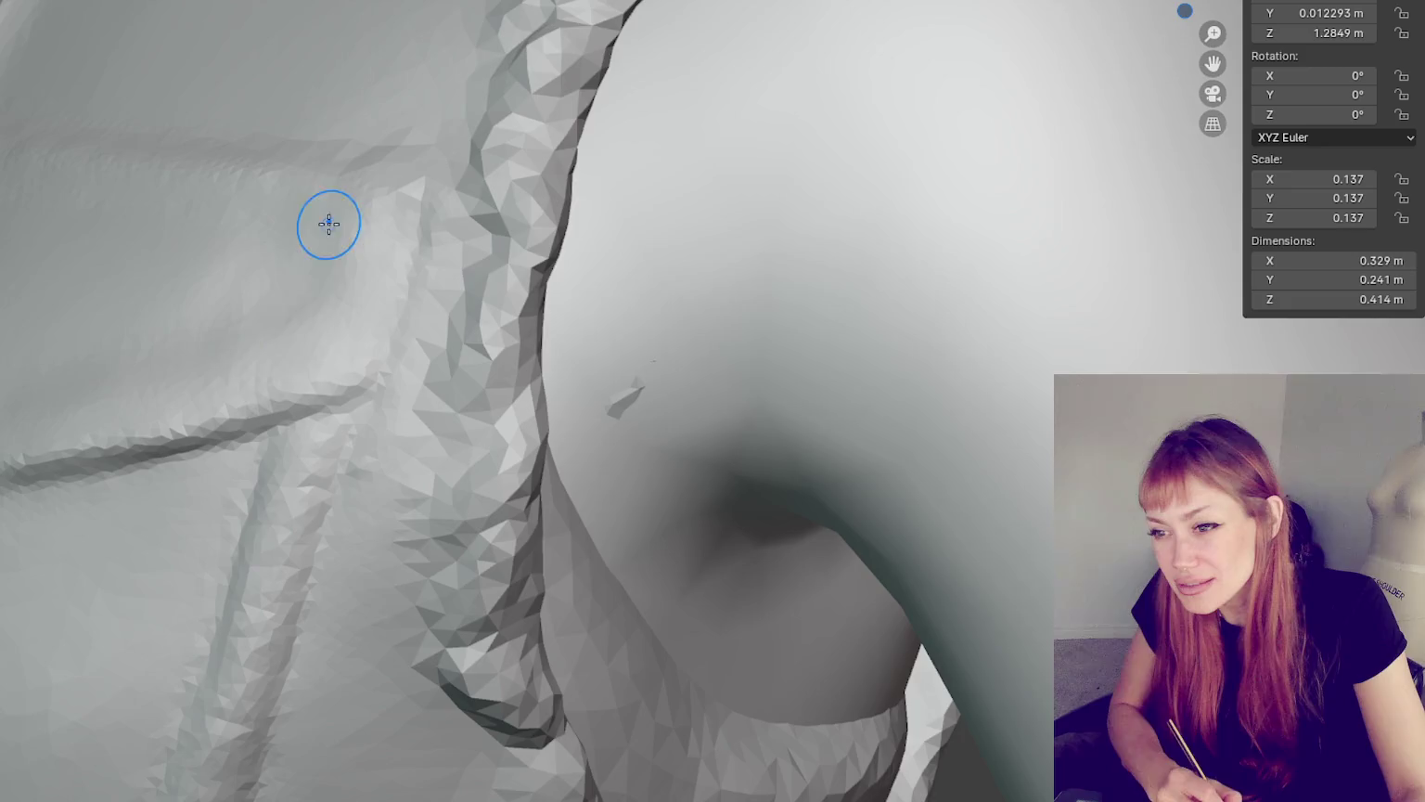
- Orbit and zoom around the pocket flap to inspect its pointed V-shaped lower edge
middle_drag(305, 245, 341, 280)
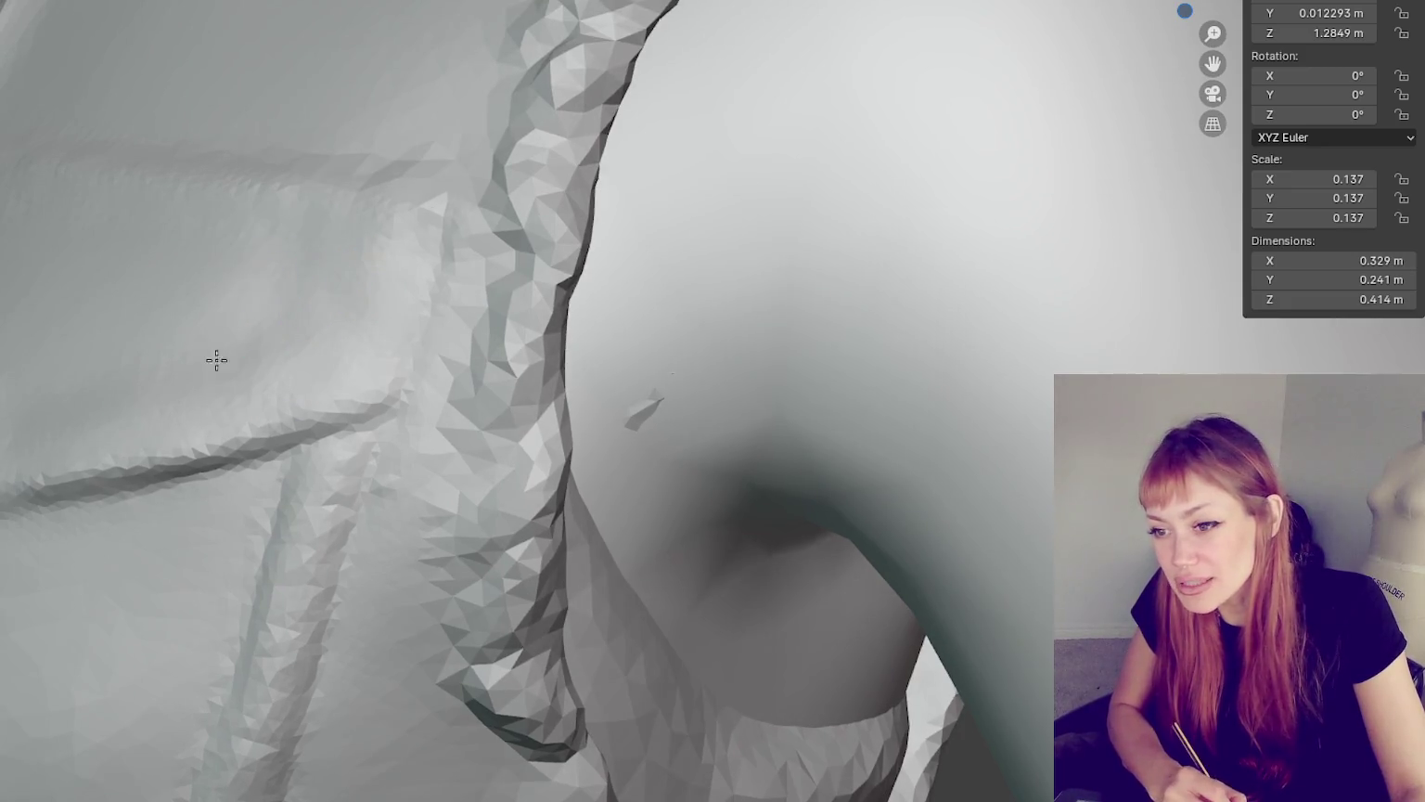
middle_drag(185, 407, 271, 372)
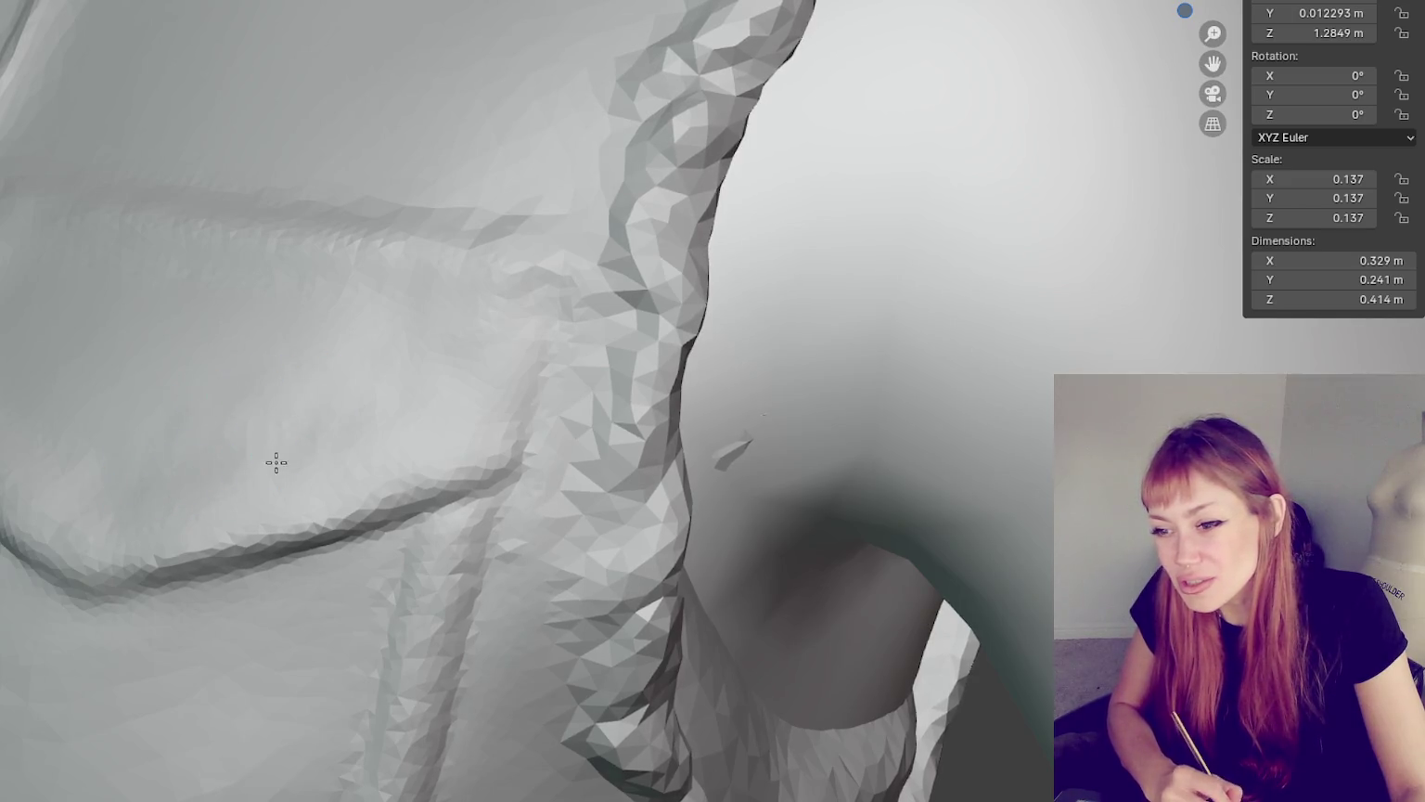
middle_drag(277, 463, 343, 423)
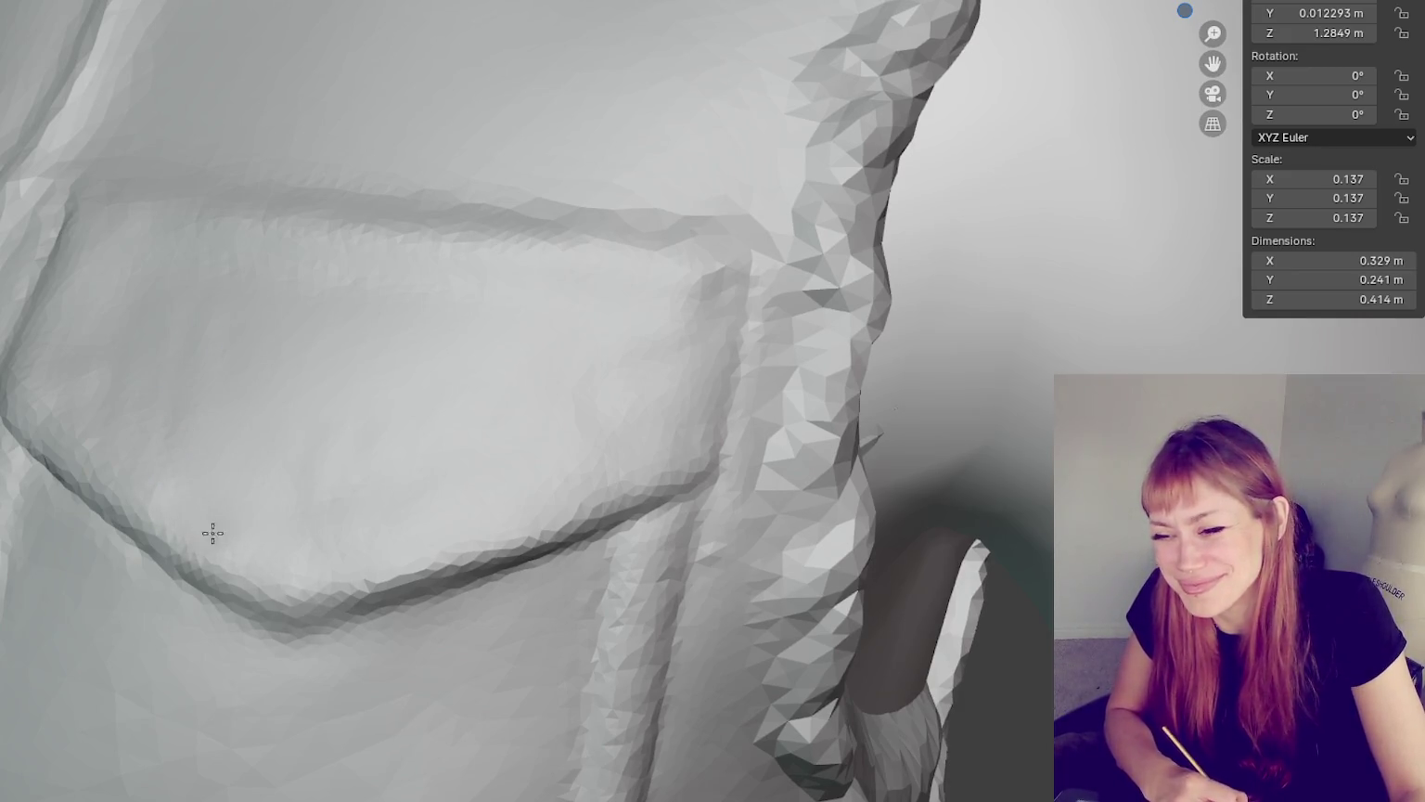
middle_drag(422, 425, 520, 436)
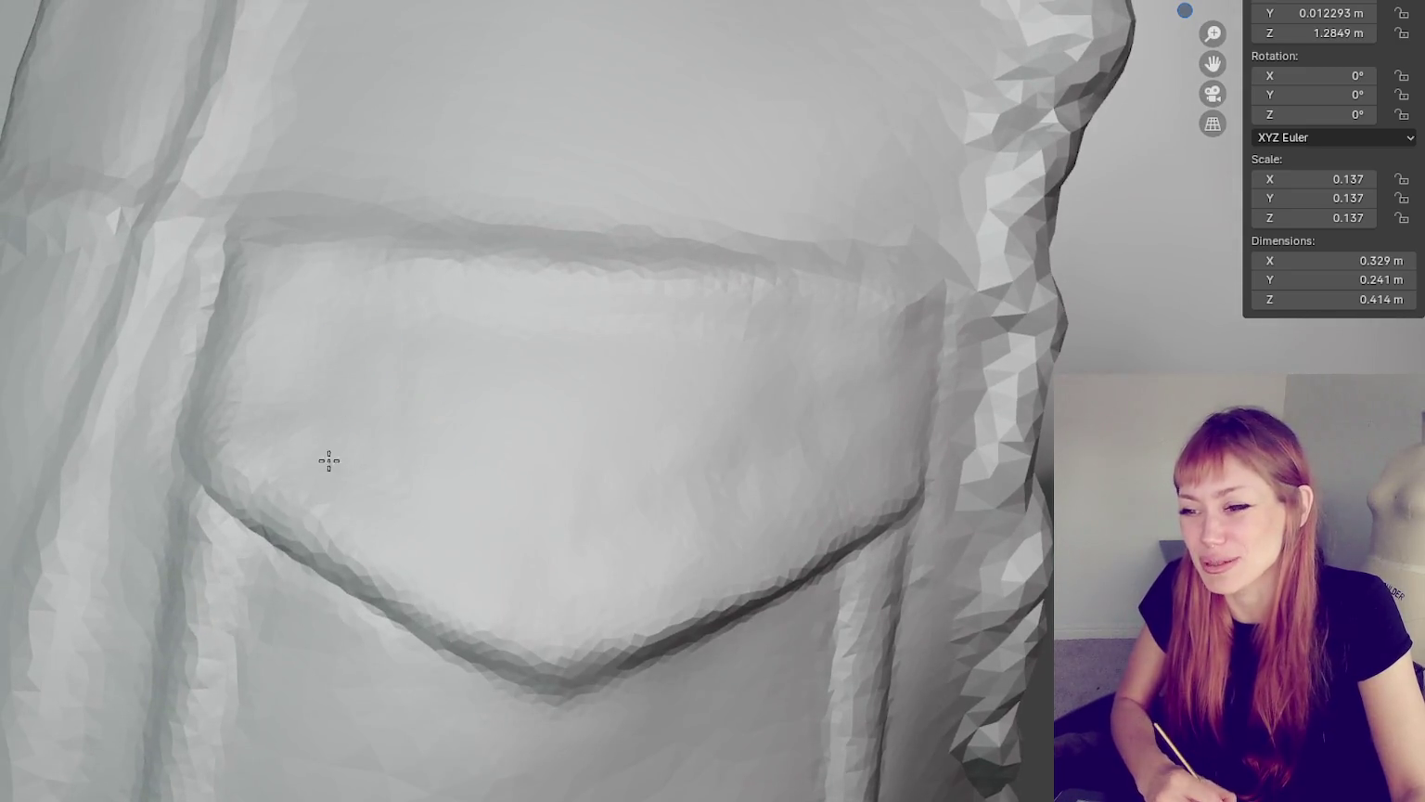
middle_drag(307, 280, 341, 334)
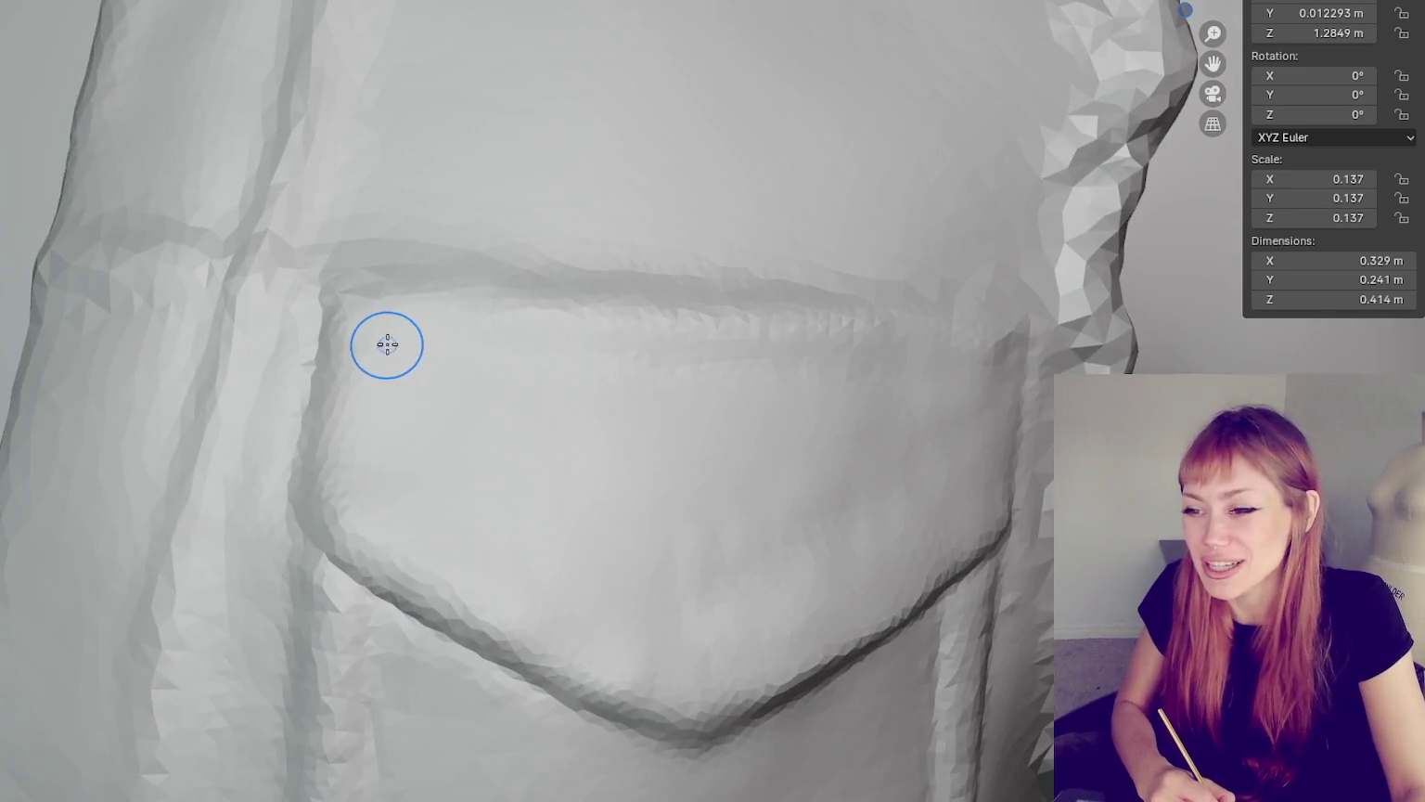
scroll(417, 331, down, 3)
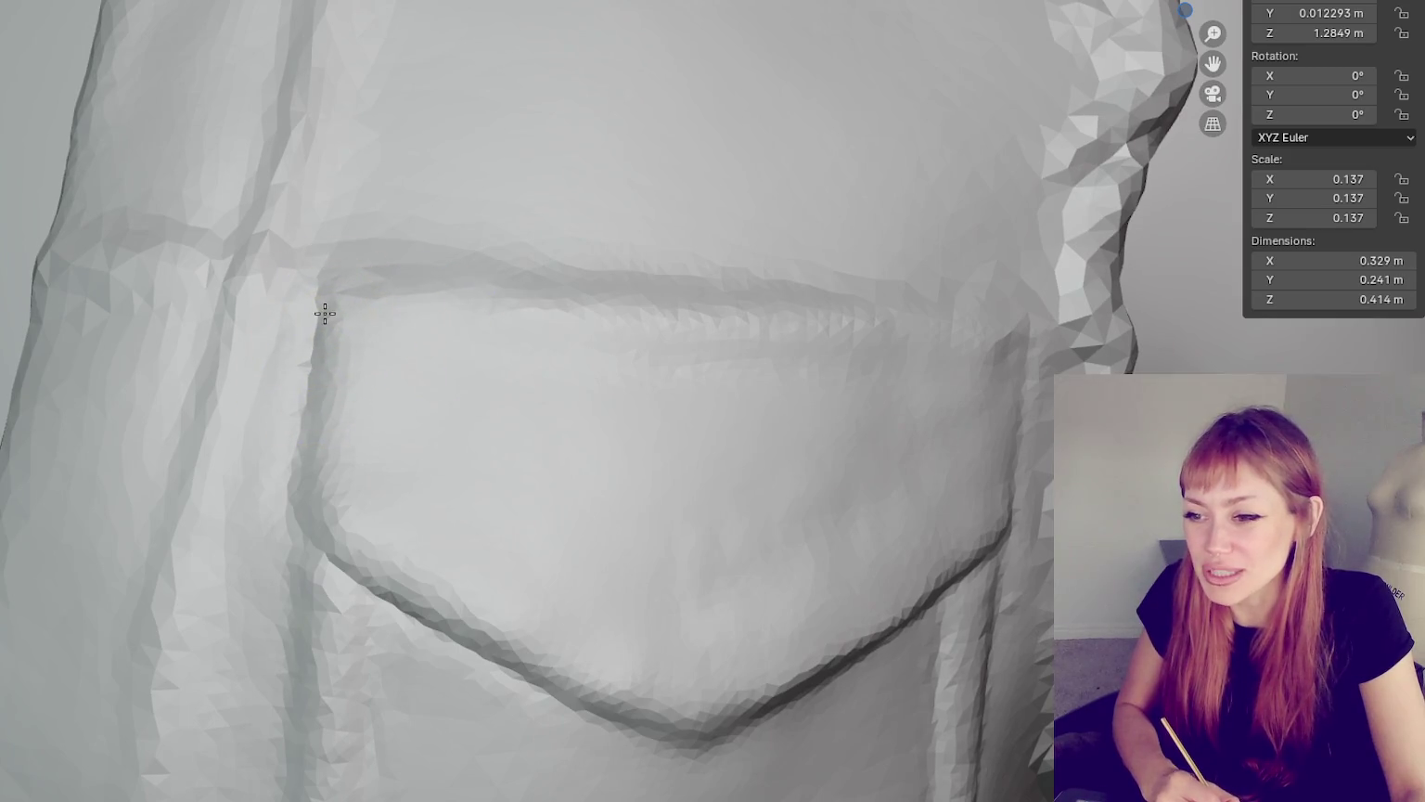
scroll(321, 330, up, 3)
mouse_move(318, 298)
middle_down()
mouse_move(321, 332)
mouse_move(385, 334)
middle_up()
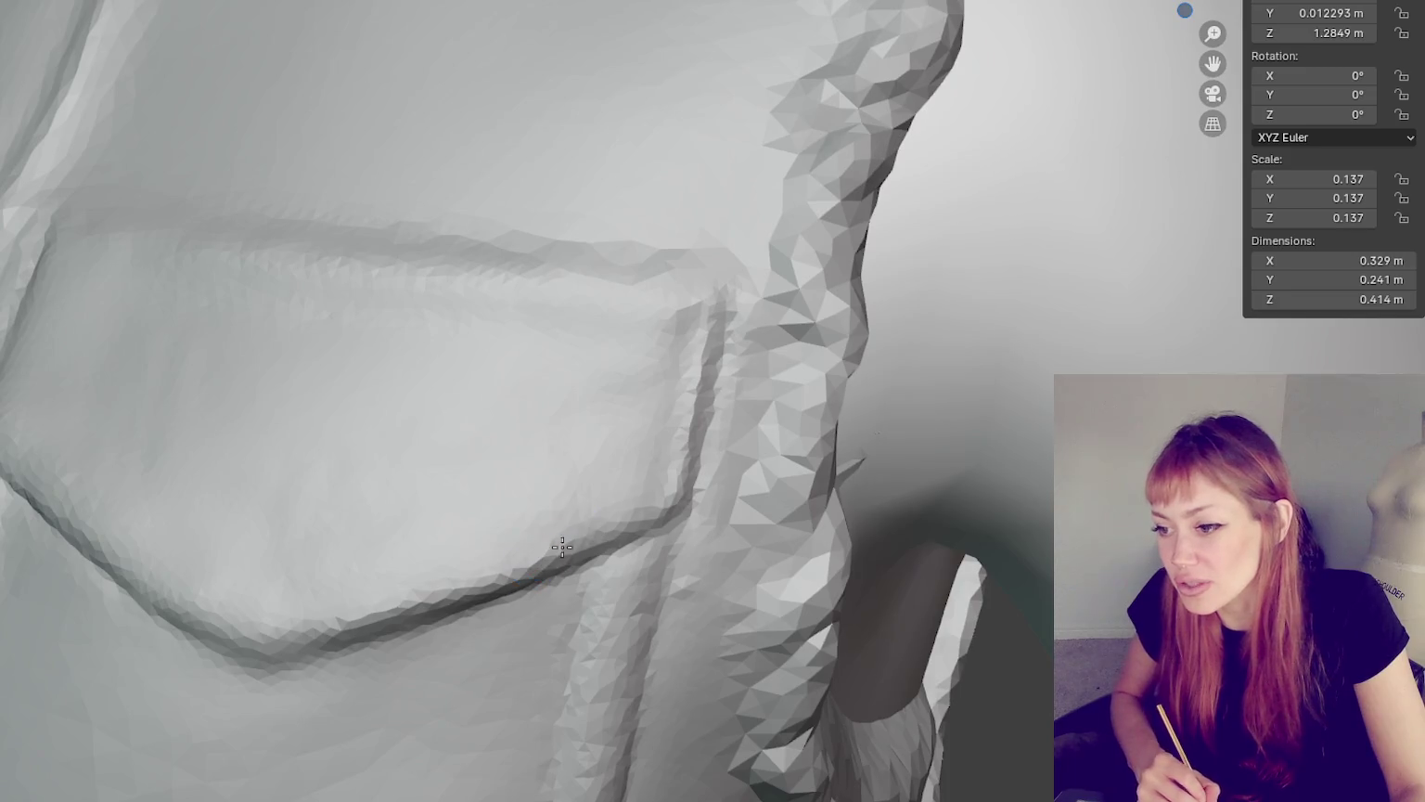
middle_drag(545, 539, 477, 423)
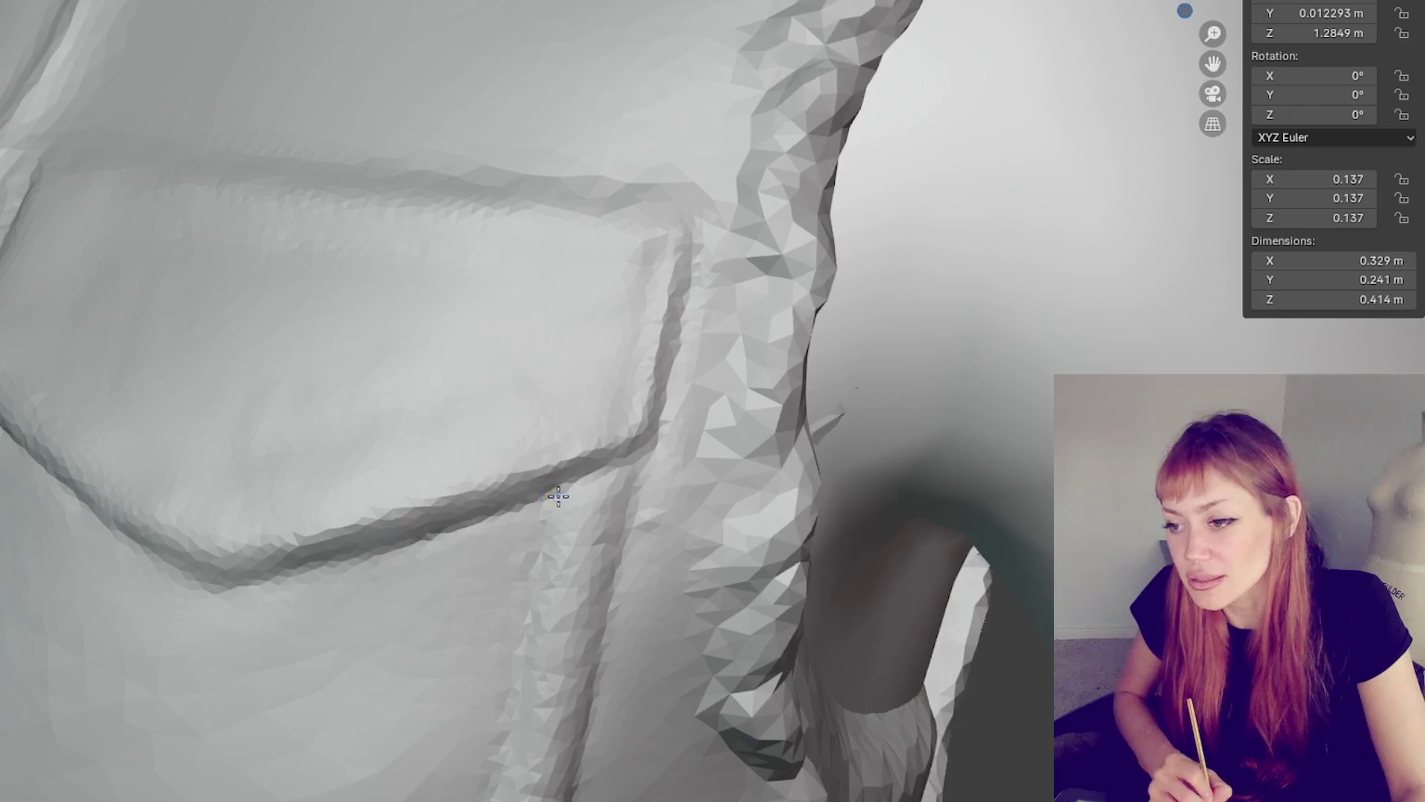
scroll(635, 466, down, 3)
scroll(608, 510, up, 1)
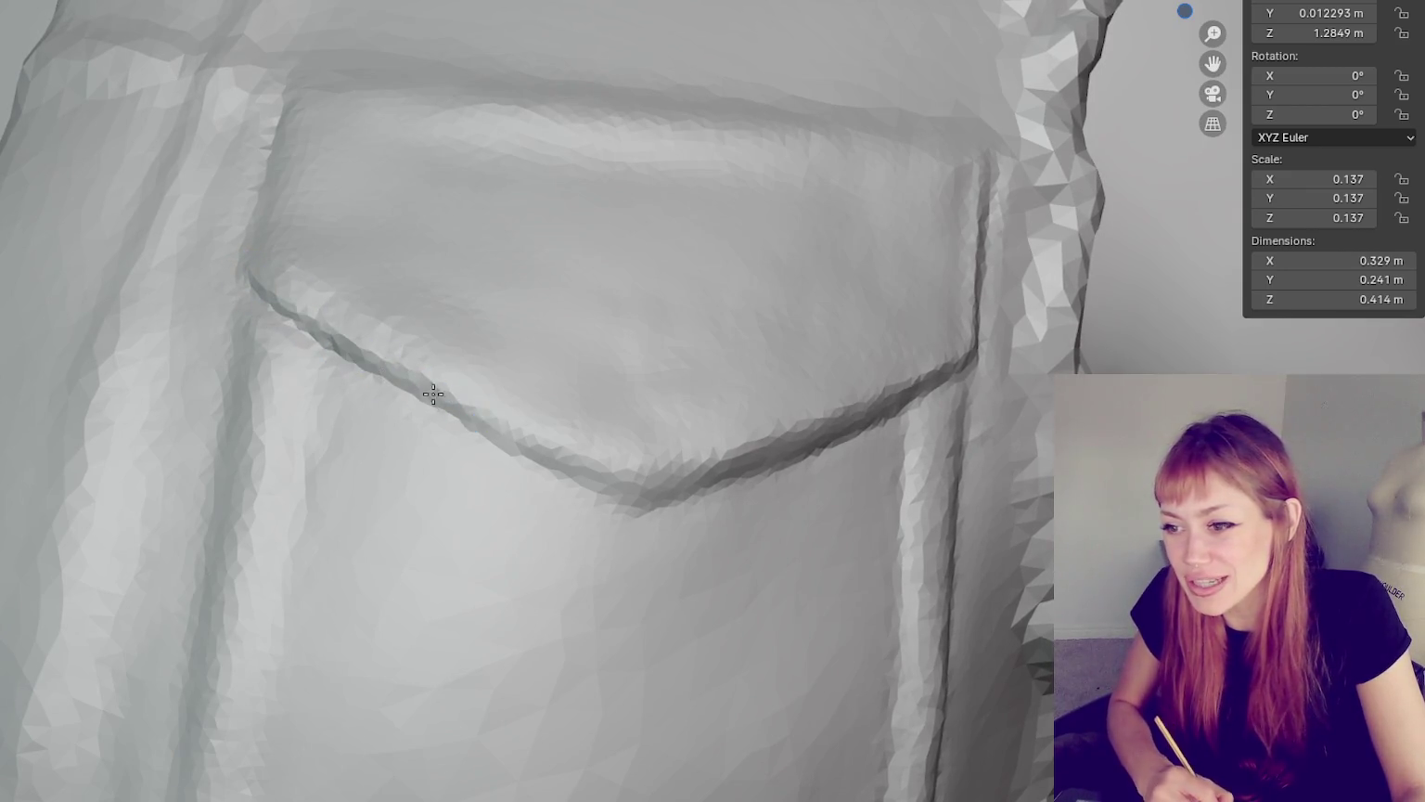
- Run four Crease strokes along the chest pocket's top seam to raise a crisp ridge
middle_drag(652, 493, 496, 455)
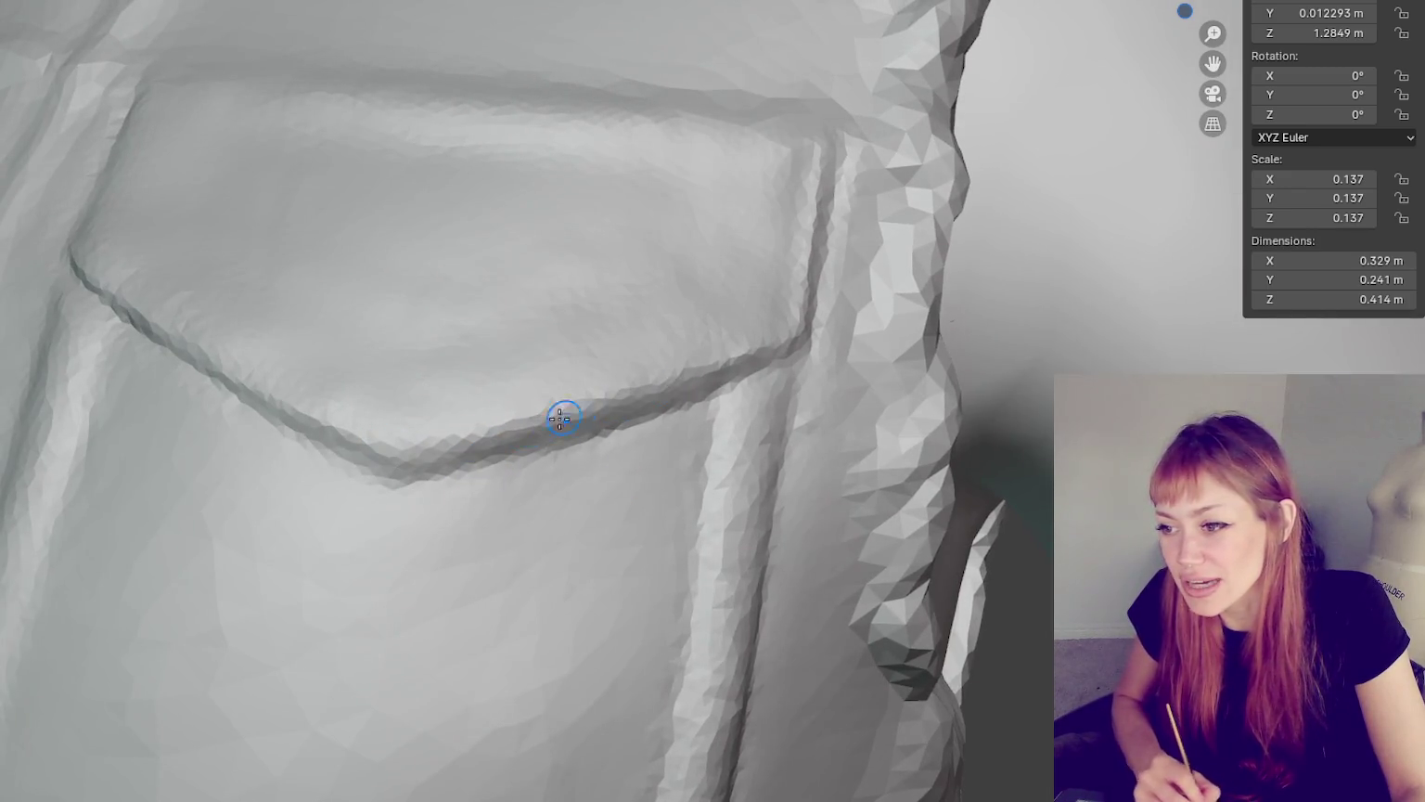
middle_drag(677, 345, 700, 369)
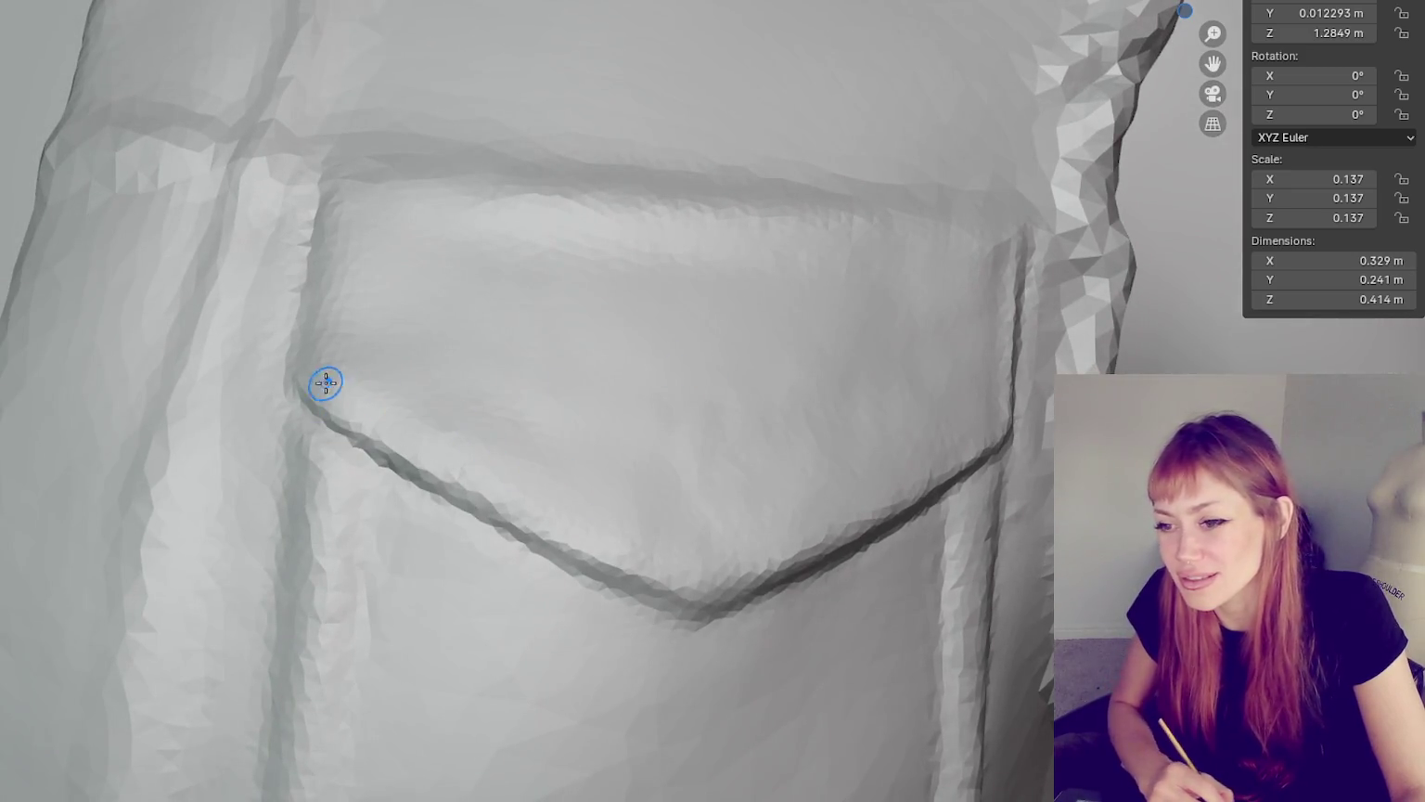
middle_drag(330, 364, 399, 373)
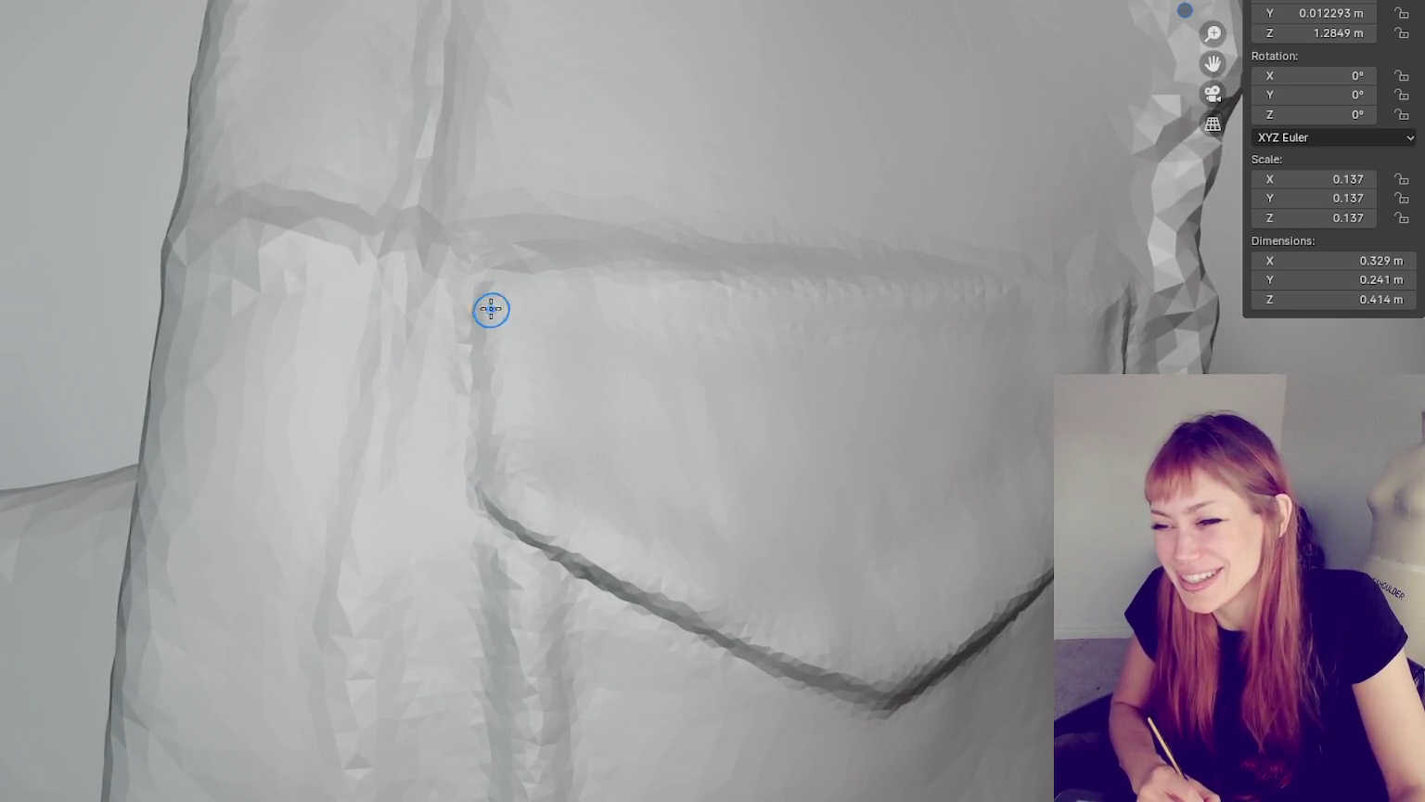
middle_drag(694, 475, 632, 465)
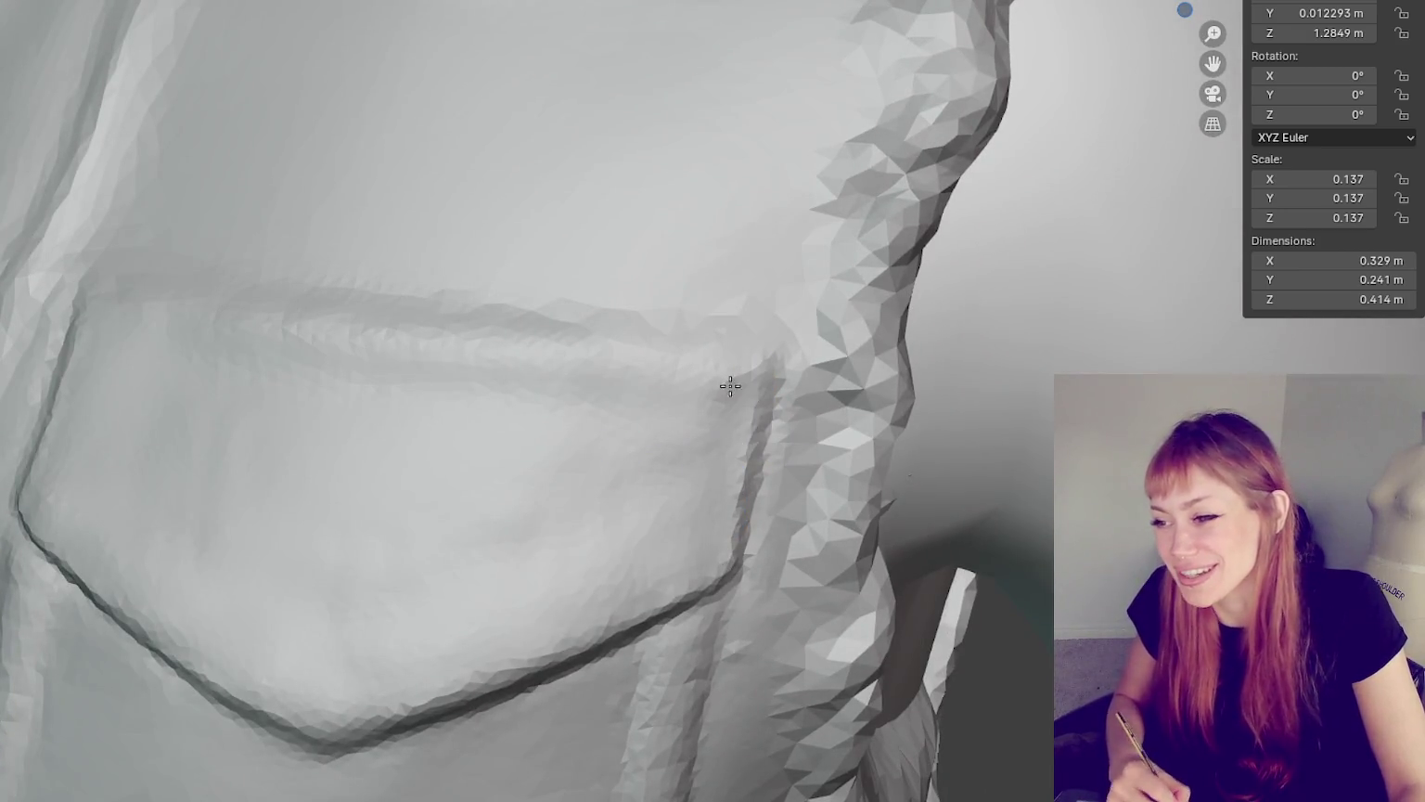
middle_drag(730, 386, 585, 417)
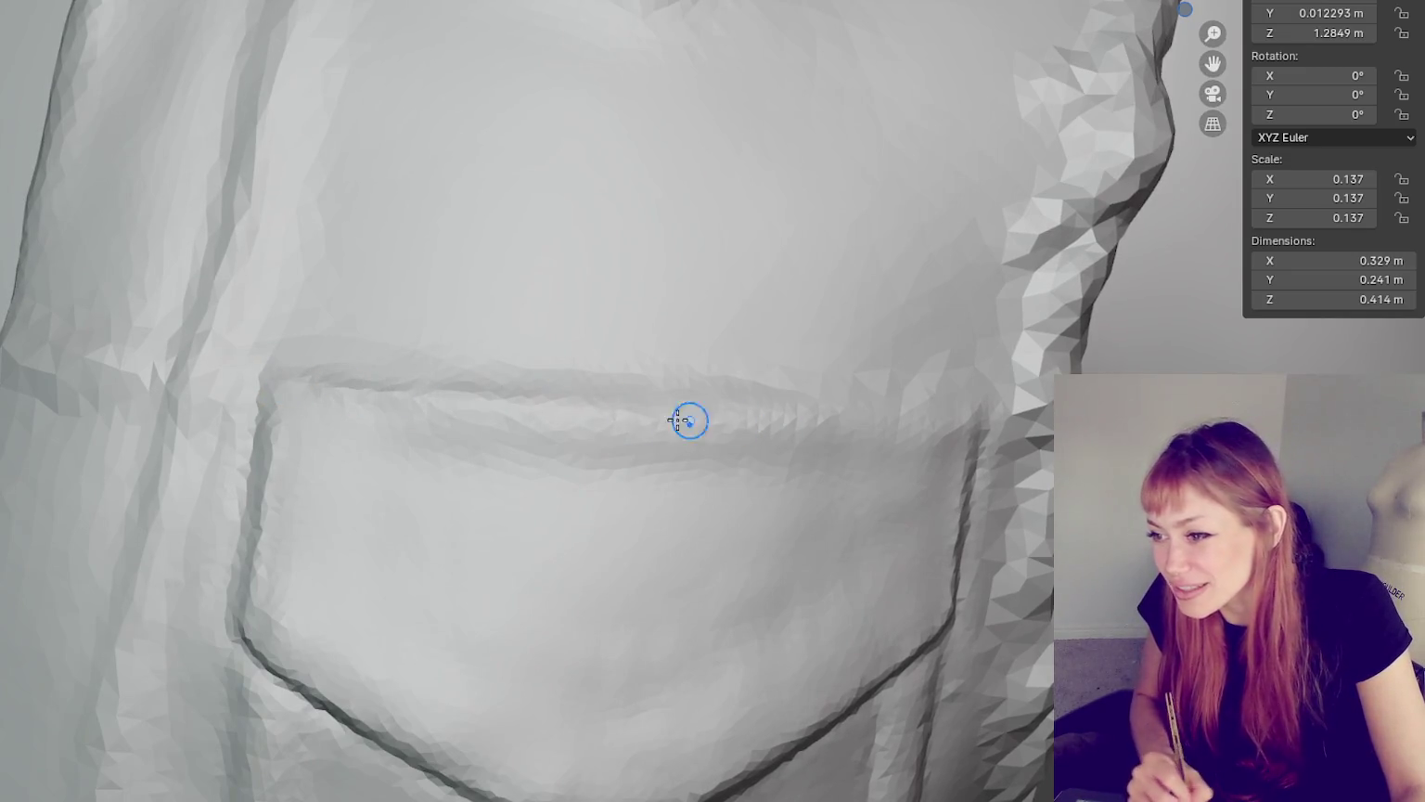
mouse_move(971, 427)
middle_down()
mouse_move(779, 372)
mouse_move(338, 362)
mouse_move(261, 465)
middle_up()
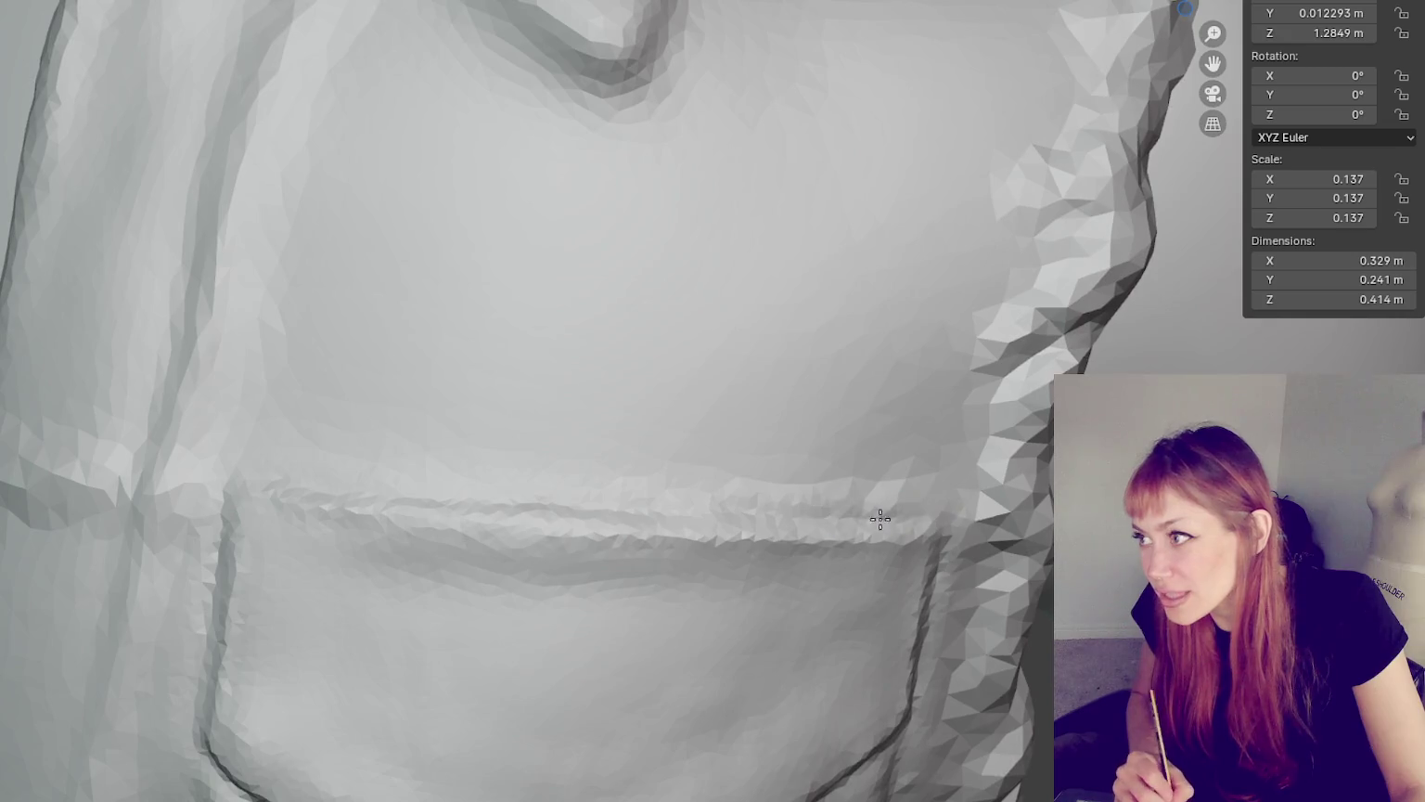
middle_drag(880, 519, 892, 503)
drag(559, 437, 344, 413)
drag(473, 437, 210, 446)
mouse_move(748, 499)
mouse_down()
mouse_move(104, 413)
mouse_move(407, 461)
mouse_up()
mouse_move(325, 439)
mouse_down()
mouse_move(105, 413)
mouse_move(715, 492)
mouse_up()
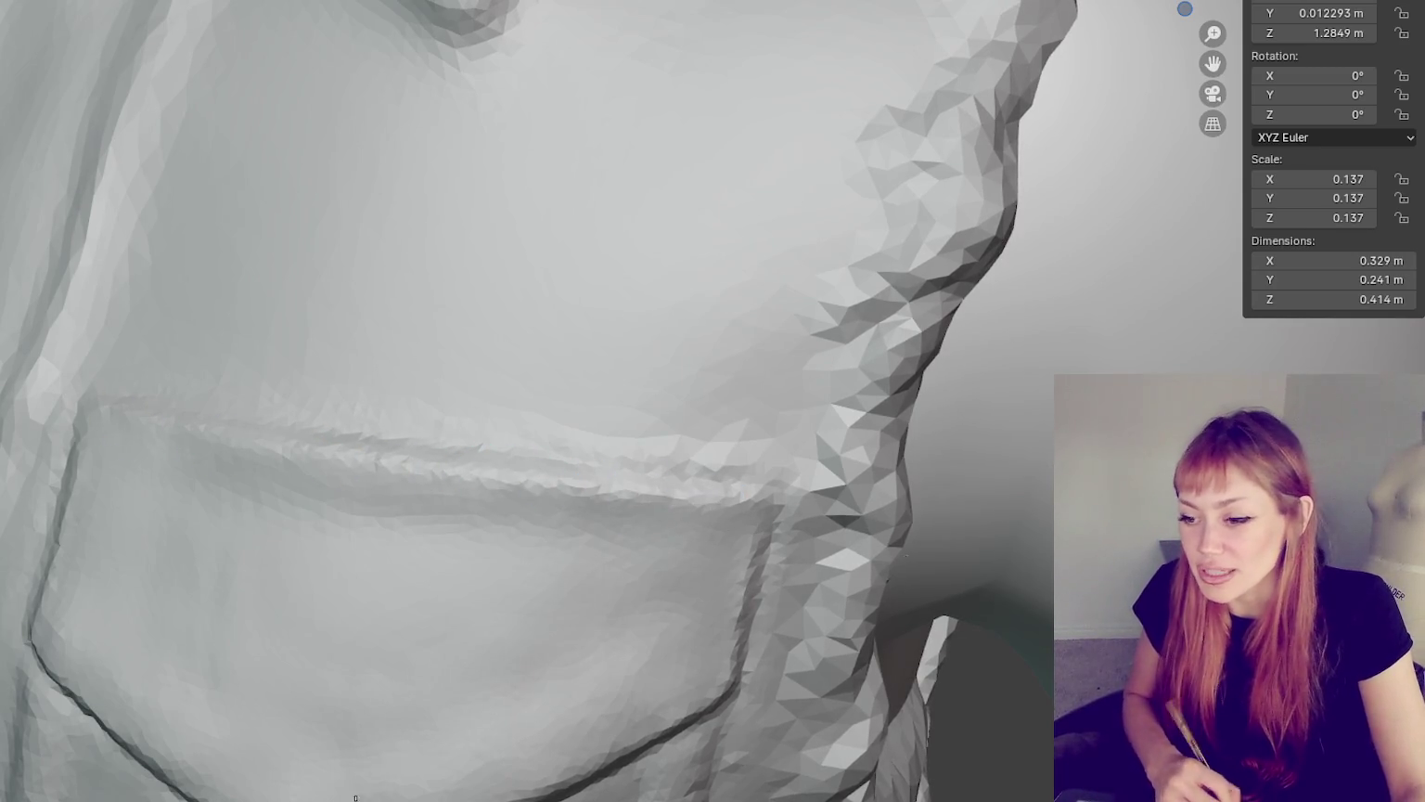
scroll(385, 722, down, 6)
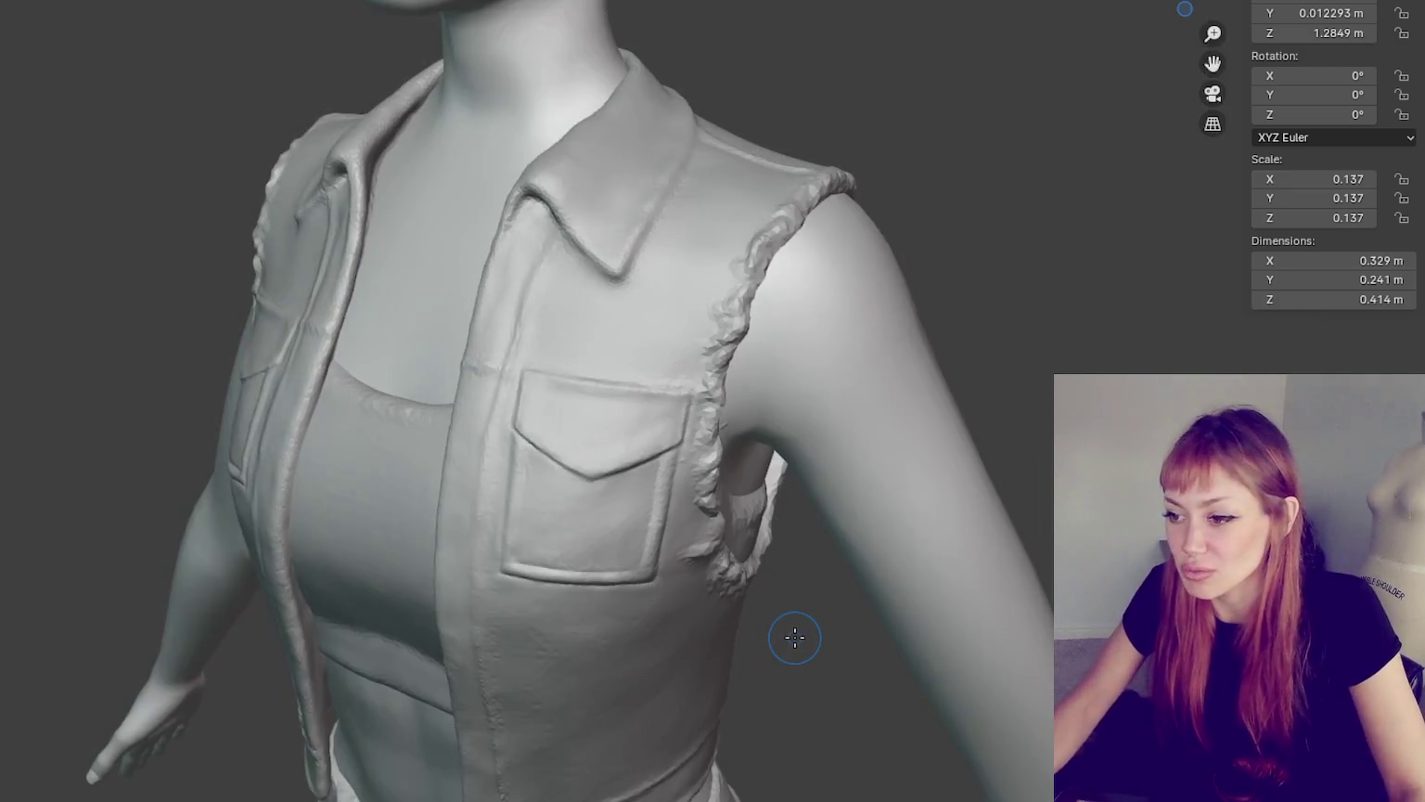
- Orbit from the armhole side toward a frontal view of the vest and zoom in
mouse_move(794, 637)
middle_down()
mouse_move(670, 390)
mouse_move(740, 395)
mouse_move(604, 414)
mouse_move(599, 429)
mouse_move(671, 393)
middle_up()
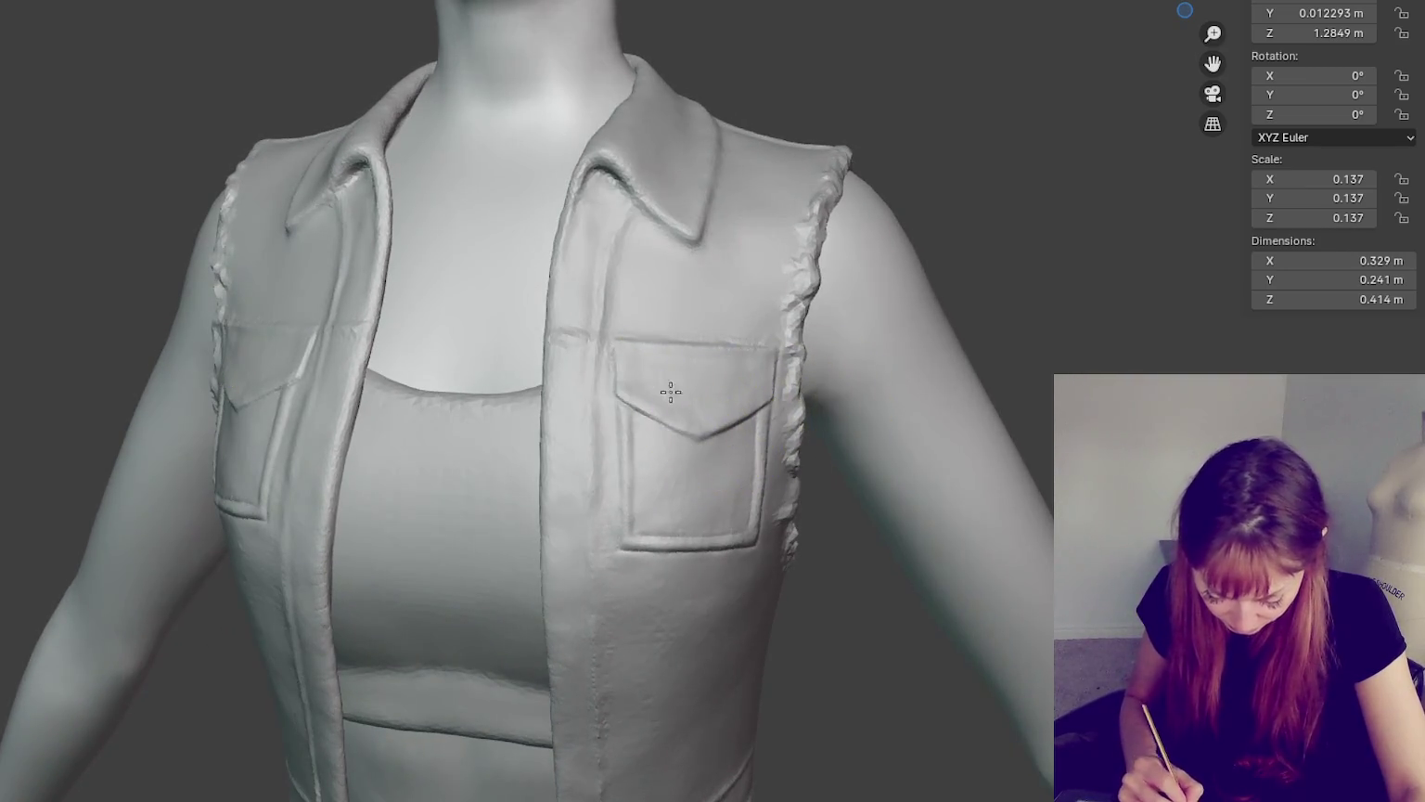
middle_drag(853, 454, 715, 503)
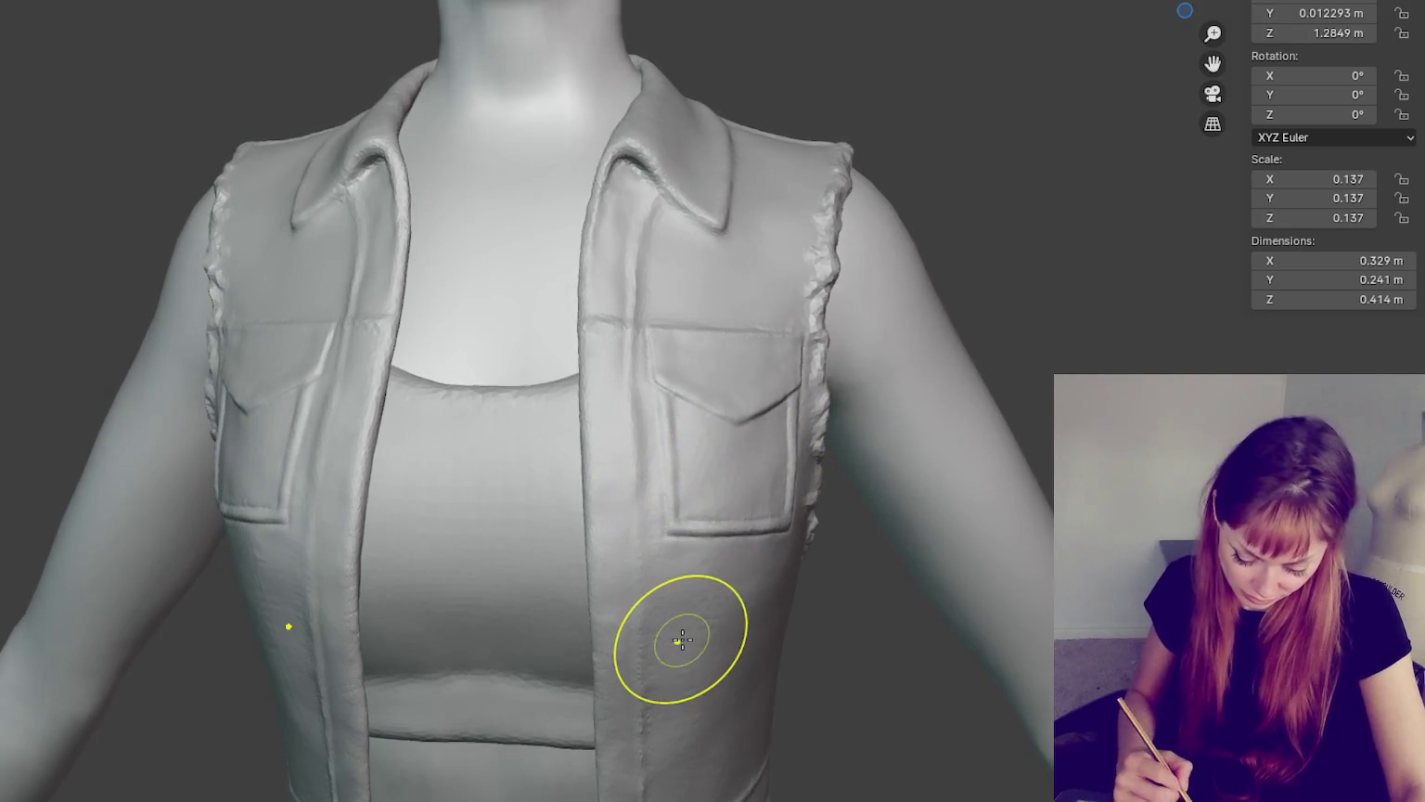
middle_drag(785, 555, 668, 413)
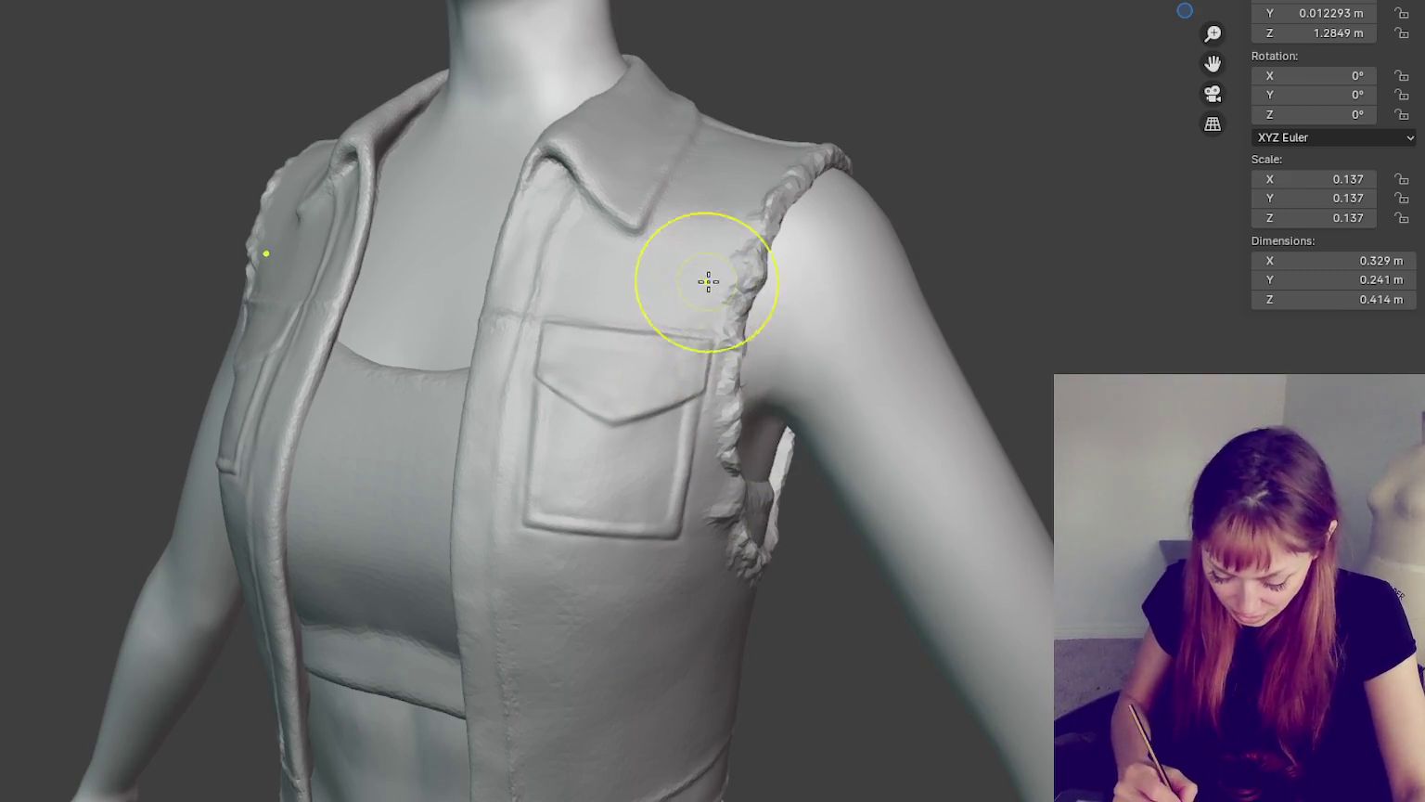
scroll(678, 302, up, 3)
scroll(649, 290, up, 3)
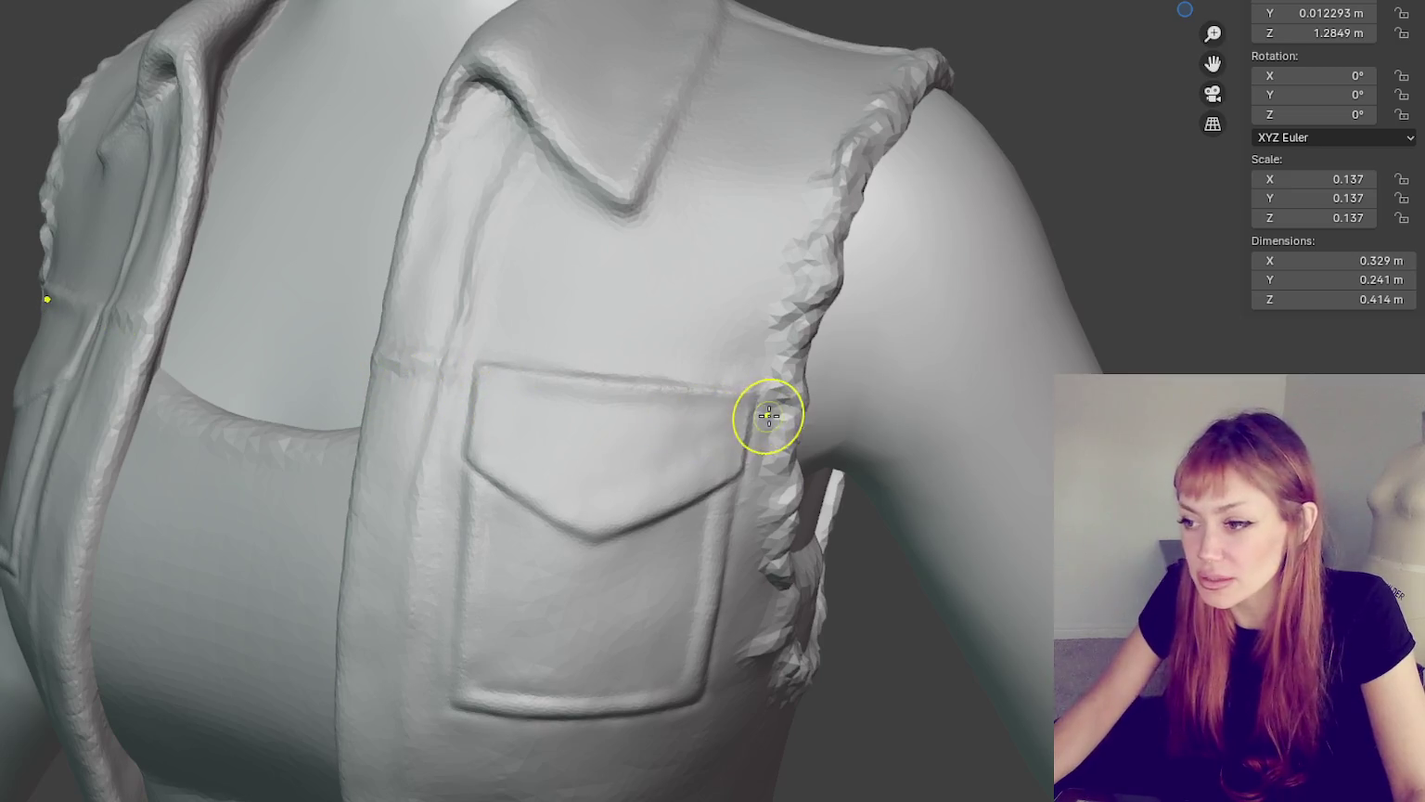
- Frame the pocket frontally and deepen the crease along the pointed flap's lower edge
scroll(739, 420, up, 2)
scroll(740, 418, down, 1)
scroll(756, 362, down, 2)
scroll(770, 352, down, 2)
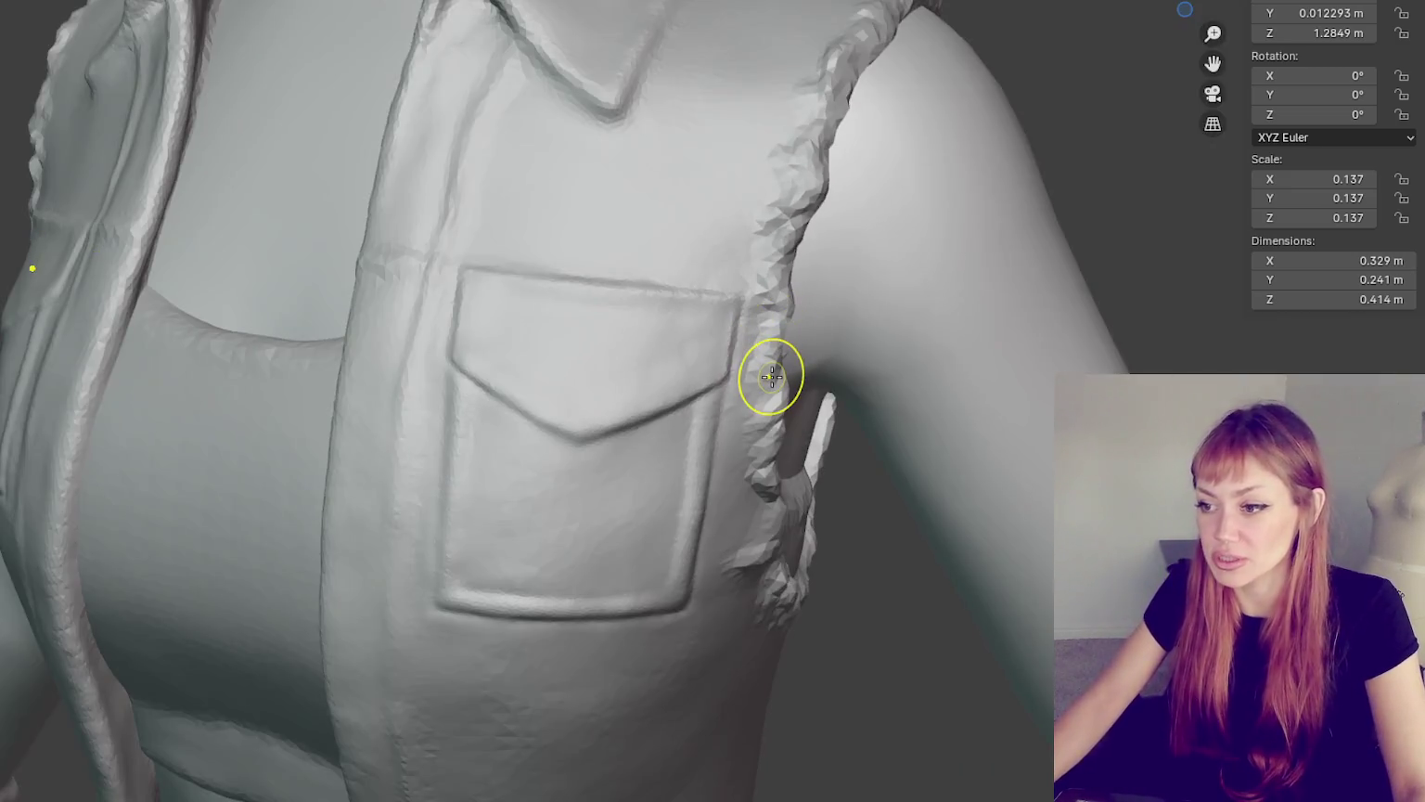
scroll(770, 376, down, 1)
scroll(544, 367, up, 1)
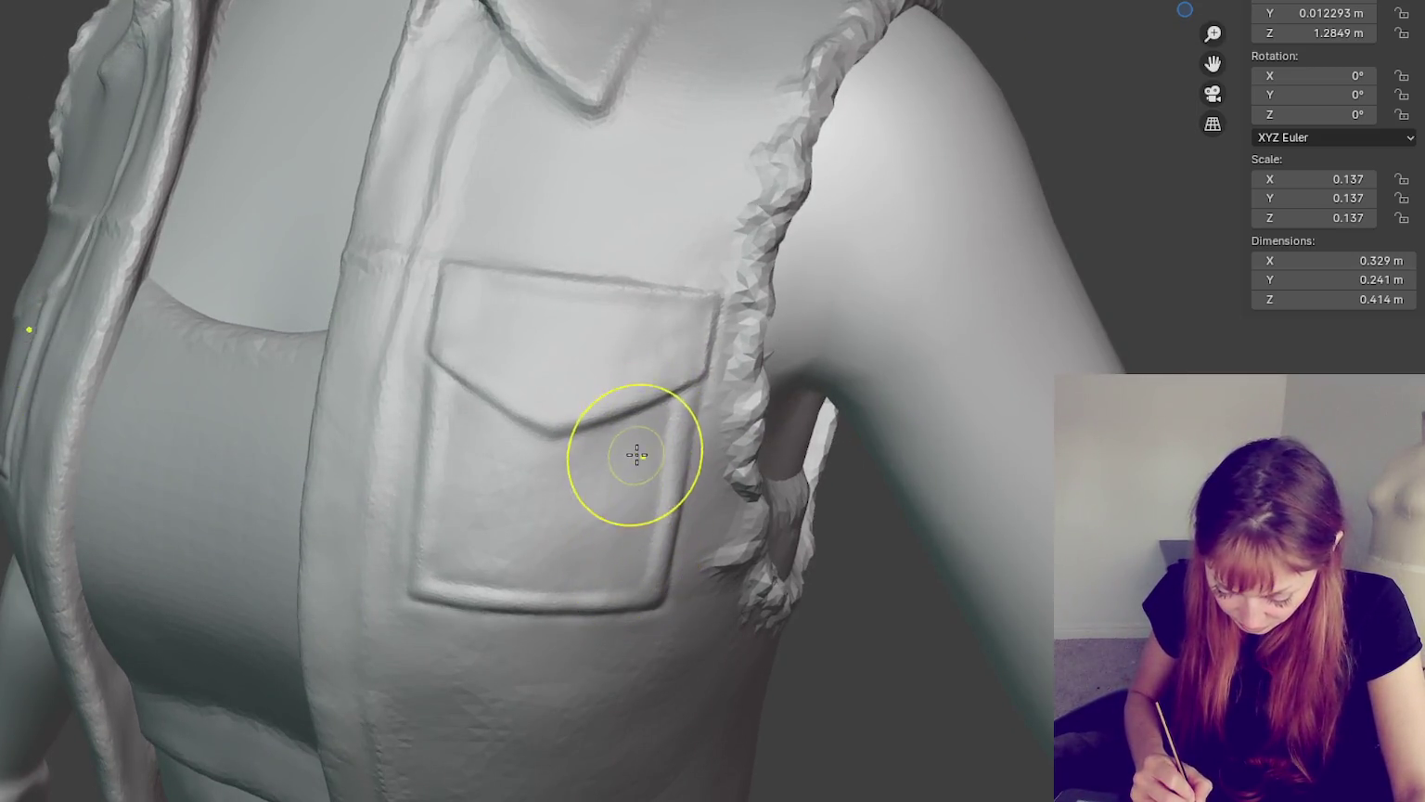
middle_drag(652, 445, 668, 447)
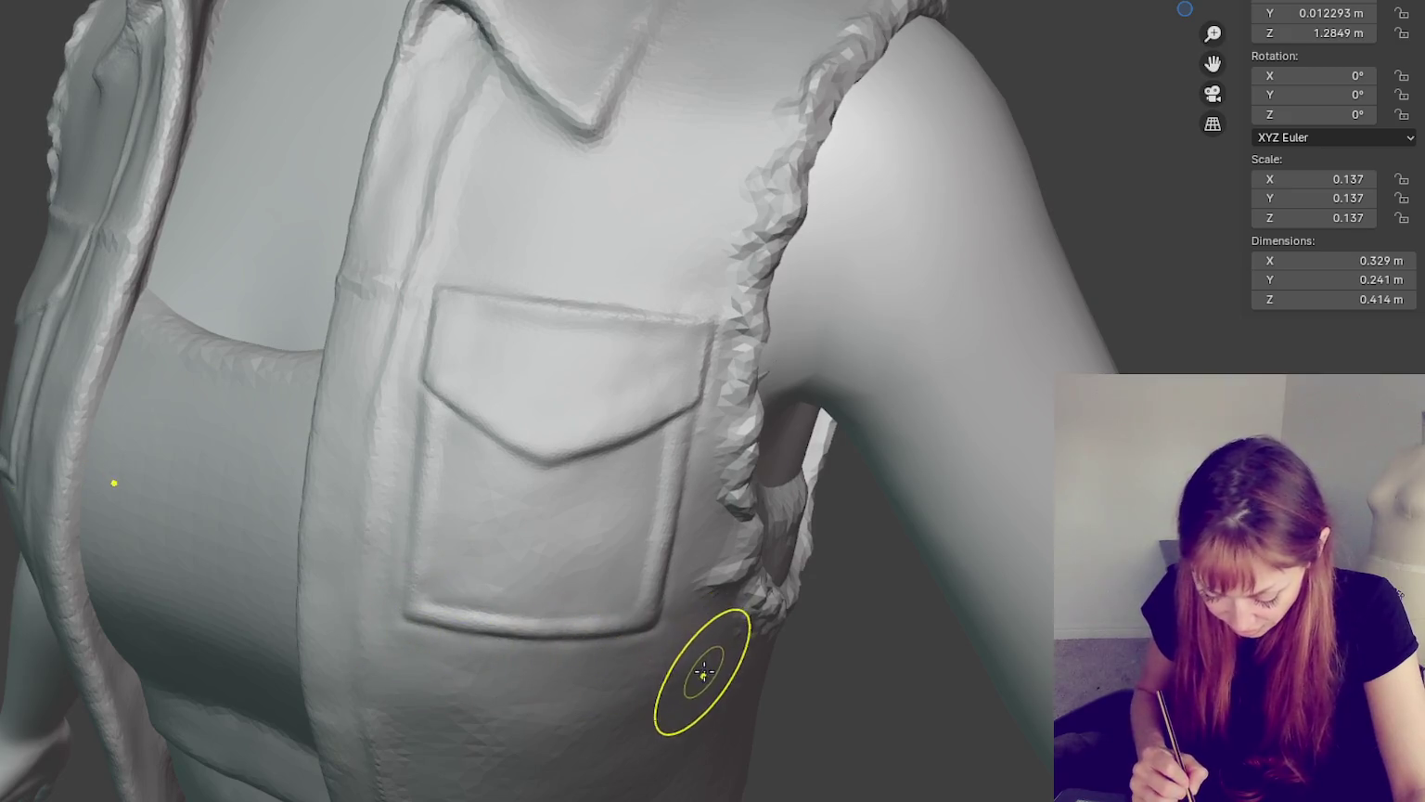
middle_drag(702, 676, 749, 657)
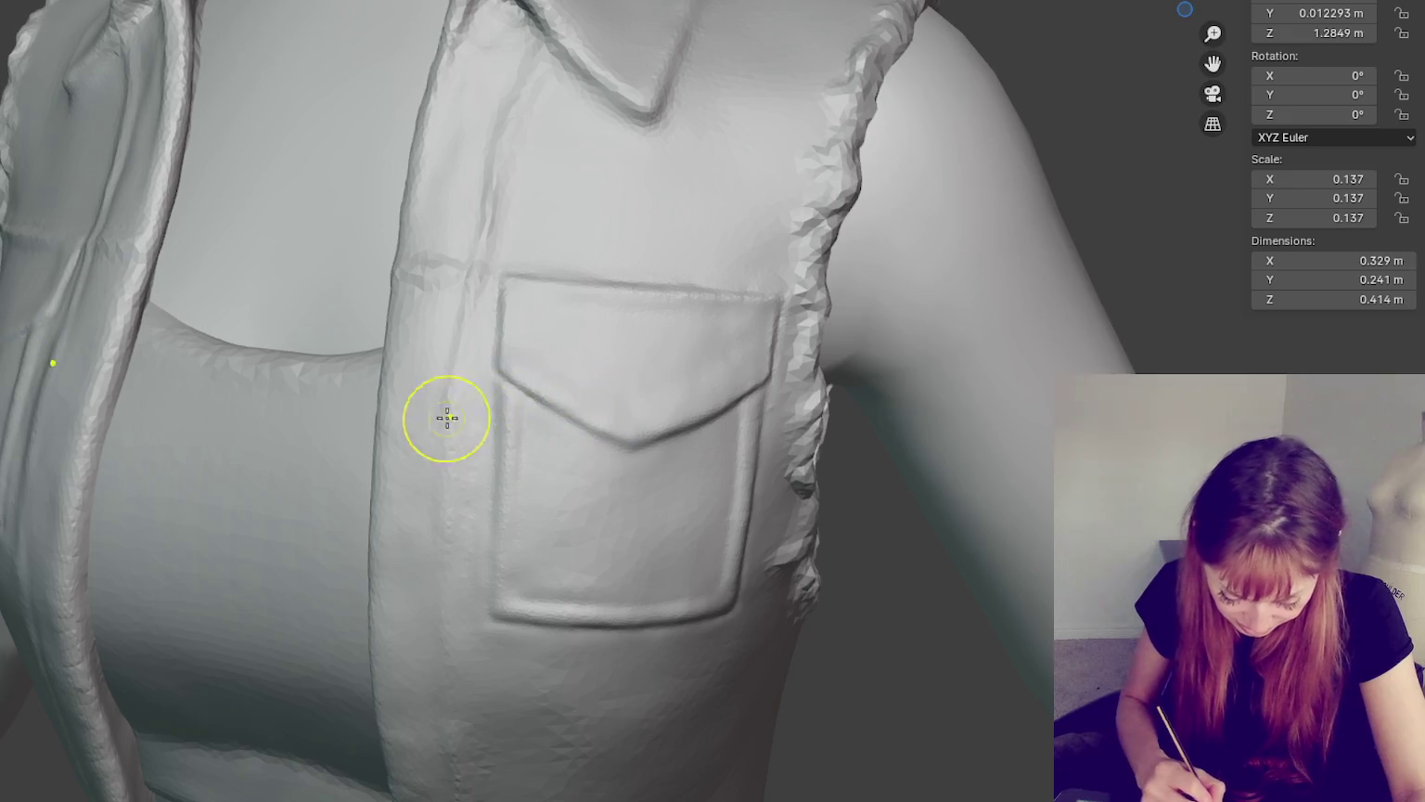
middle_drag(595, 518, 566, 550)
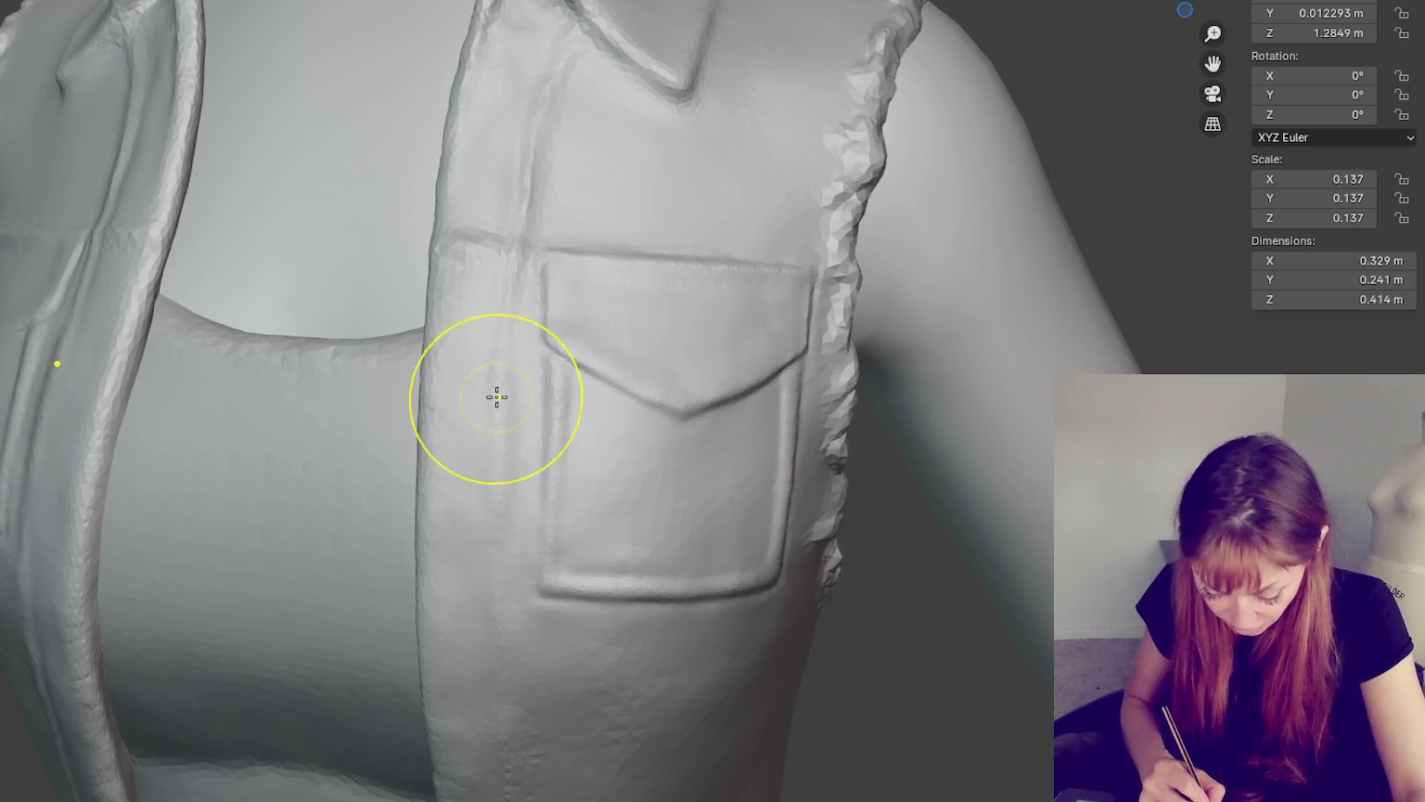
mouse_move(628, 487)
middle_down()
mouse_move(671, 449)
mouse_move(598, 525)
middle_up()
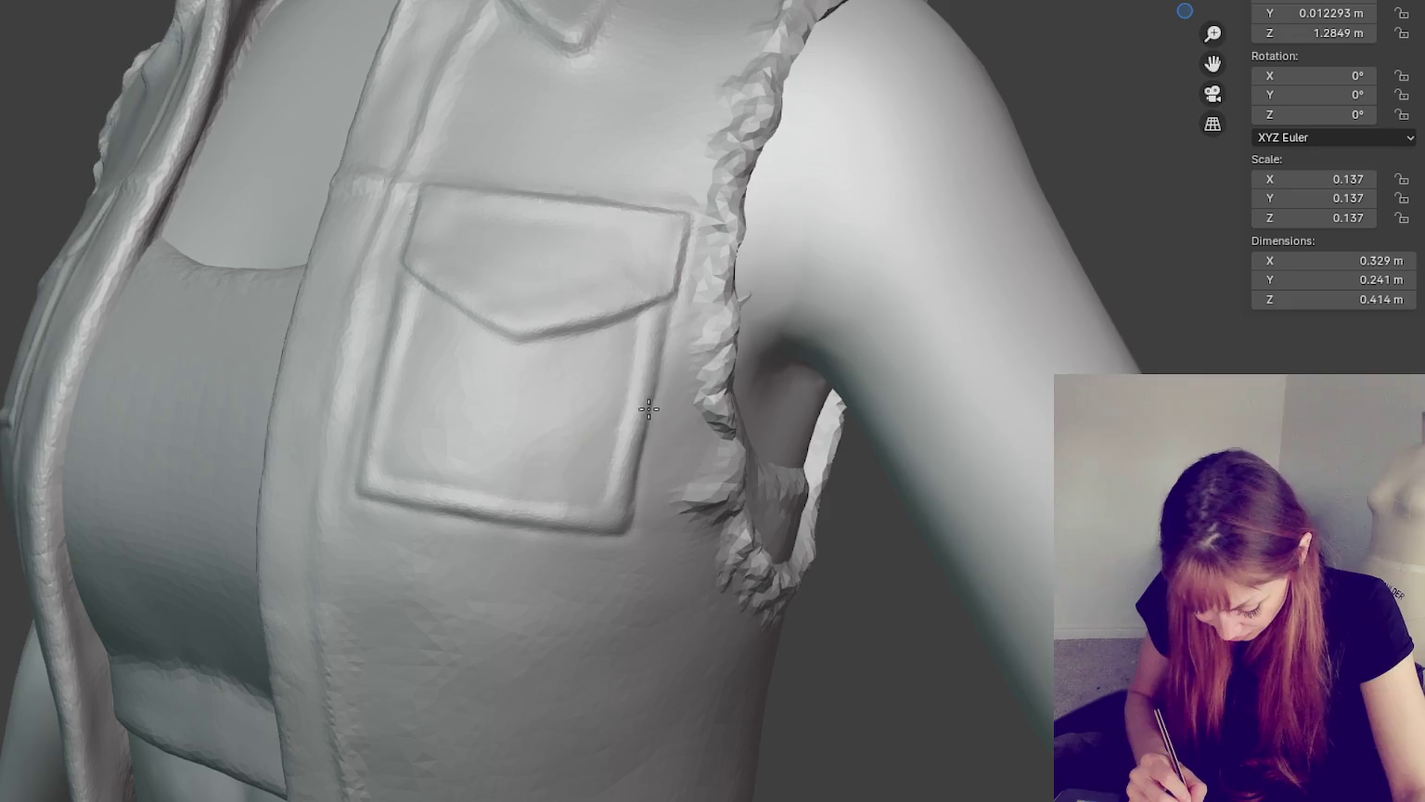
middle_drag(628, 414, 706, 477)
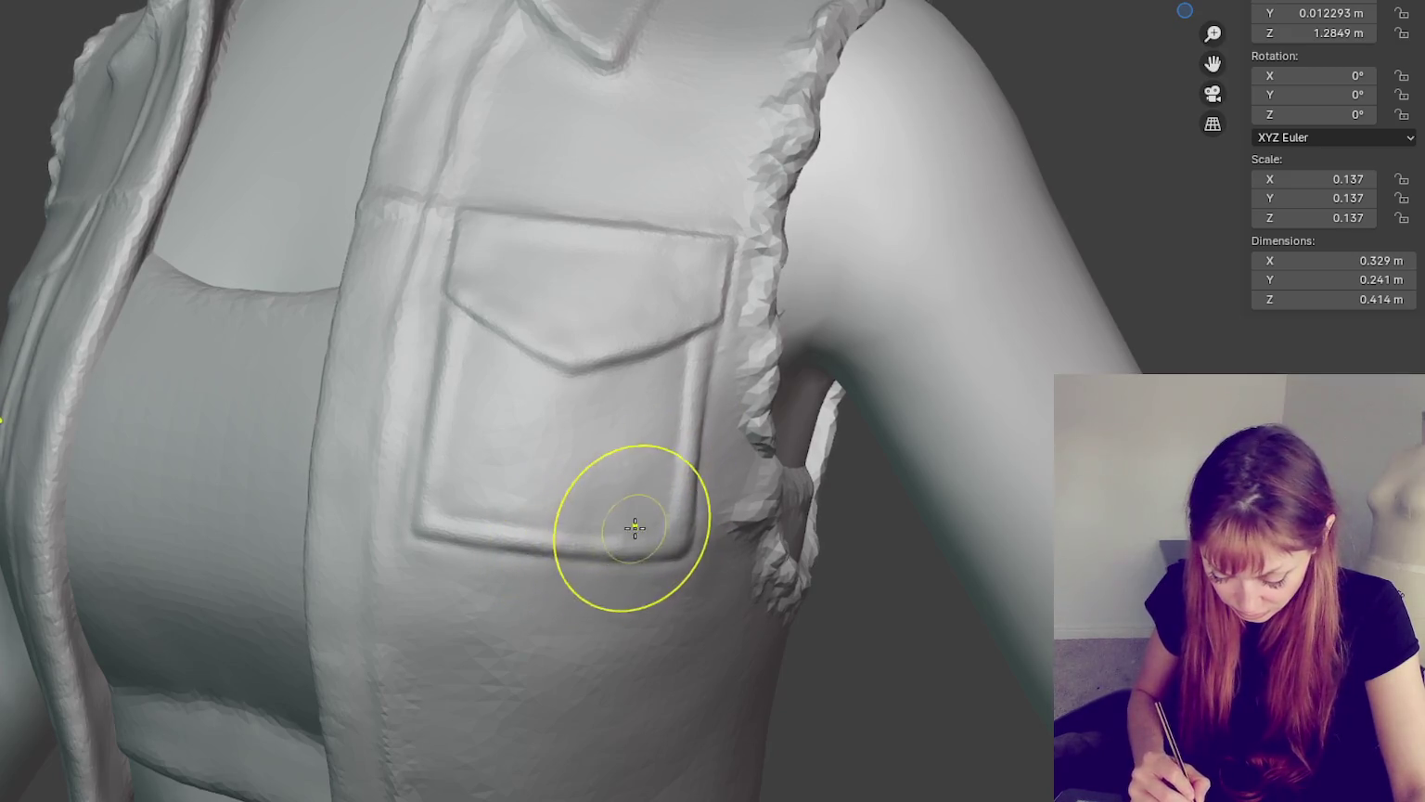
middle_drag(732, 483, 492, 592)
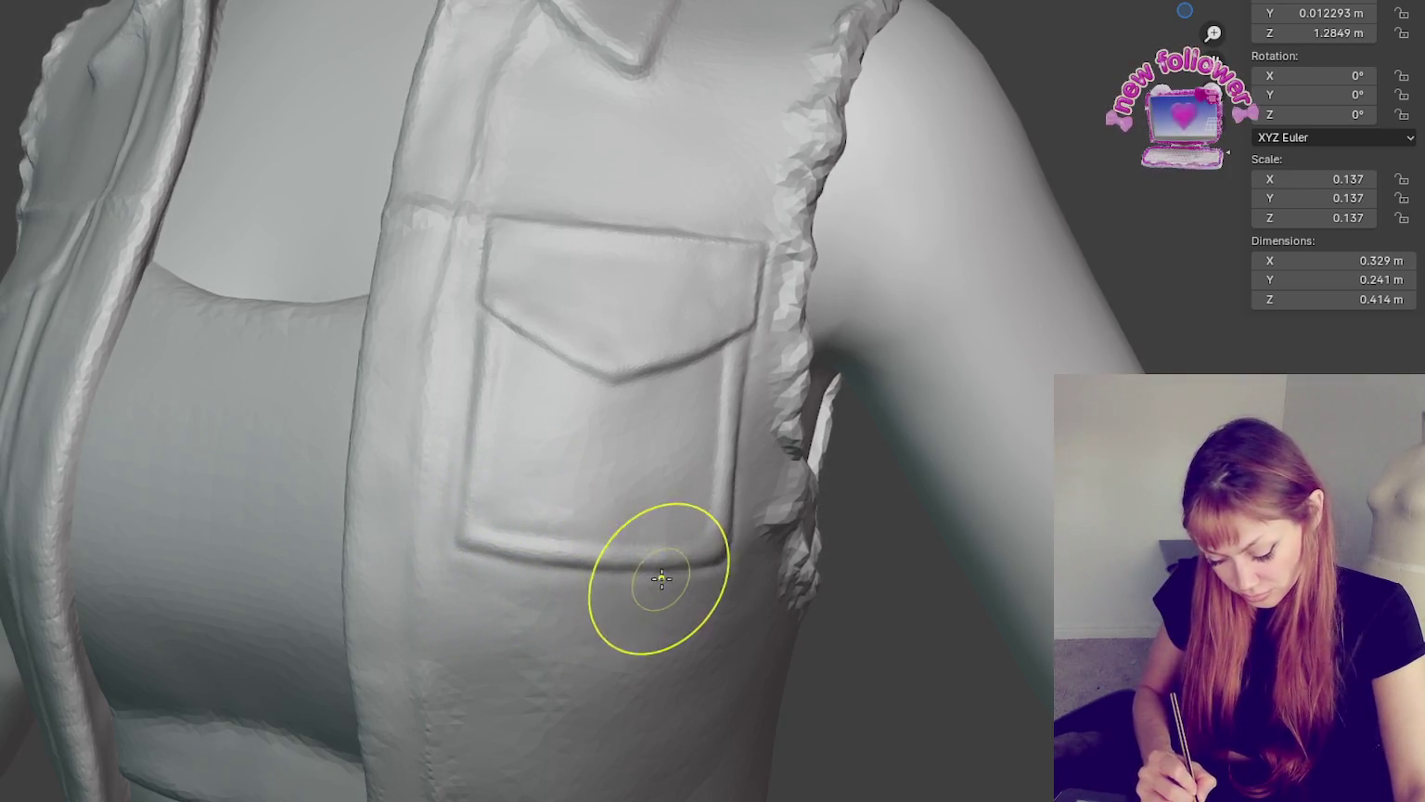
drag(726, 360, 629, 389)
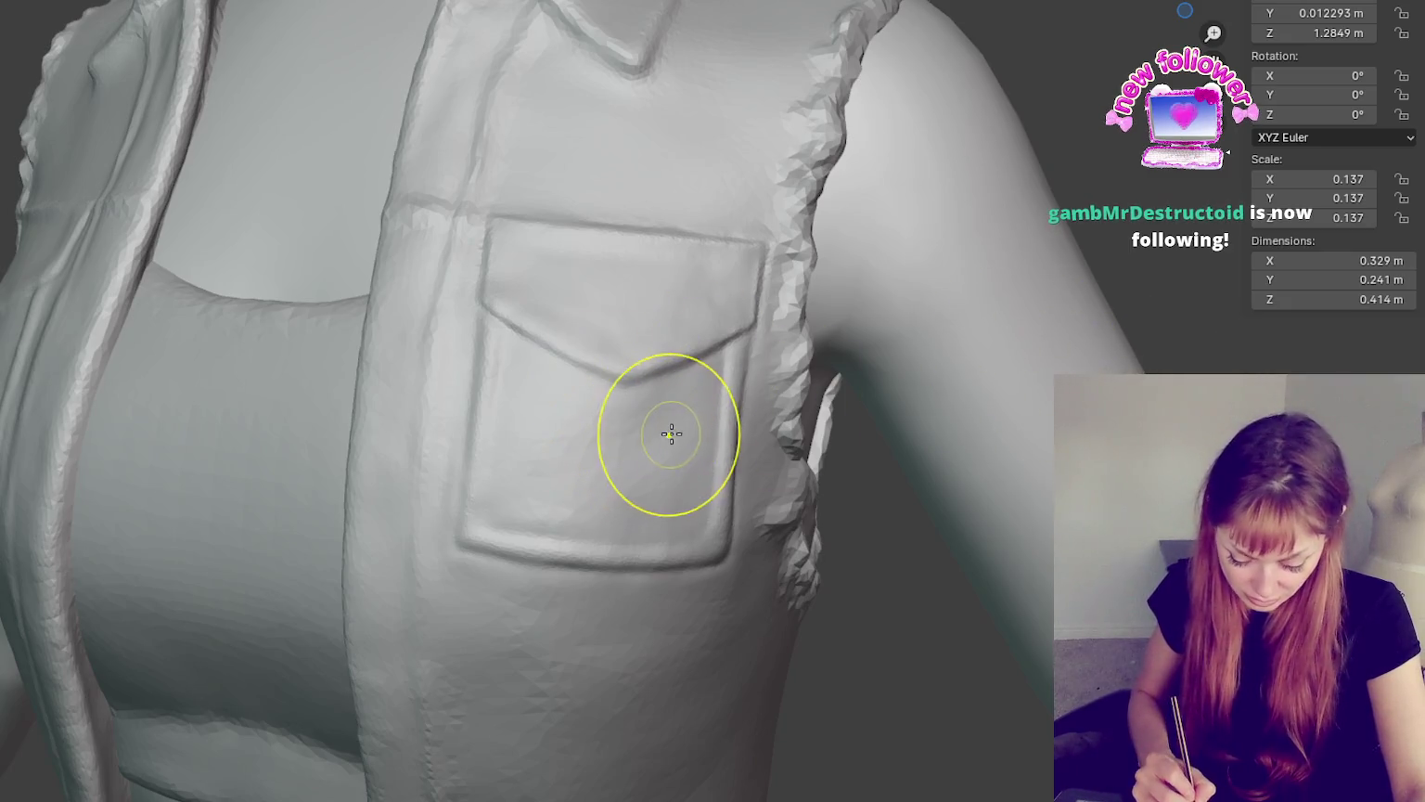
- Inspect the vest front and both lapels, then close in on the pocket and armhole
mouse_move(671, 426)
shift+middle_down()
mouse_move(662, 468)
mouse_move(869, 499)
shift+middle_up()
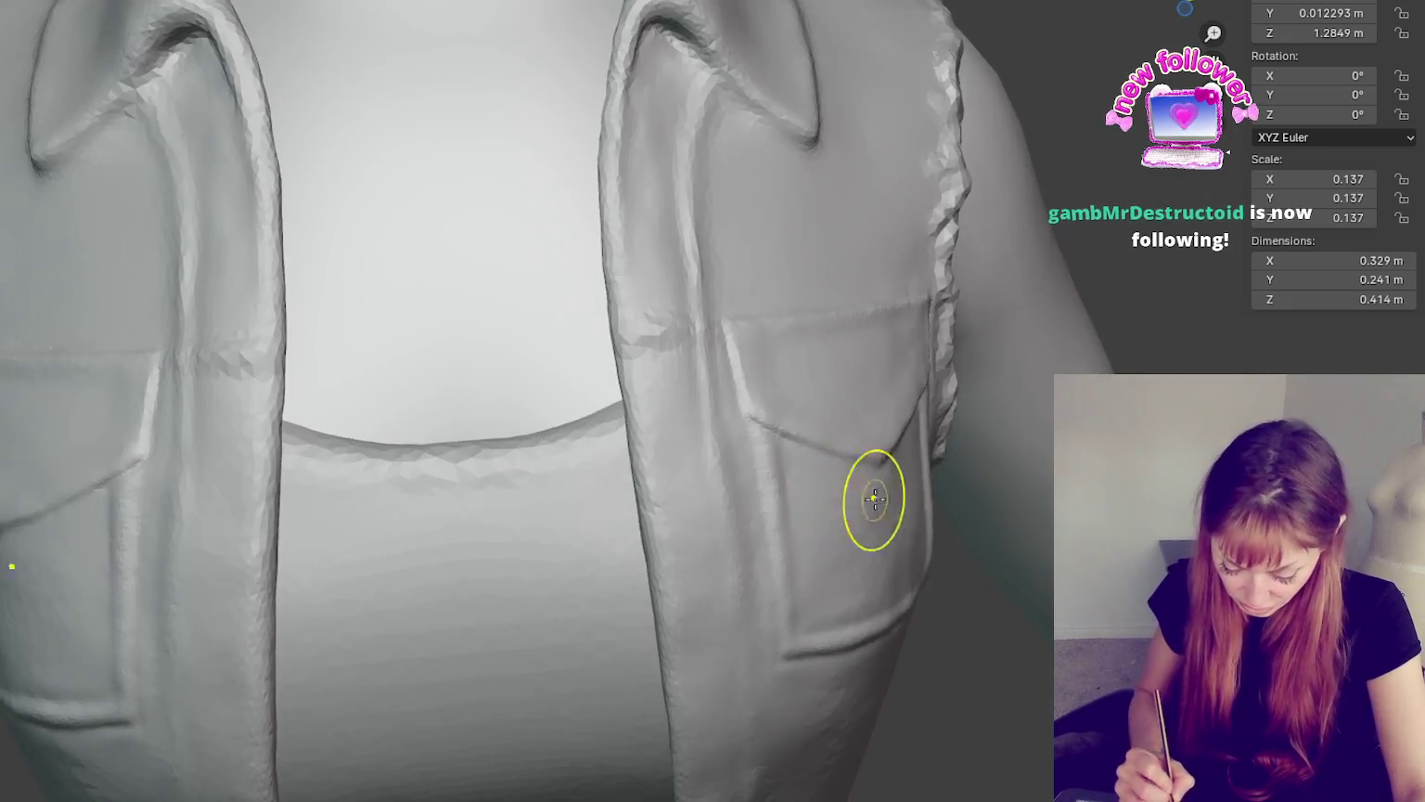
shift+middle_drag(905, 601, 843, 525)
scroll(900, 543, down, 3)
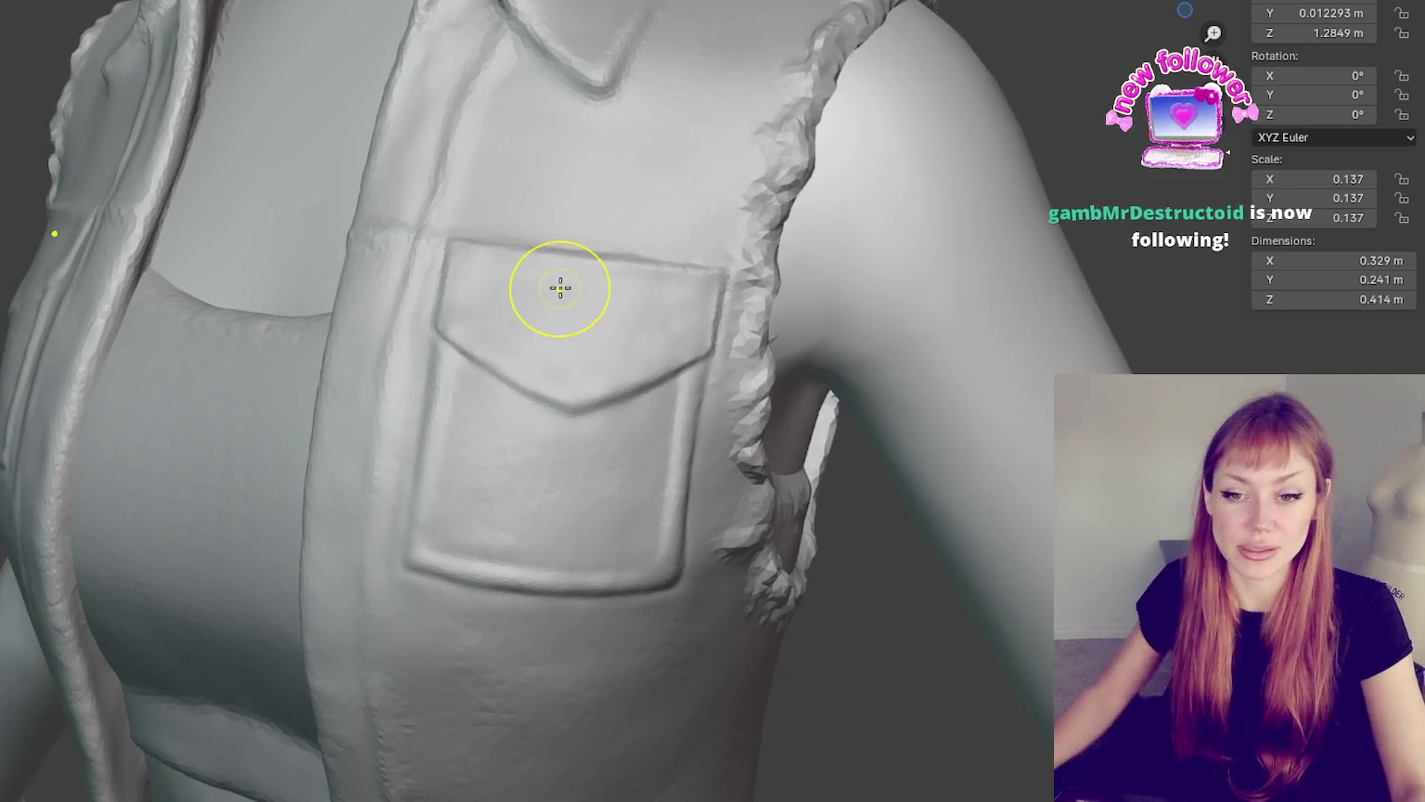
scroll(561, 287, up, 3)
mouse_move(573, 200)
middle_down()
mouse_move(512, 210)
mouse_move(674, 236)
middle_up()
scroll(612, 252, up, 2)
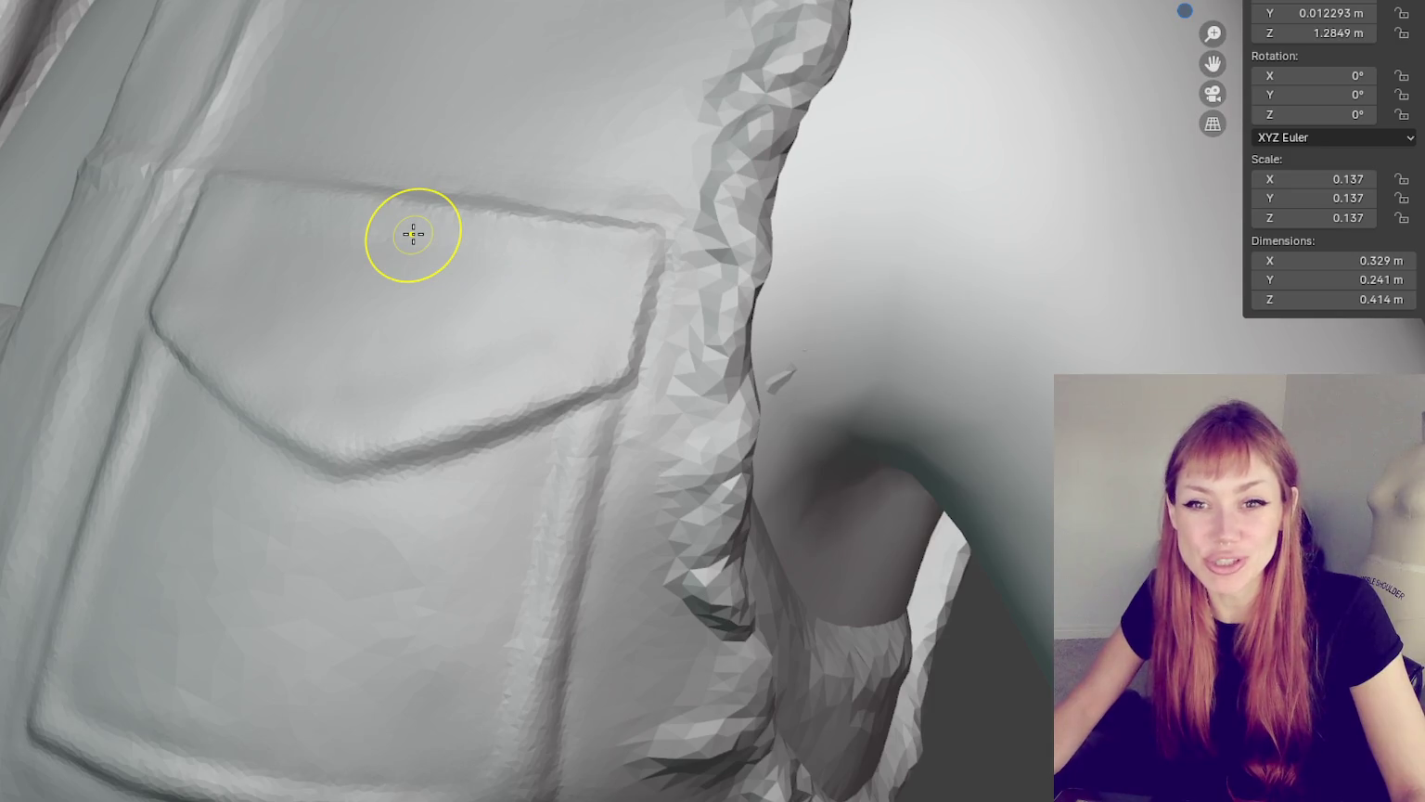
- Smooth the fold beside the chest pocket on the vest's edge
mouse_move(413, 234)
middle_down()
mouse_move(483, 243)
mouse_move(728, 353)
mouse_move(584, 286)
mouse_move(687, 319)
mouse_move(646, 305)
mouse_move(655, 315)
middle_up()
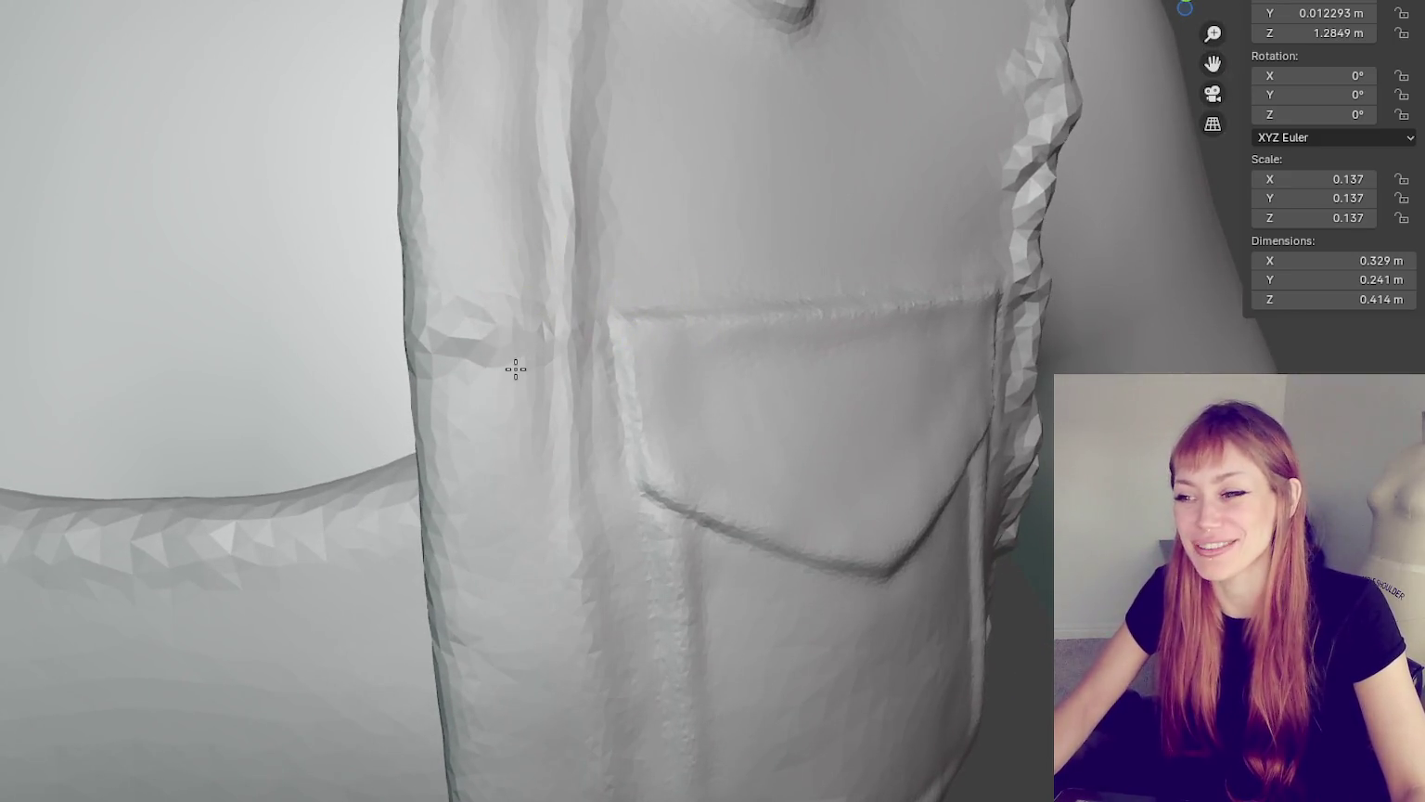
drag(516, 369, 425, 314)
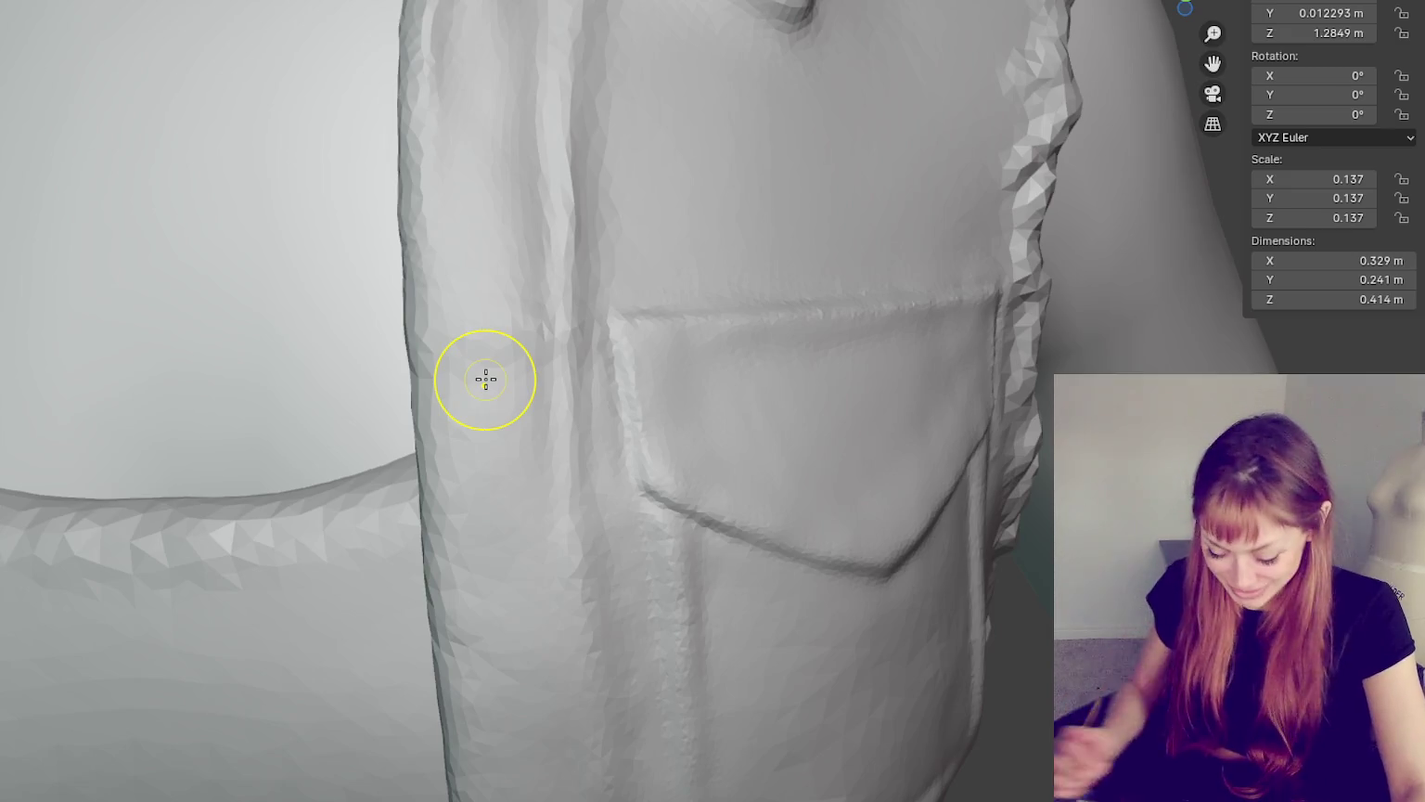
drag(482, 381, 487, 371)
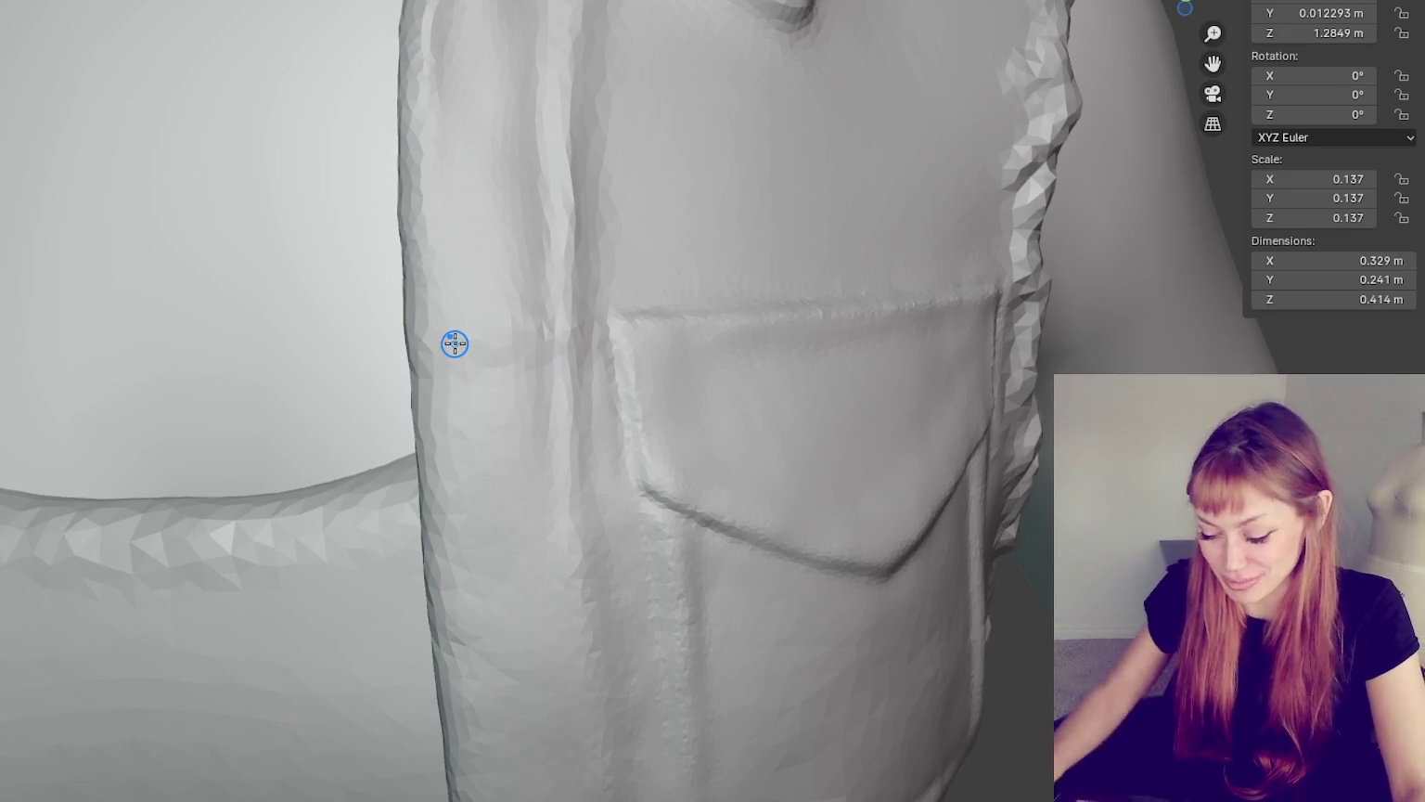
scroll(454, 343, up, 2)
- Deepen the horizontal seam running across the vest front above the pocket
shift+middle_drag(455, 343, 967, 260)
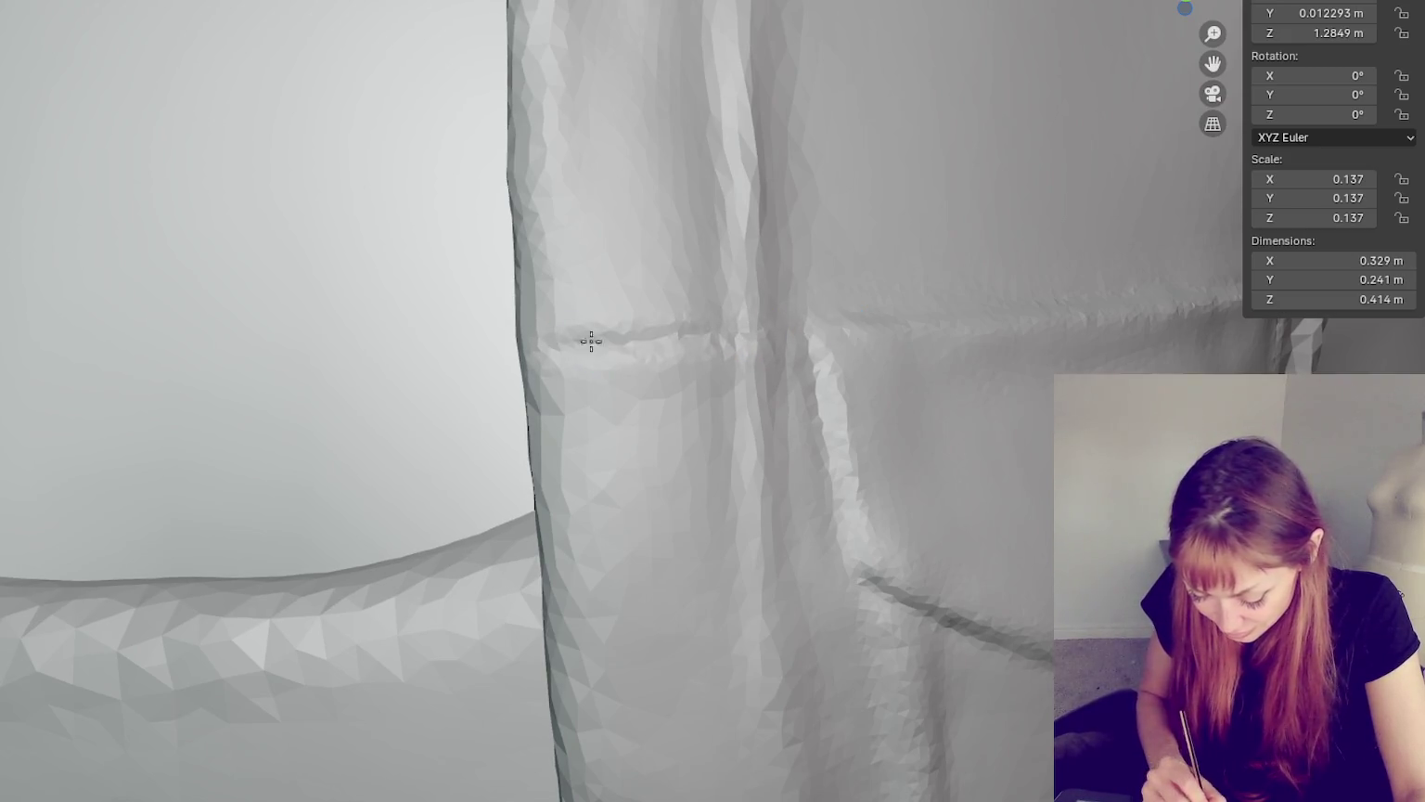
drag(554, 344, 835, 339)
middle_drag(832, 321, 647, 379)
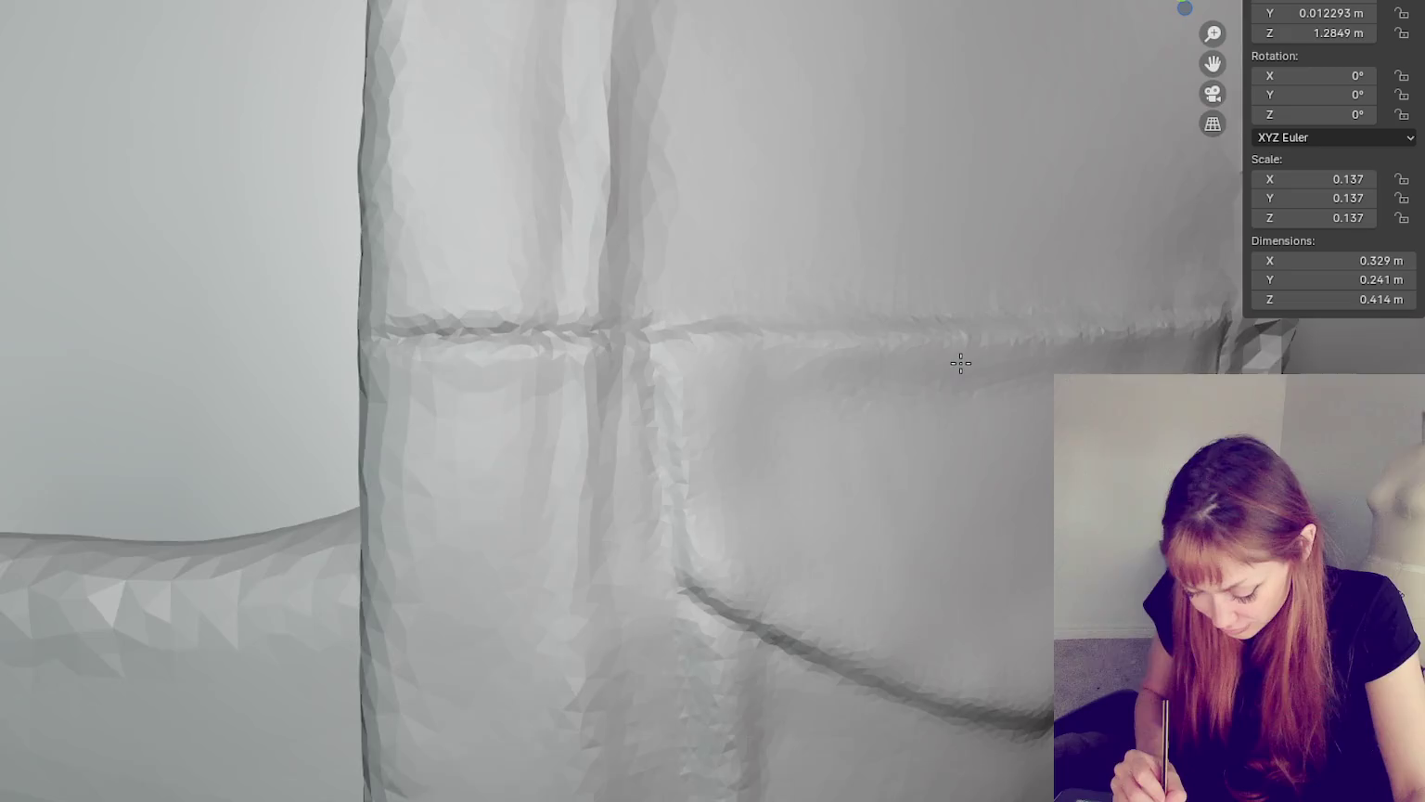
middle_drag(968, 346, 1052, 390)
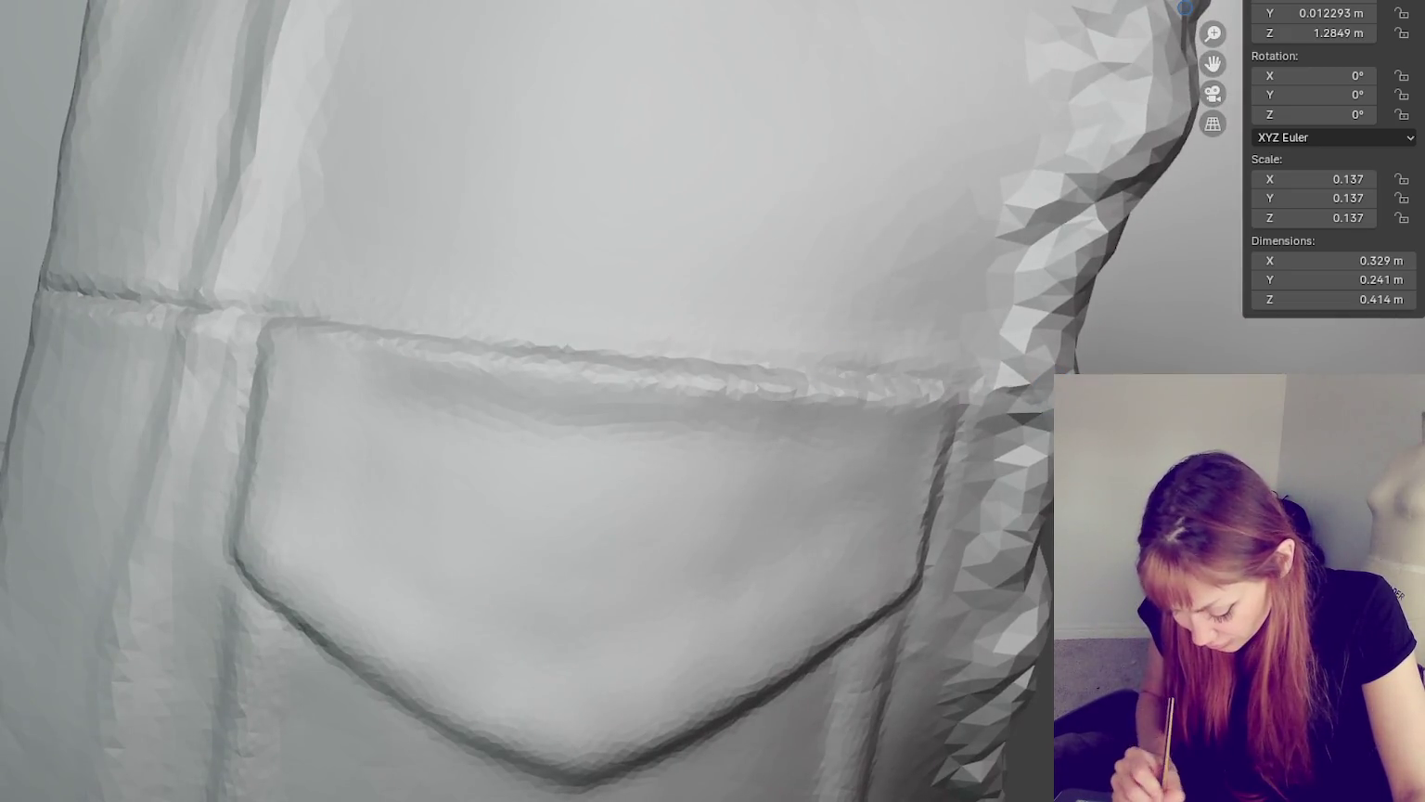
- Smooth the pocket's top seam, switch the brush to carve inward, and view the whole vest
middle_drag(911, 391, 809, 335)
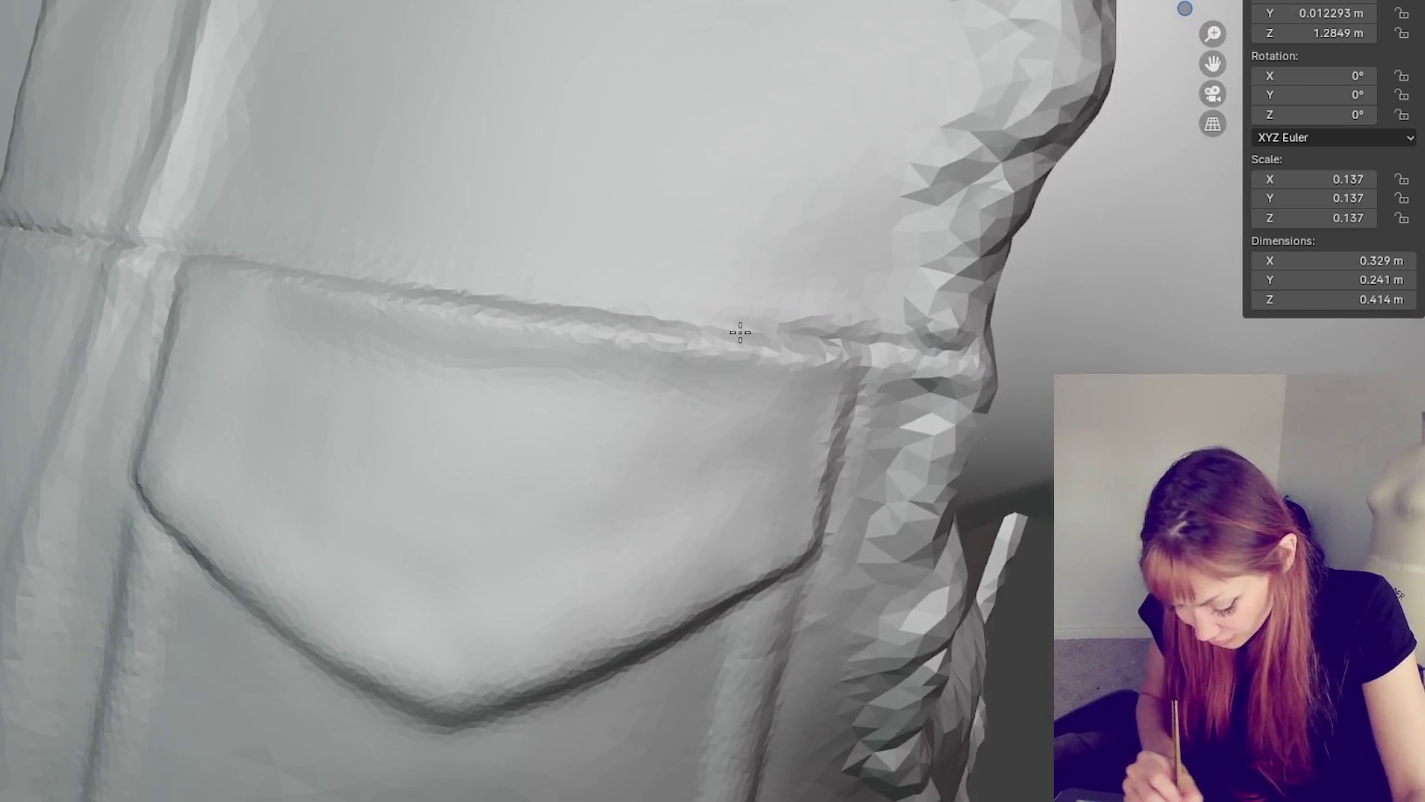
mouse_move(864, 406)
middle_down()
mouse_move(963, 405)
mouse_move(699, 376)
middle_up()
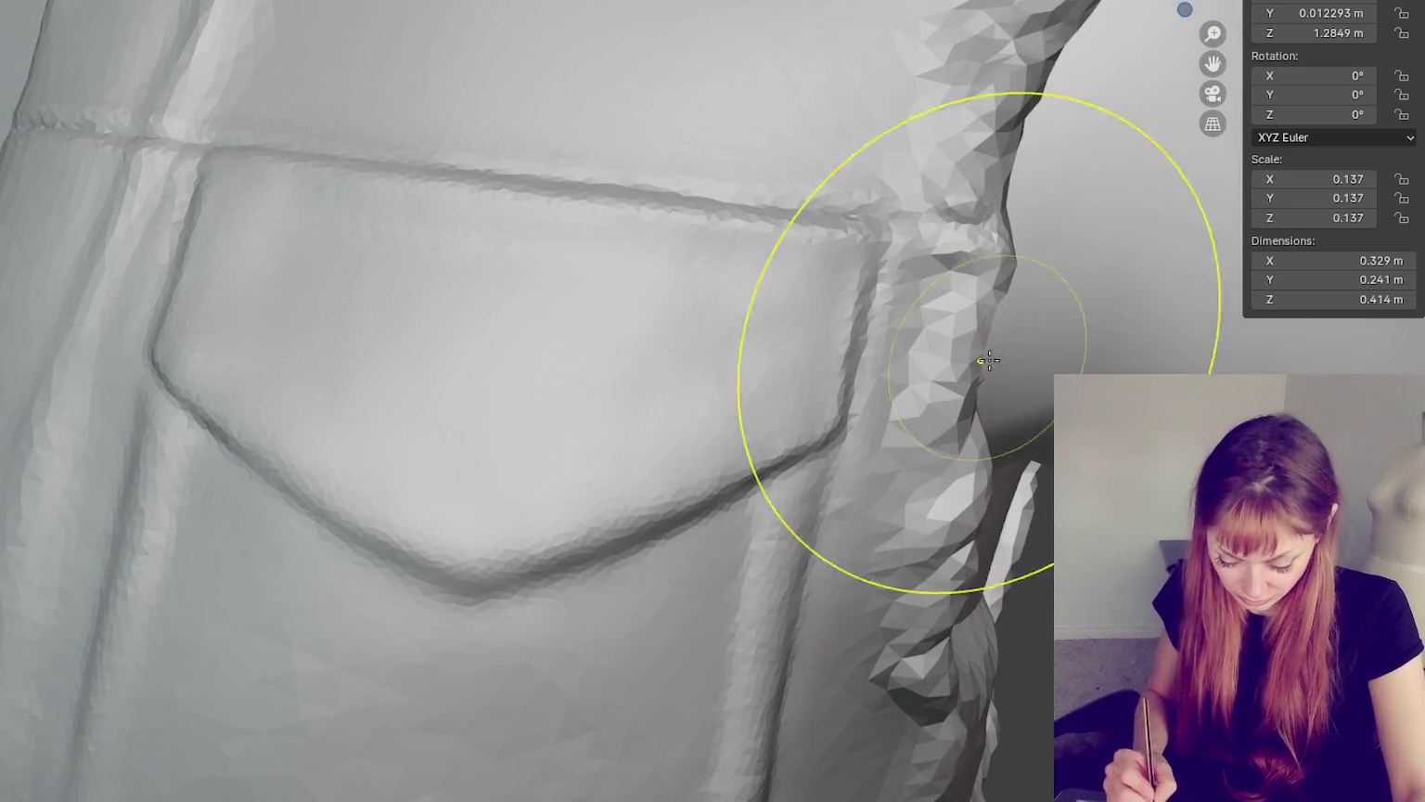
mouse_move(835, 287)
mouse_down()
mouse_move(763, 274)
mouse_move(833, 270)
mouse_move(763, 243)
mouse_move(369, 187)
mouse_move(840, 245)
mouse_move(771, 274)
mouse_up()
key(shift+c)
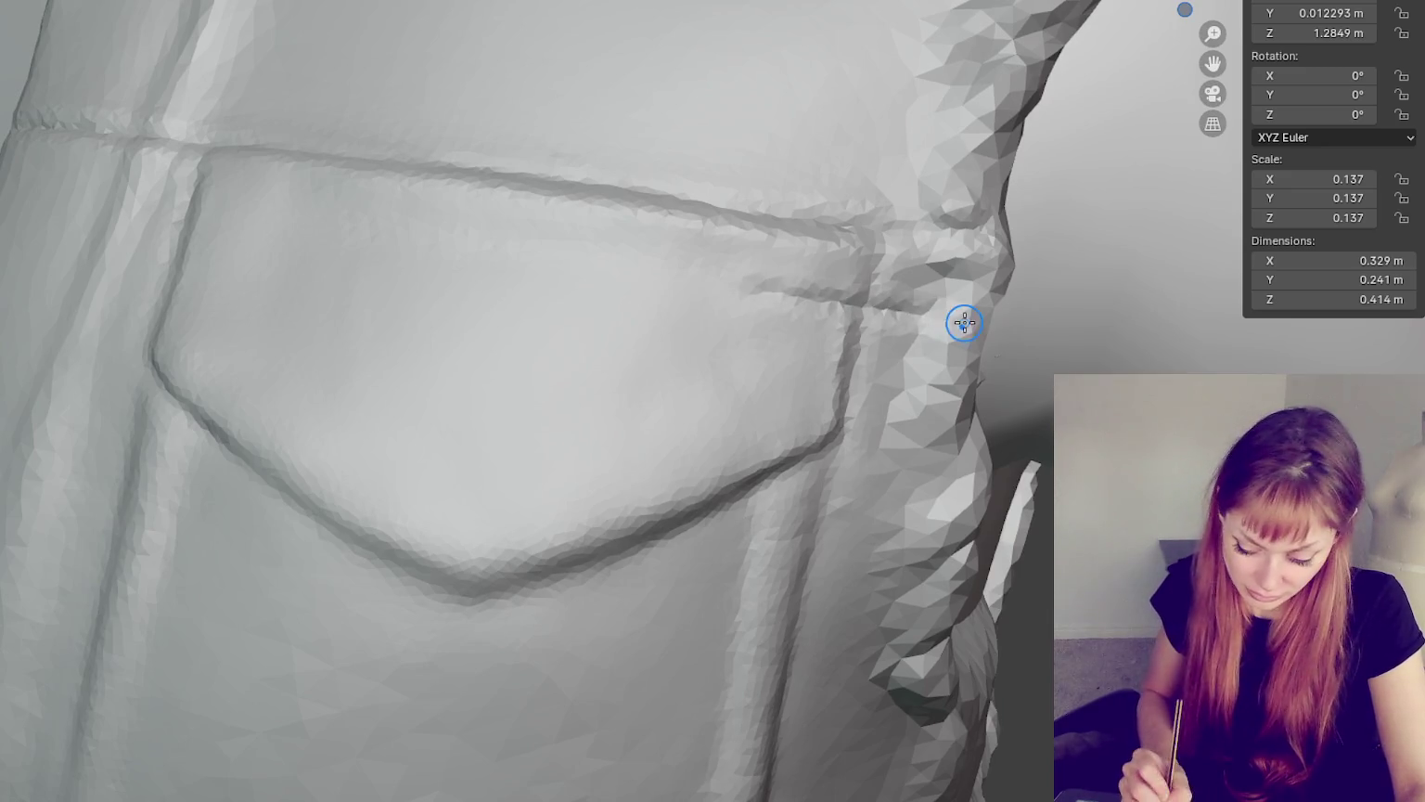
middle_drag(960, 318, 1038, 387)
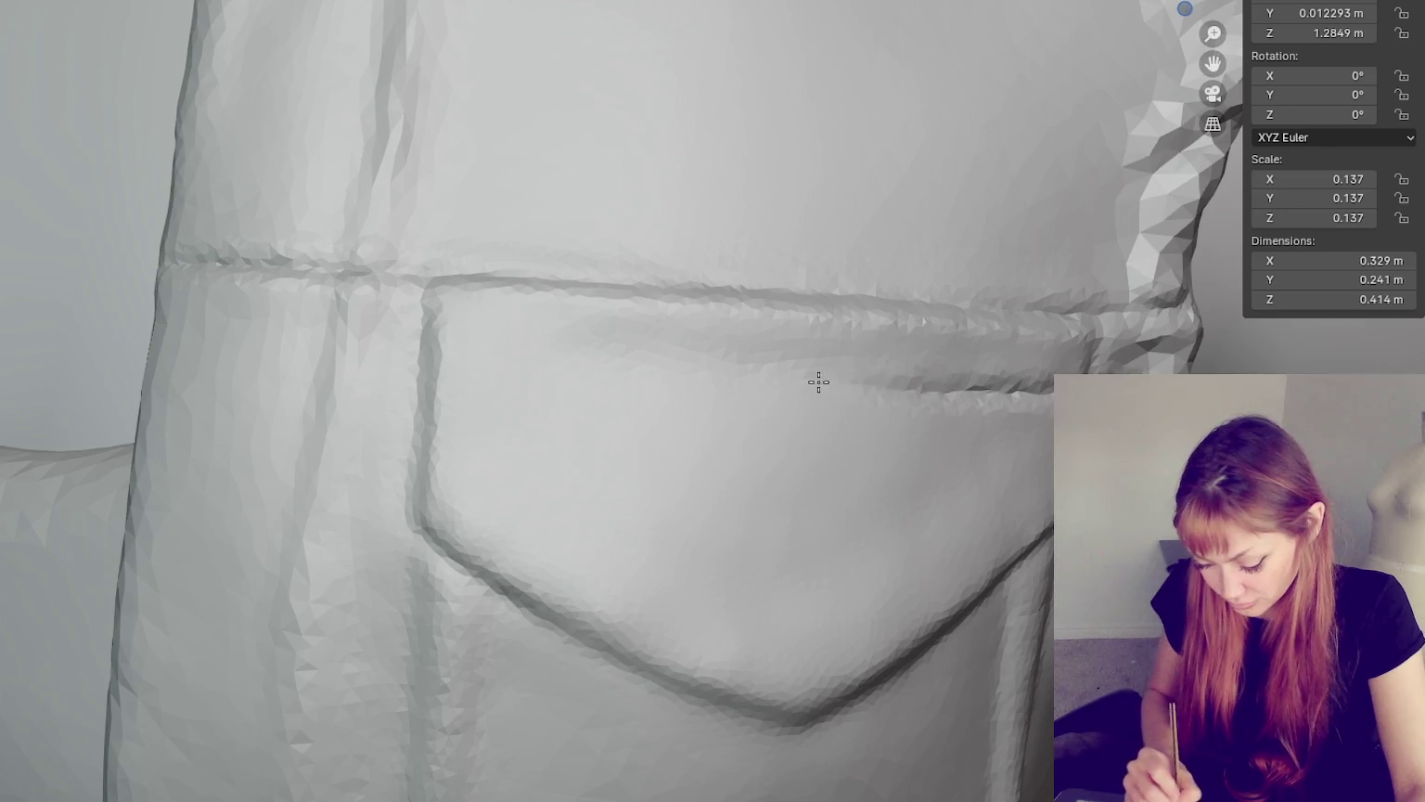
middle_drag(880, 393, 1048, 397)
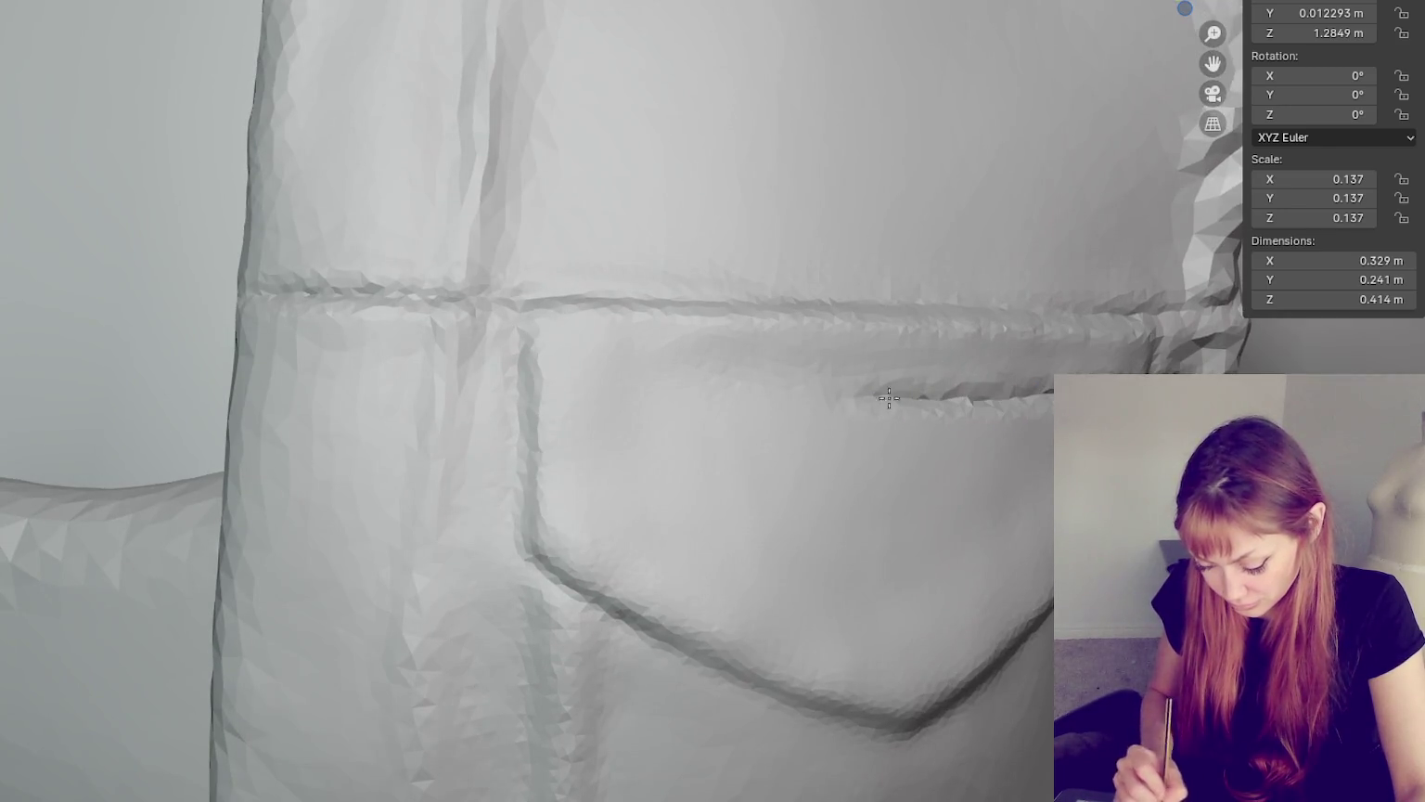
middle_drag(929, 401, 1069, 368)
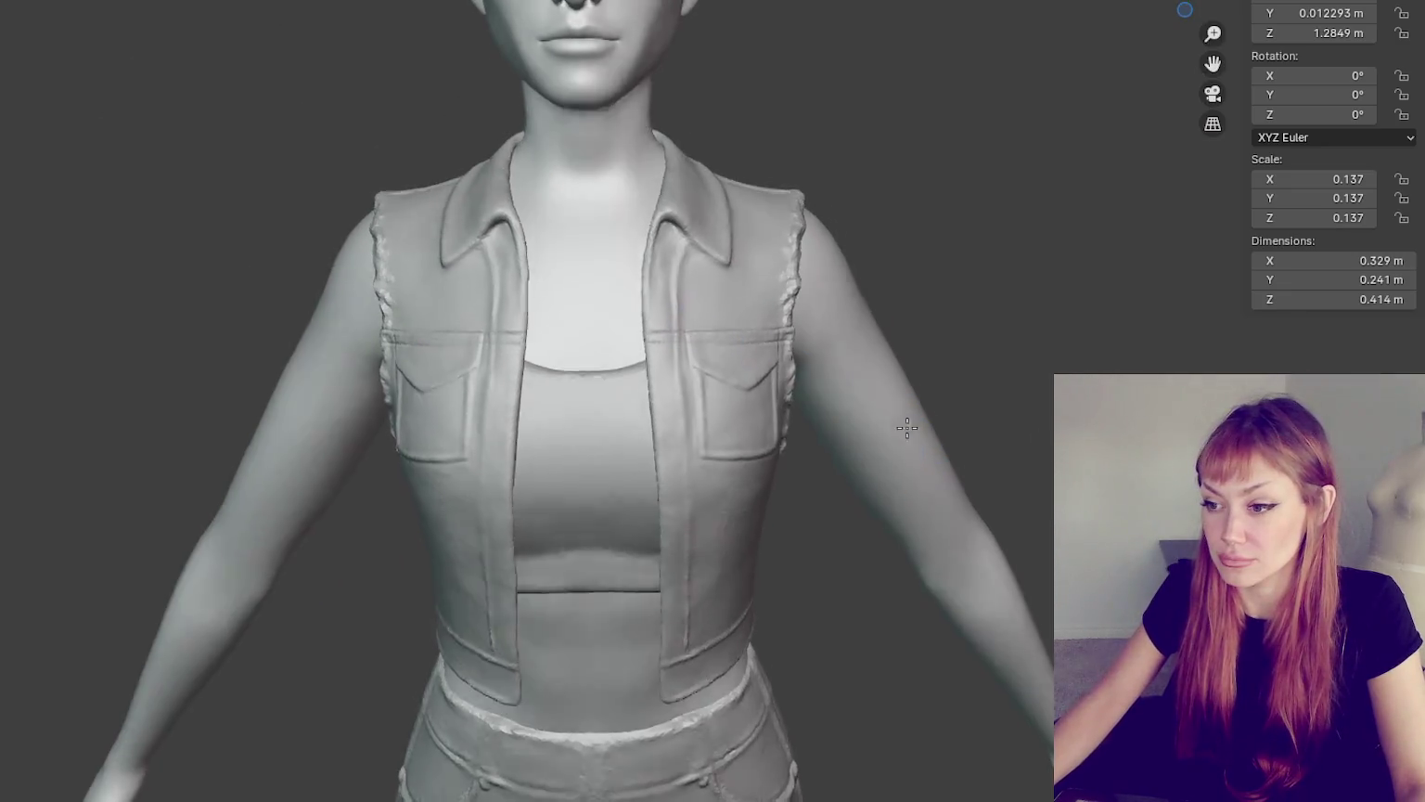
middle_drag(906, 426, 887, 394)
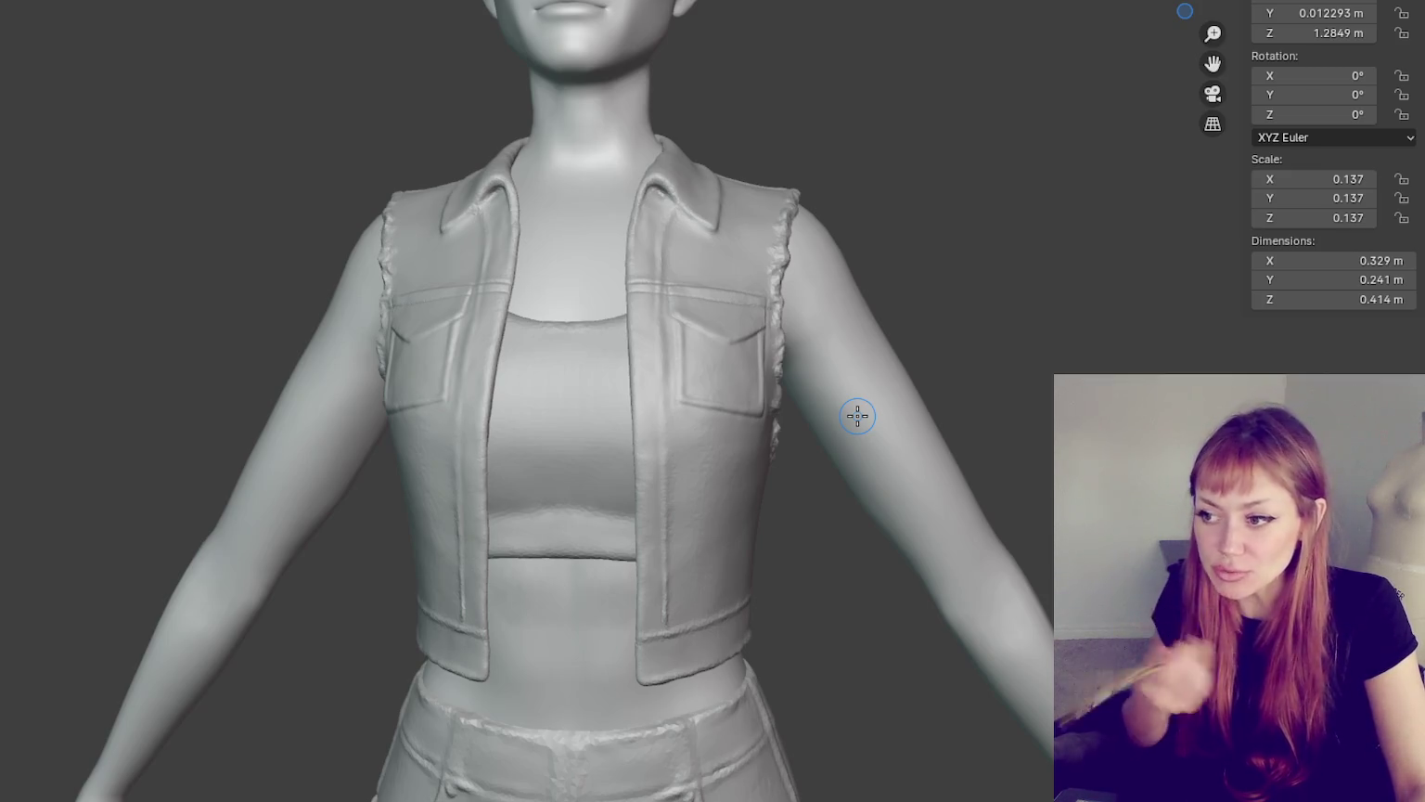
- Zoom in on the chest pocket and deepen the crease along its side seam
scroll(857, 416, up, 6)
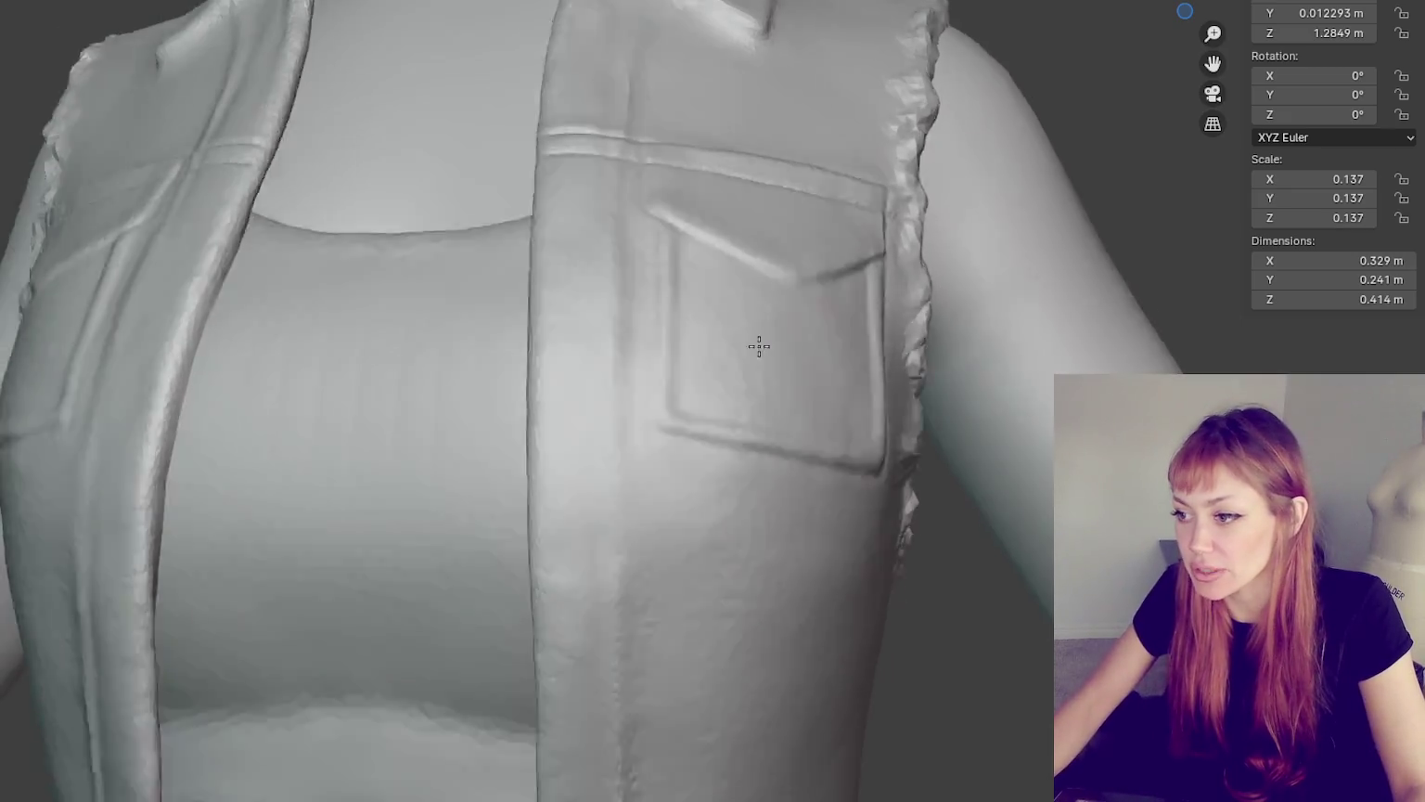
middle_drag(759, 347, 693, 318)
scroll(652, 423, up, 3)
scroll(648, 392, up, 3)
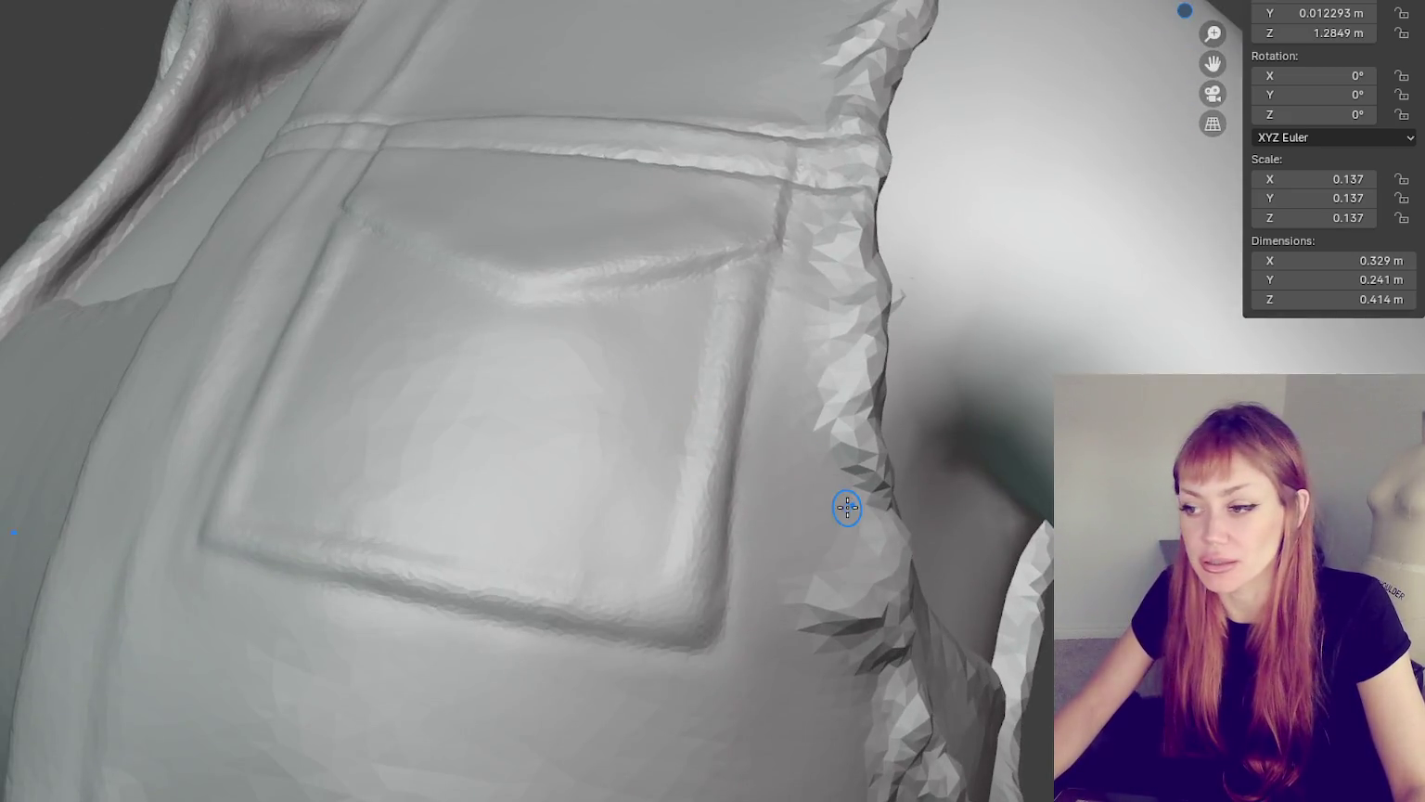
scroll(799, 520, up, 2)
scroll(803, 463, up, 2)
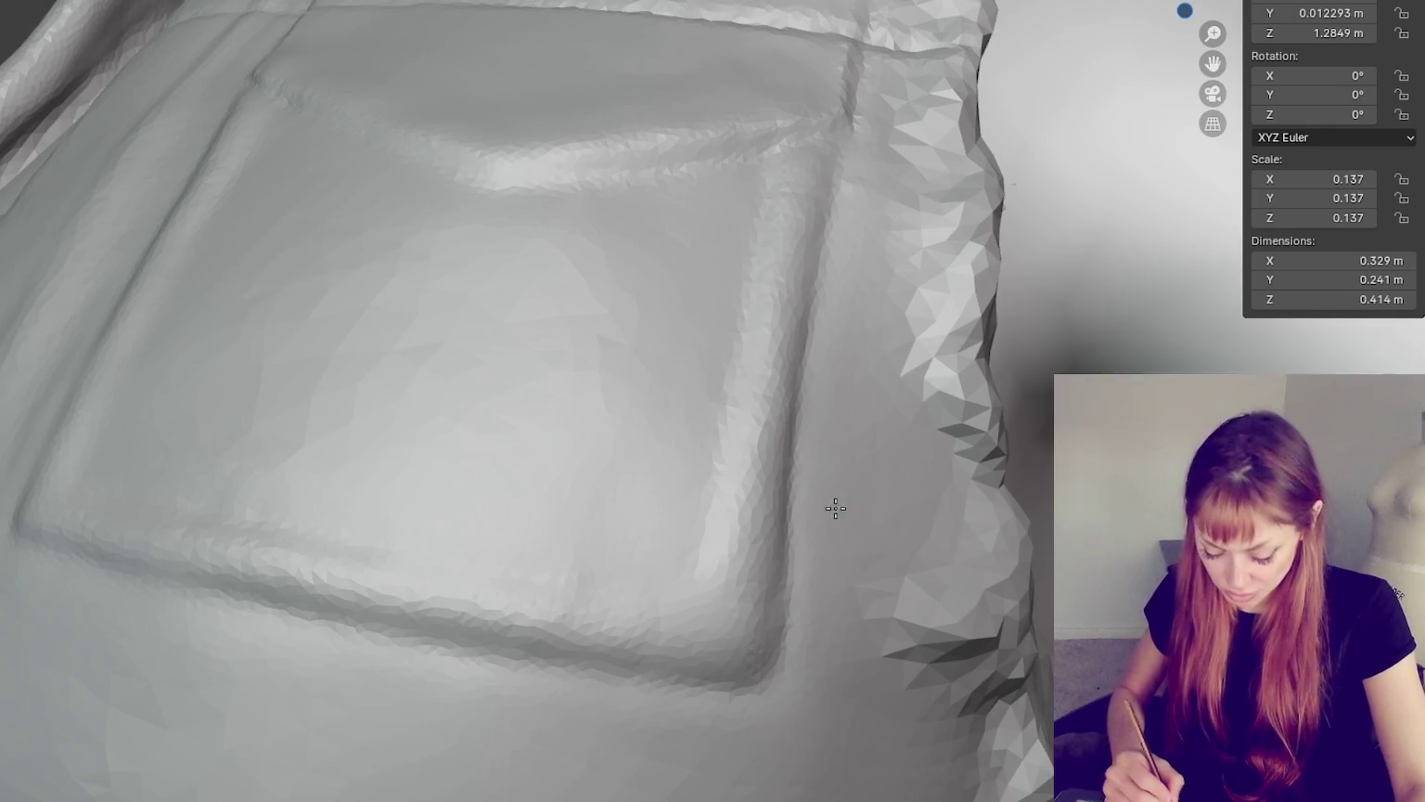
middle_drag(835, 507, 776, 499)
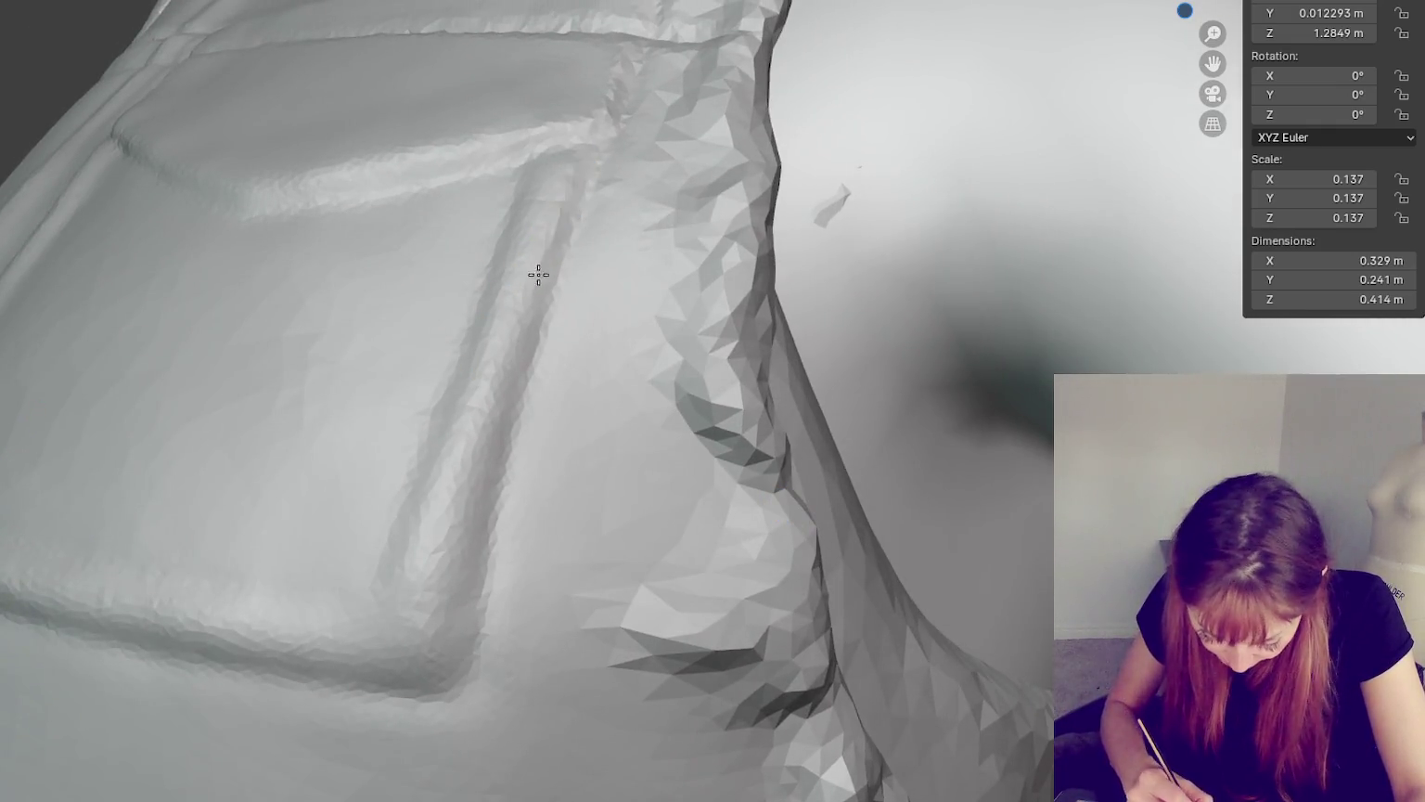
drag(532, 260, 505, 358)
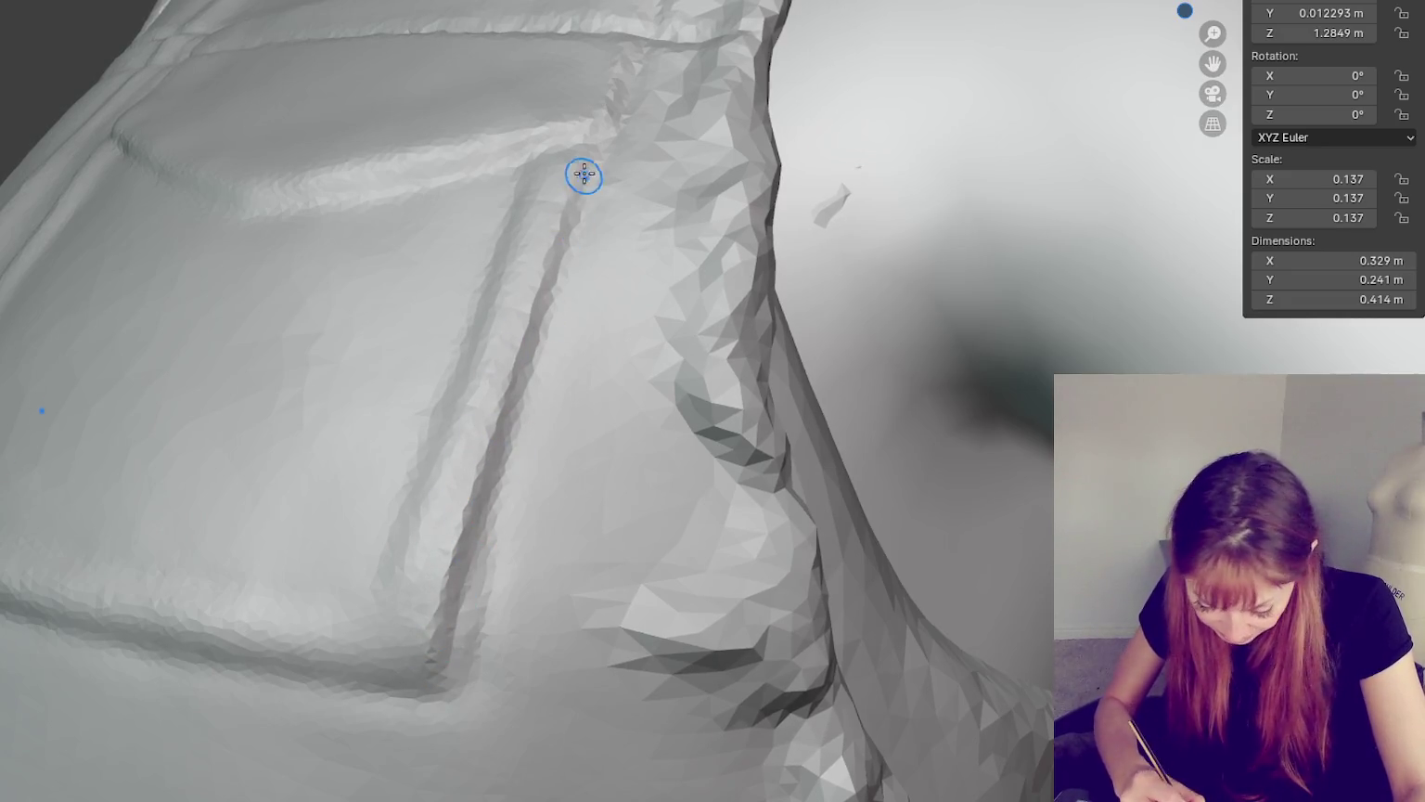
- Move in close so the pocket's left edge stands upright in view
mouse_move(527, 661)
middle_down()
mouse_move(648, 607)
mouse_move(554, 576)
middle_up()
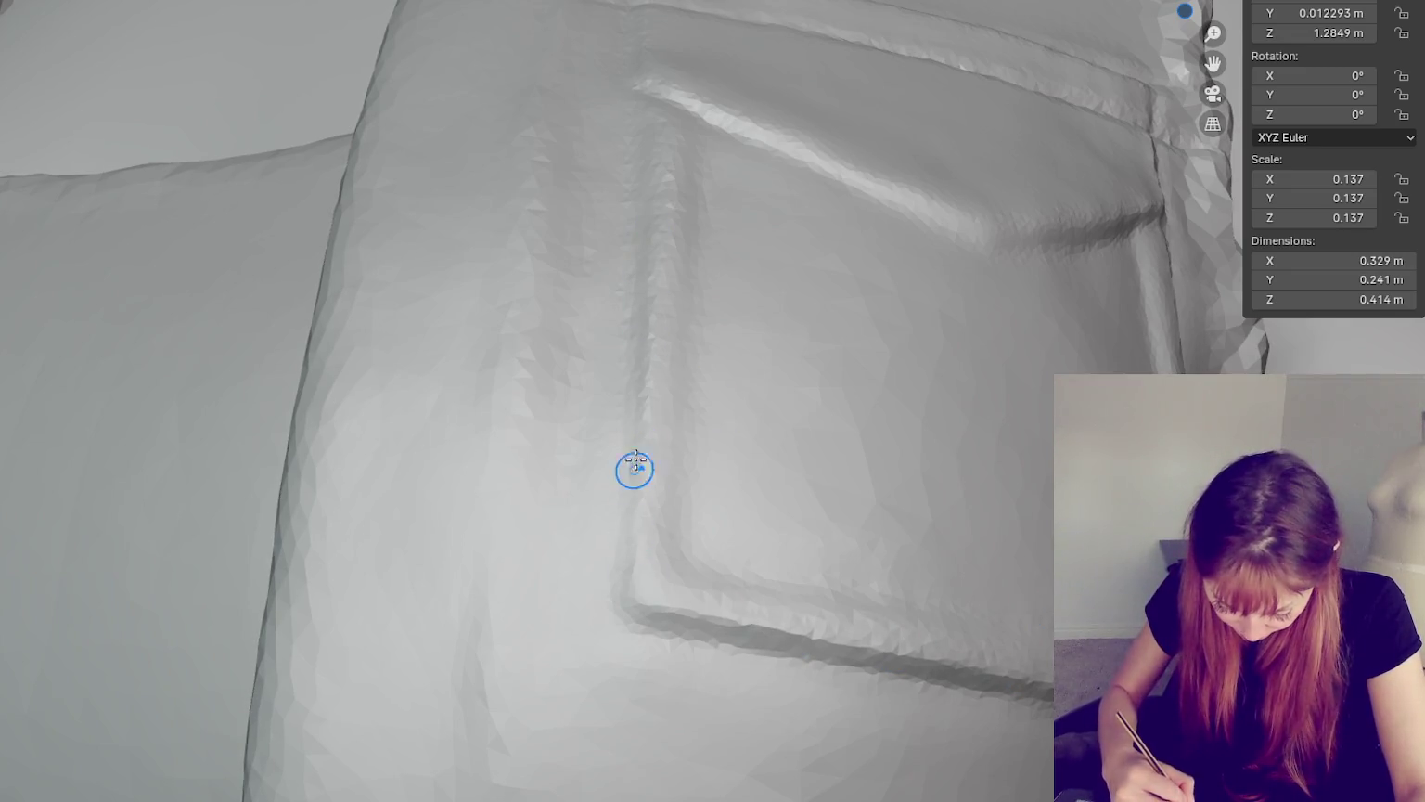
mouse_move(621, 524)
middle_down()
mouse_move(671, 436)
mouse_move(632, 382)
middle_up()
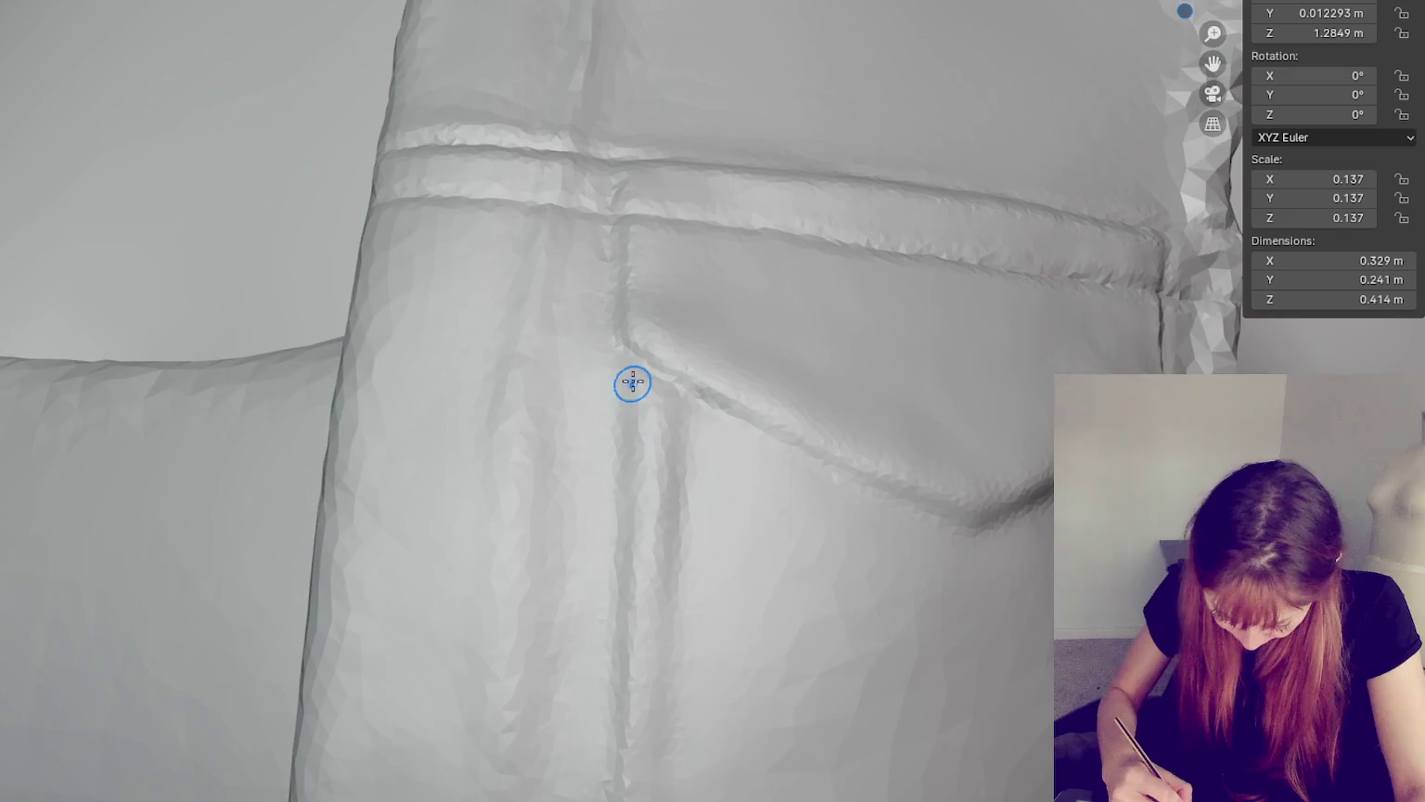
mouse_move(610, 524)
middle_down()
mouse_move(681, 668)
mouse_move(470, 438)
middle_up()
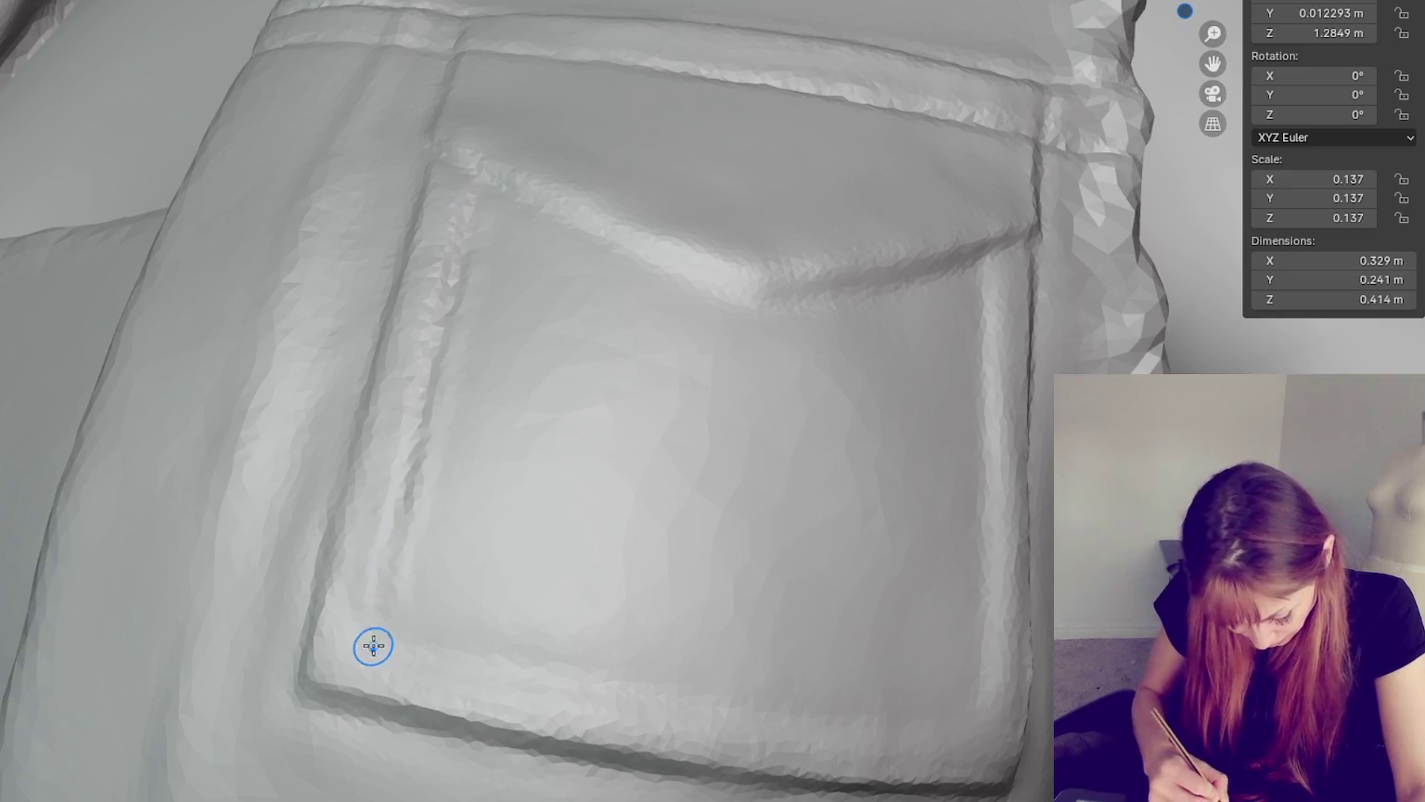
middle_drag(393, 568, 501, 543)
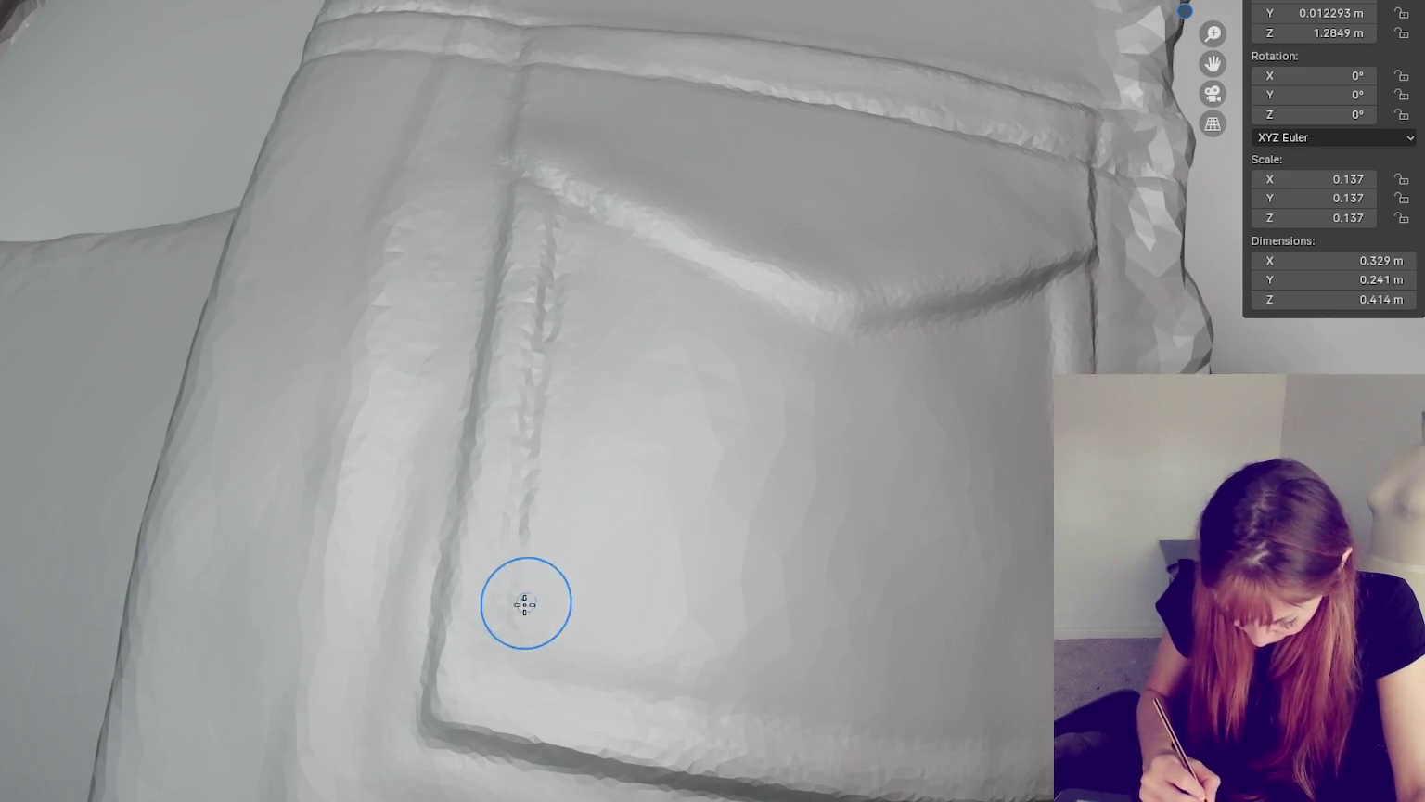
scroll(525, 604, down, 2)
scroll(513, 598, up, 4)
scroll(632, 286, up, 3)
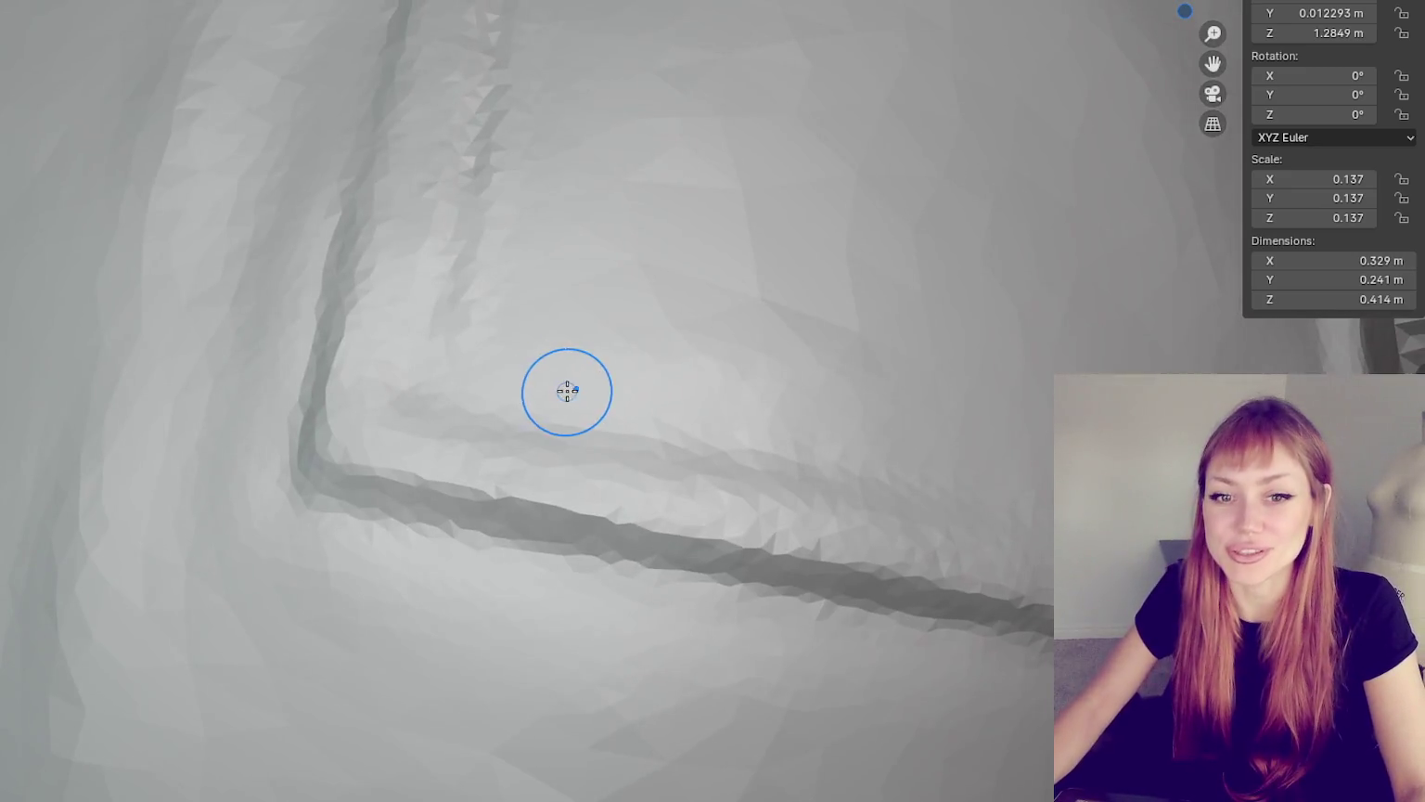
scroll(603, 362, down, 2)
- Orbit around the pocket to check the pointed flap and bottom edge from several angles
mouse_move(637, 337)
middle_down()
mouse_move(637, 367)
mouse_move(669, 295)
middle_up()
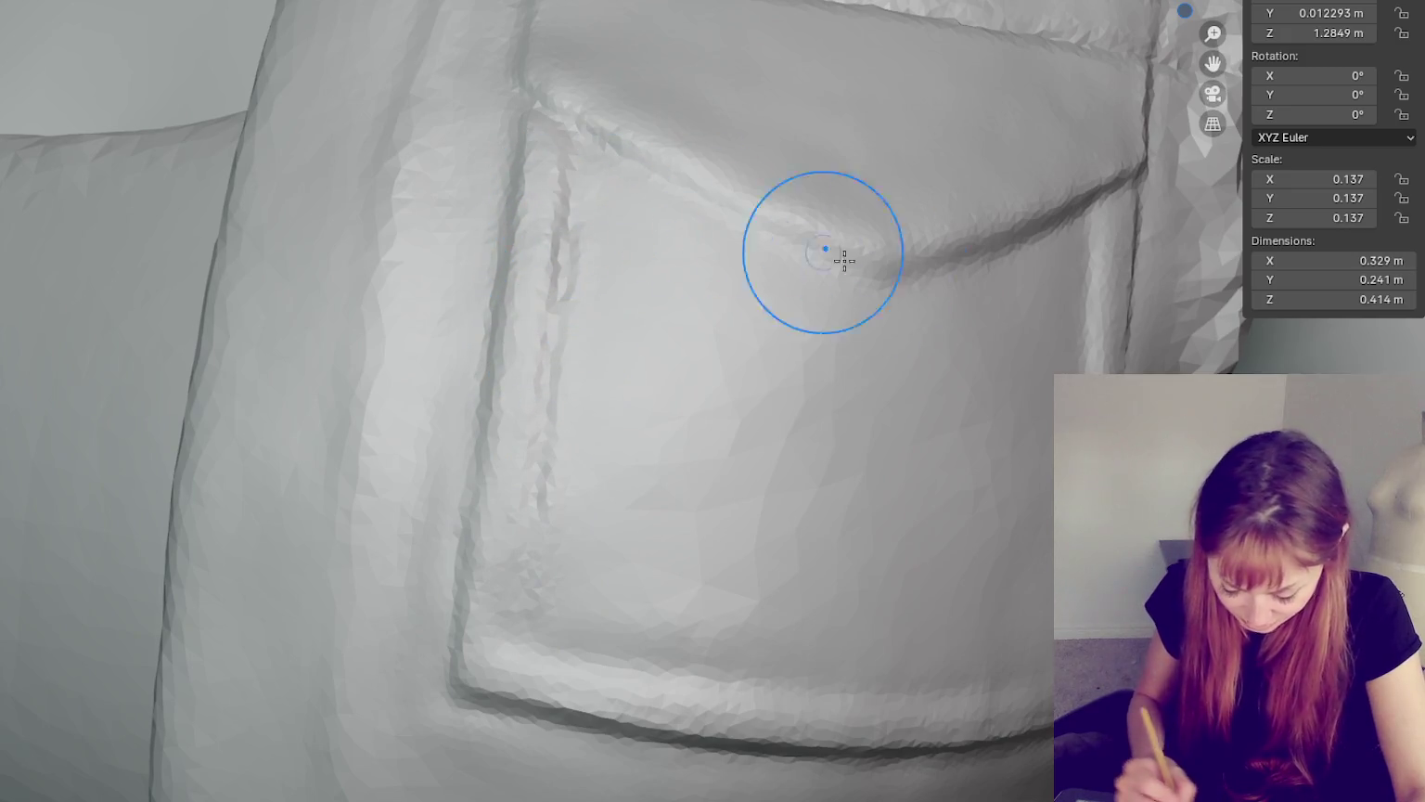
middle_drag(831, 254, 1109, 429)
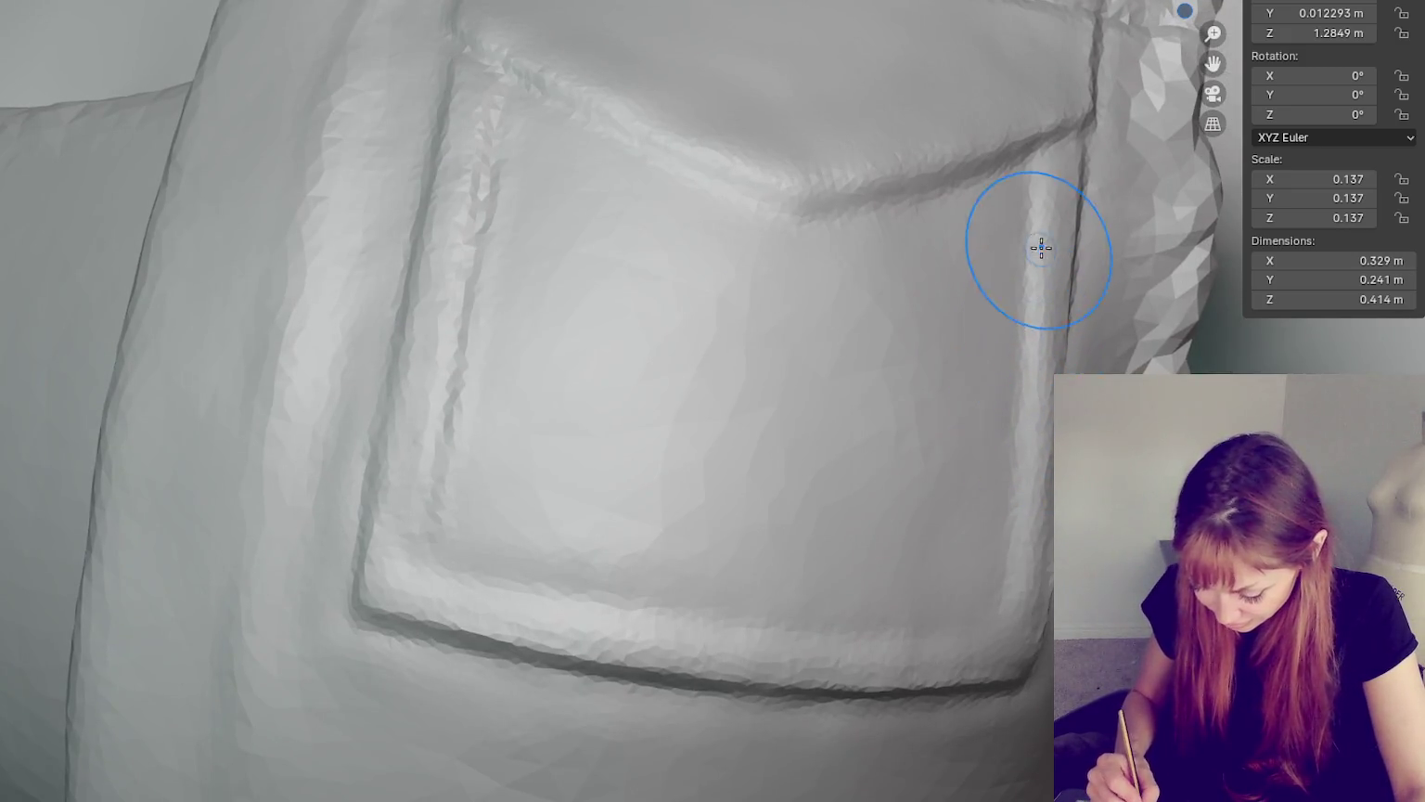
middle_drag(1041, 246, 911, 349)
scroll(910, 350, up, 2)
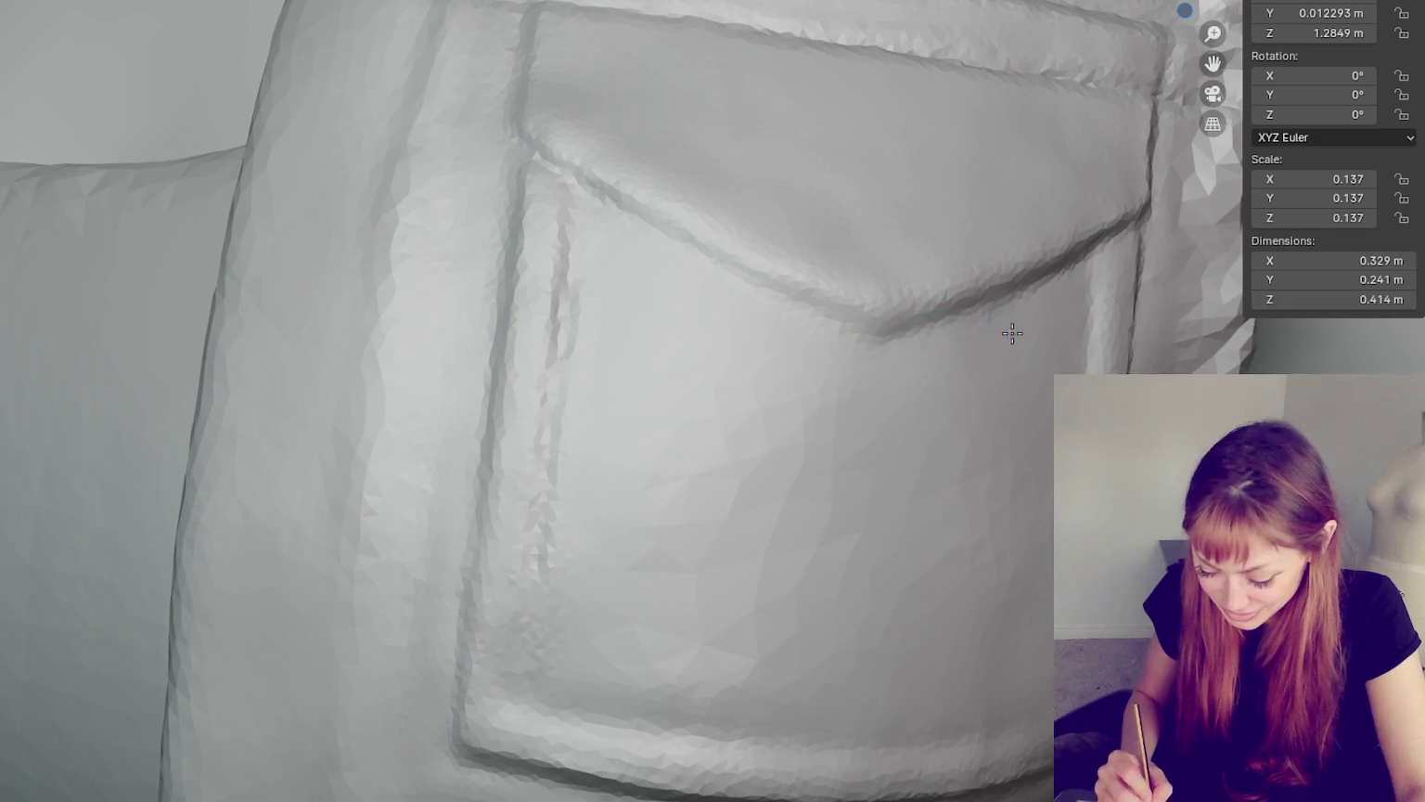
middle_drag(1012, 333, 679, 229)
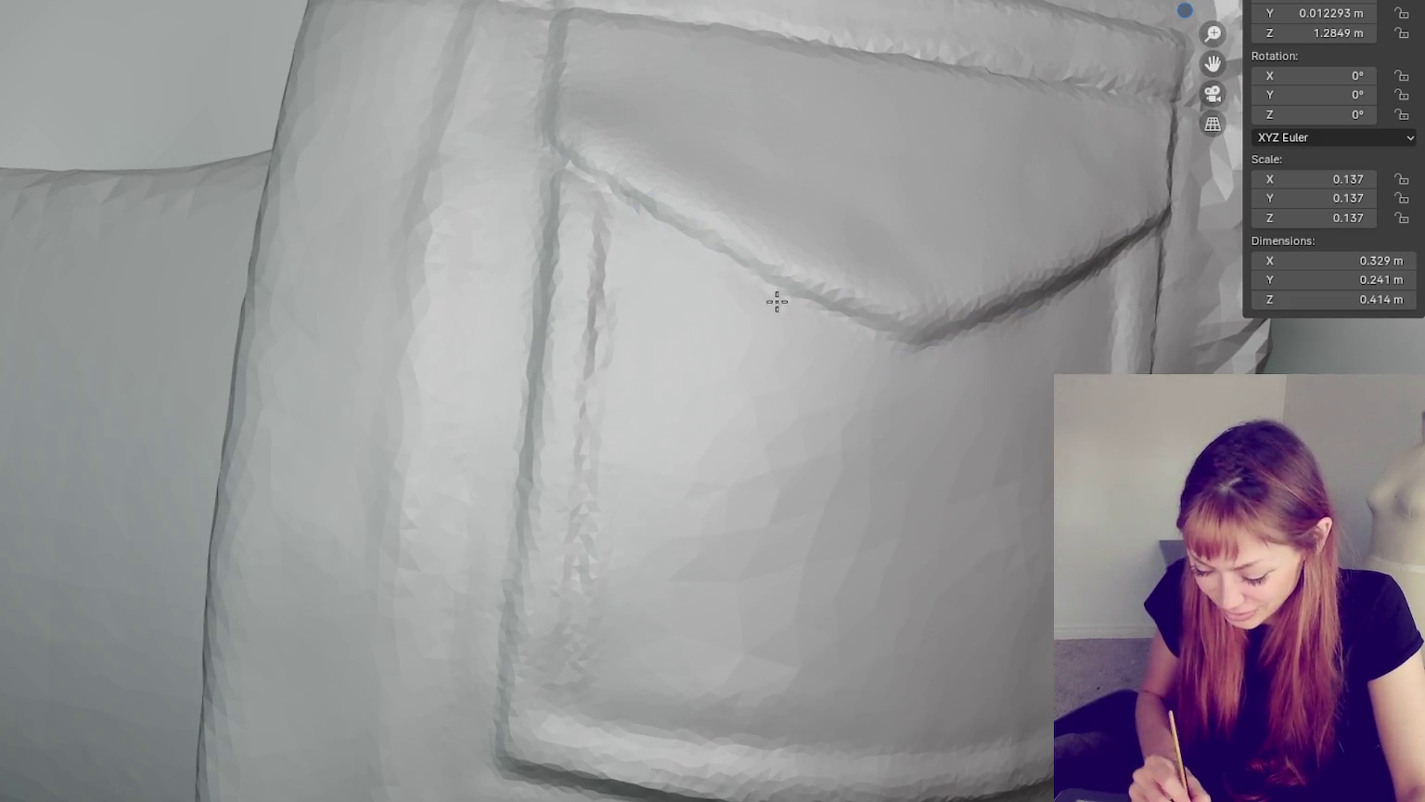
scroll(973, 393, down, 5)
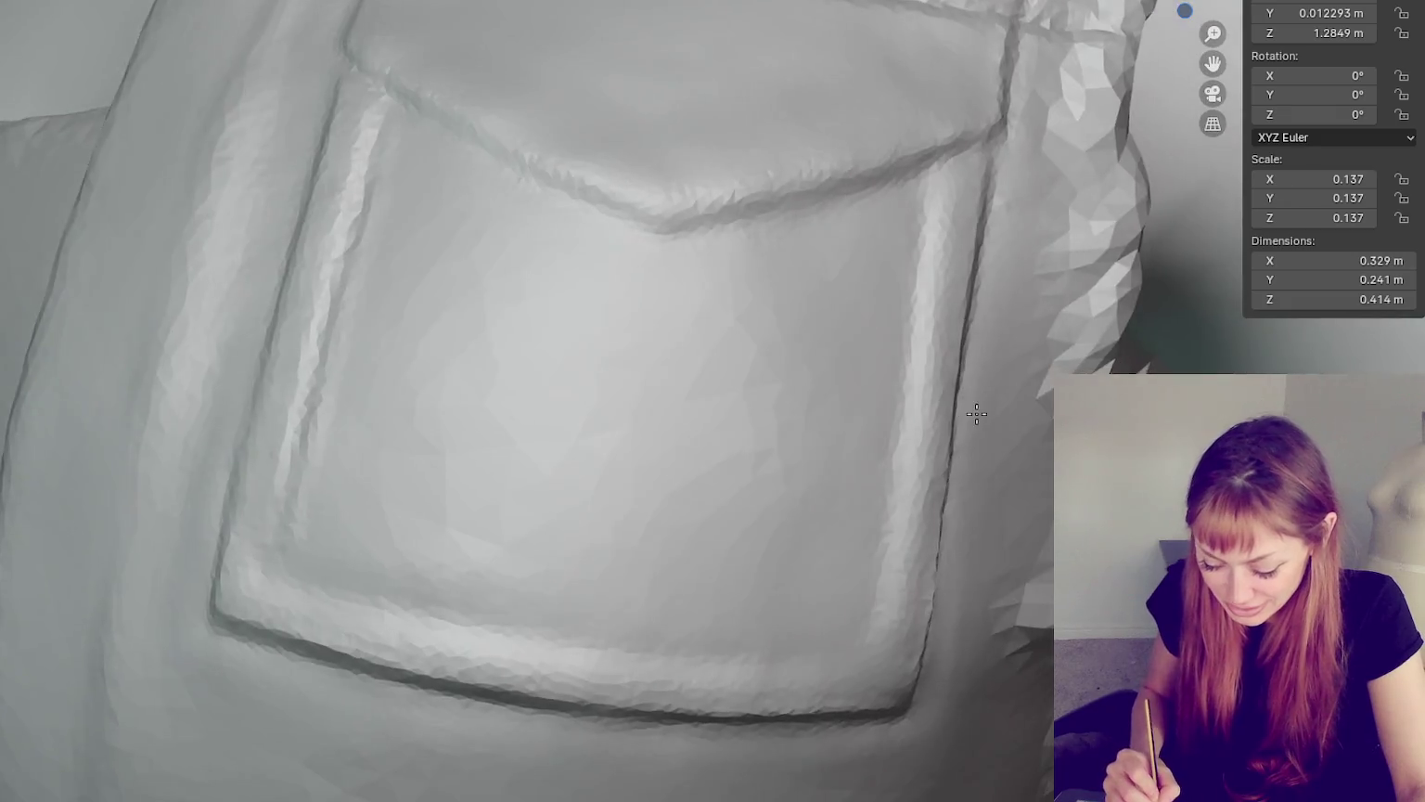
middle_drag(974, 399, 986, 413)
scroll(986, 414, up, 3)
scroll(986, 399, down, 4)
mouse_move(782, 232)
middle_down()
mouse_move(758, 375)
mouse_move(650, 288)
middle_up()
scroll(649, 288, up, 3)
- Switch sculpt brush with G and view the pocket from oblique angles
key(g)
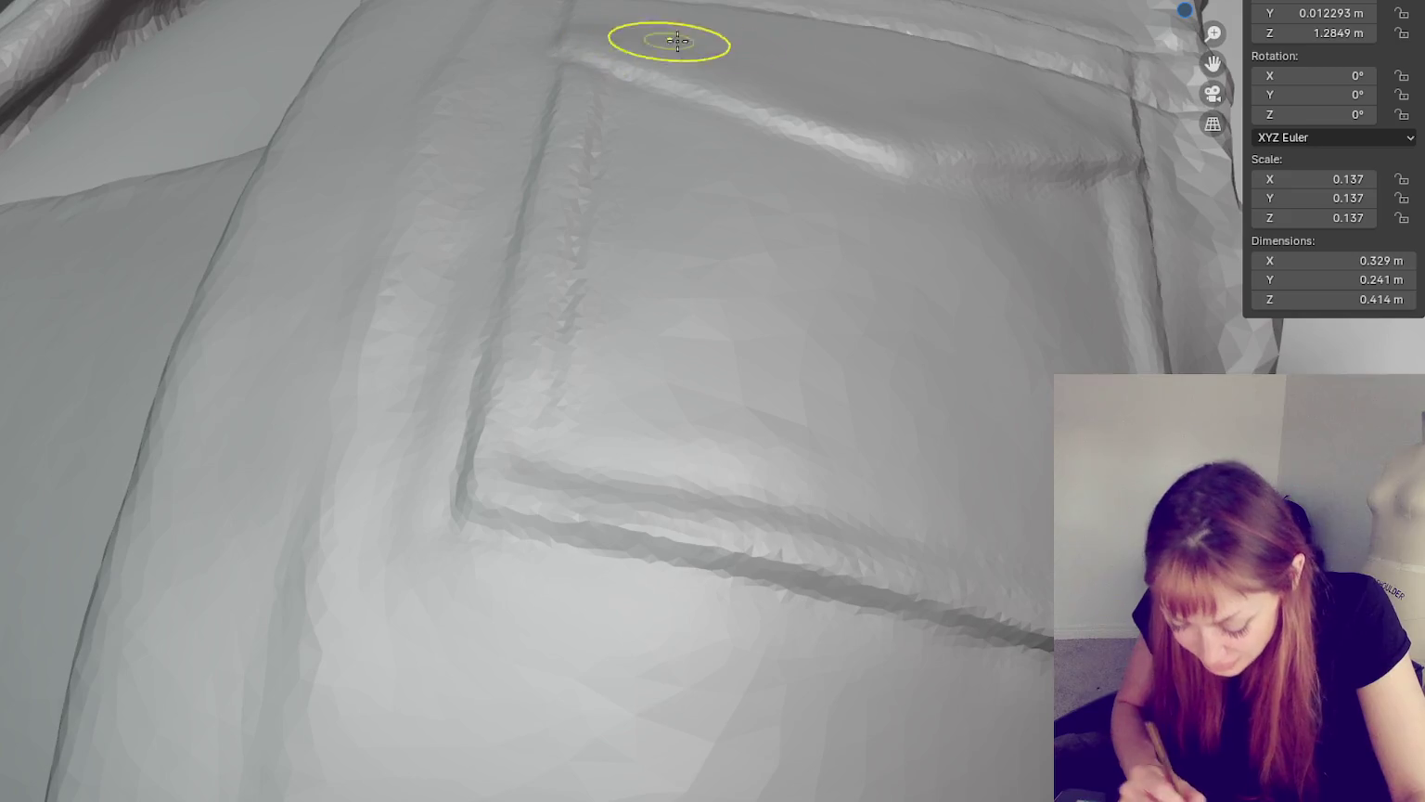
mouse_move(1076, 127)
middle_down()
mouse_move(1091, 133)
mouse_move(1037, 128)
middle_up()
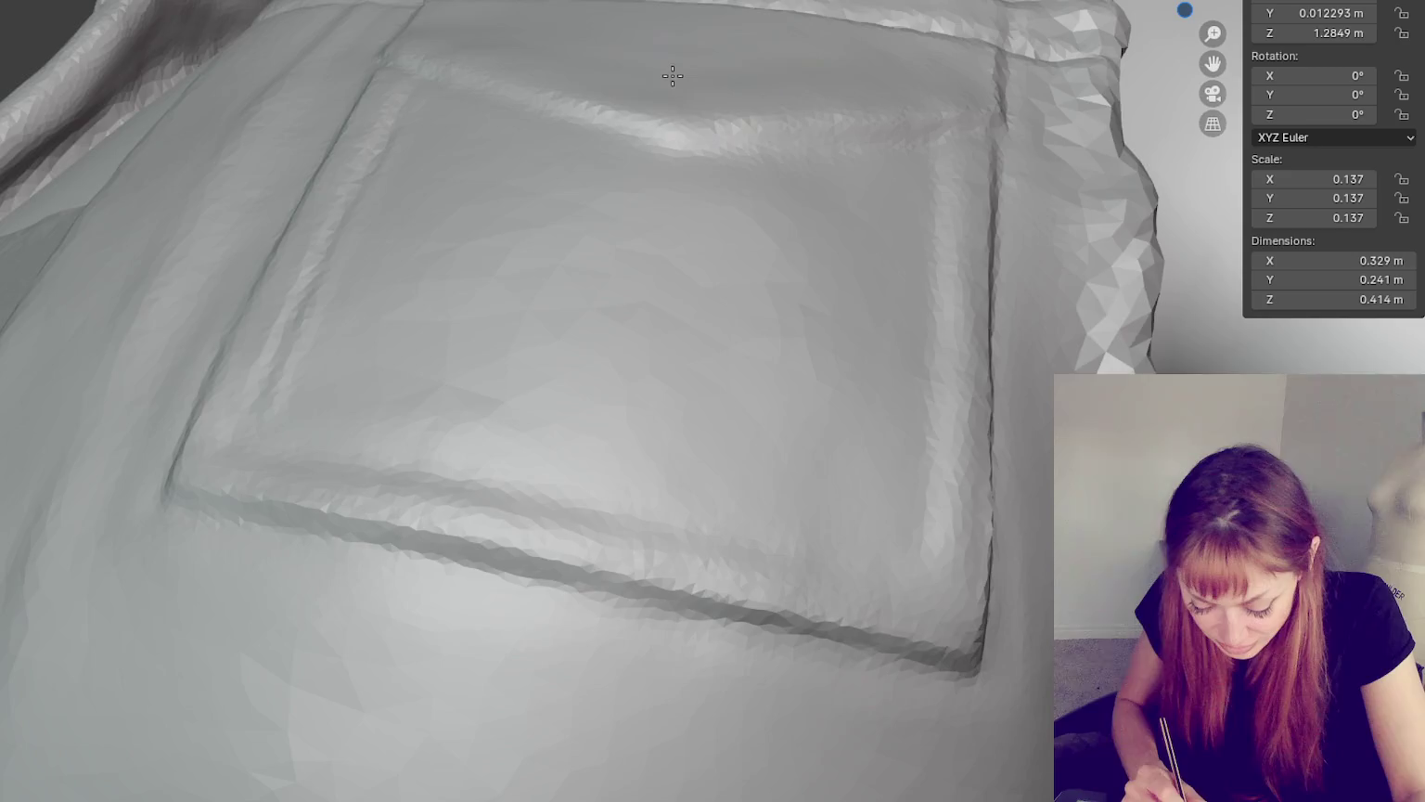
middle_drag(671, 70, 658, 76)
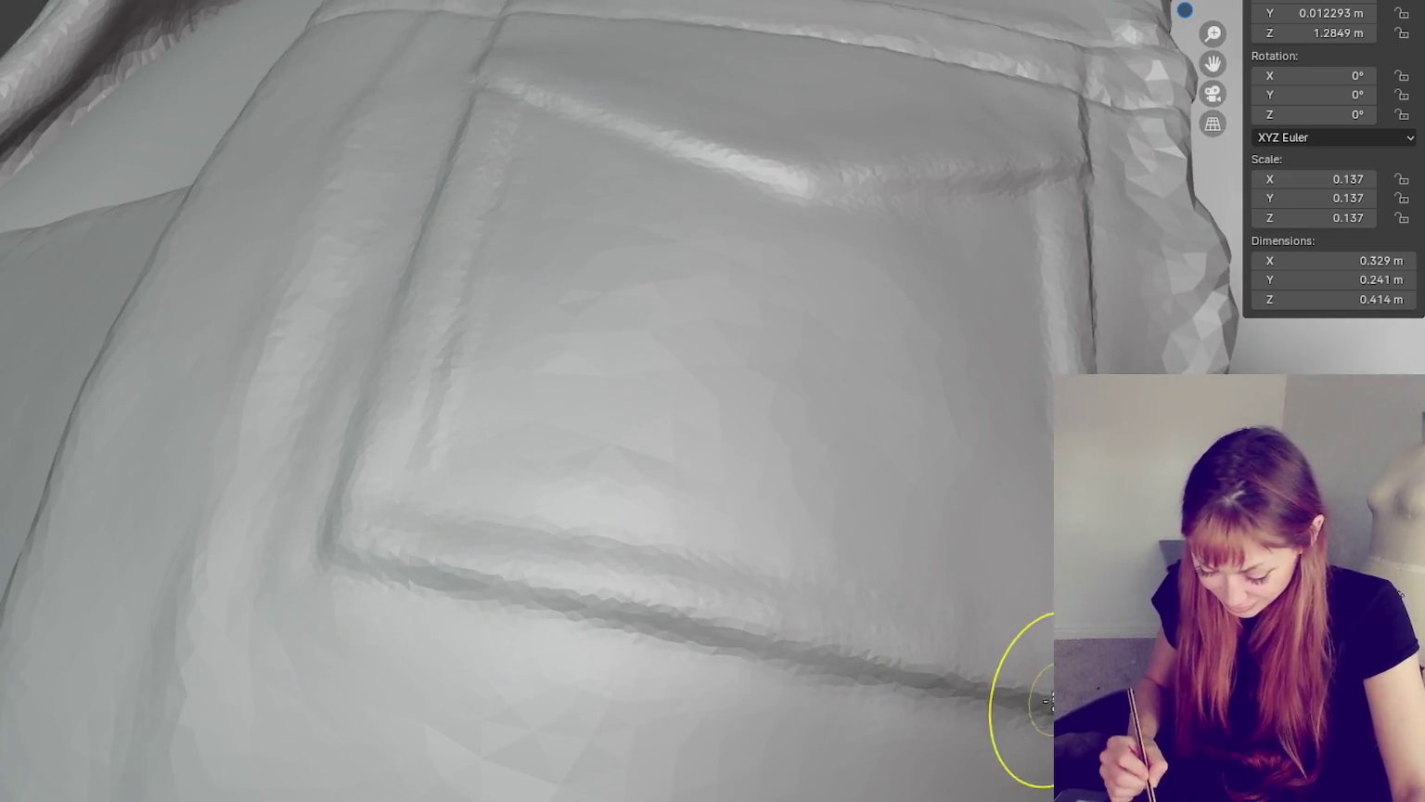
middle_drag(1018, 699, 773, 309)
mouse_move(601, 328)
middle_down()
mouse_move(636, 405)
mouse_move(764, 331)
mouse_move(806, 406)
mouse_move(826, 381)
mouse_move(684, 452)
mouse_move(680, 271)
mouse_move(598, 503)
mouse_move(623, 455)
mouse_move(625, 474)
middle_up()
scroll(820, 381, up, 5)
scroll(678, 271, down, 3)
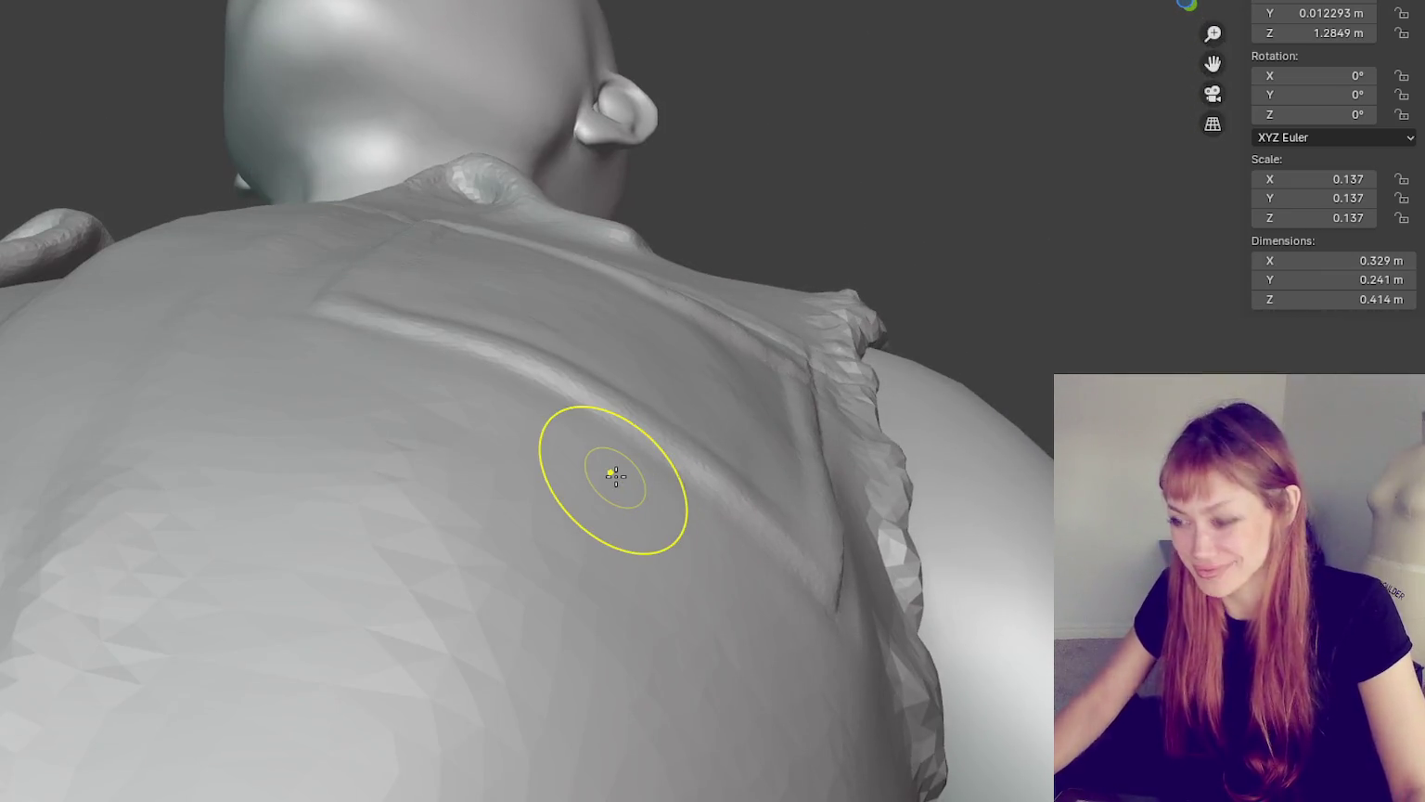
- Sharpen the seam crease across the vest's upper back below the collar
middle_drag(852, 484, 811, 461)
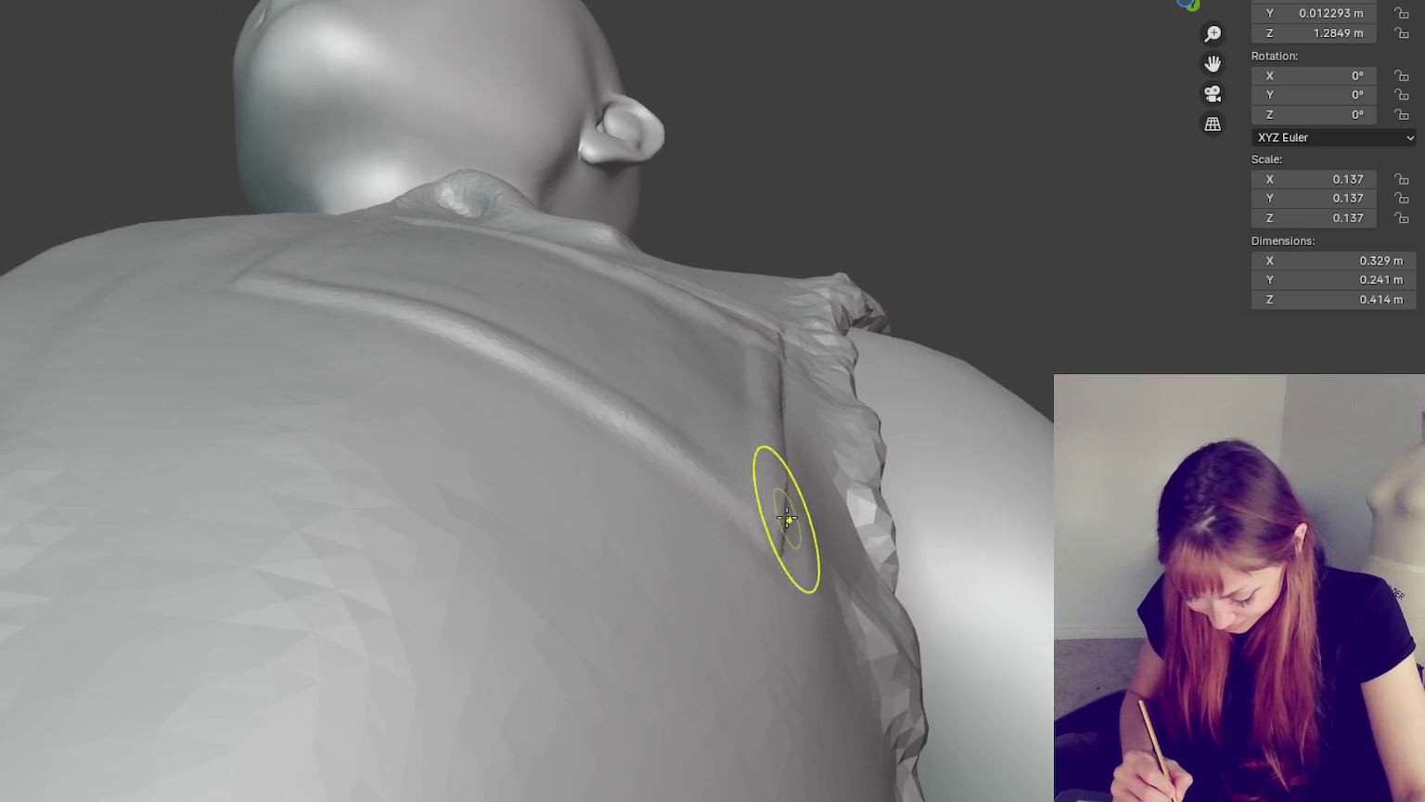
middle_drag(784, 530, 796, 525)
mouse_move(825, 461)
middle_down()
mouse_move(726, 375)
mouse_move(754, 343)
mouse_move(732, 360)
middle_up()
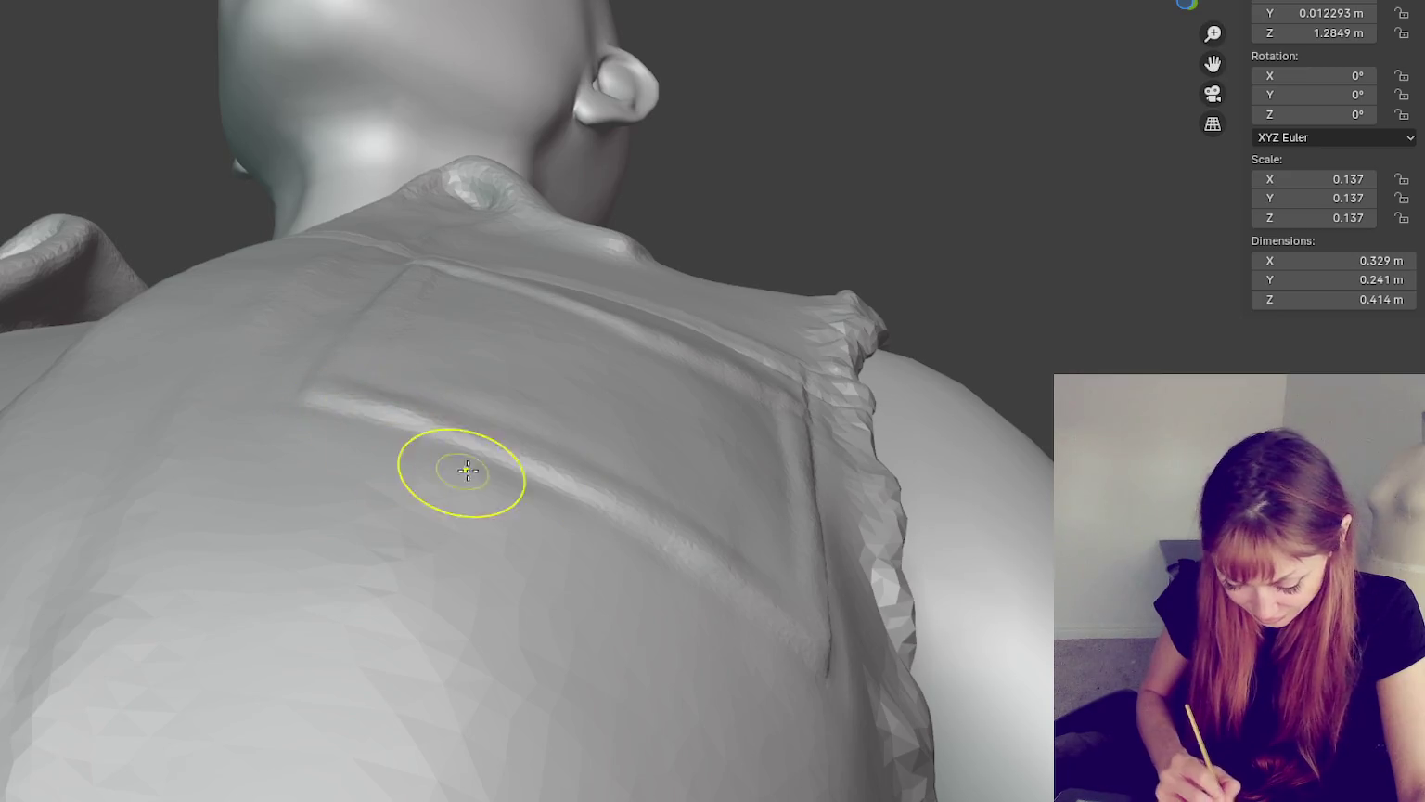
mouse_move(789, 591)
middle_down()
mouse_move(803, 540)
mouse_move(779, 589)
middle_up()
scroll(626, 388, down, 3)
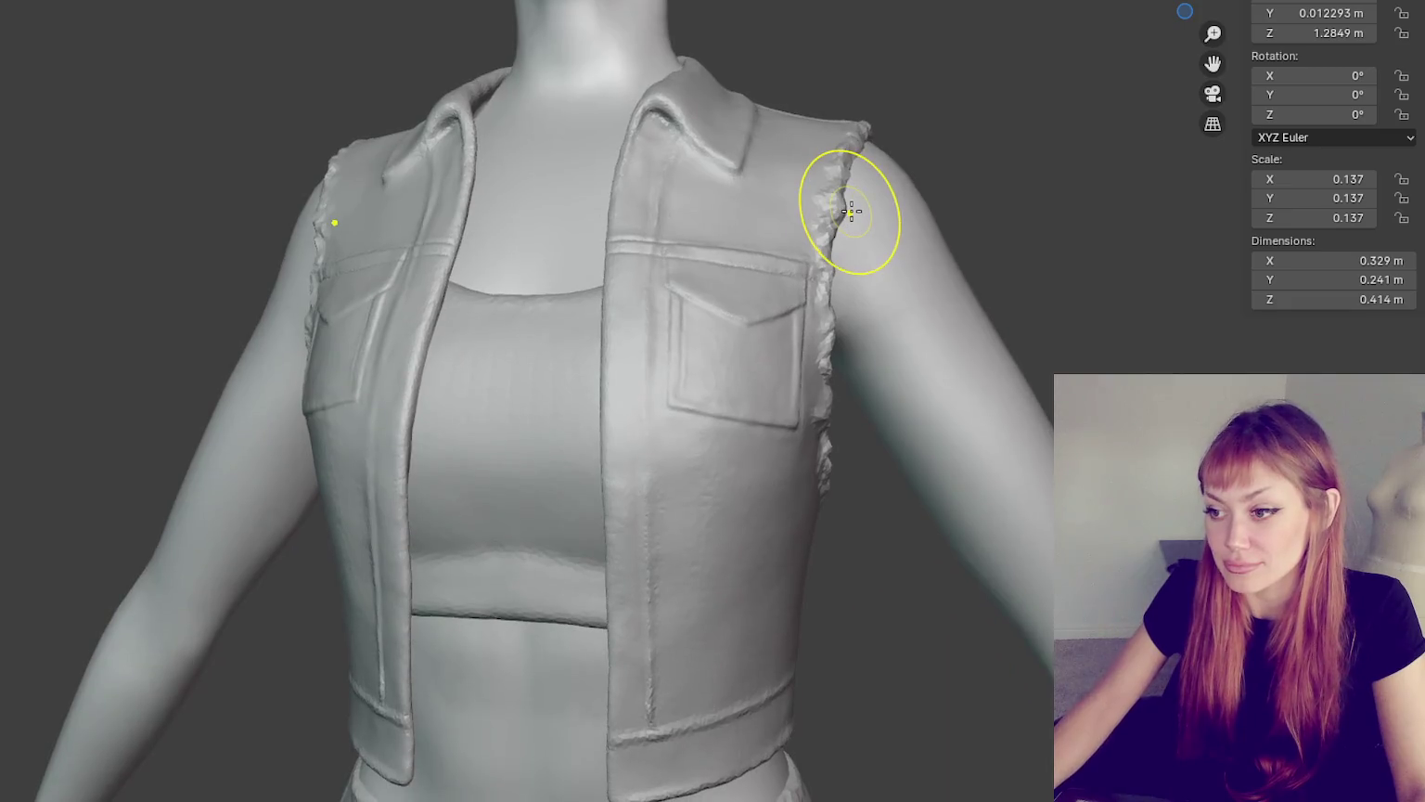
- Smooth the vertical crease on the vest's side panel and check the front panel edge
middle_drag(775, 563, 768, 502)
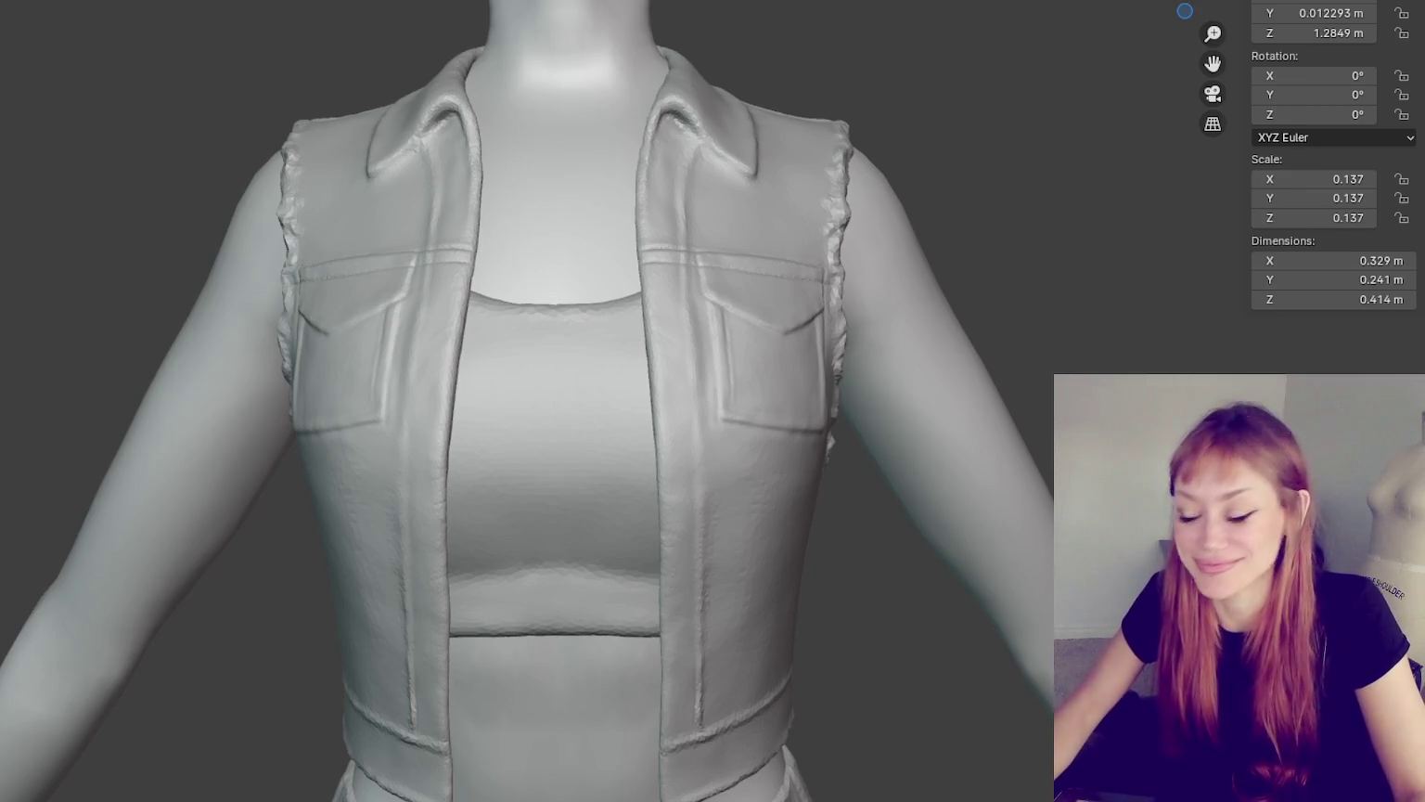
scroll(583, 181, up, 2)
scroll(584, 182, up, 1)
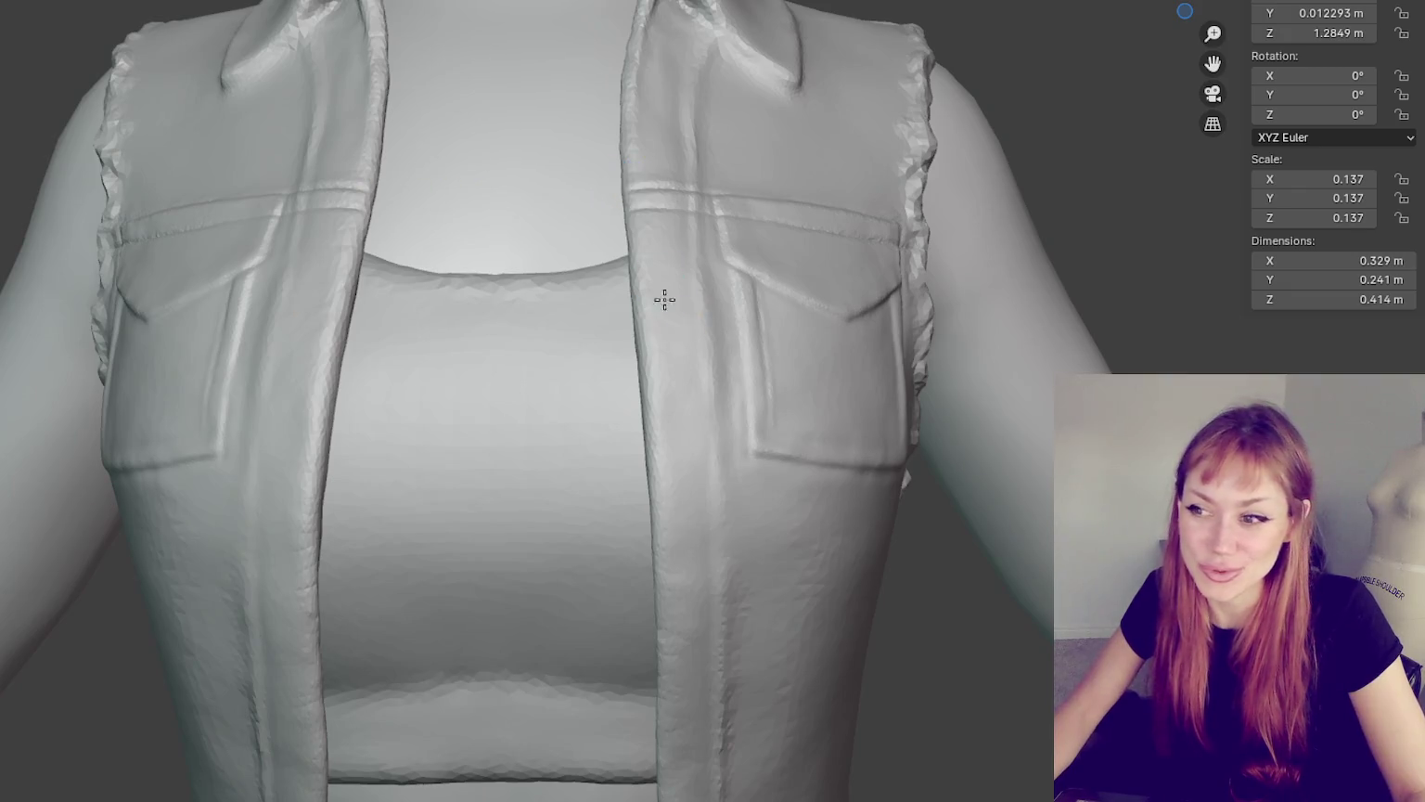
middle_drag(665, 299, 527, 172)
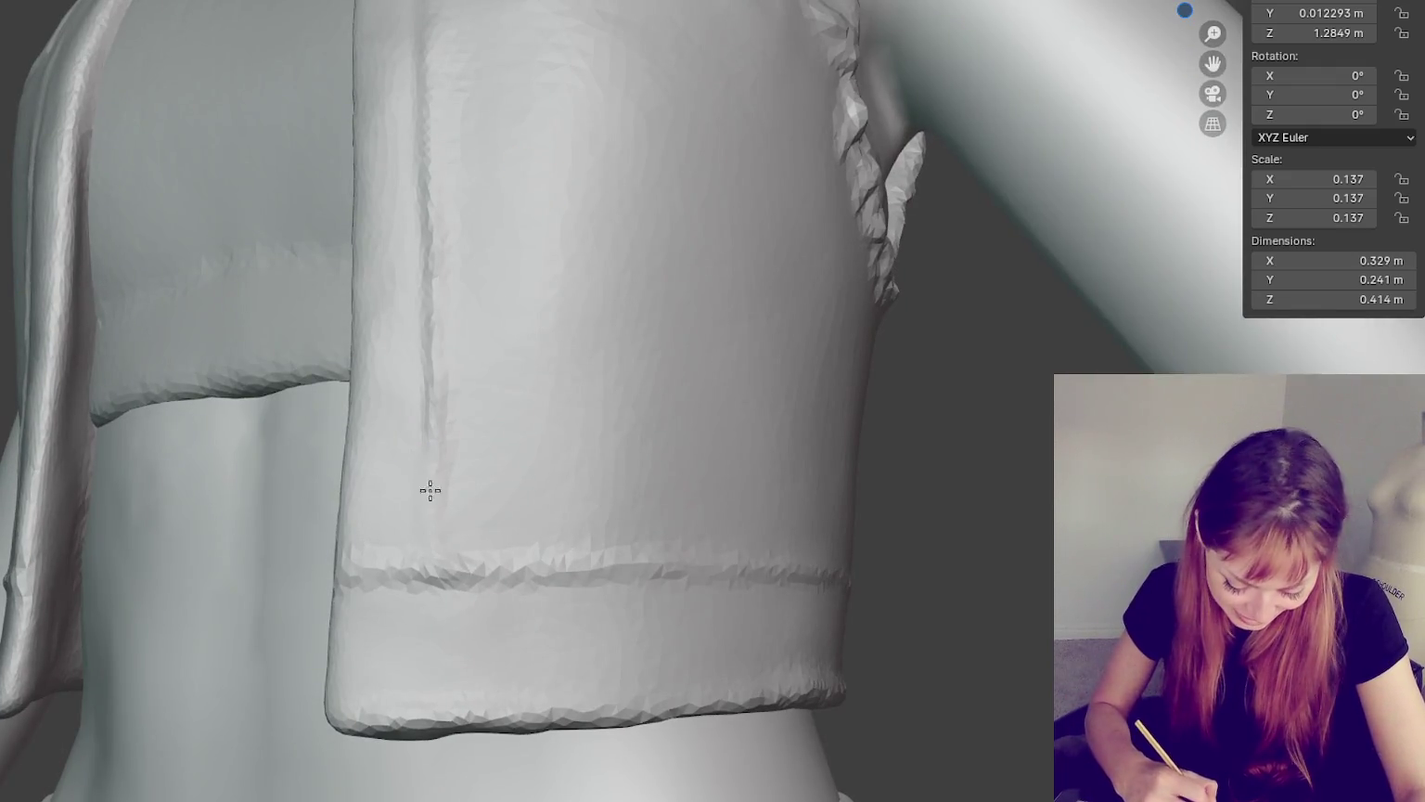
drag(429, 489, 412, 248)
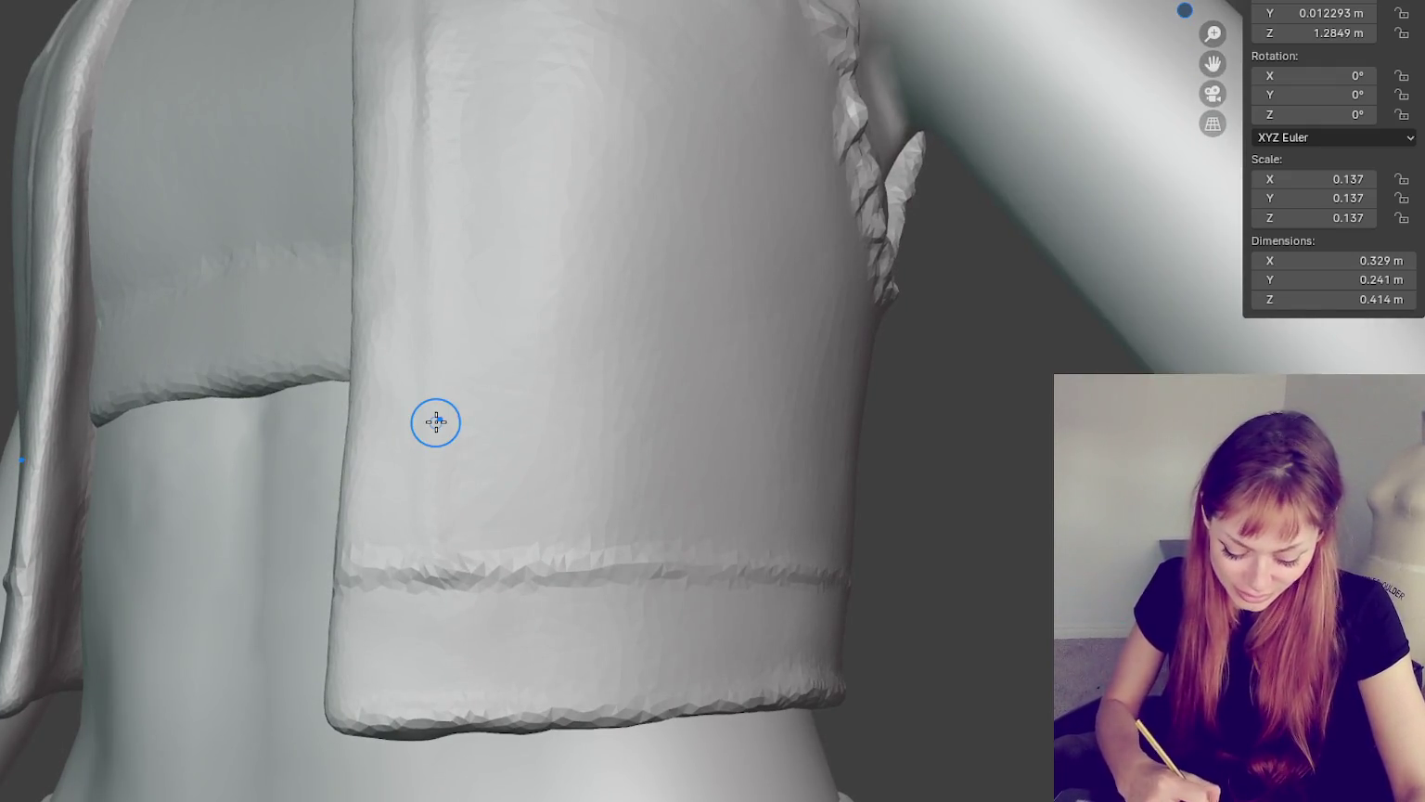
mouse_move(435, 422)
middle_down()
mouse_move(535, 267)
mouse_move(560, 394)
middle_up()
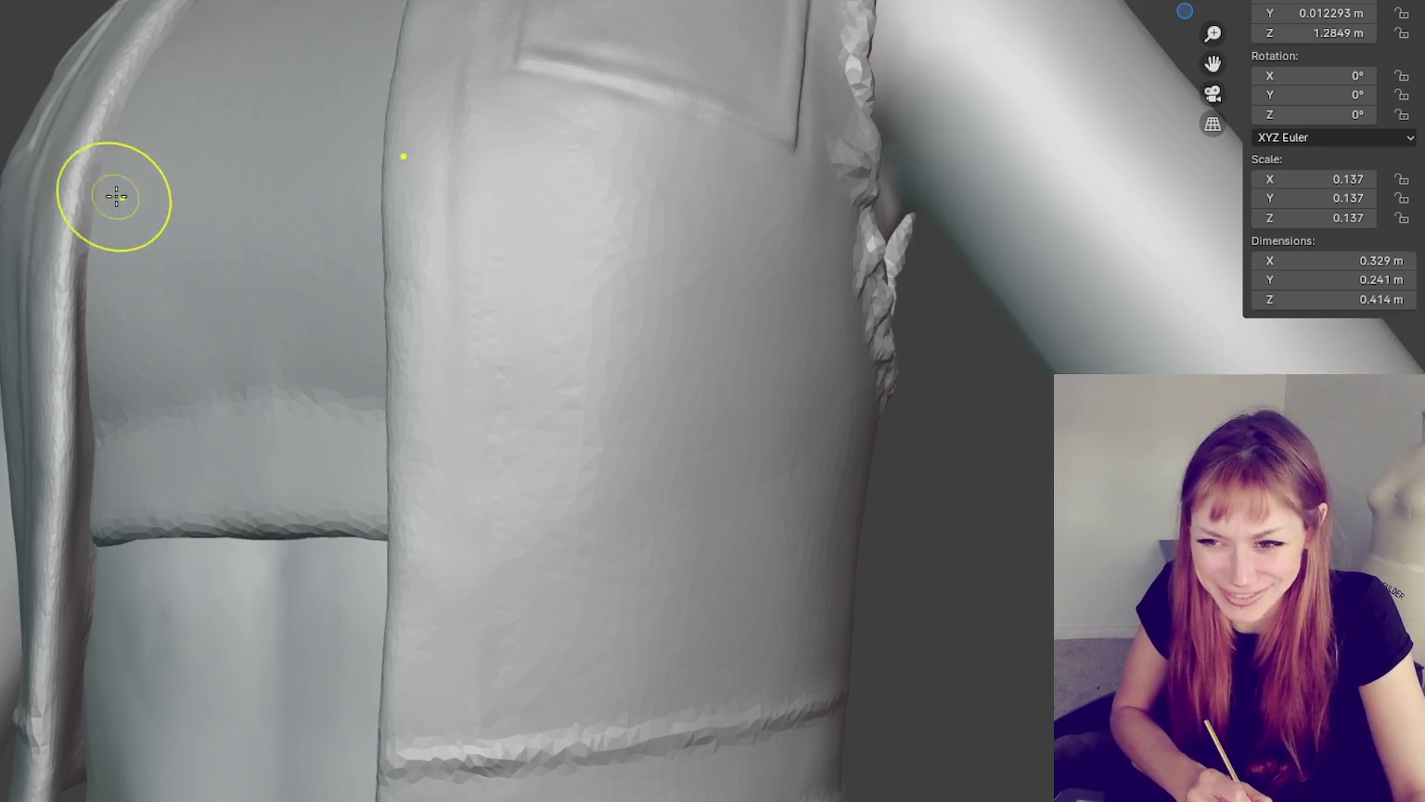
middle_drag(31, 175, 382, 223)
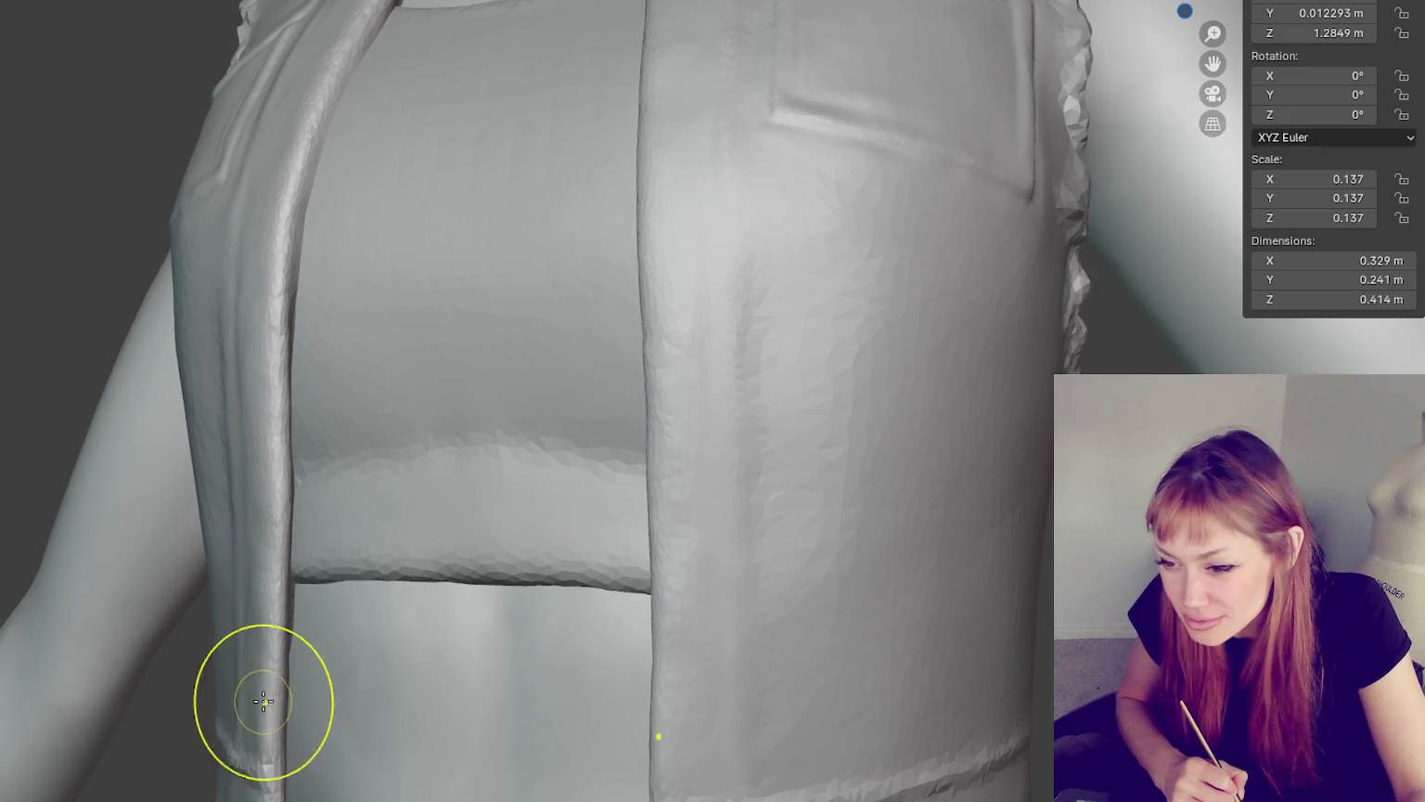
middle_drag(219, 331, 181, 325)
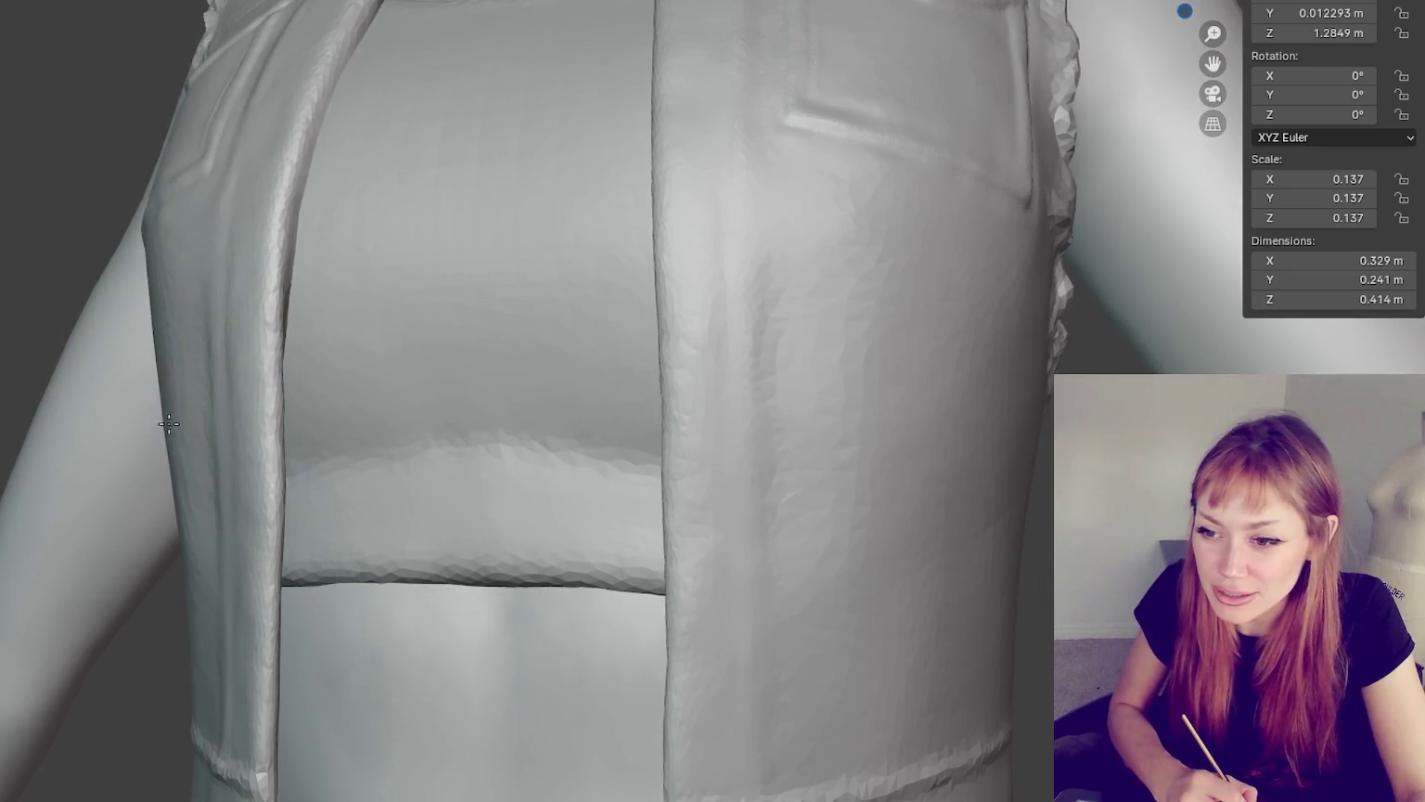
middle_drag(154, 351, 165, 280)
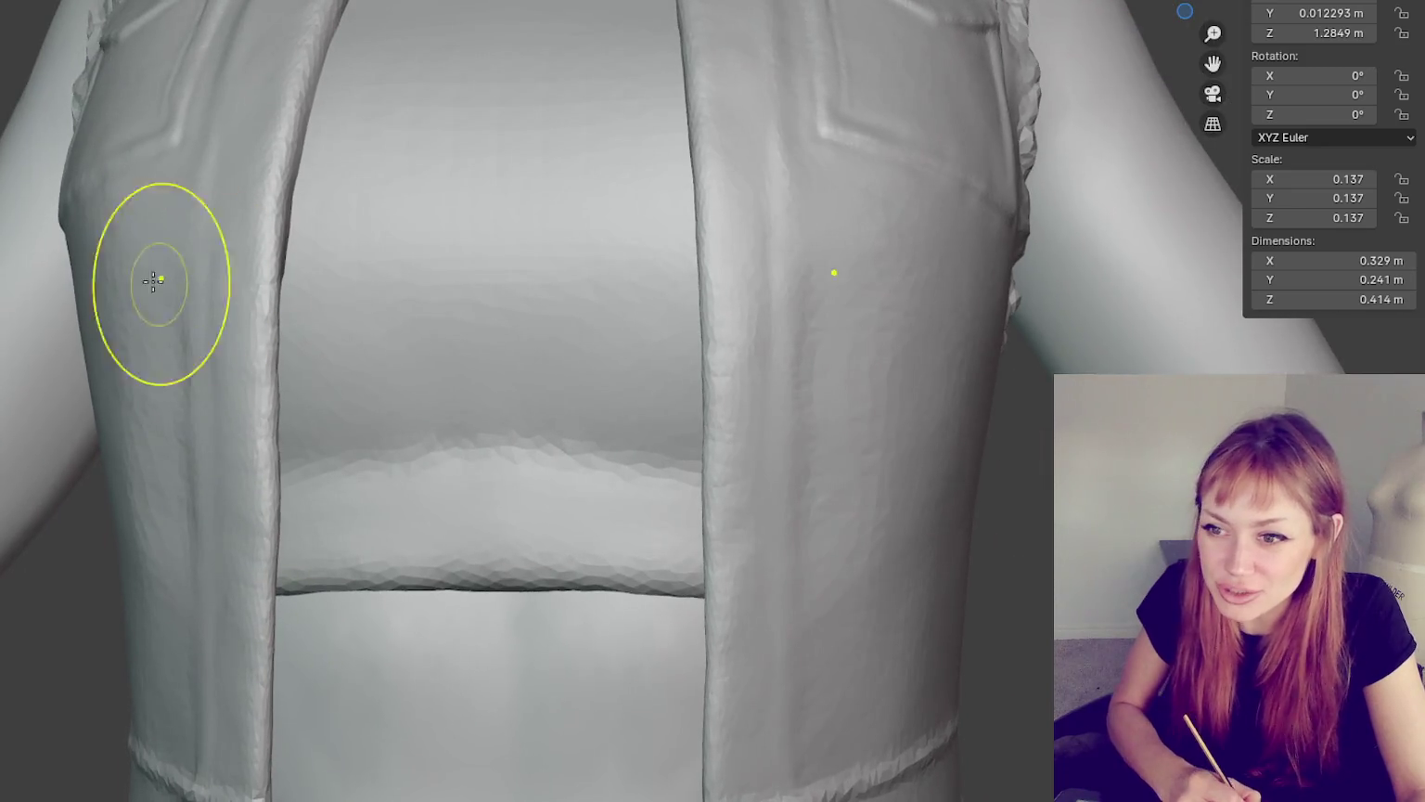
- Orbit and zoom around the vest to frame the side panel below the chest pocket
scroll(75, 172, down, 1)
scroll(56, 139, down, 1)
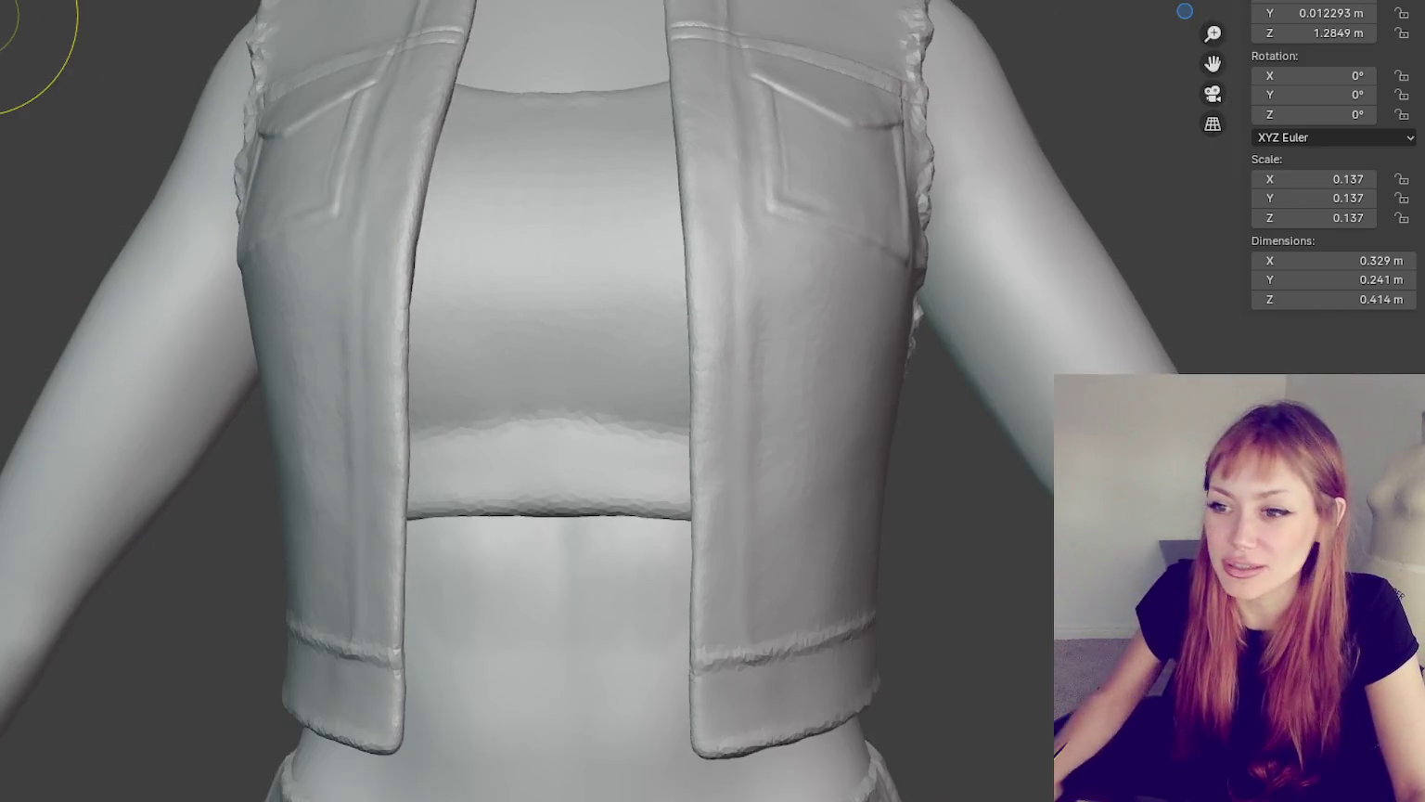
middle_drag(358, 259, 195, 267)
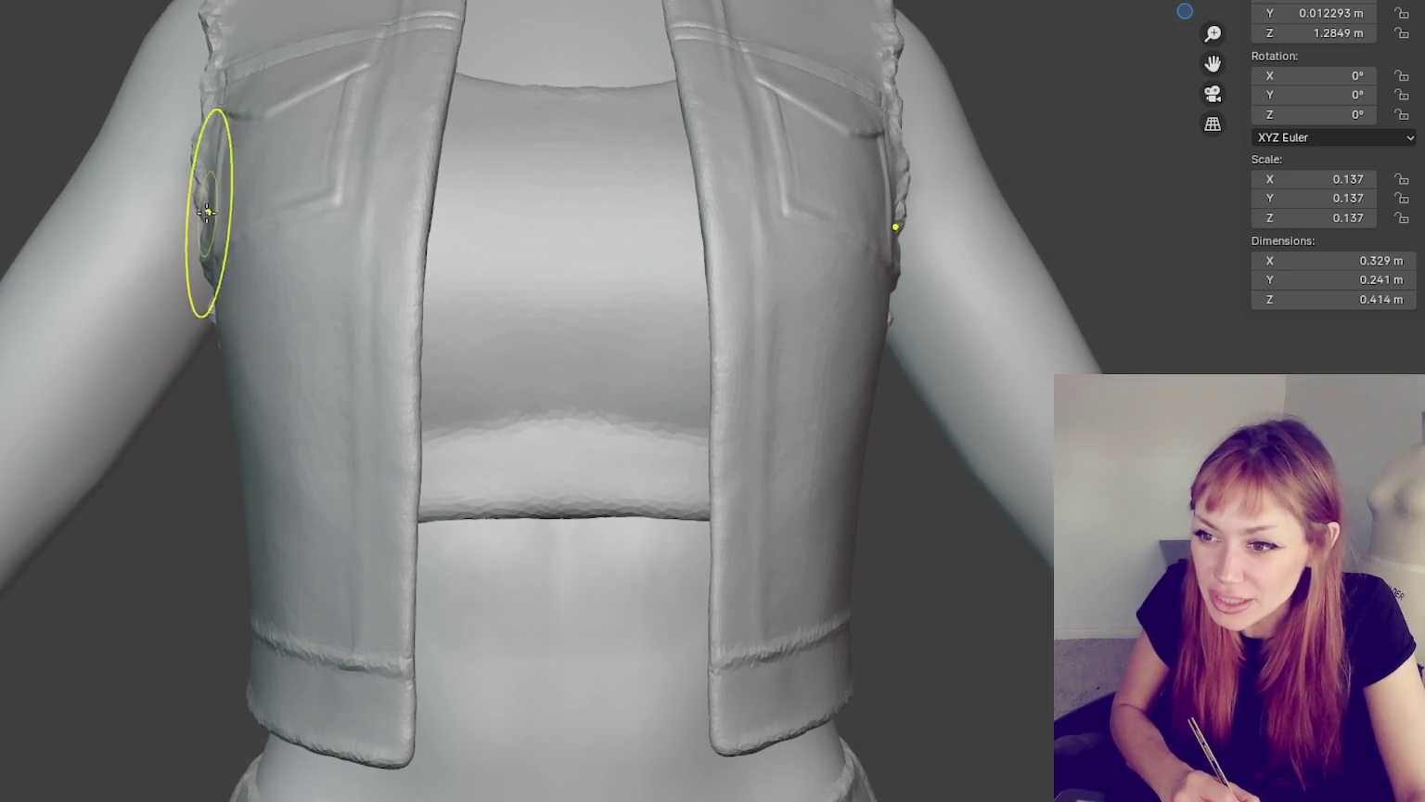
mouse_move(229, 245)
middle_down()
mouse_move(350, 254)
mouse_move(341, 280)
mouse_move(394, 280)
mouse_move(298, 335)
middle_up()
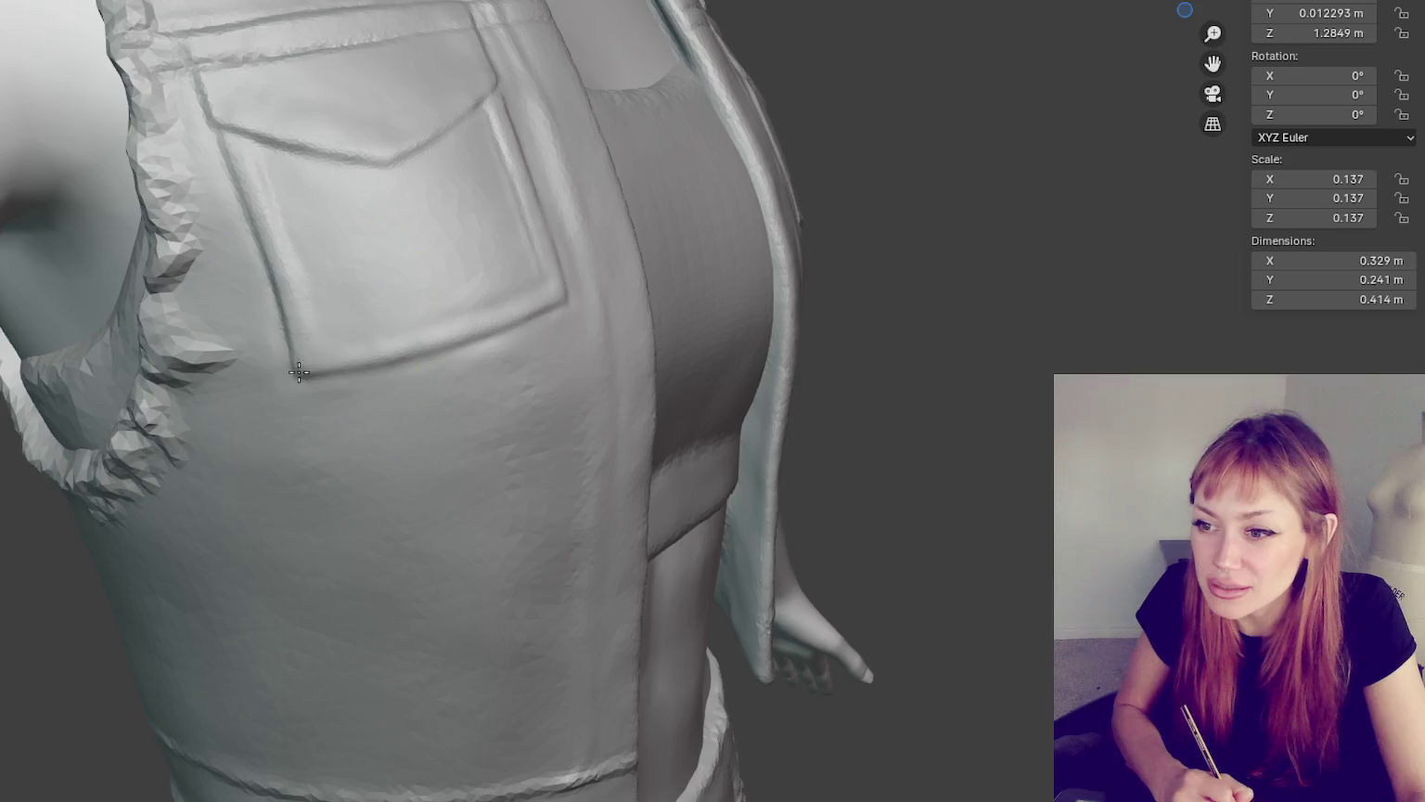
middle_drag(400, 235, 334, 232)
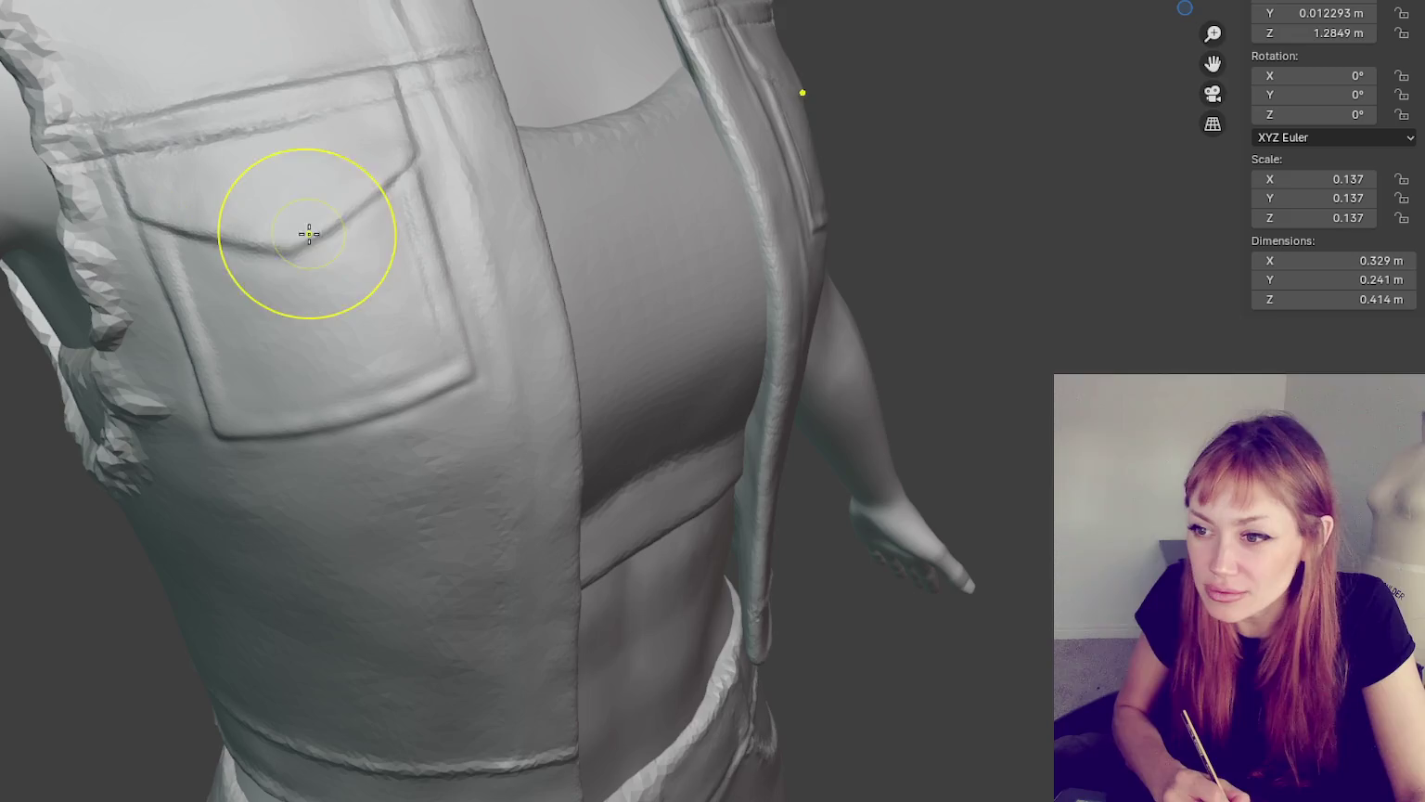
middle_drag(391, 169, 413, 113)
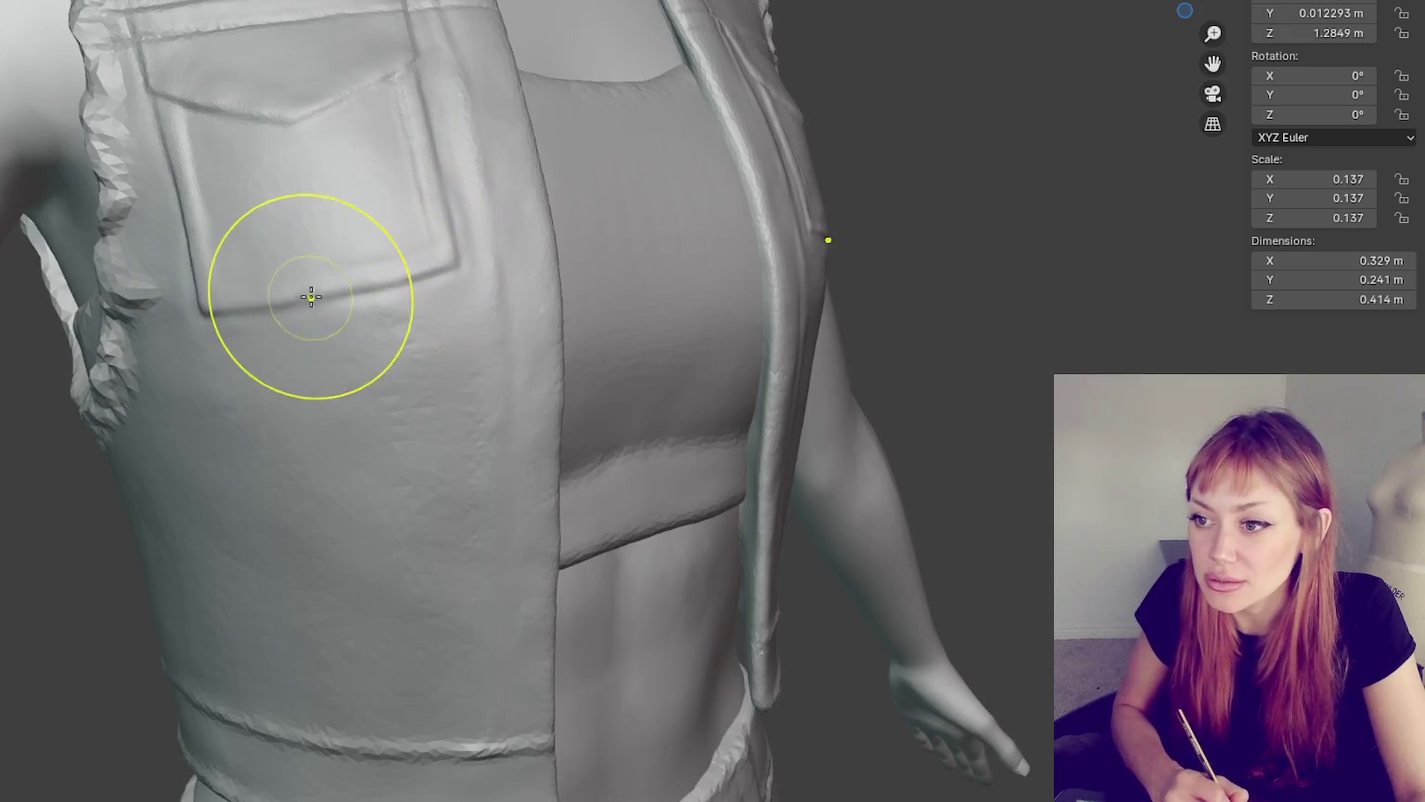
scroll(425, 341, down, 5)
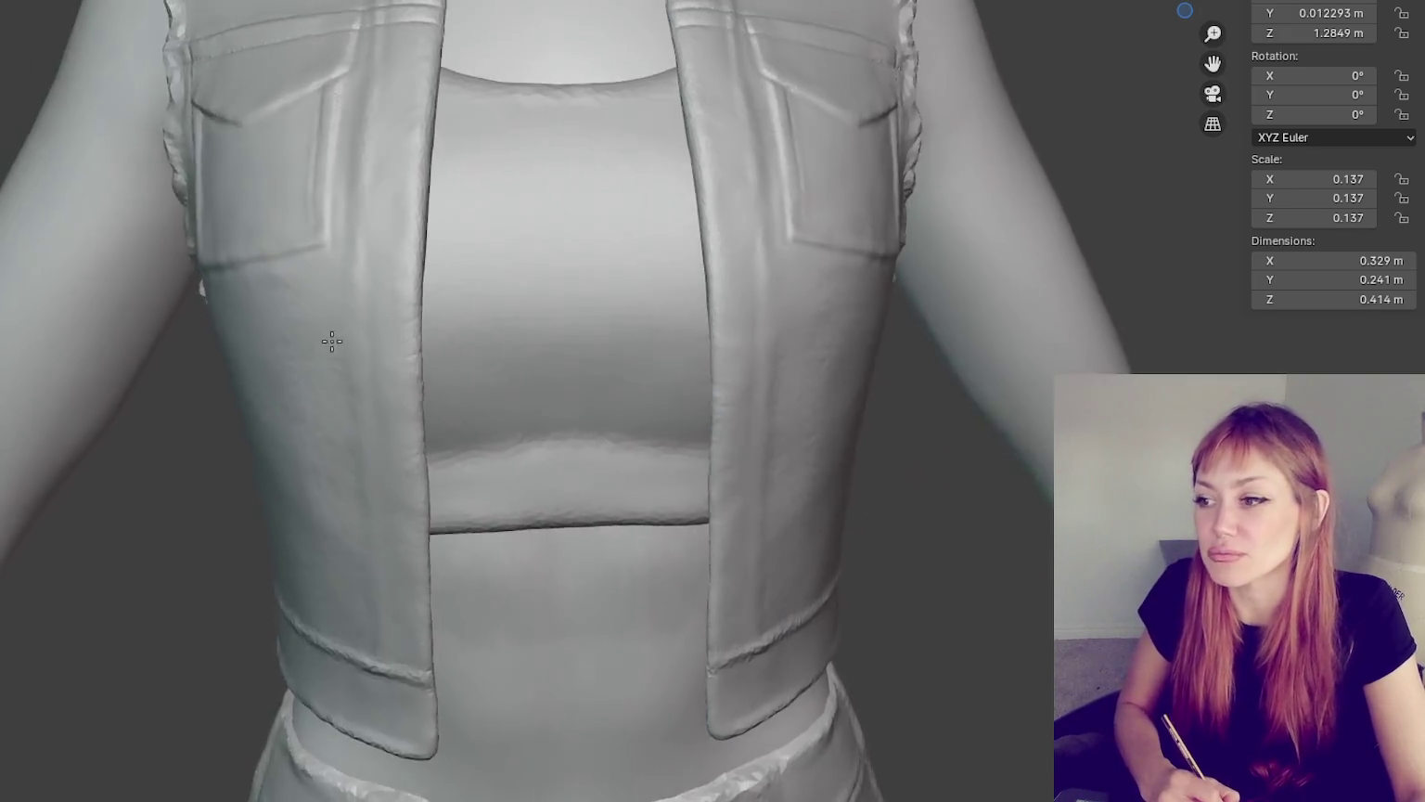
middle_drag(331, 341, 349, 318)
scroll(350, 318, up, 5)
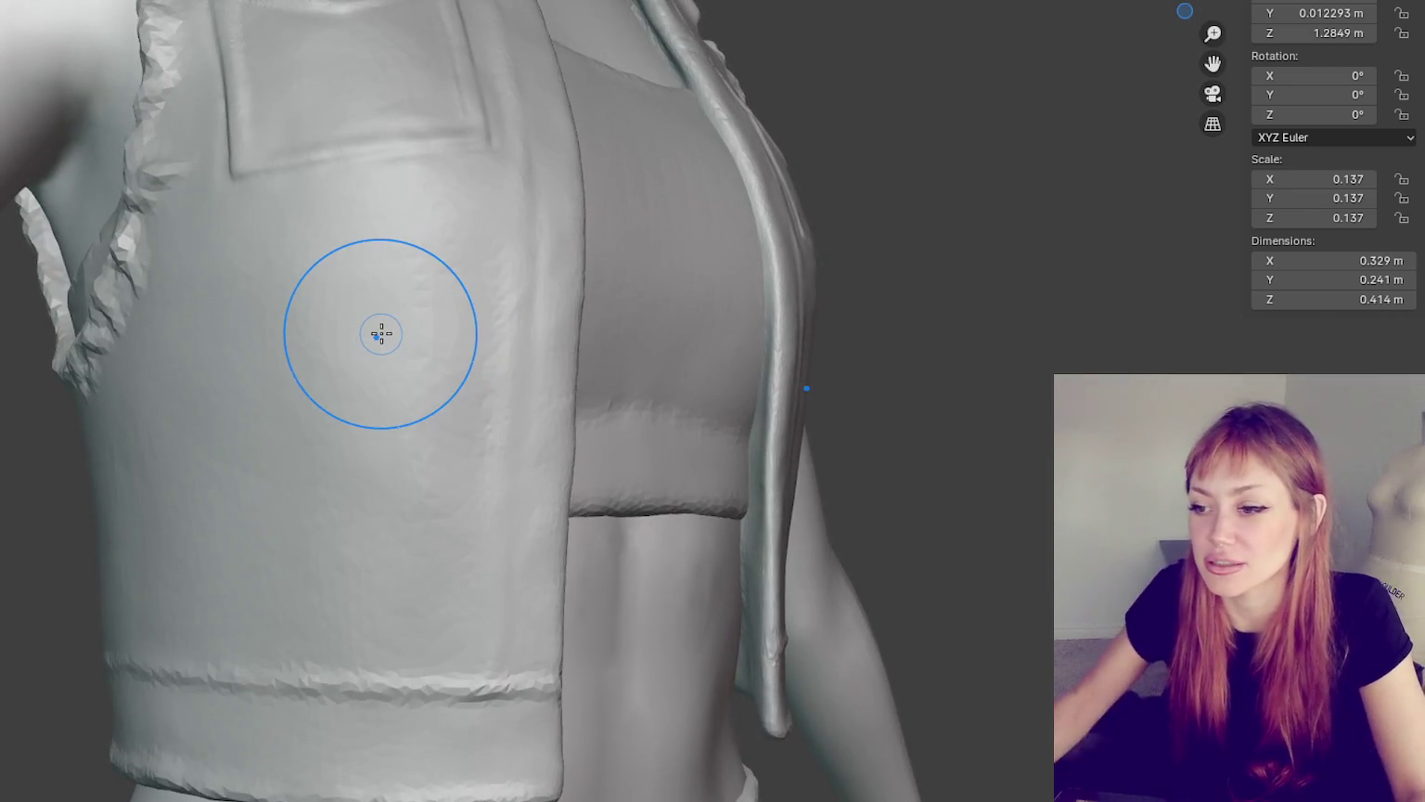
scroll(380, 334, up, 2)
middle_drag(386, 338, 421, 516)
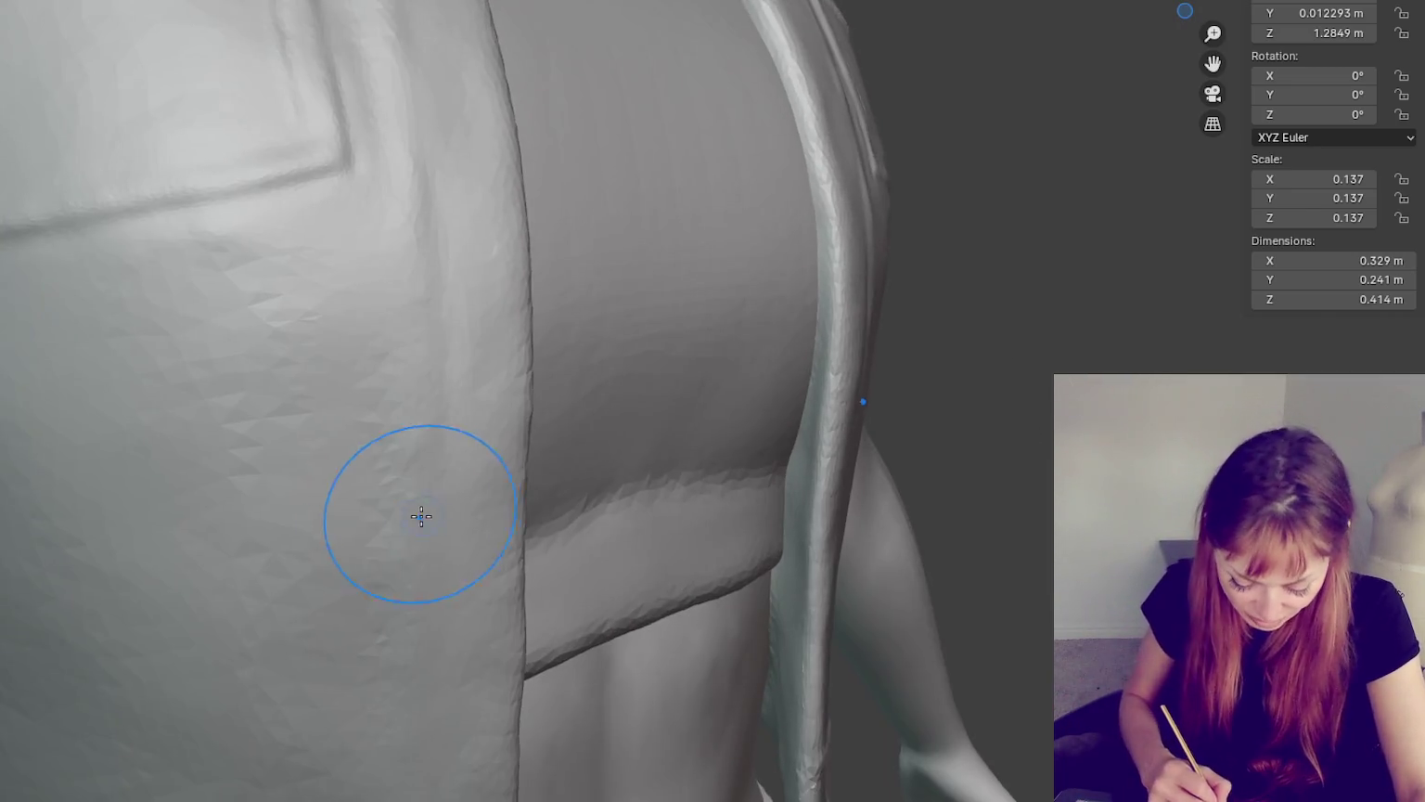
mouse_move(270, 404)
middle_down()
mouse_move(637, 327)
mouse_move(481, 302)
mouse_move(430, 315)
middle_up()
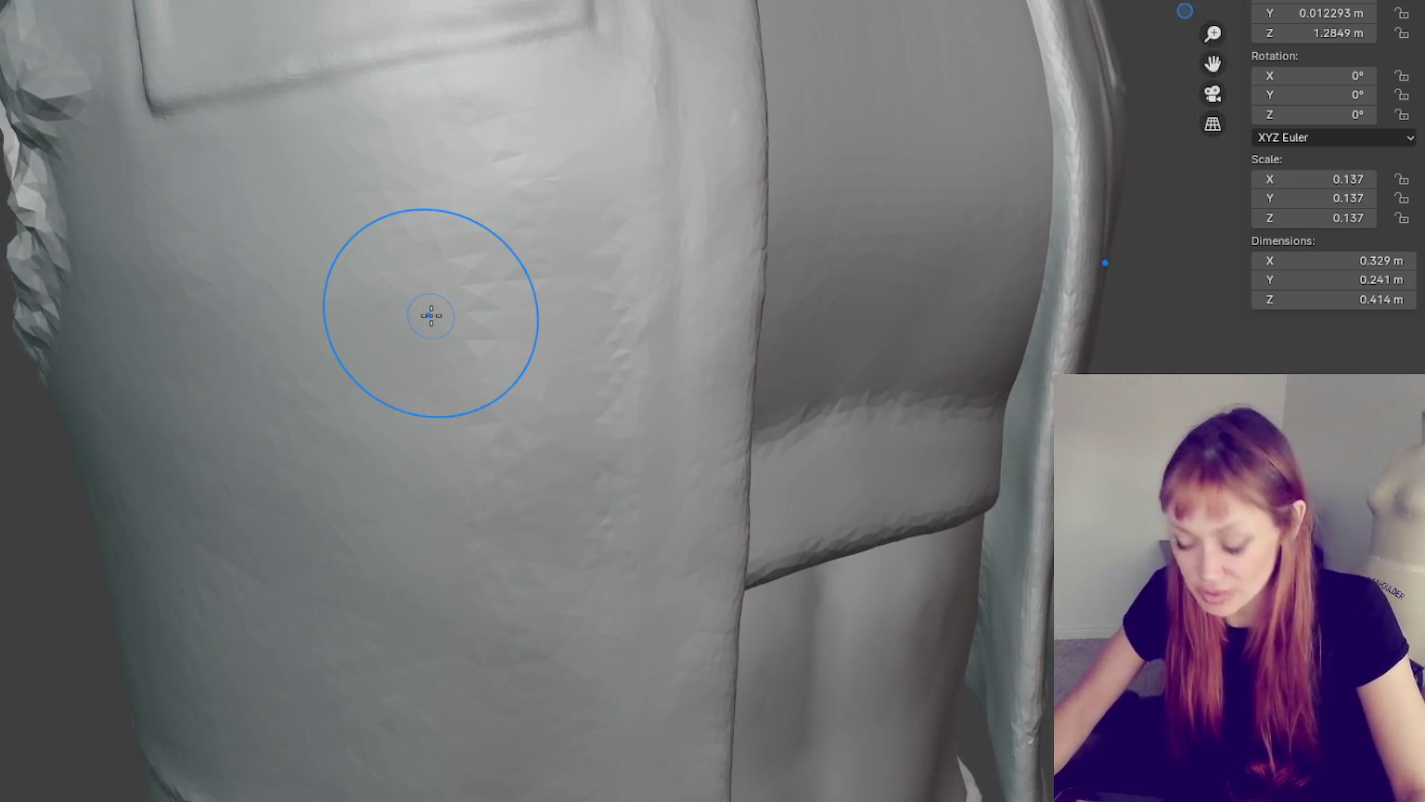
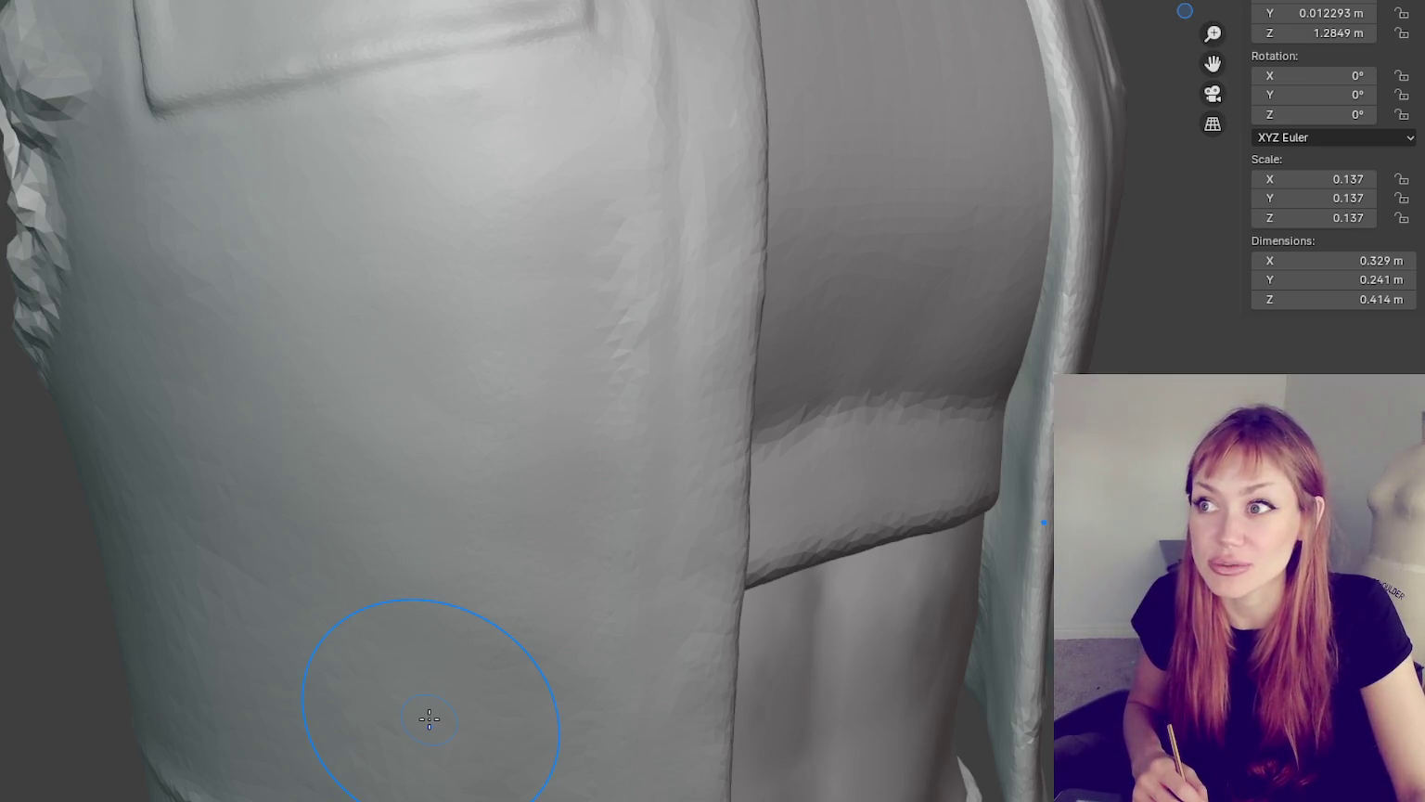
- Frame the vest front, shrink the brush radius and switch to the crease brush
mouse_move(430, 706)
middle_down()
mouse_move(836, 604)
mouse_move(791, 604)
middle_up()
scroll(788, 598, down, 5)
middle_drag(668, 518, 875, 547)
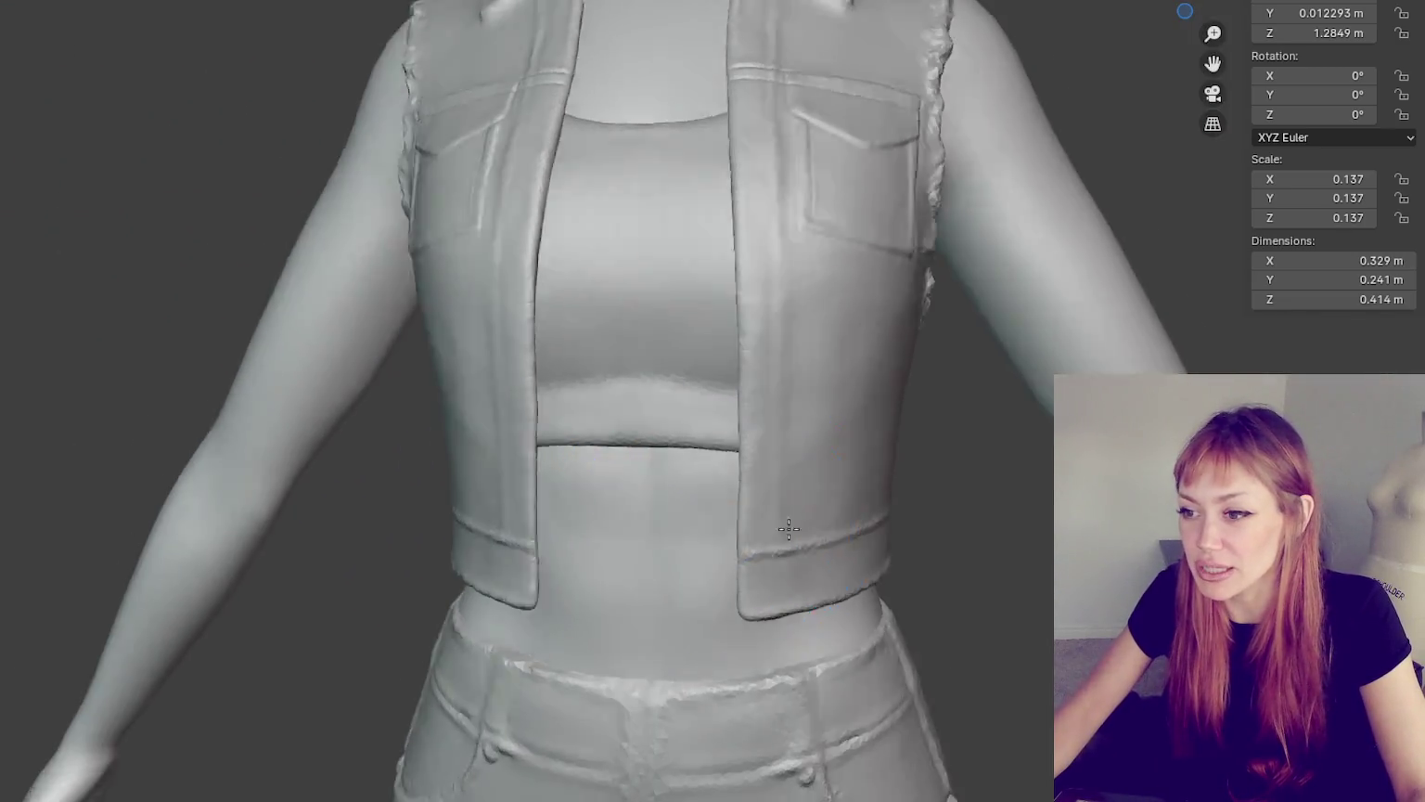
scroll(734, 411, down, 3)
middle_drag(725, 280, 859, 414)
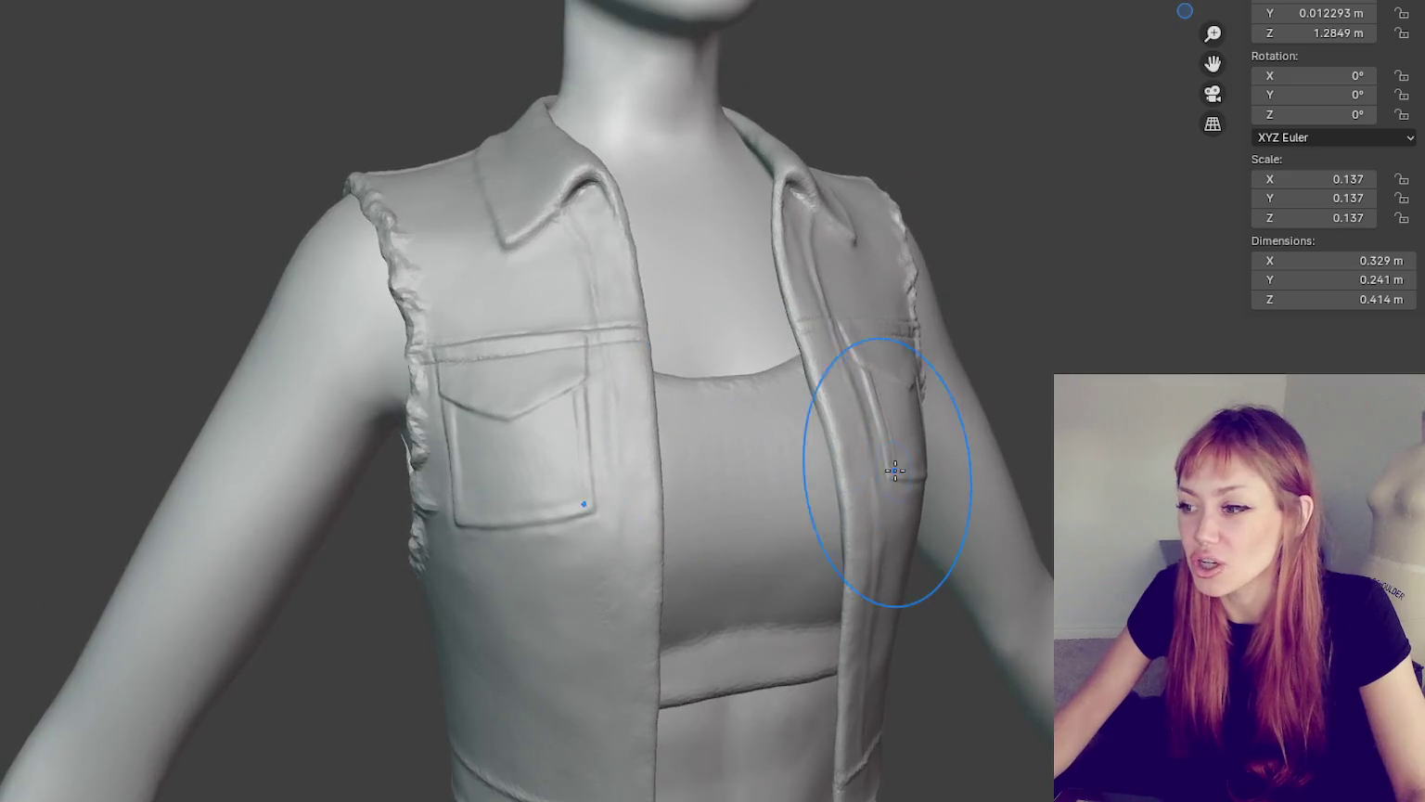
scroll(798, 509, up, 2)
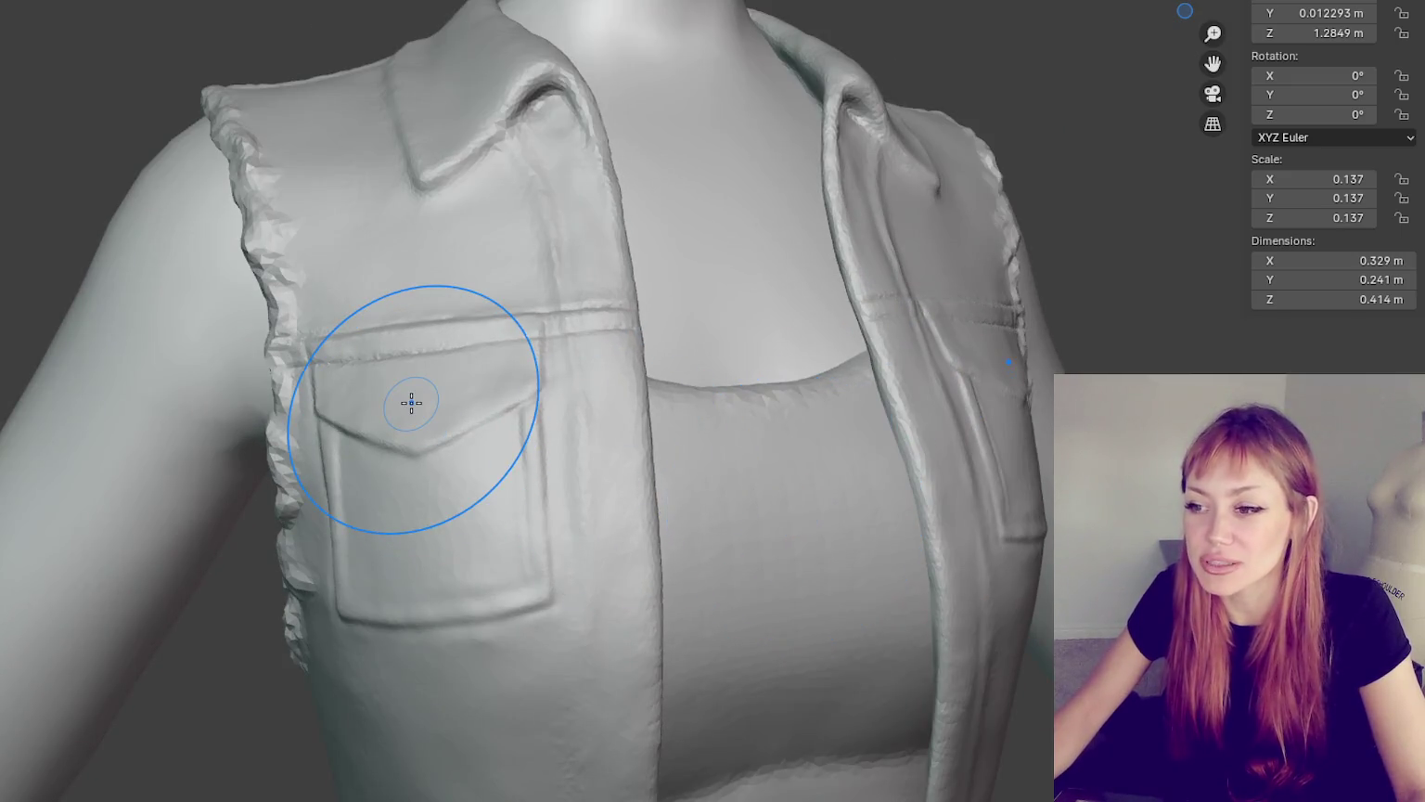
key(bracketleft)
key(bracketleft)
key(bracketleft)
key(shift+c)
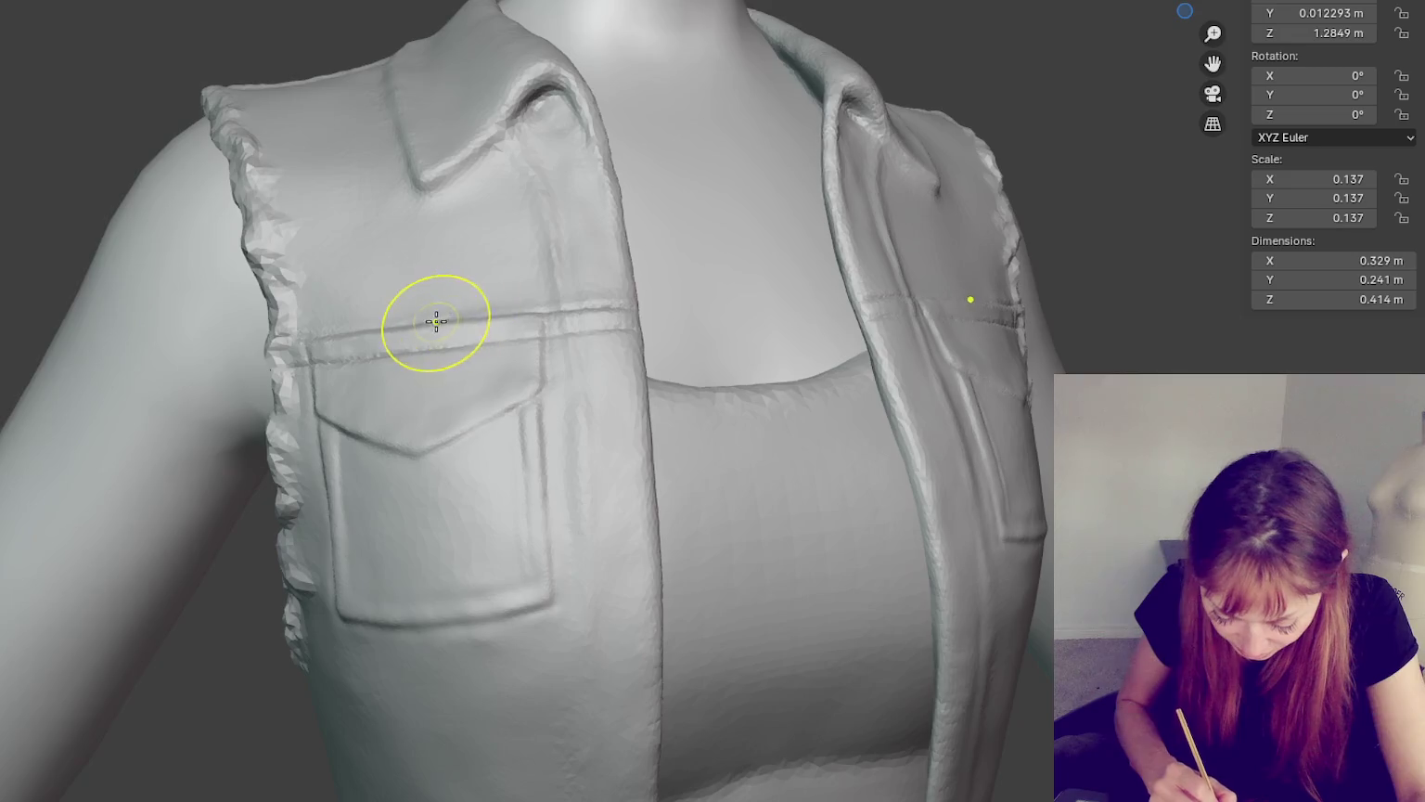
- Crease doubled stitch lines along the yoke seams above both chest pockets
middle_drag(617, 289, 594, 280)
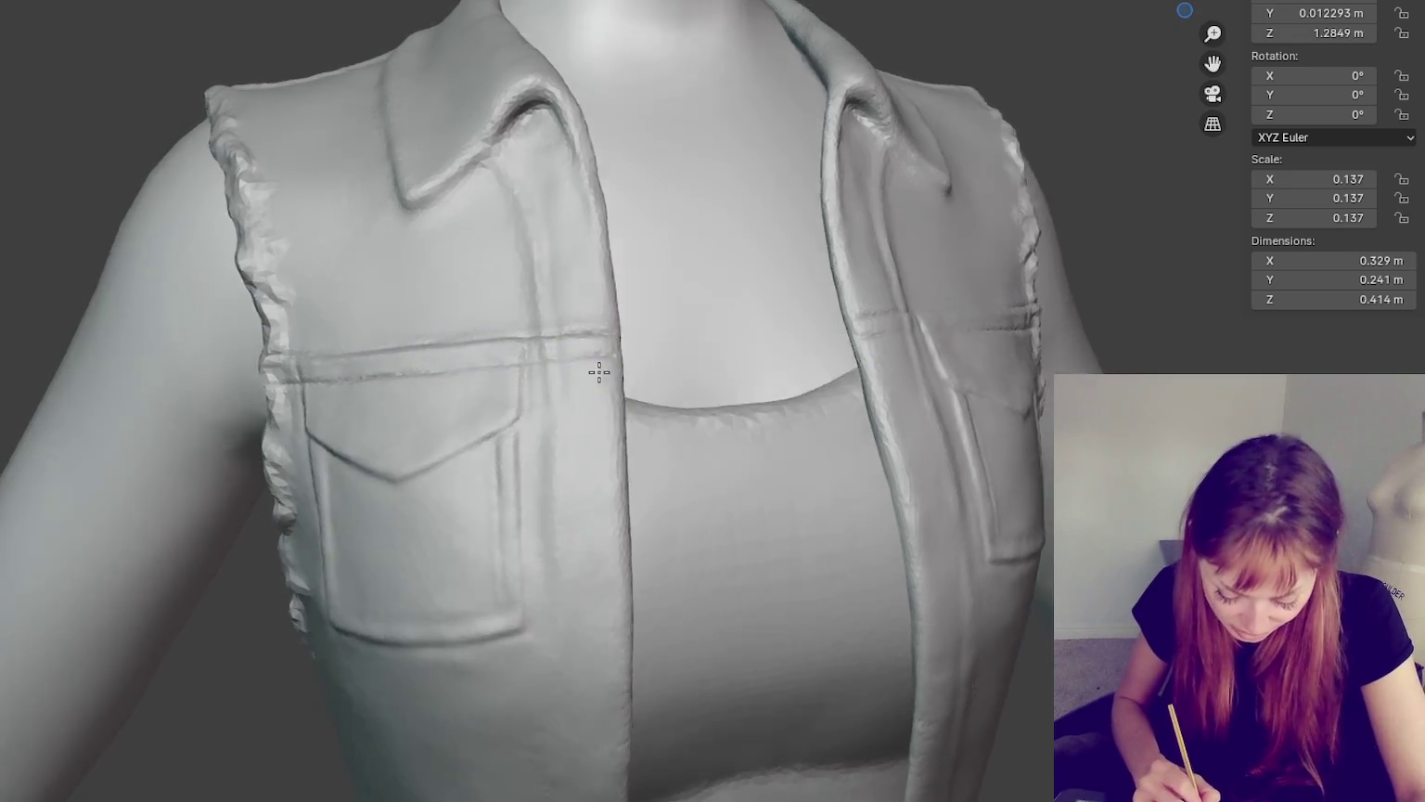
scroll(451, 377, up, 2)
mouse_move(852, 407)
middle_down()
mouse_move(942, 423)
mouse_move(967, 361)
middle_up()
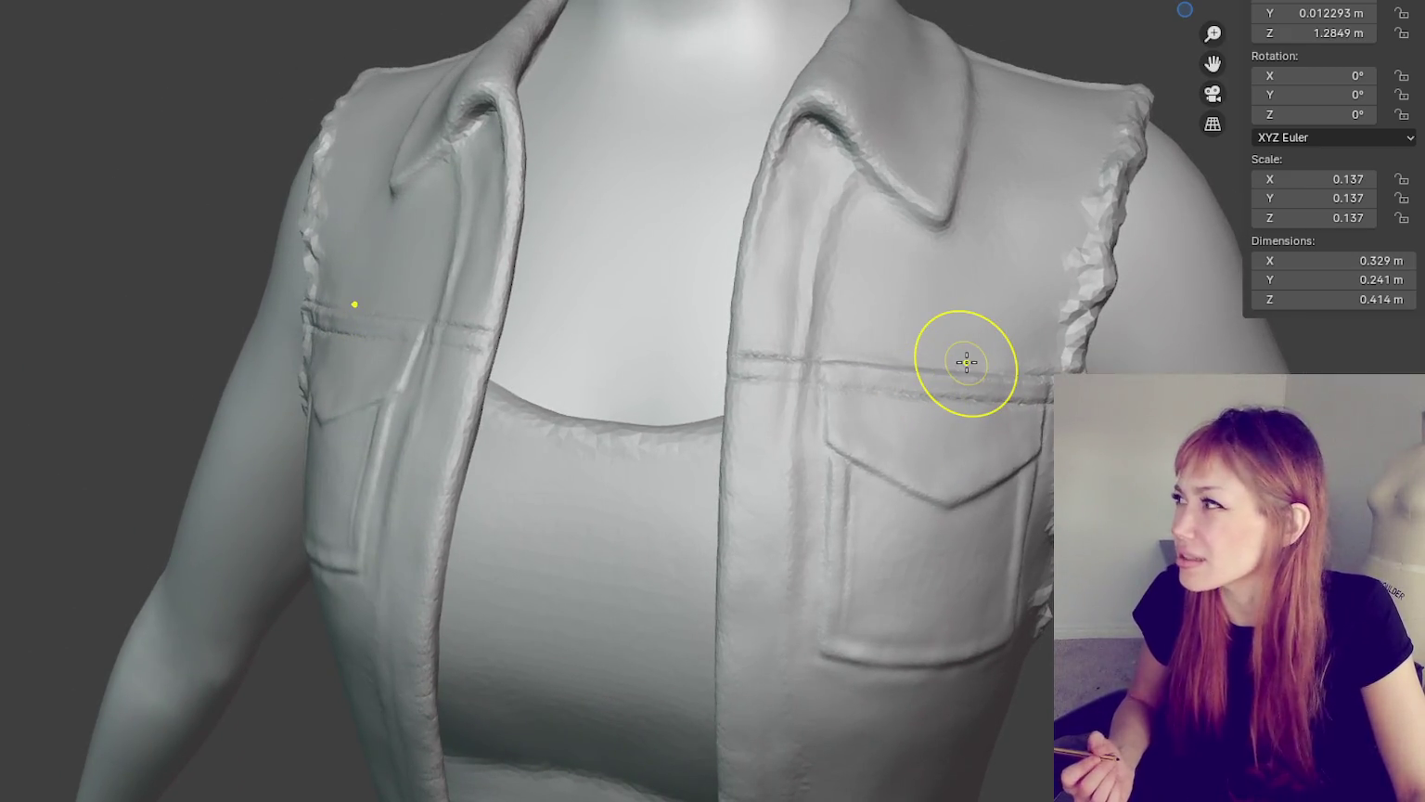
middle_drag(966, 362, 614, 404)
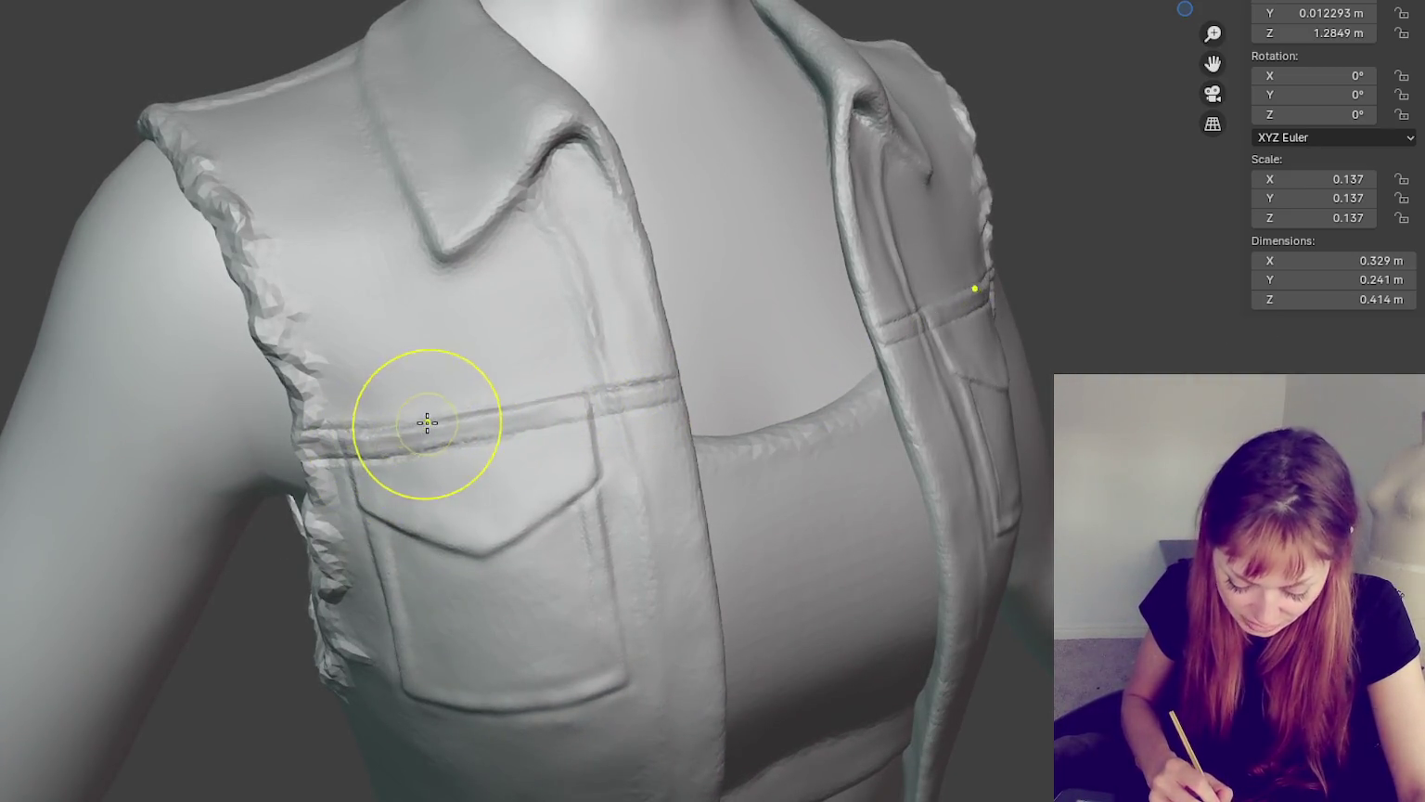
middle_drag(427, 423, 510, 404)
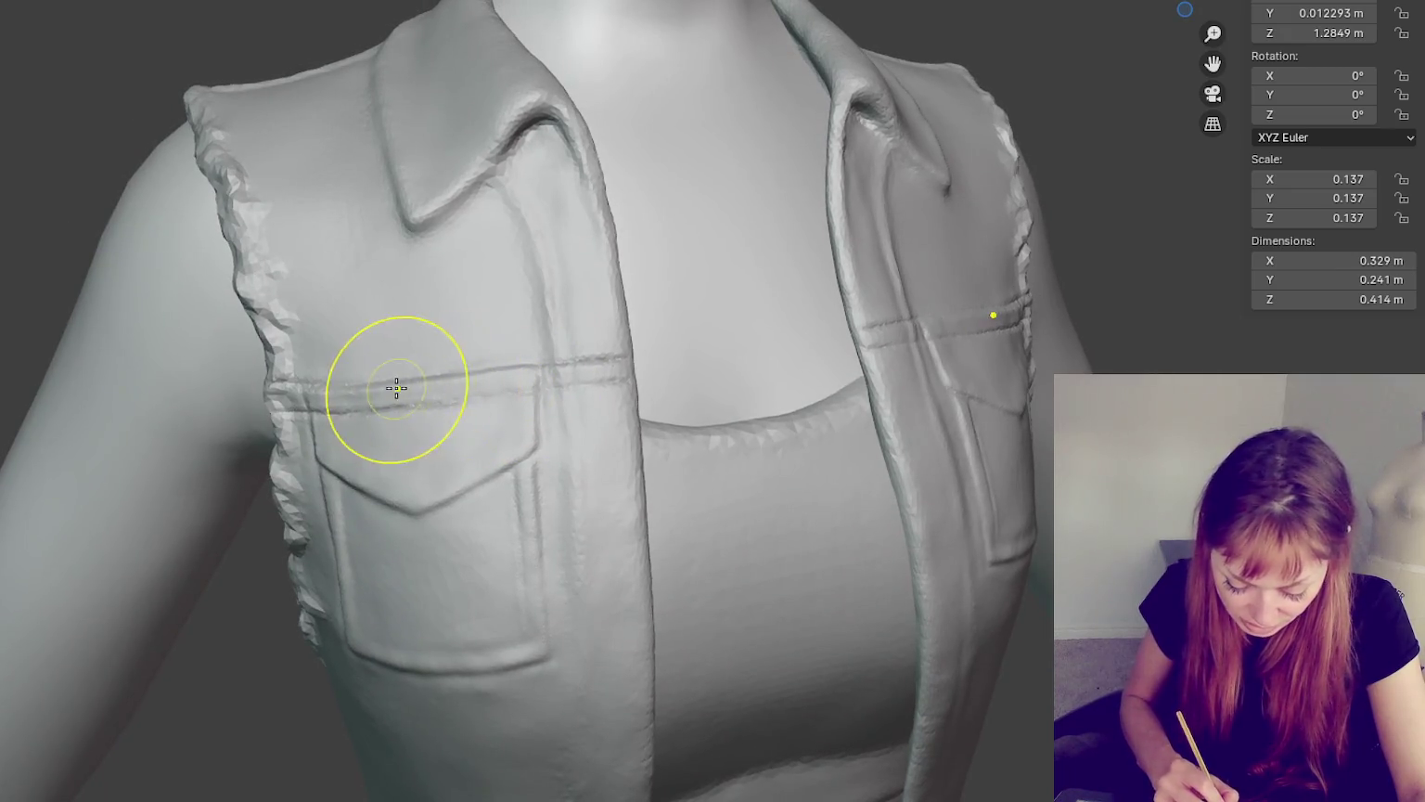
middle_drag(499, 362, 900, 303)
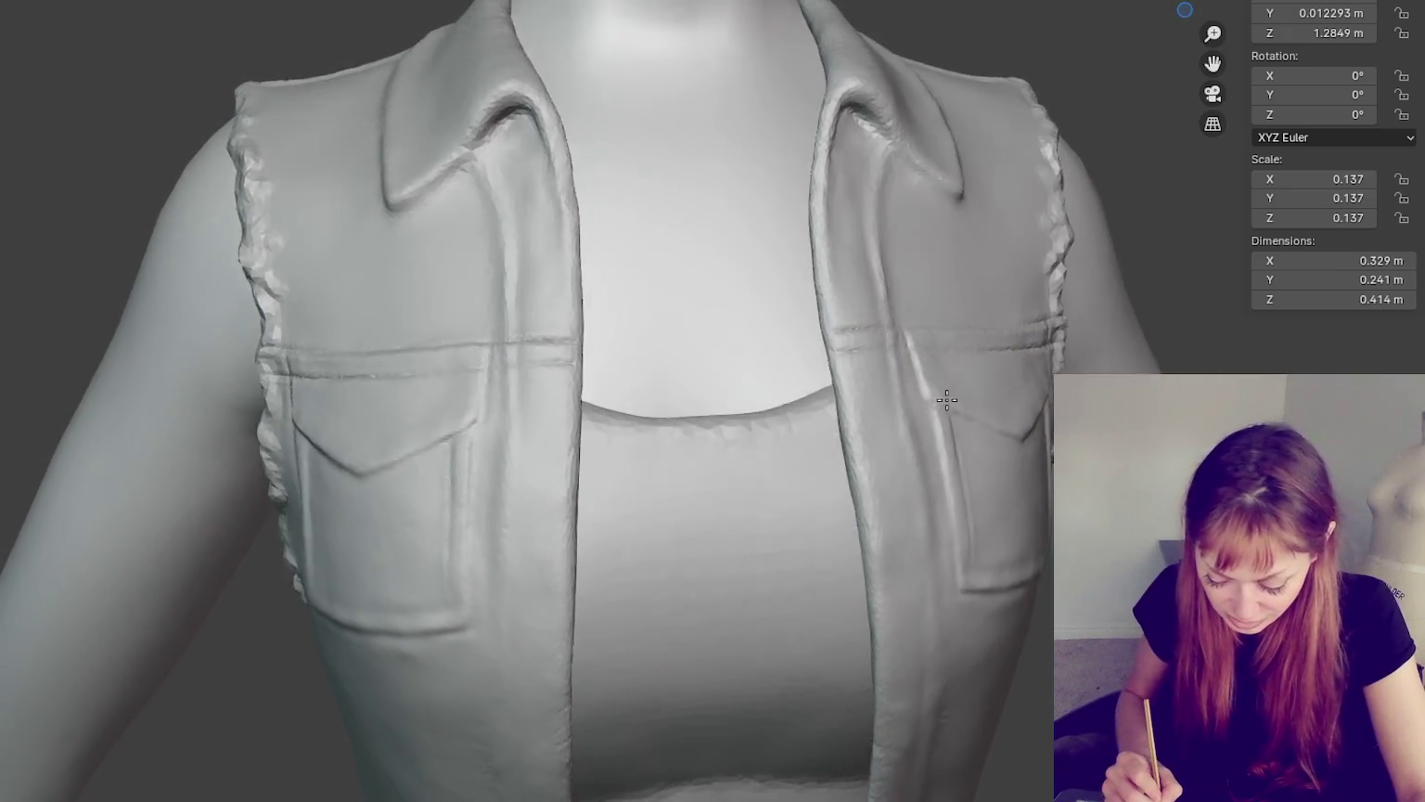
mouse_move(837, 358)
middle_down()
mouse_move(461, 366)
mouse_move(569, 424)
middle_up()
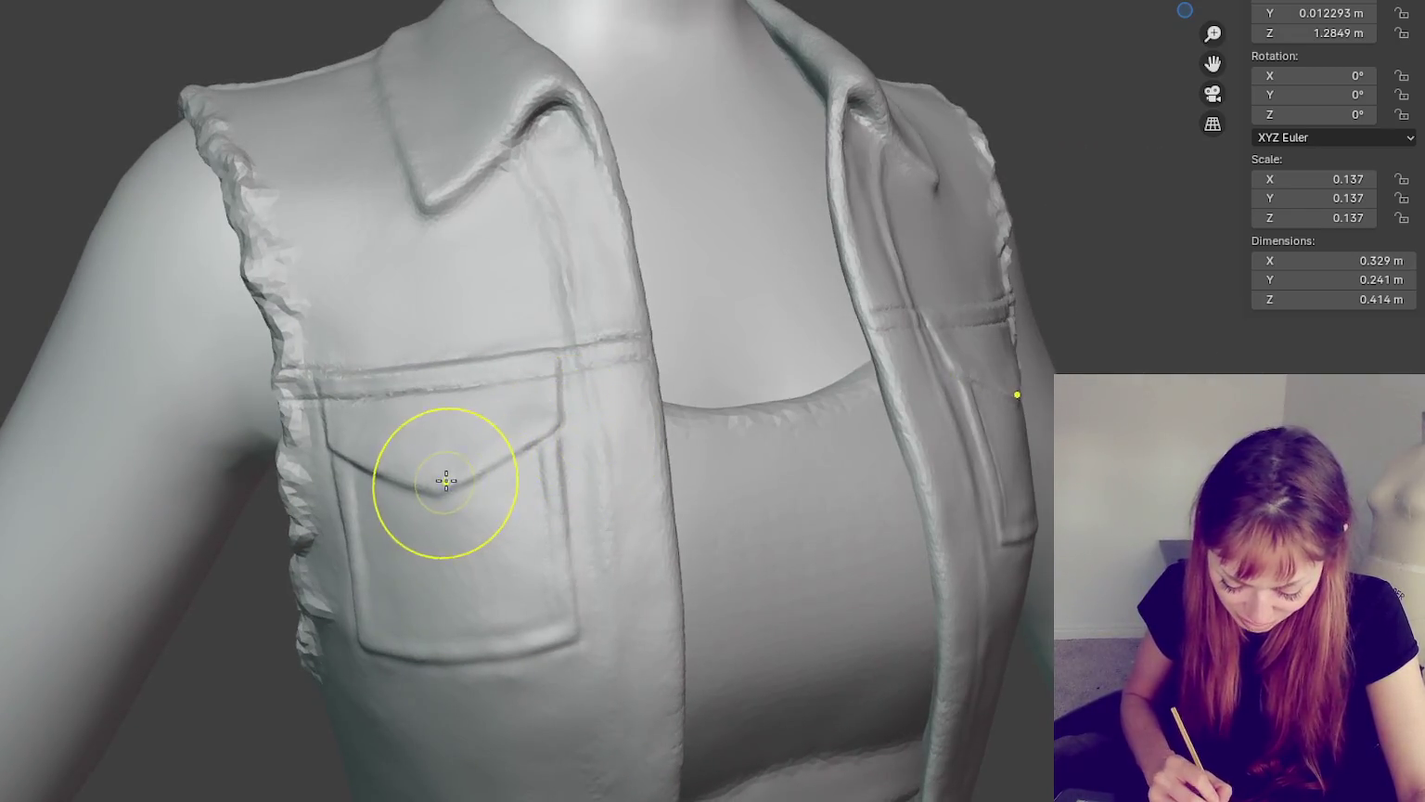
middle_drag(429, 483, 588, 455)
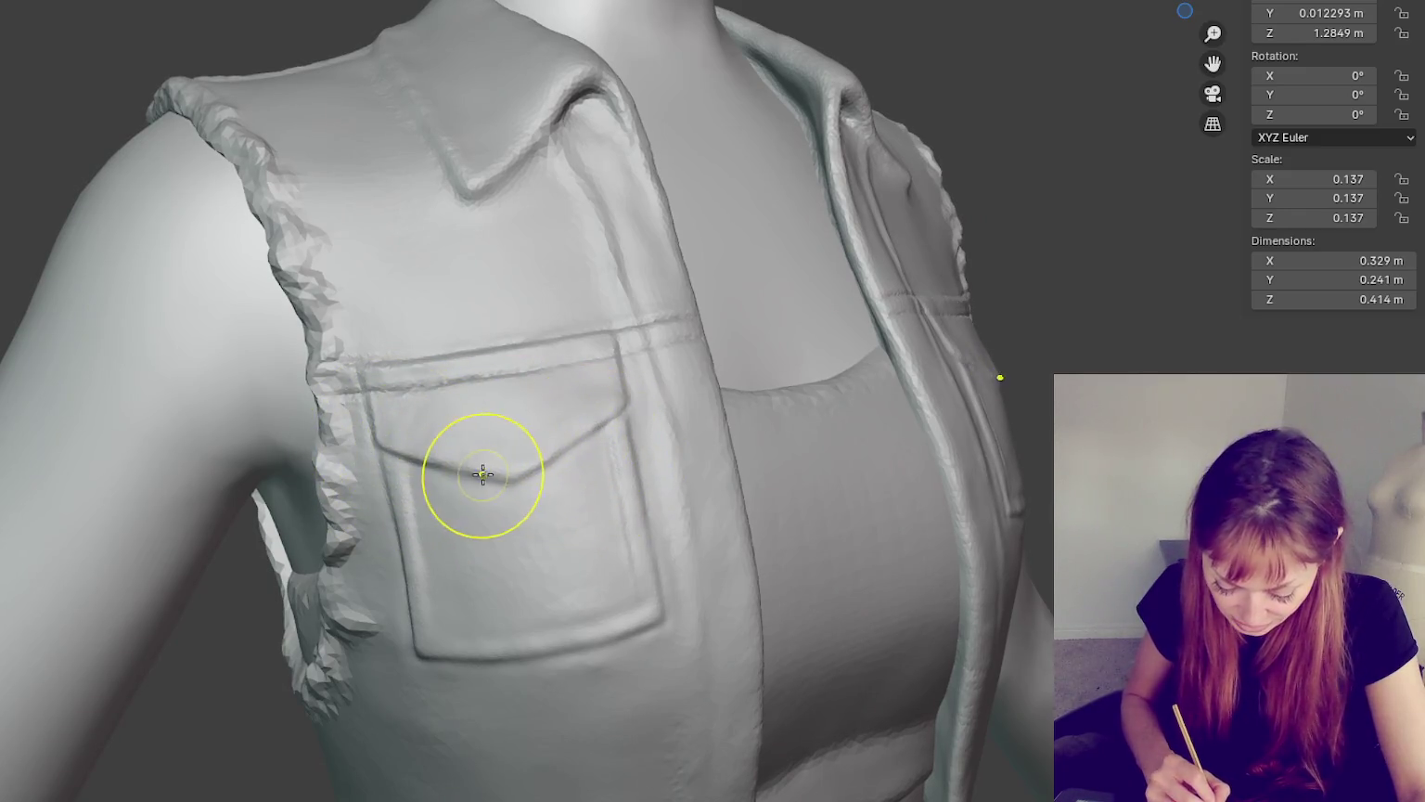
- Orbit around the vest to check the yoke stitching from the side and front
middle_drag(1018, 445, 1030, 457)
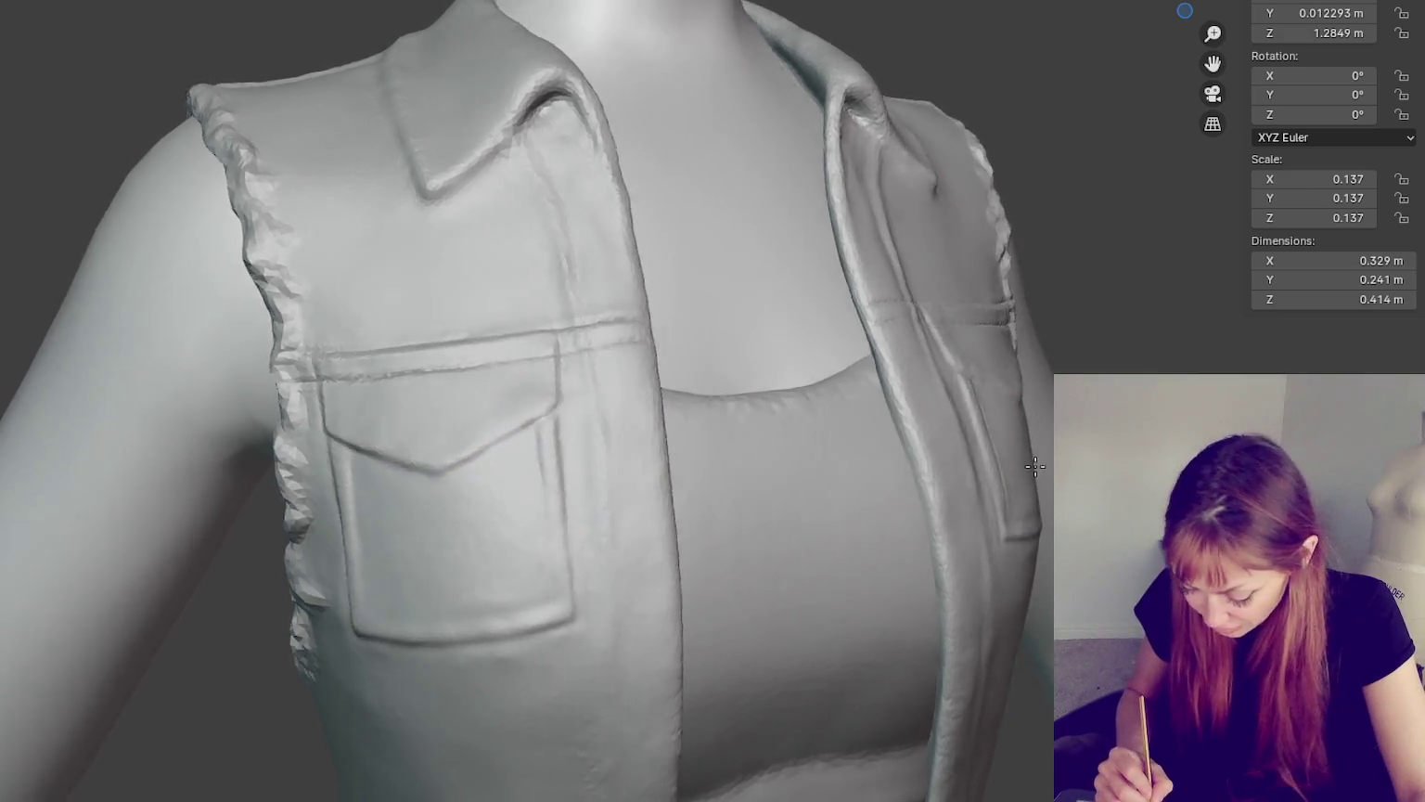
middle_drag(1017, 506, 1045, 498)
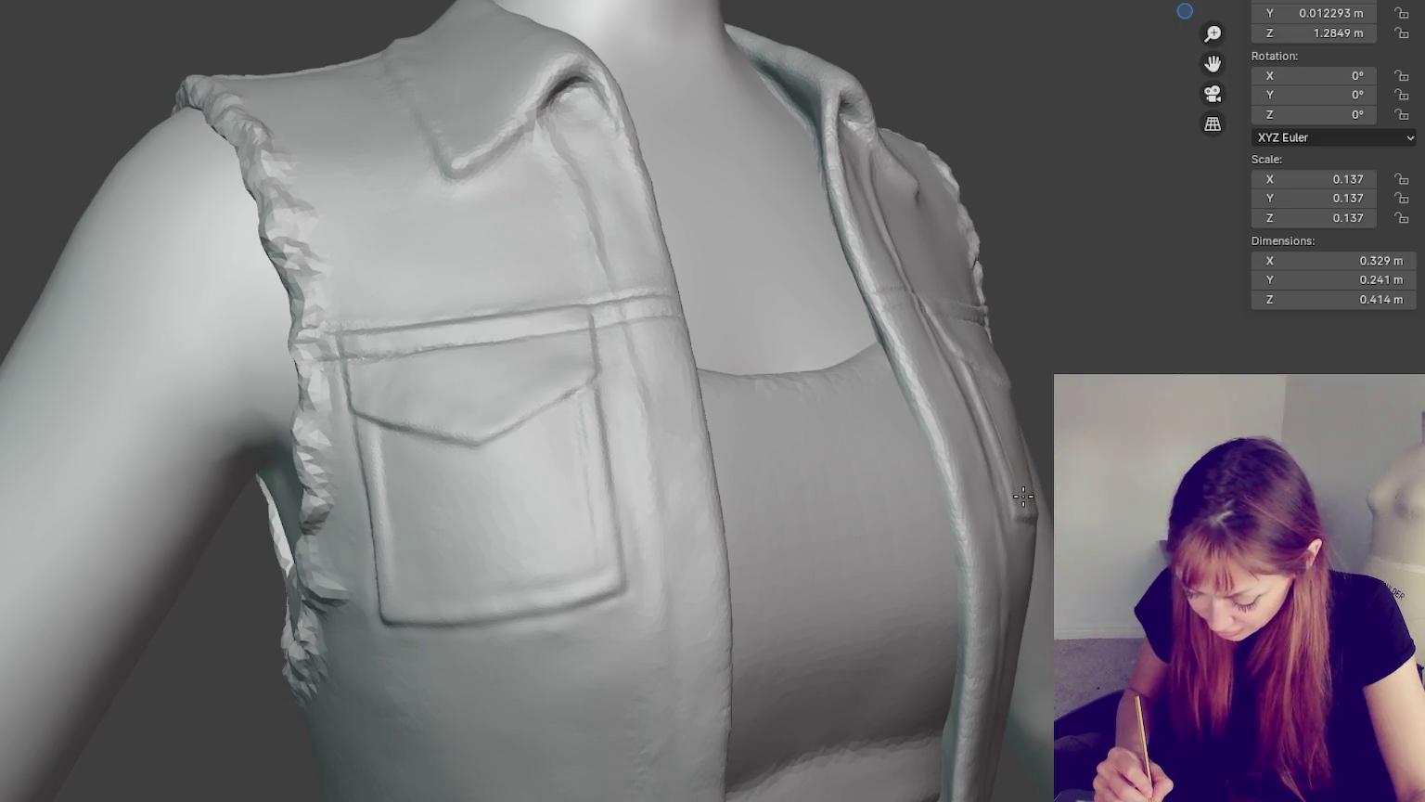
middle_drag(1021, 498, 1034, 498)
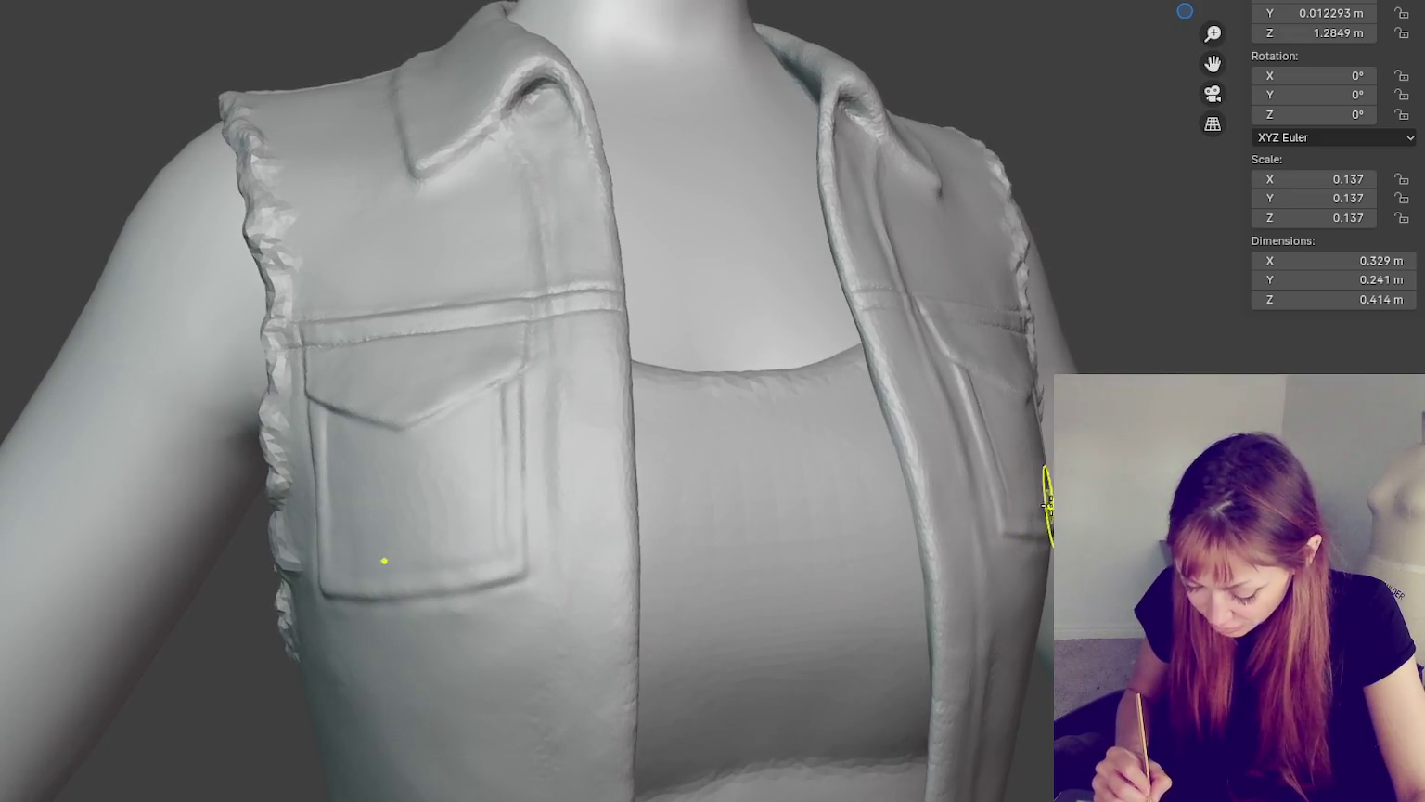
mouse_move(1021, 505)
middle_down()
mouse_move(964, 519)
mouse_move(977, 516)
mouse_move(970, 454)
mouse_move(929, 276)
middle_up()
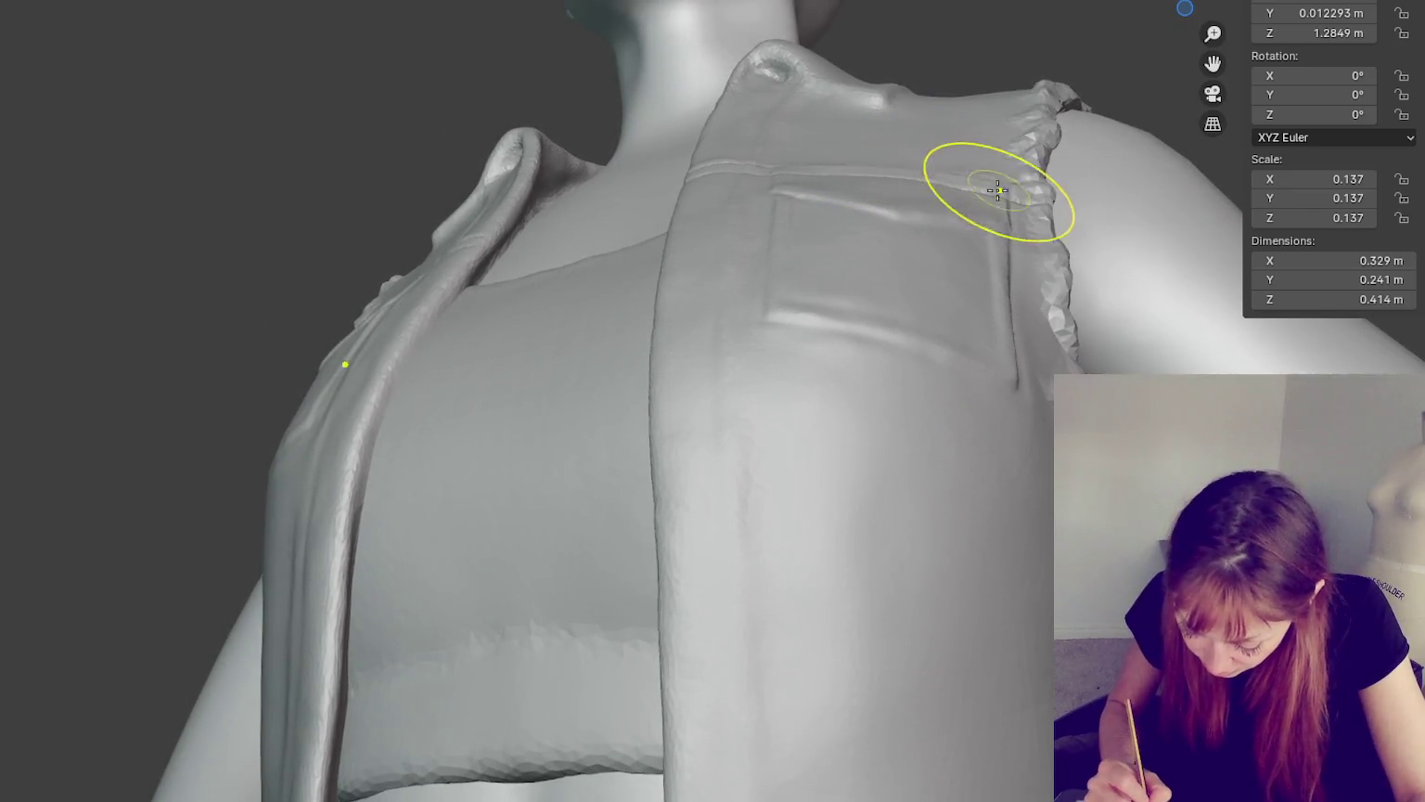
mouse_move(973, 331)
middle_down()
mouse_move(986, 331)
mouse_move(970, 292)
middle_up()
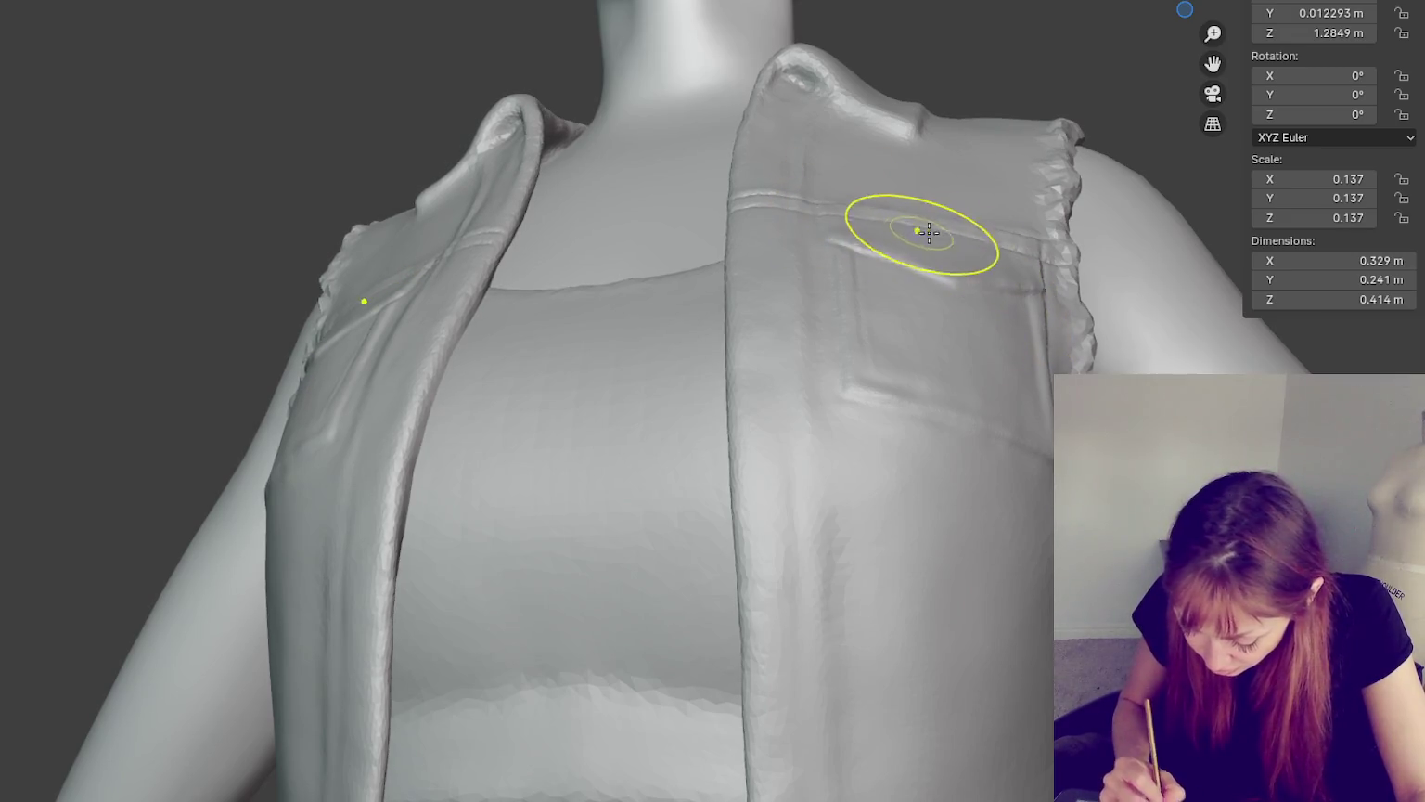
middle_drag(1113, 302, 1176, 298)
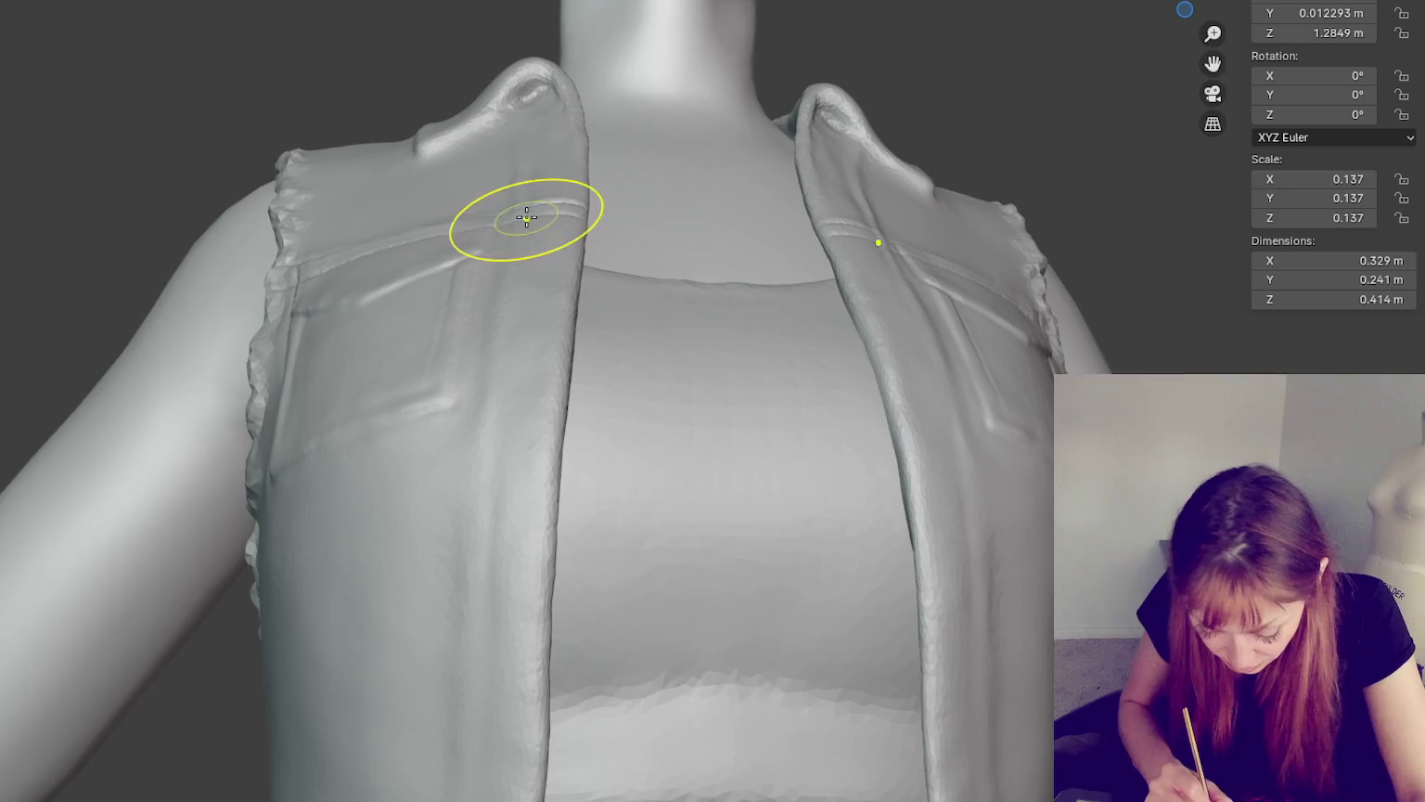
mouse_move(1082, 334)
middle_down()
mouse_move(1009, 375)
mouse_move(965, 430)
middle_up()
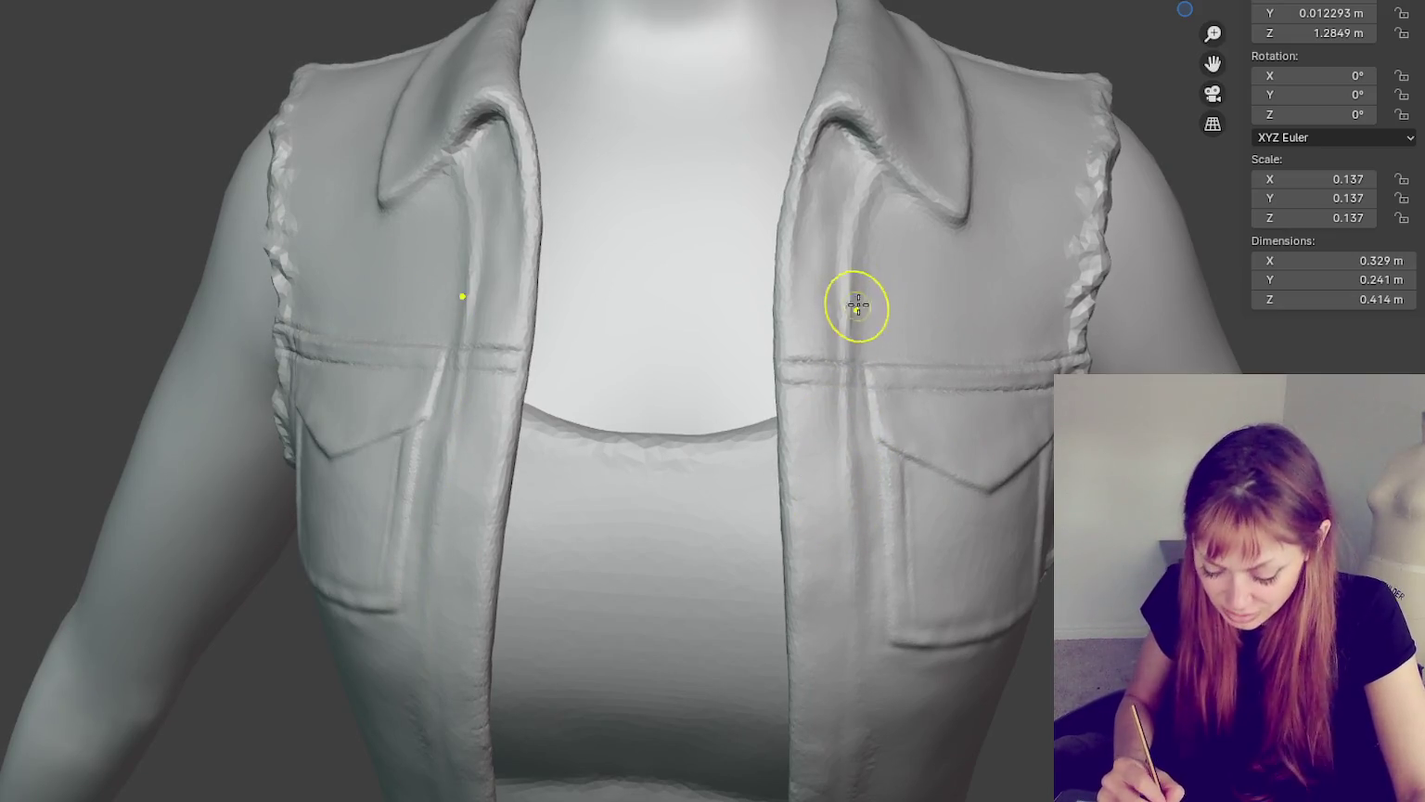
- Sharpen creases along both lapel edges and the chest pocket flaps, checking each side
middle_drag(878, 280, 923, 239)
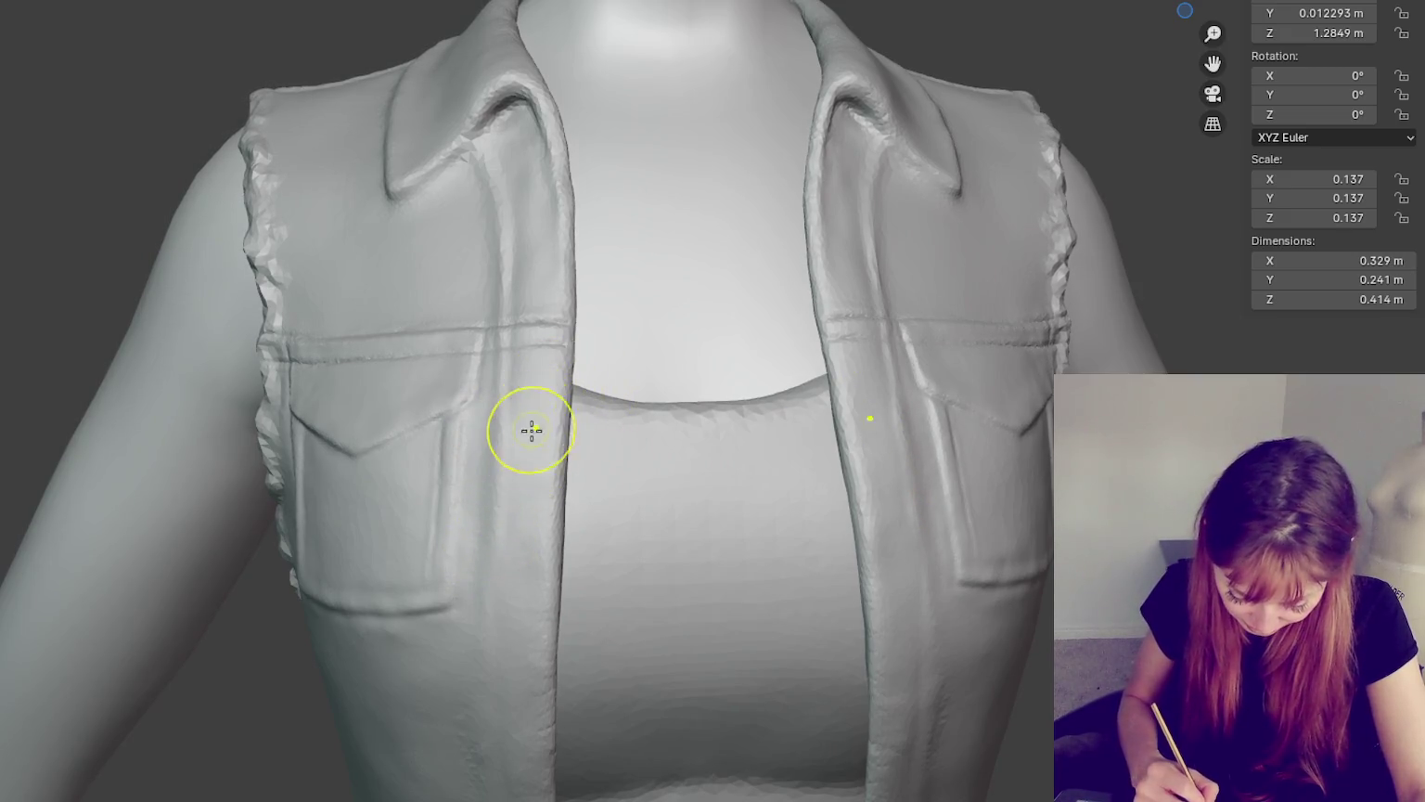
mouse_move(517, 611)
middle_down()
mouse_move(512, 584)
mouse_move(498, 690)
middle_up()
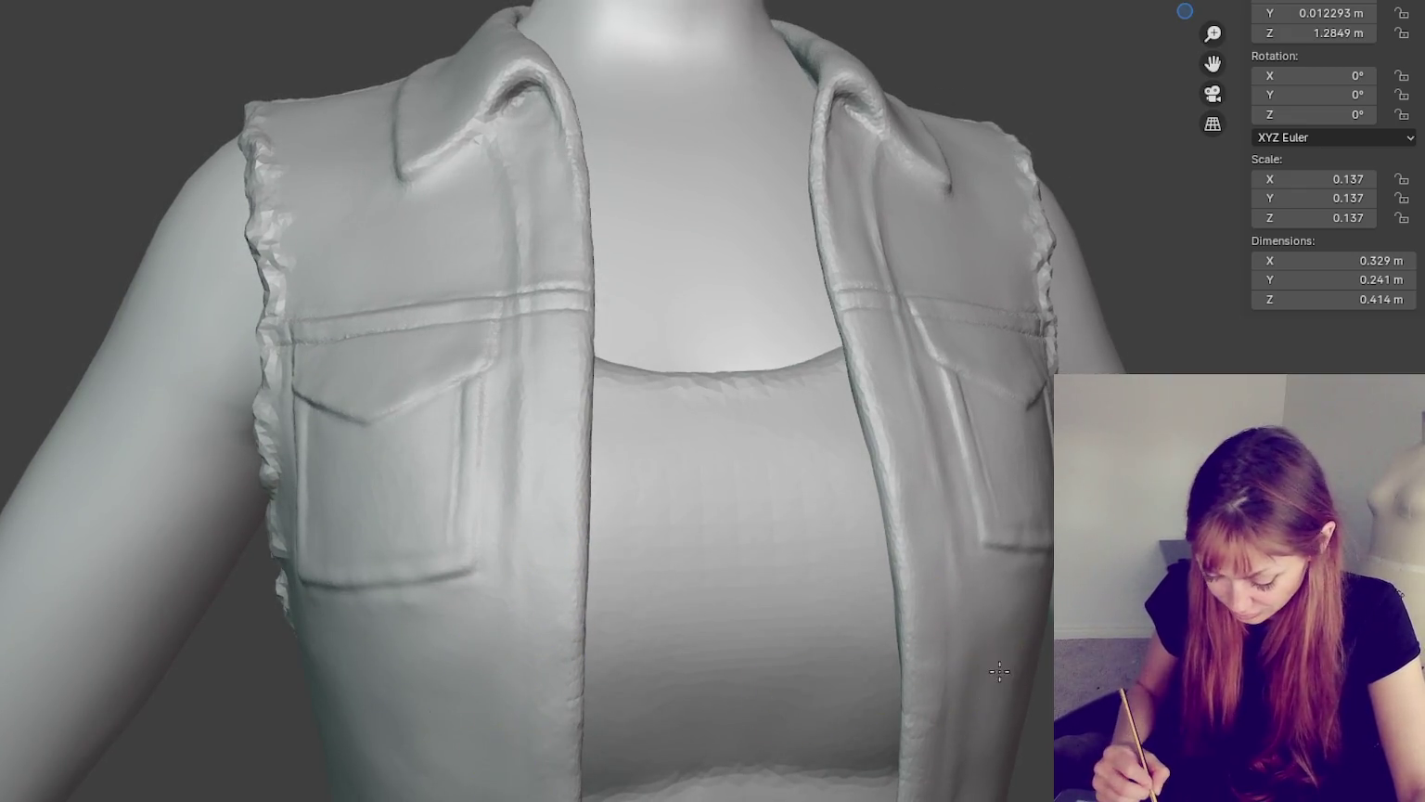
middle_drag(511, 770, 895, 538)
middle_drag(899, 643, 897, 595)
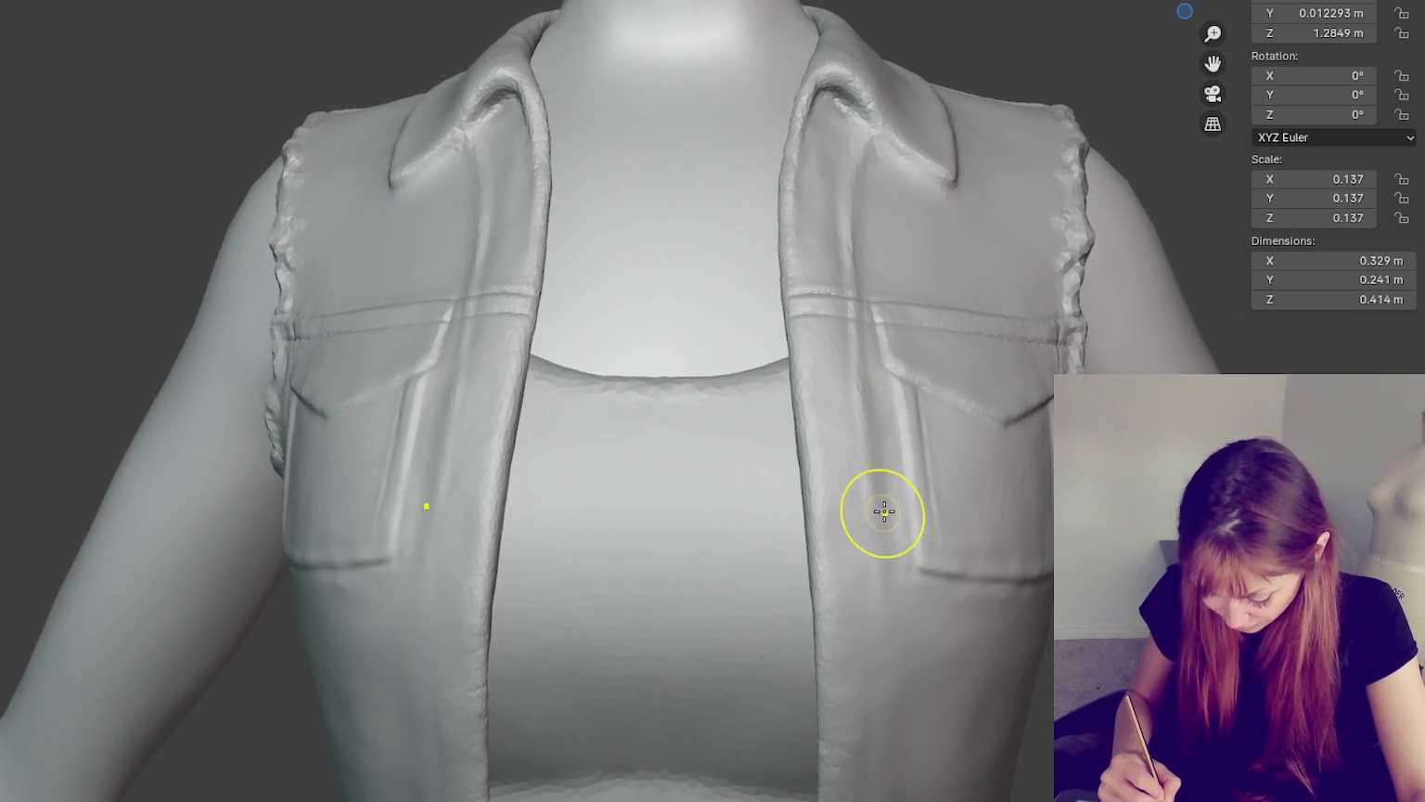
middle_drag(884, 511, 980, 585)
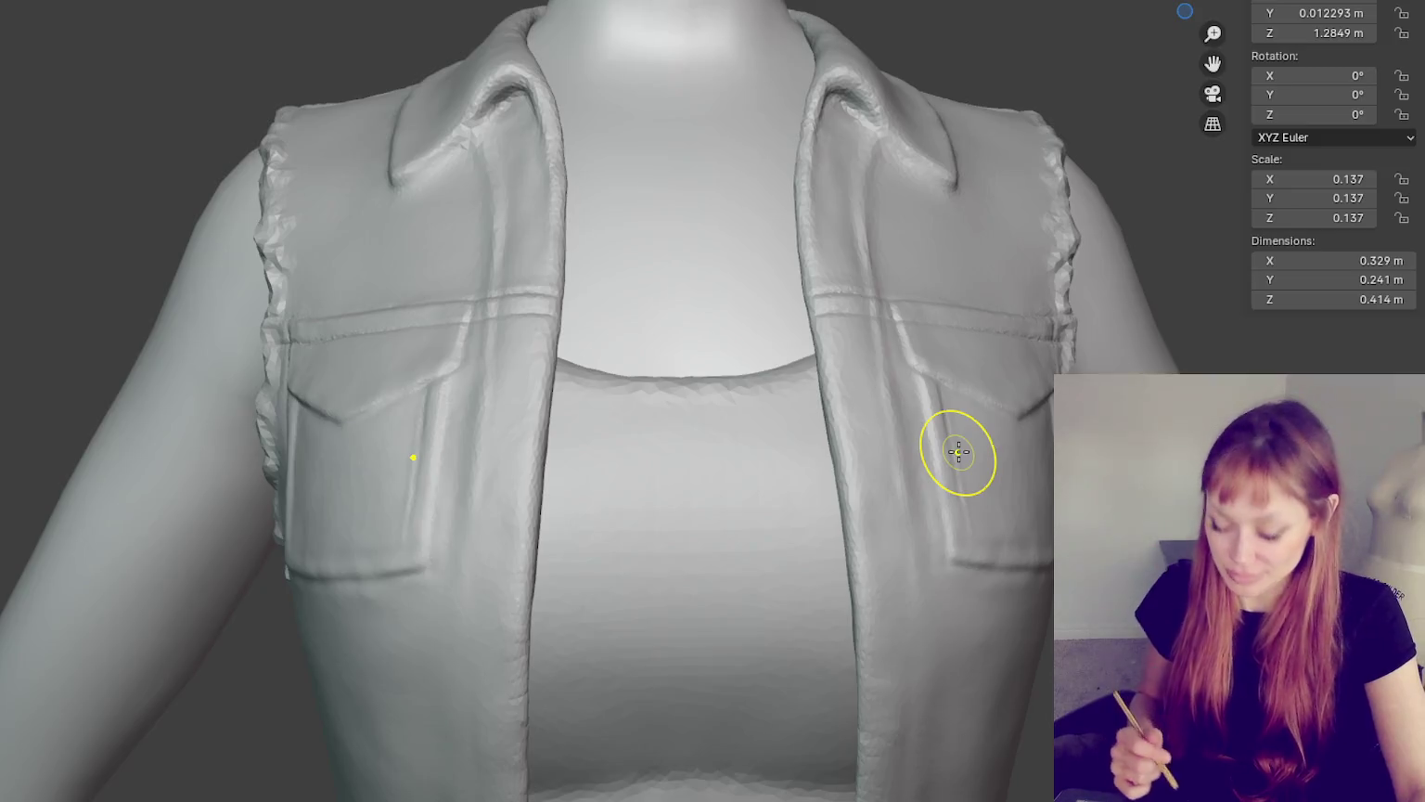
middle_drag(828, 566, 922, 582)
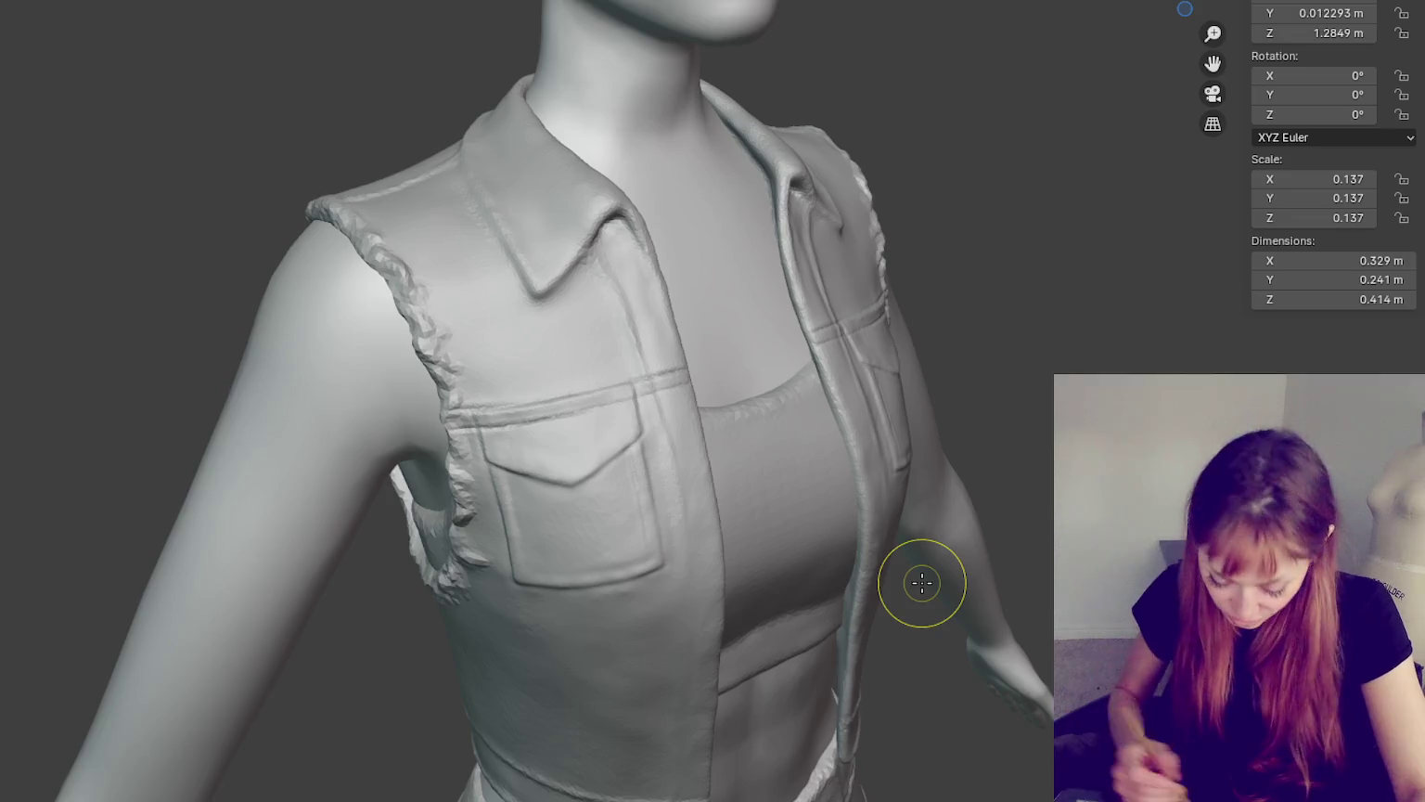
middle_drag(653, 477, 650, 477)
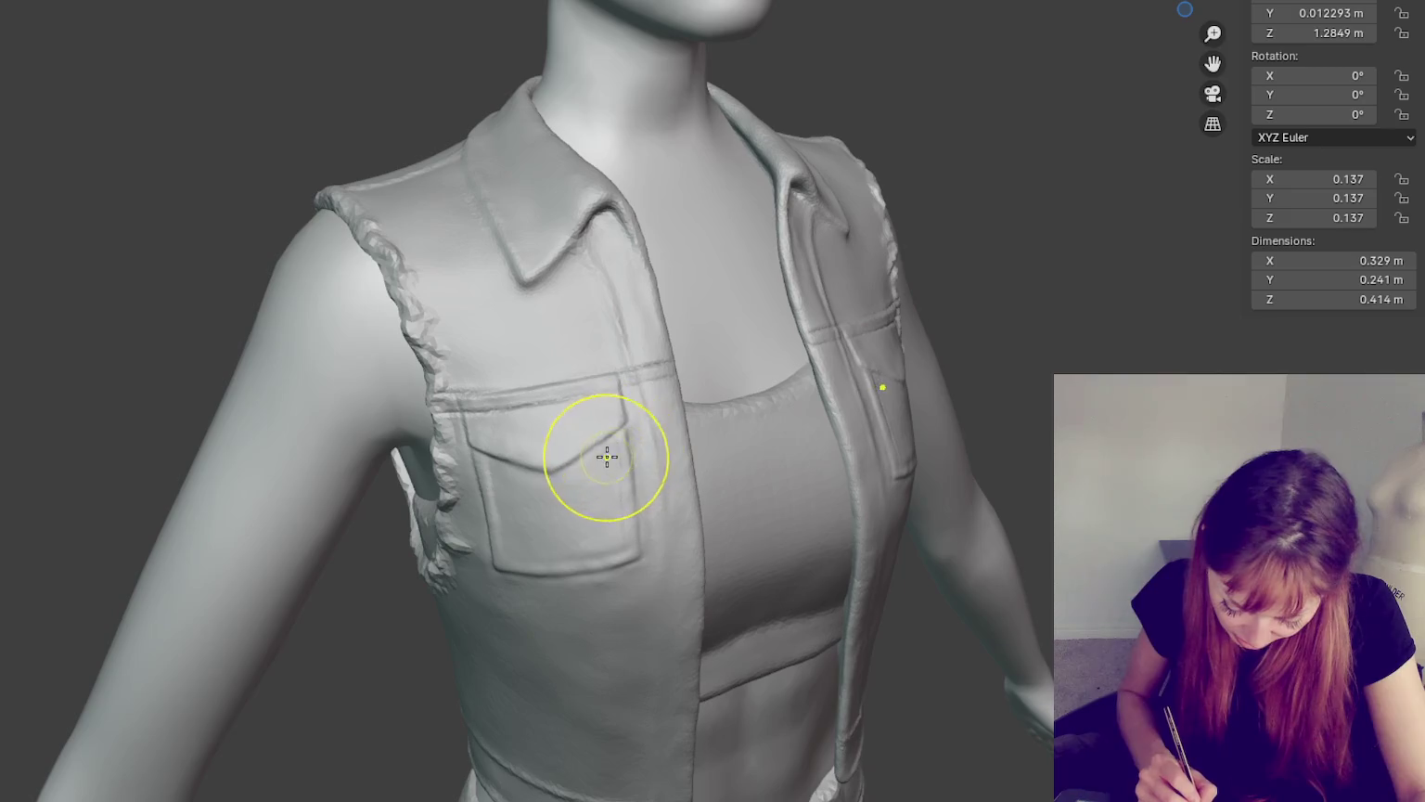
mouse_move(563, 477)
middle_down()
mouse_move(632, 444)
mouse_move(623, 470)
middle_up()
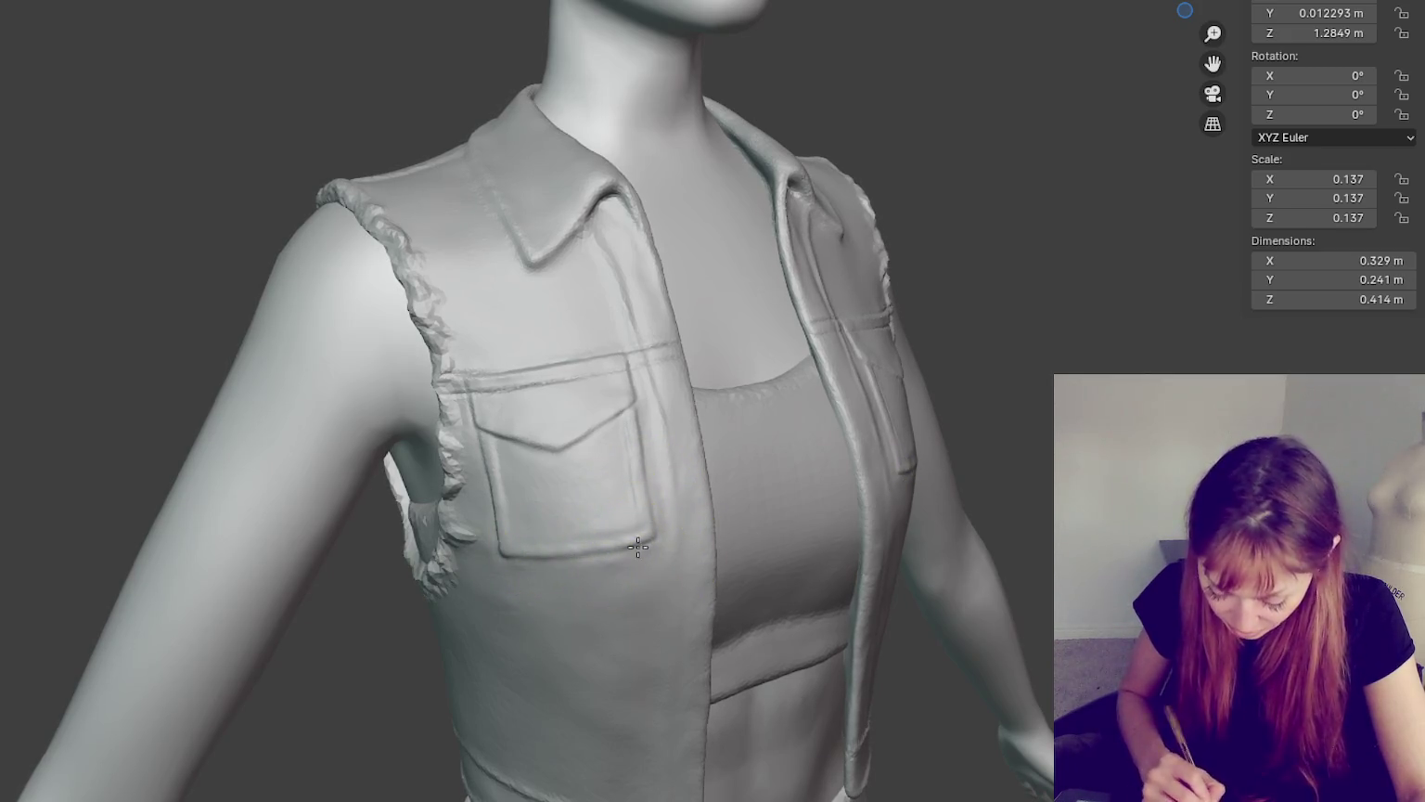
scroll(638, 547, down, 4)
mouse_move(941, 605)
middle_down()
mouse_move(471, 359)
mouse_move(543, 613)
mouse_move(515, 510)
mouse_move(582, 614)
mouse_move(658, 604)
middle_up()
scroll(830, 556, up, 3)
scroll(449, 381, up, 2)
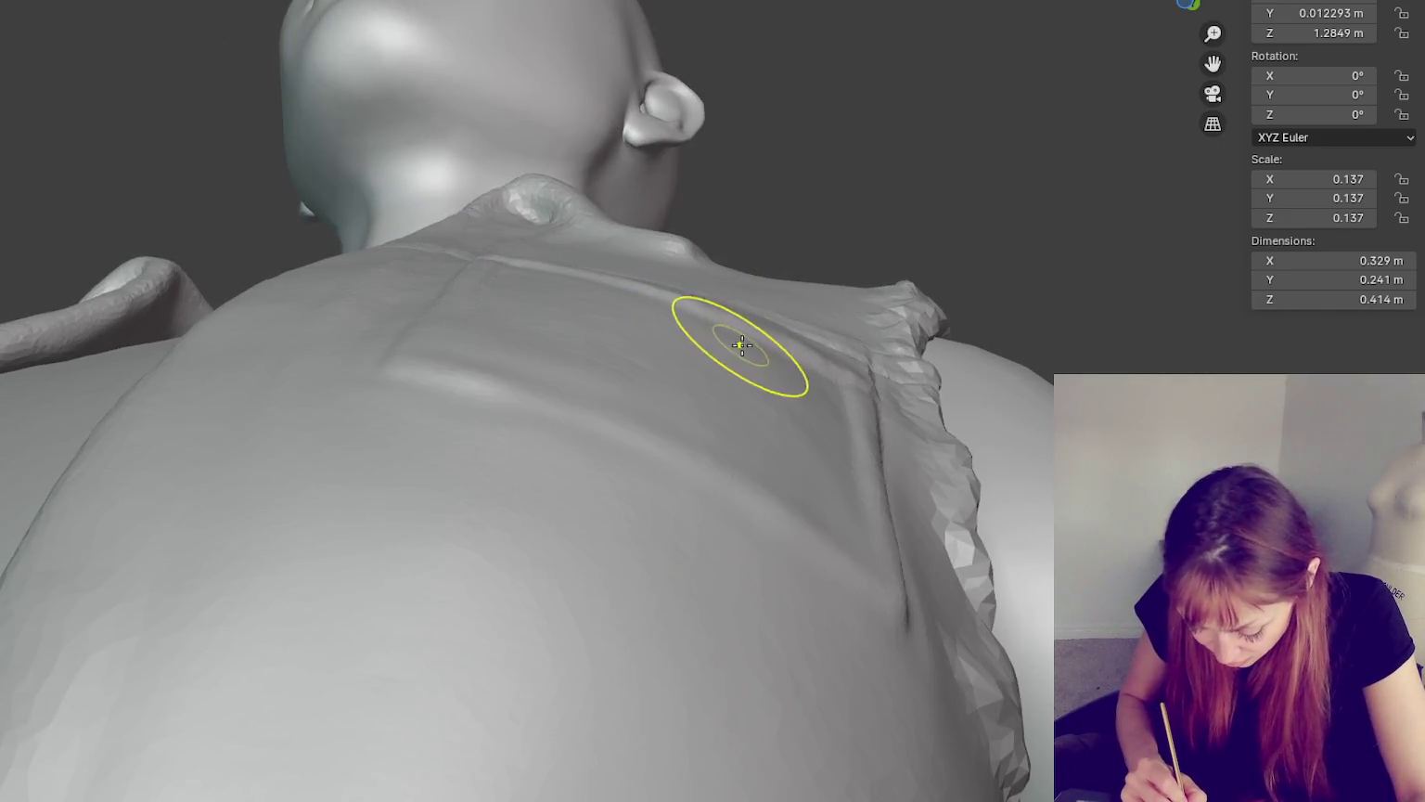
middle_drag(805, 366, 598, 344)
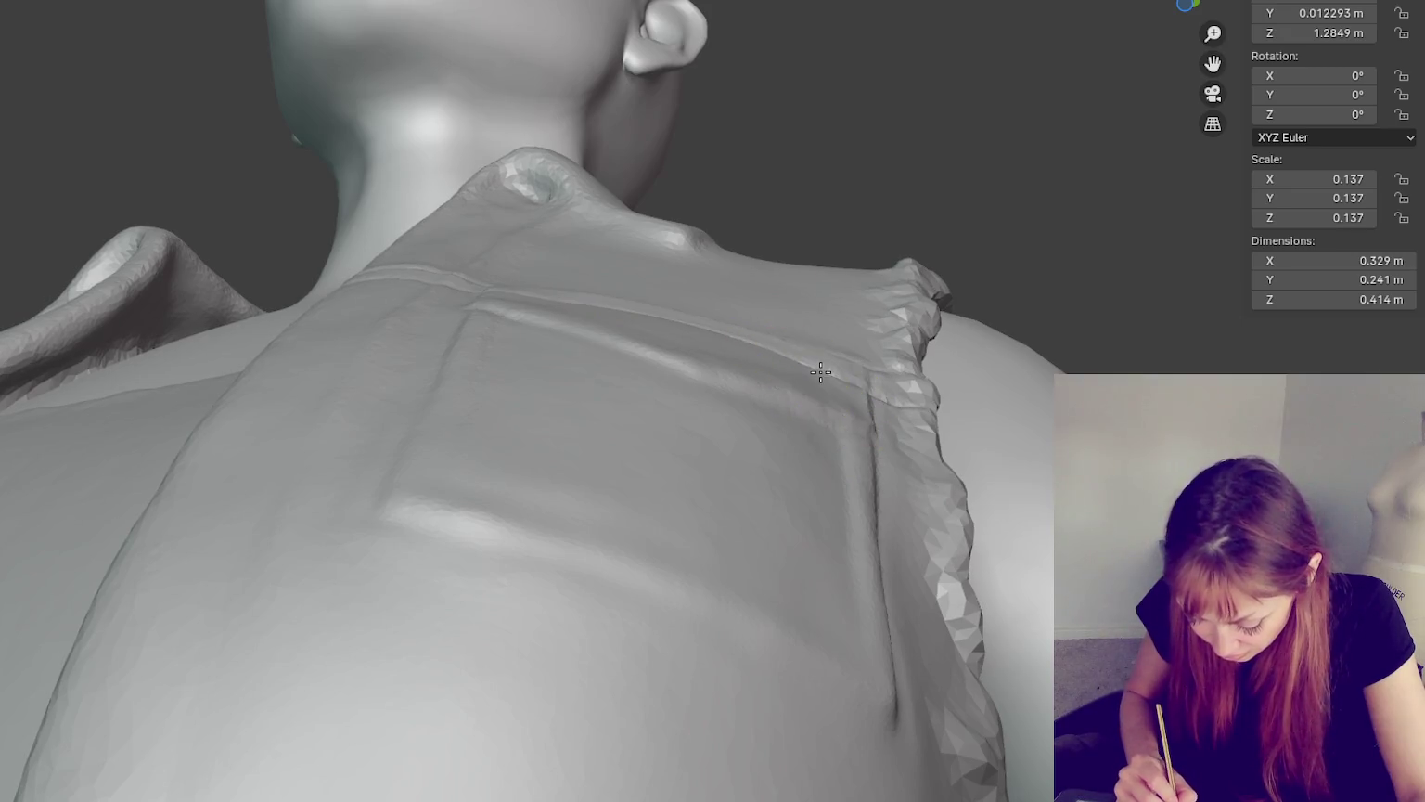
mouse_move(821, 372)
middle_down()
mouse_move(862, 442)
mouse_move(816, 611)
mouse_move(865, 646)
mouse_move(773, 588)
middle_up()
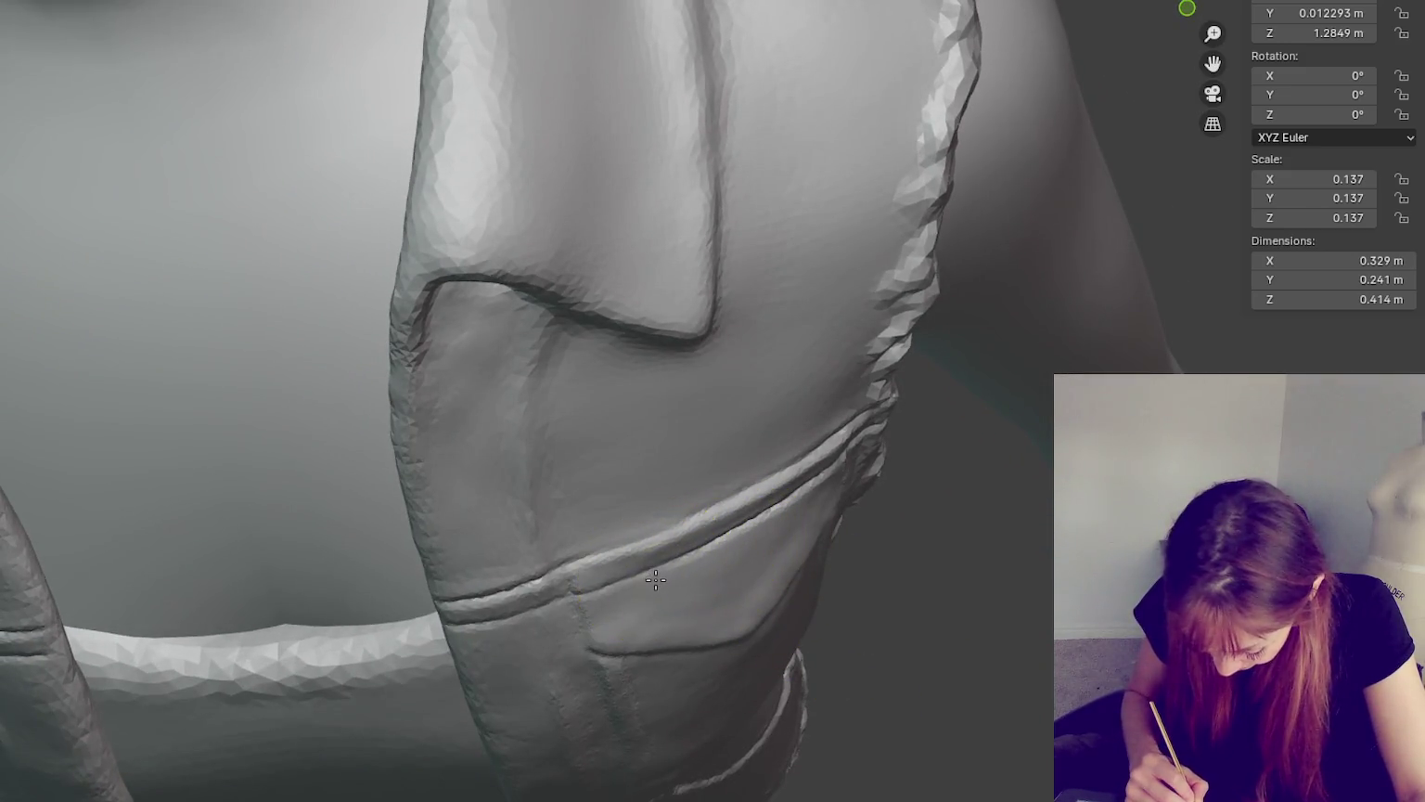
middle_drag(759, 548, 738, 472)
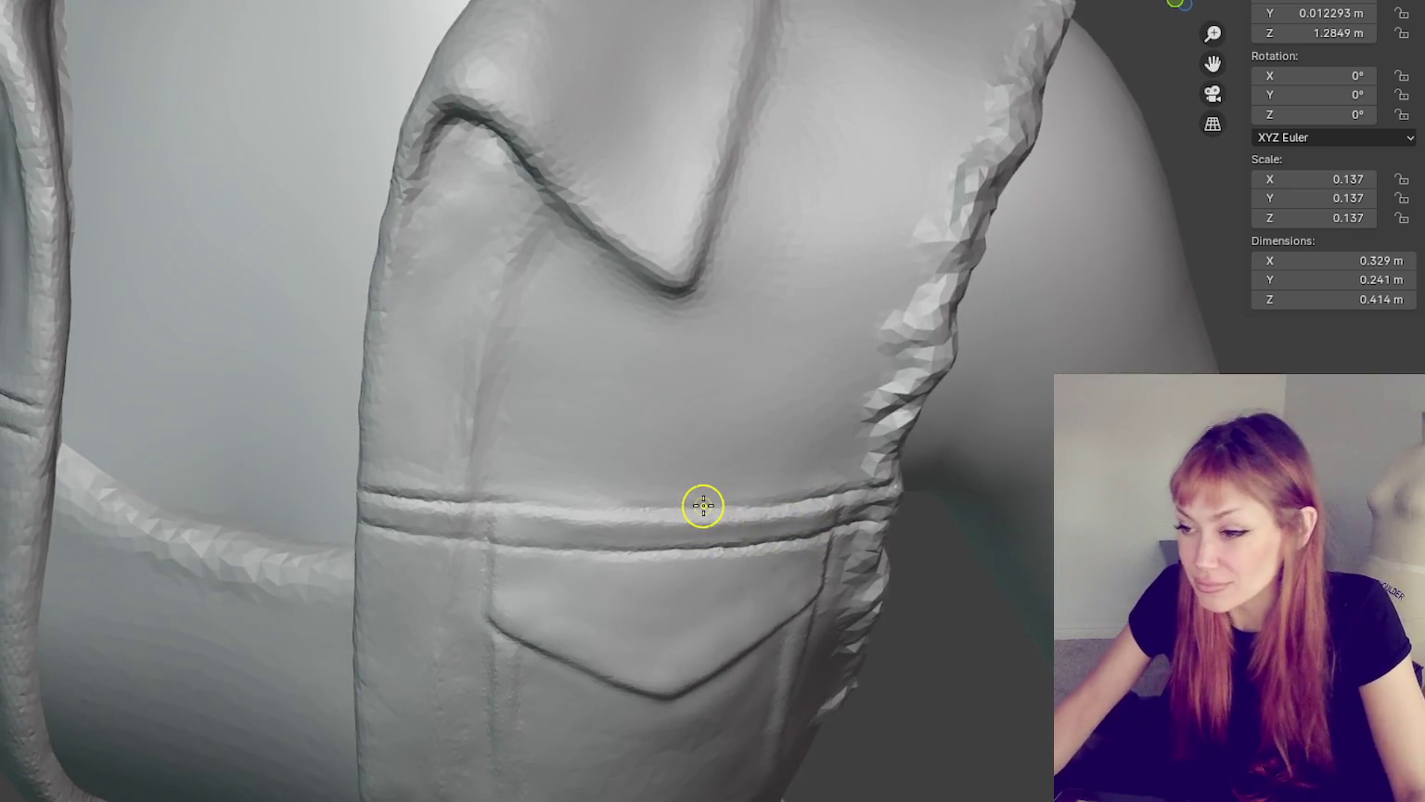
scroll(588, 162, up, 3)
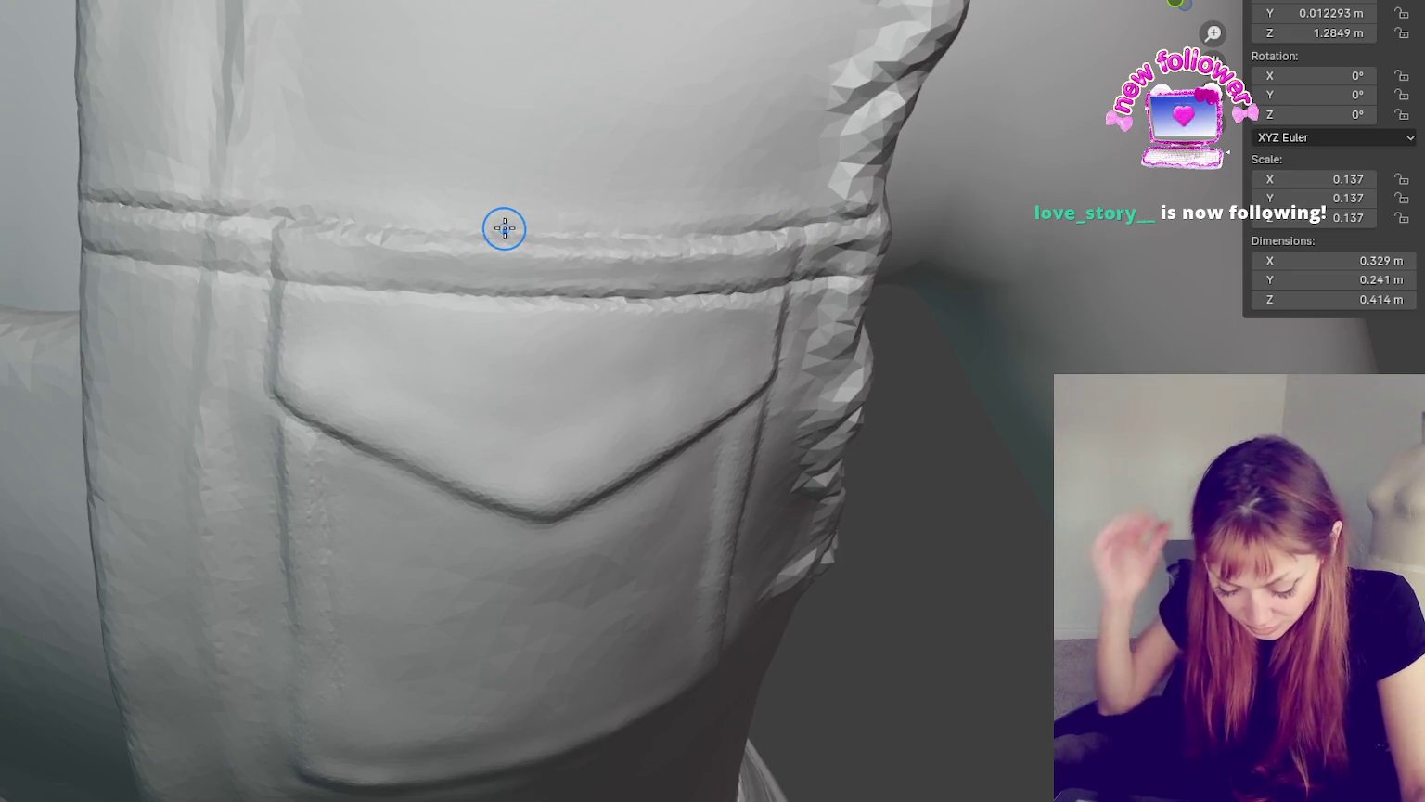
scroll(526, 246, up, 1)
shift+middle_drag(526, 246, 614, 502)
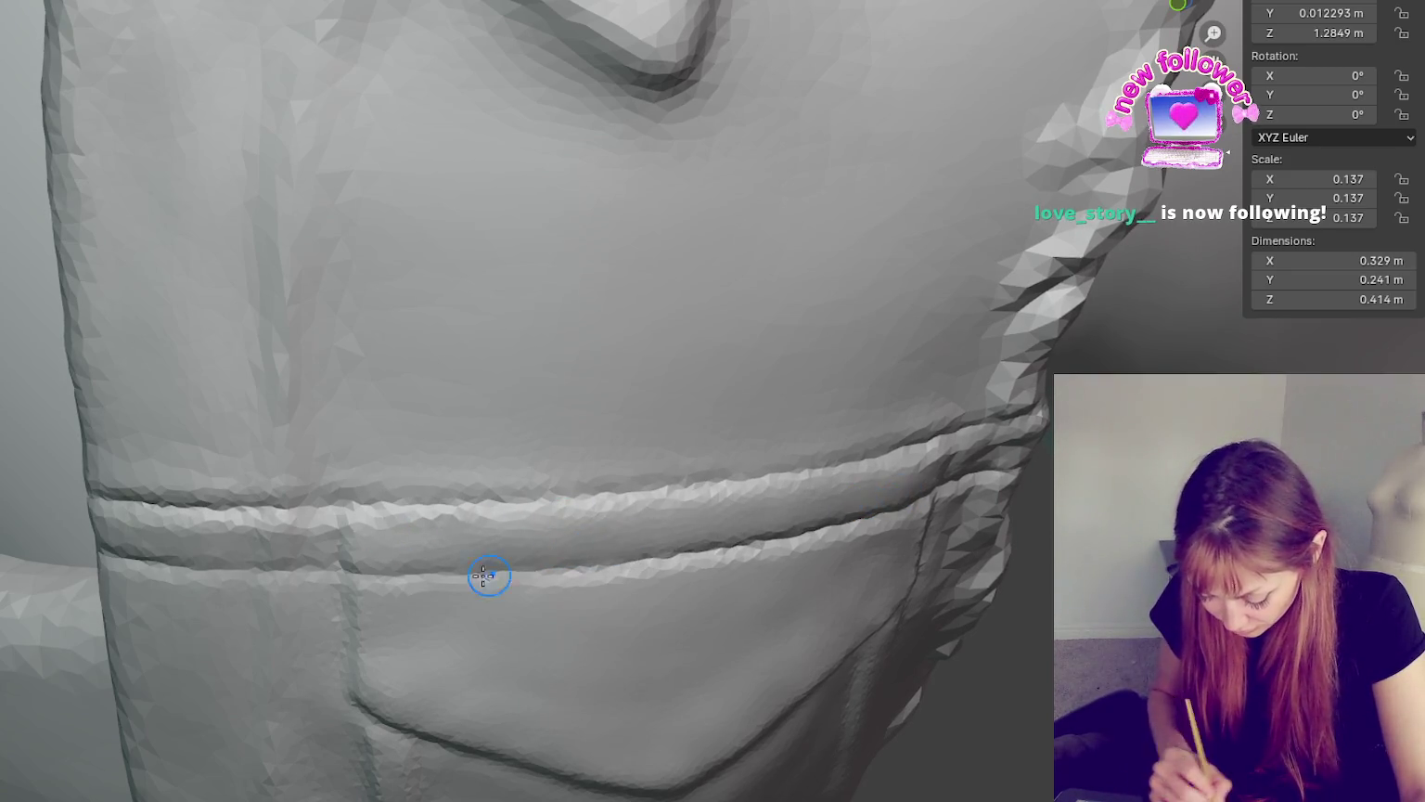
mouse_move(393, 675)
middle_down()
mouse_move(404, 620)
mouse_move(494, 696)
middle_up()
mouse_move(485, 778)
middle_down()
mouse_move(335, 709)
mouse_move(365, 643)
mouse_move(550, 394)
mouse_move(726, 261)
middle_up()
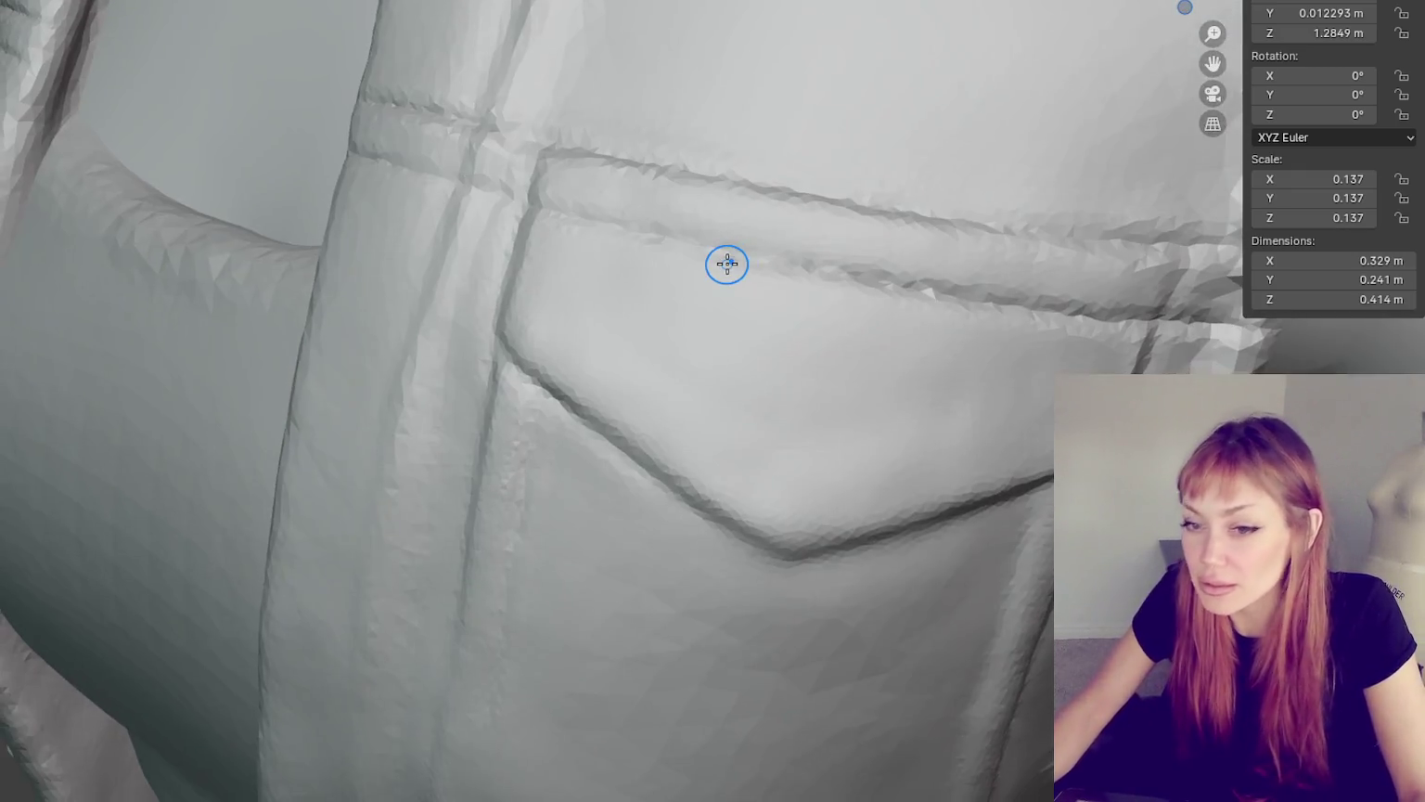
mouse_move(636, 394)
middle_down()
mouse_move(526, 300)
mouse_move(537, 331)
middle_up()
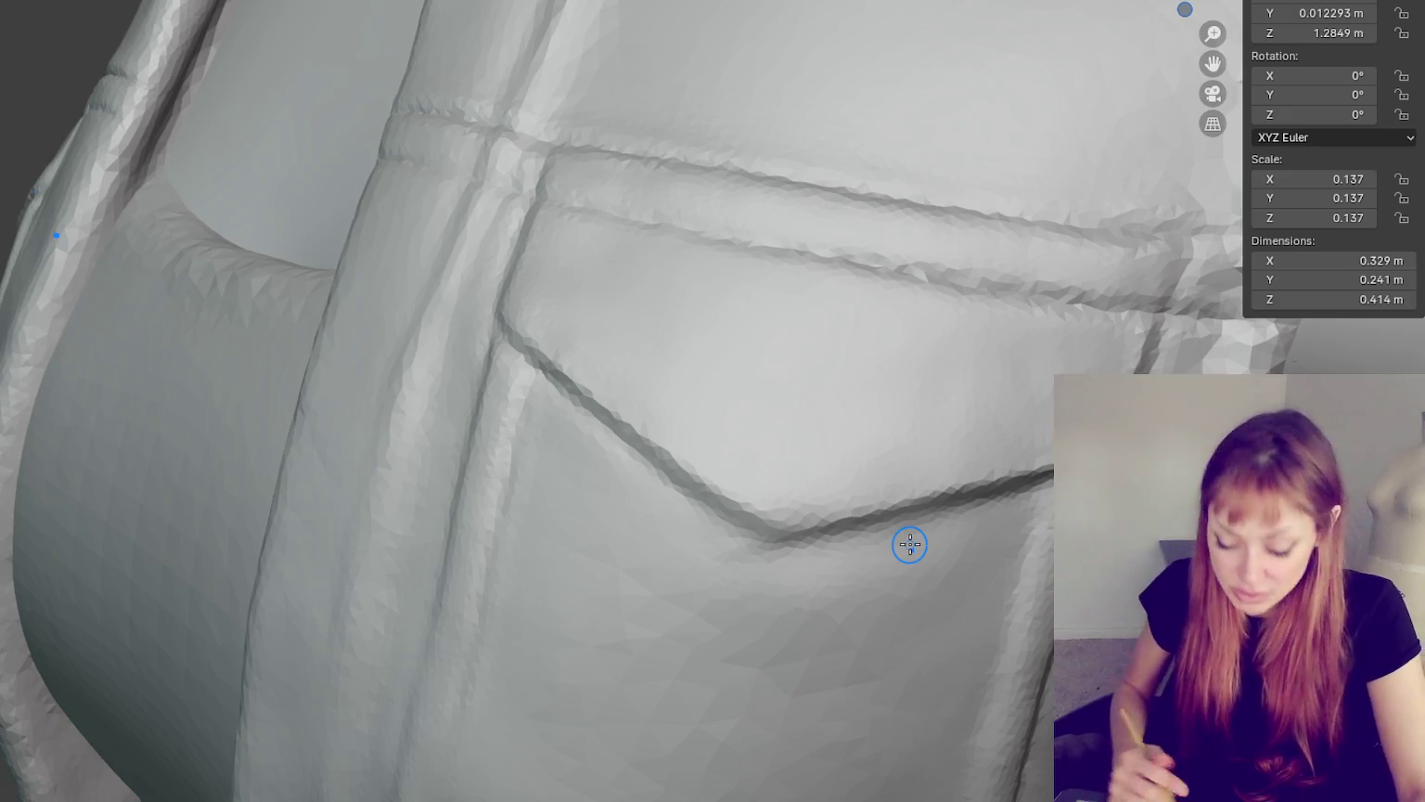
middle_drag(909, 544, 725, 437)
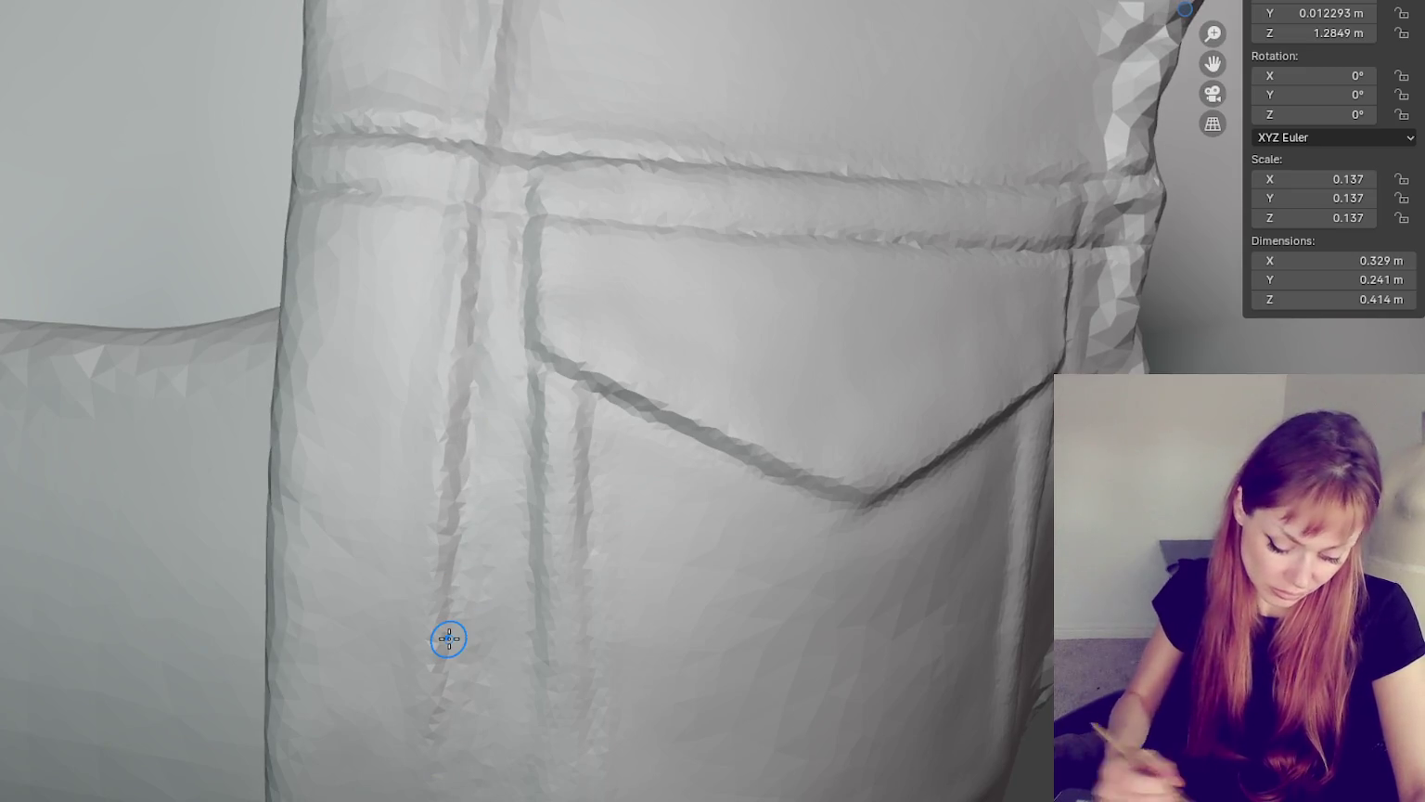
middle_drag(243, 232, 532, 88)
scroll(556, 98, down, 5)
scroll(604, 197, up, 2)
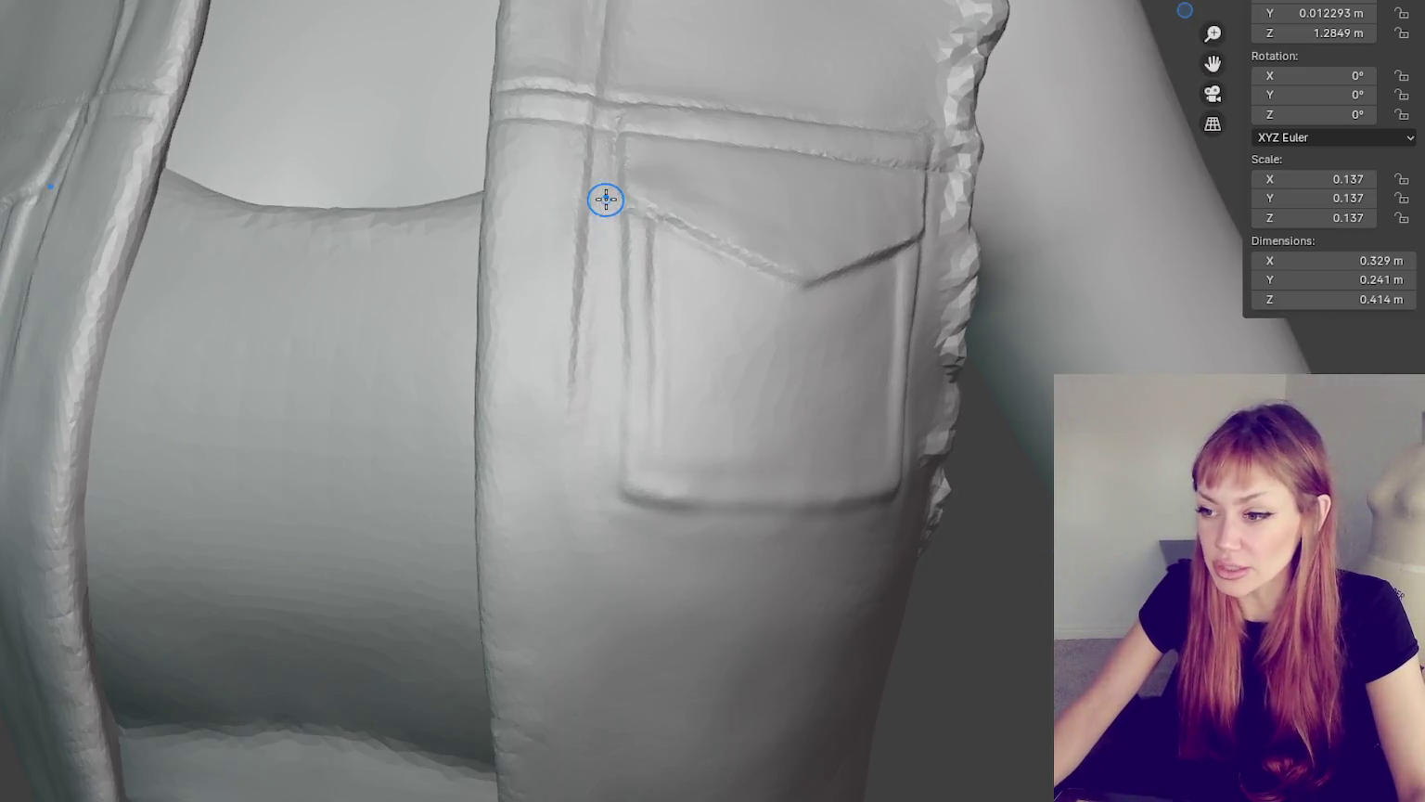
middle_drag(594, 191, 575, 380)
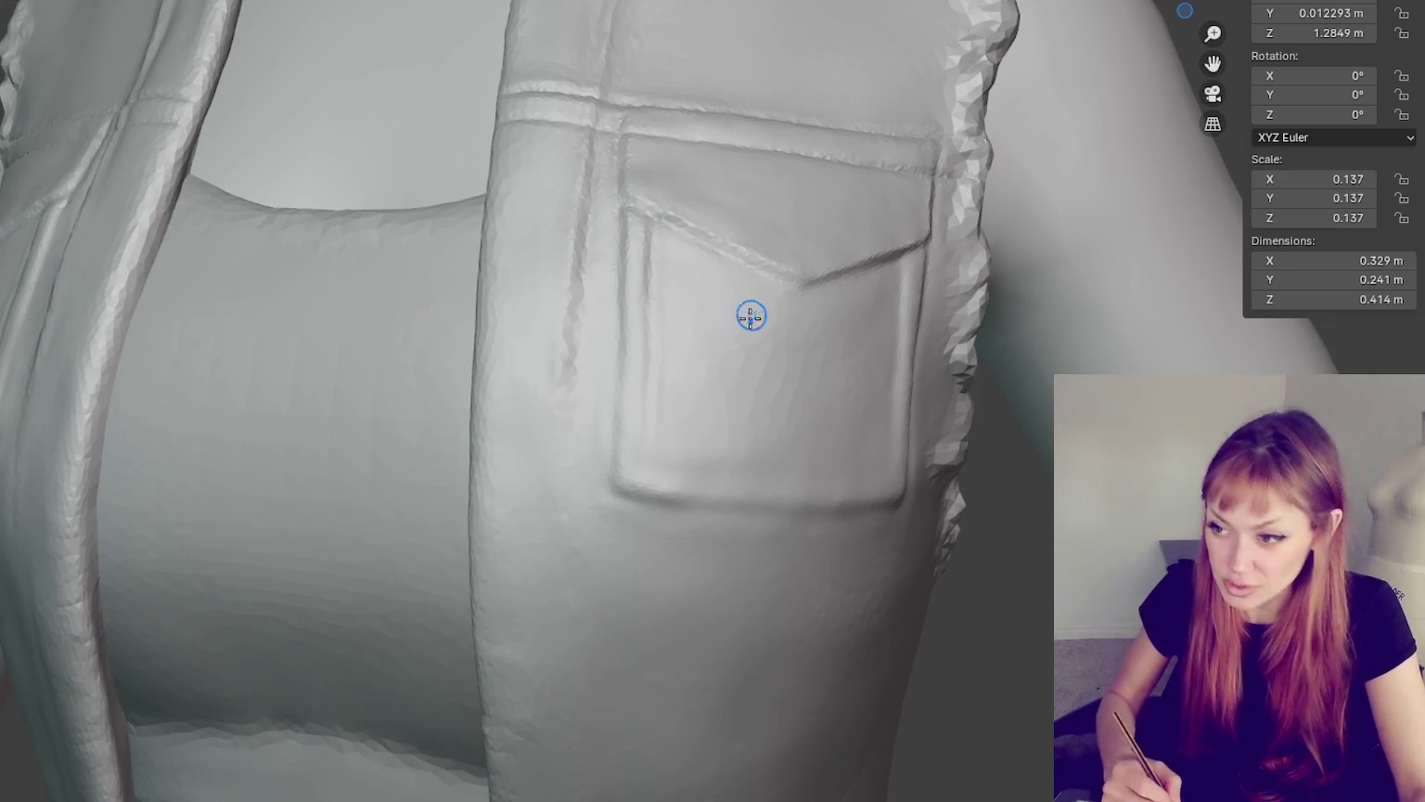
mouse_move(600, 427)
middle_down()
mouse_move(585, 369)
mouse_move(555, 469)
middle_up()
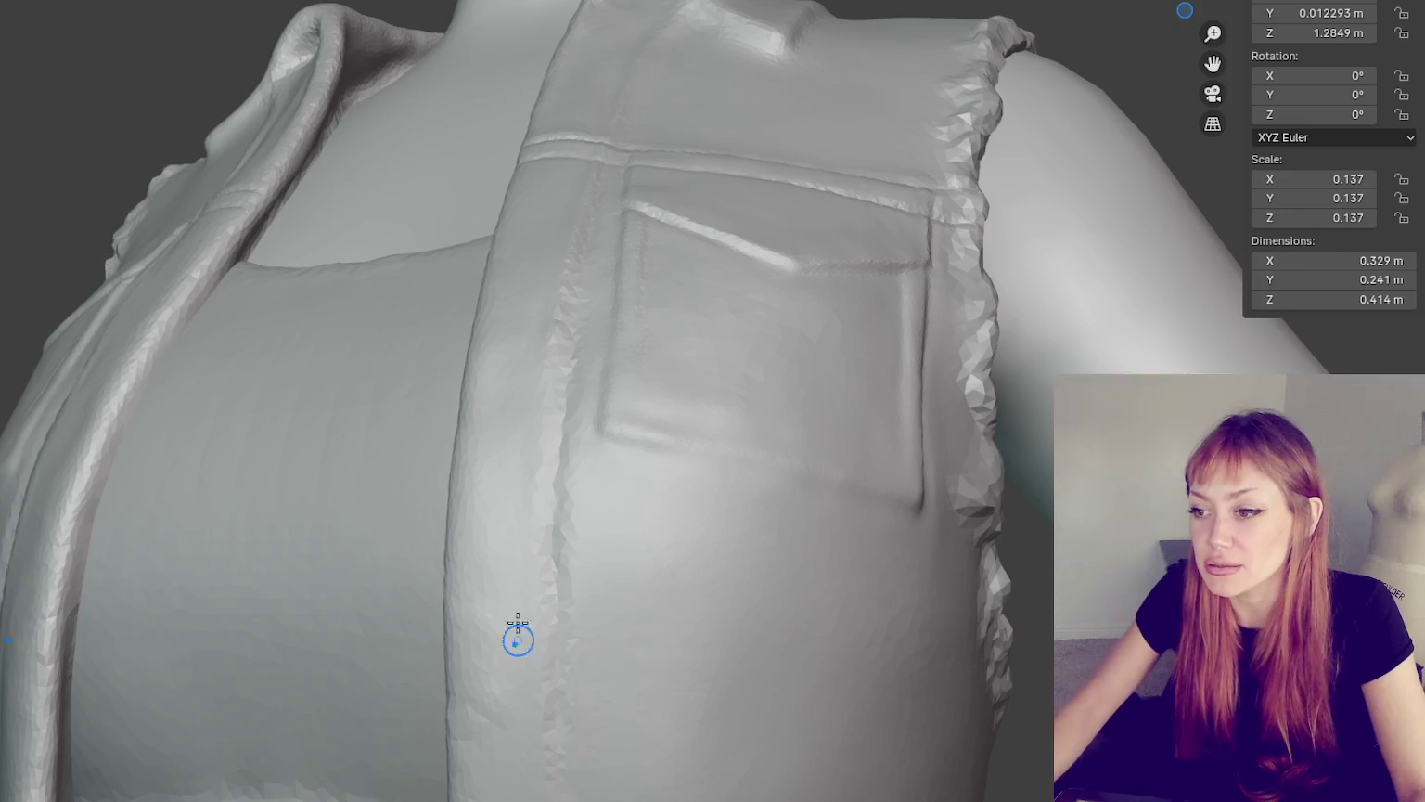
- Frame the vest in front view and zoom onto the lower panel
key(KP_1)
key(KP_Decimal)
scroll(676, 549, up, 4)
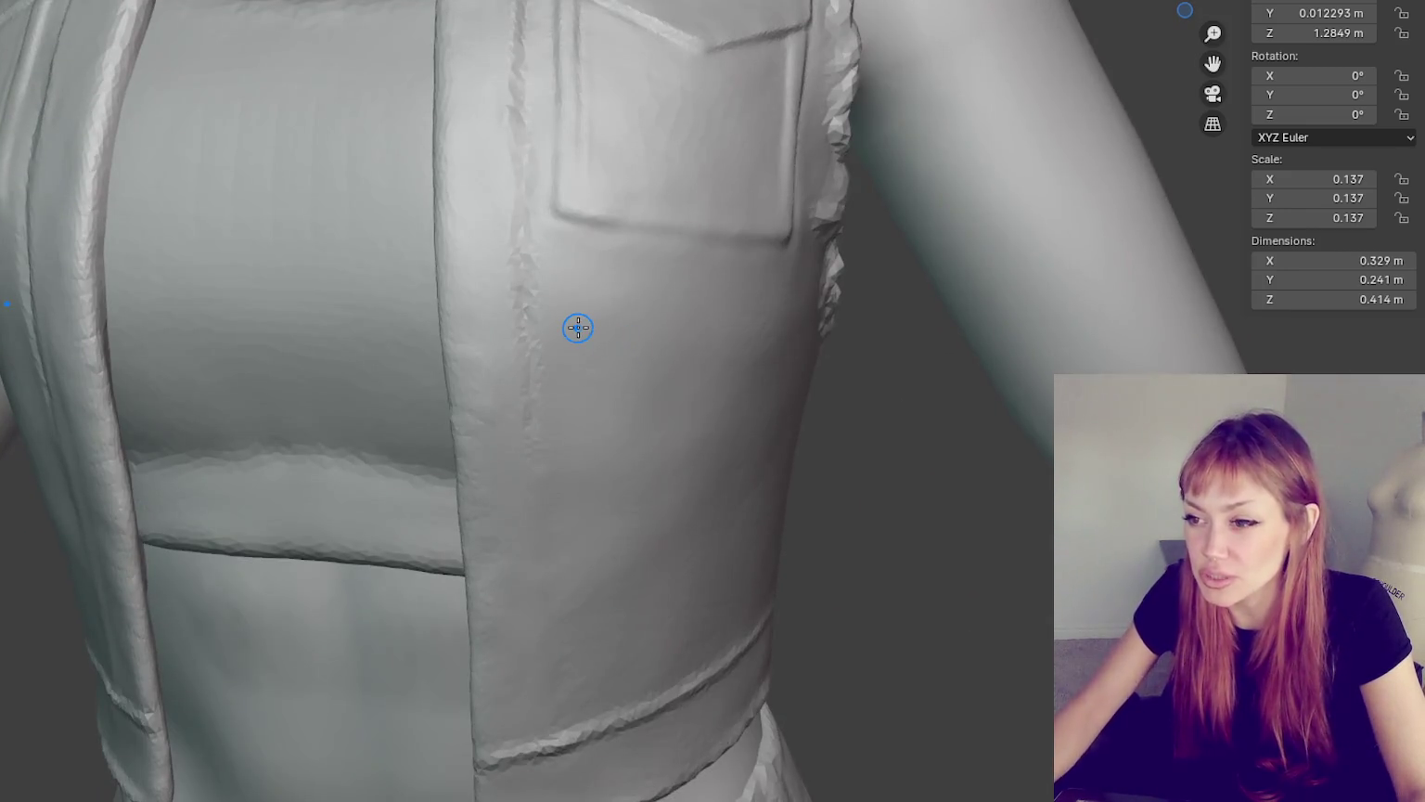
scroll(578, 327, up, 3)
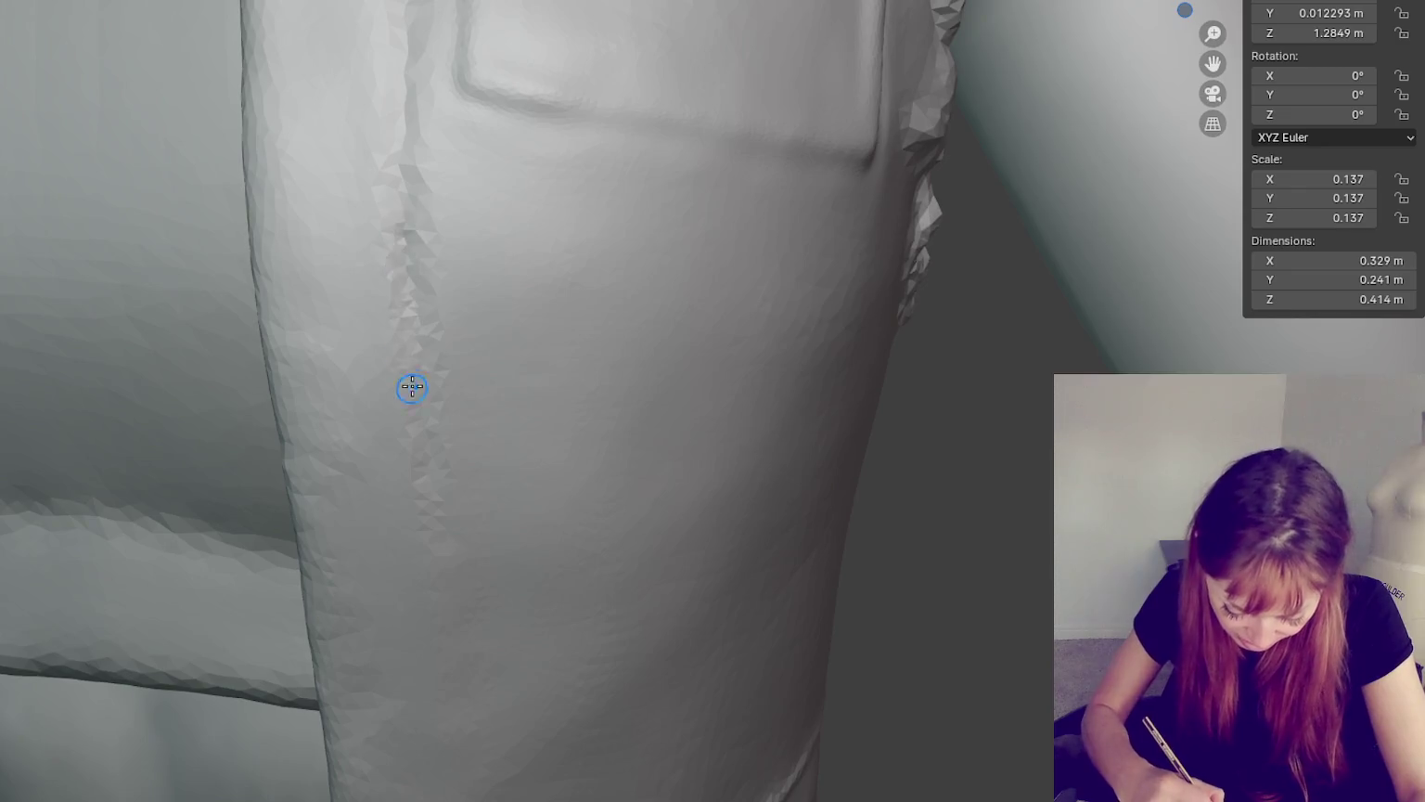
middle_drag(407, 158, 406, 272)
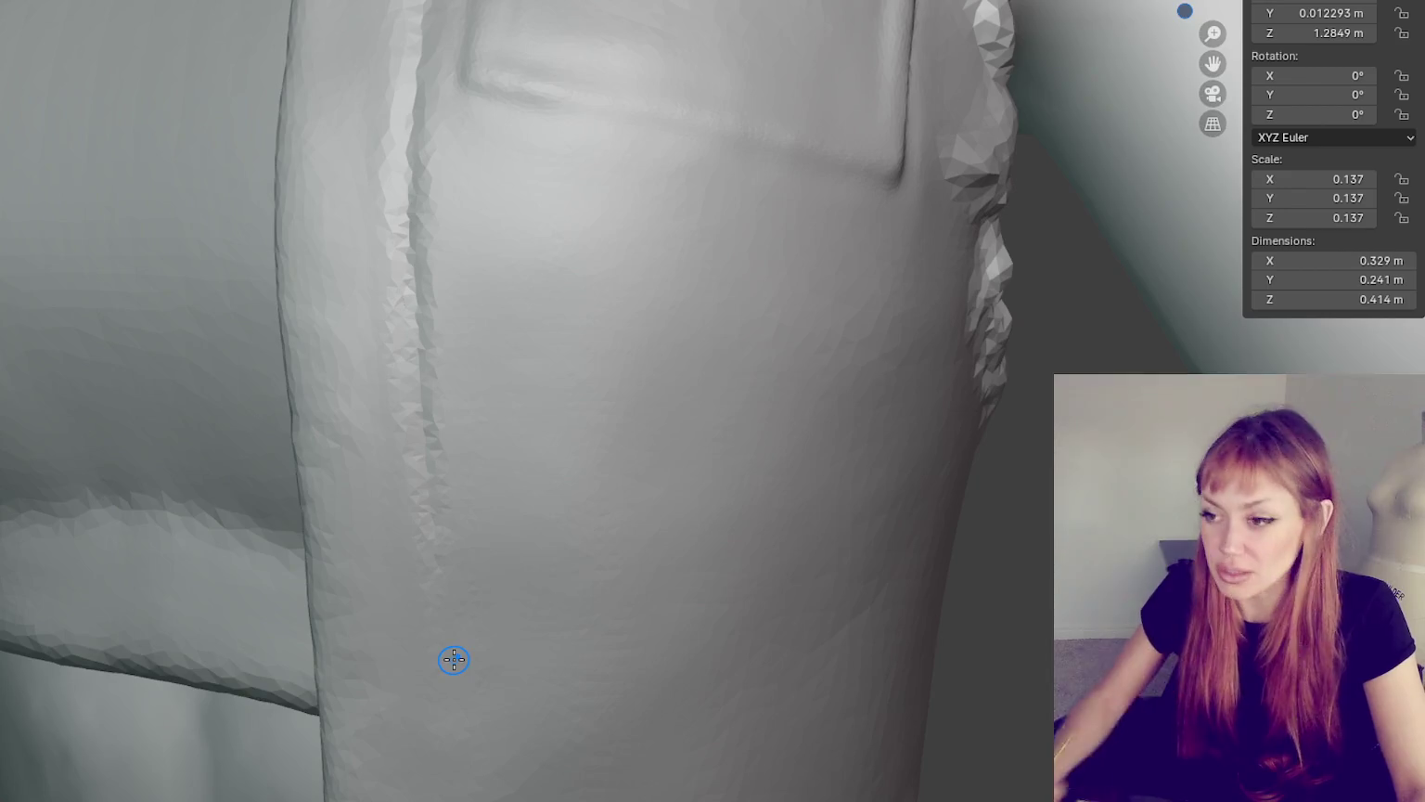
scroll(649, 419, down, 5)
mouse_move(618, 481)
shift+middle_down()
mouse_move(639, 303)
mouse_move(601, 400)
shift+middle_up()
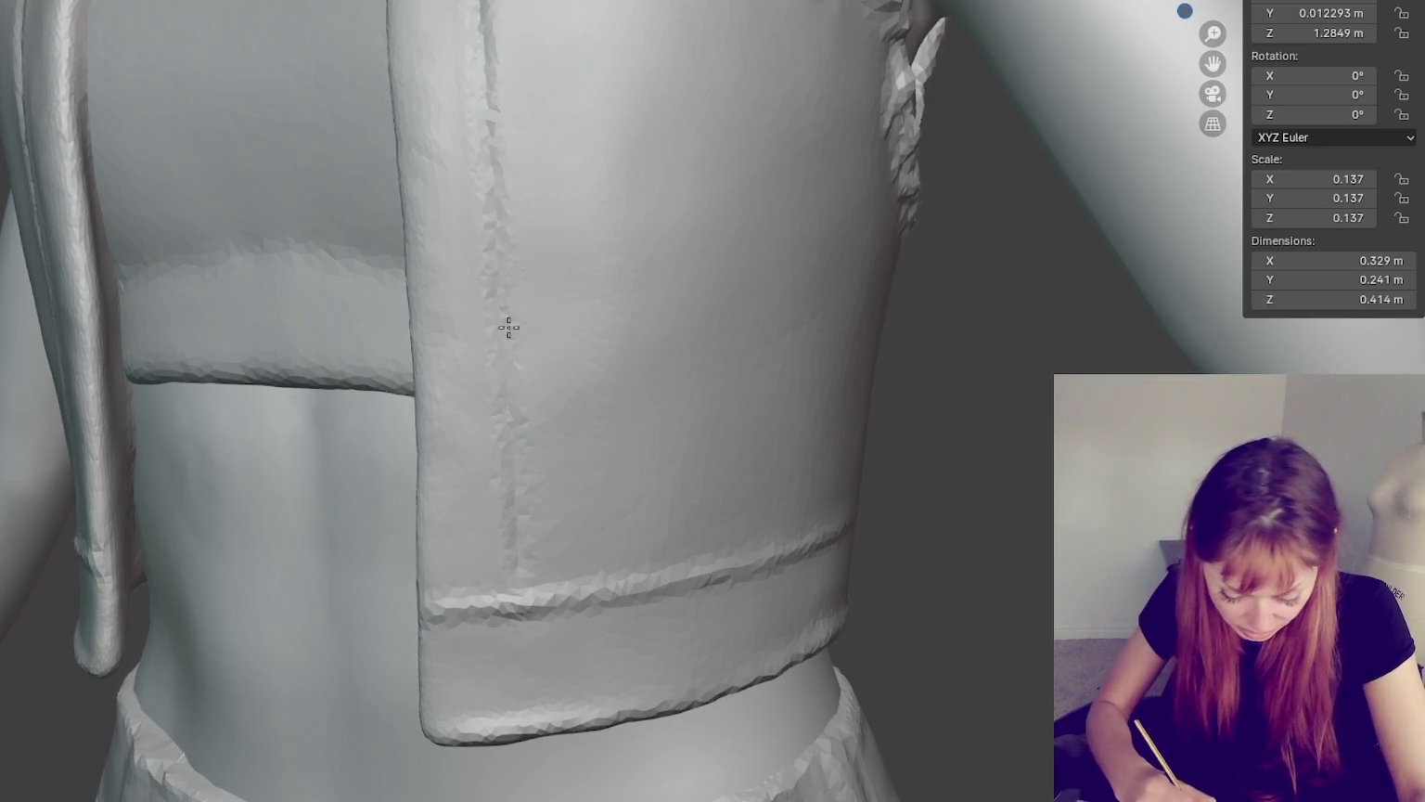
- Crease the vertical seam down through the bottom hem band, checking from front and side
mouse_move(516, 548)
middle_down()
mouse_move(560, 545)
mouse_move(514, 626)
middle_up()
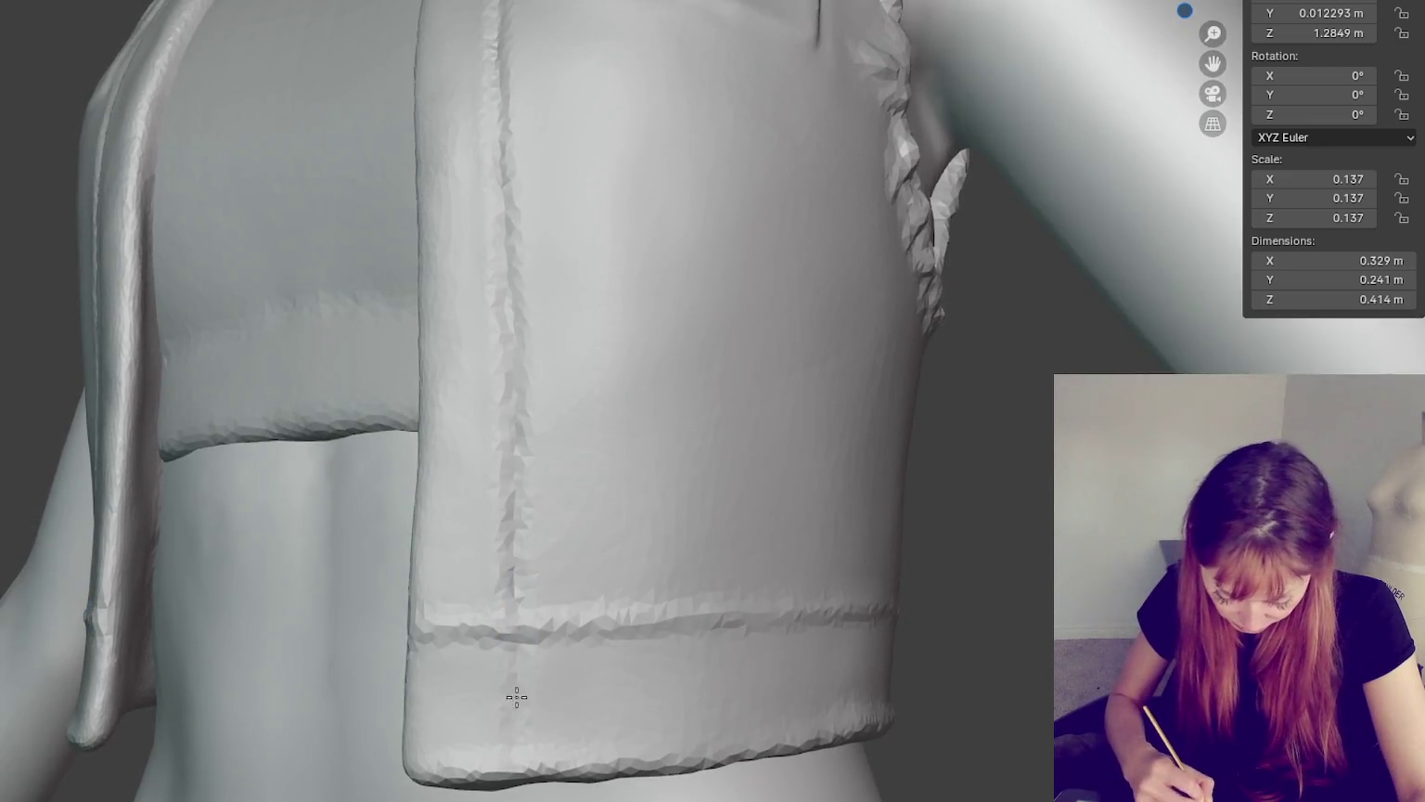
drag(516, 697, 515, 779)
drag(515, 612, 515, 761)
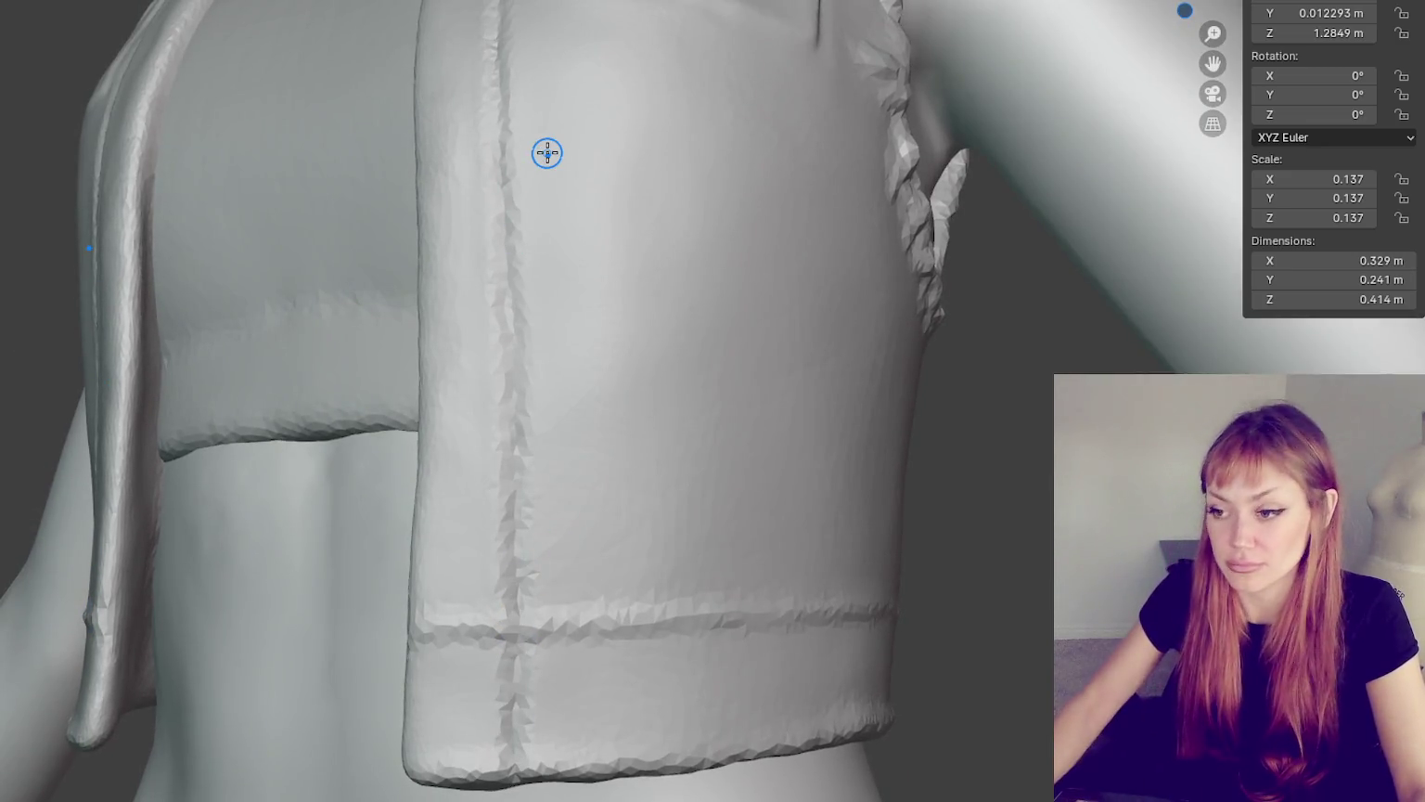
key(KP_1)
scroll(808, 227, down, 3)
mouse_move(813, 236)
middle_down()
mouse_move(318, 194)
mouse_move(802, 198)
mouse_move(600, 244)
middle_up()
key(KP_1)
scroll(764, 239, up, 5)
shift+middle_drag(628, 131, 668, 317)
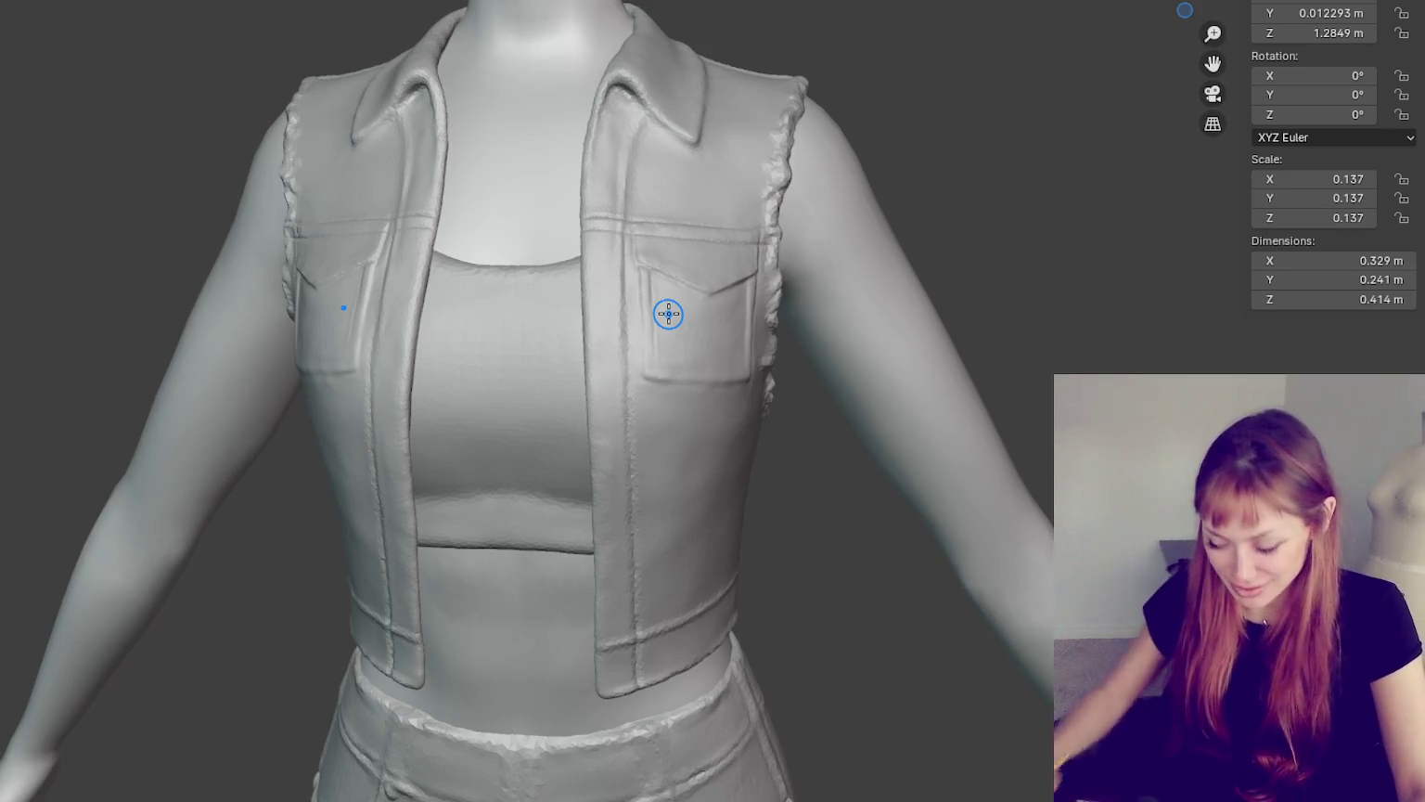
- Orbit to the side of the chest pocket and groove along its outline
scroll(668, 313, up, 5)
shift+middle_drag(757, 439, 1011, 445)
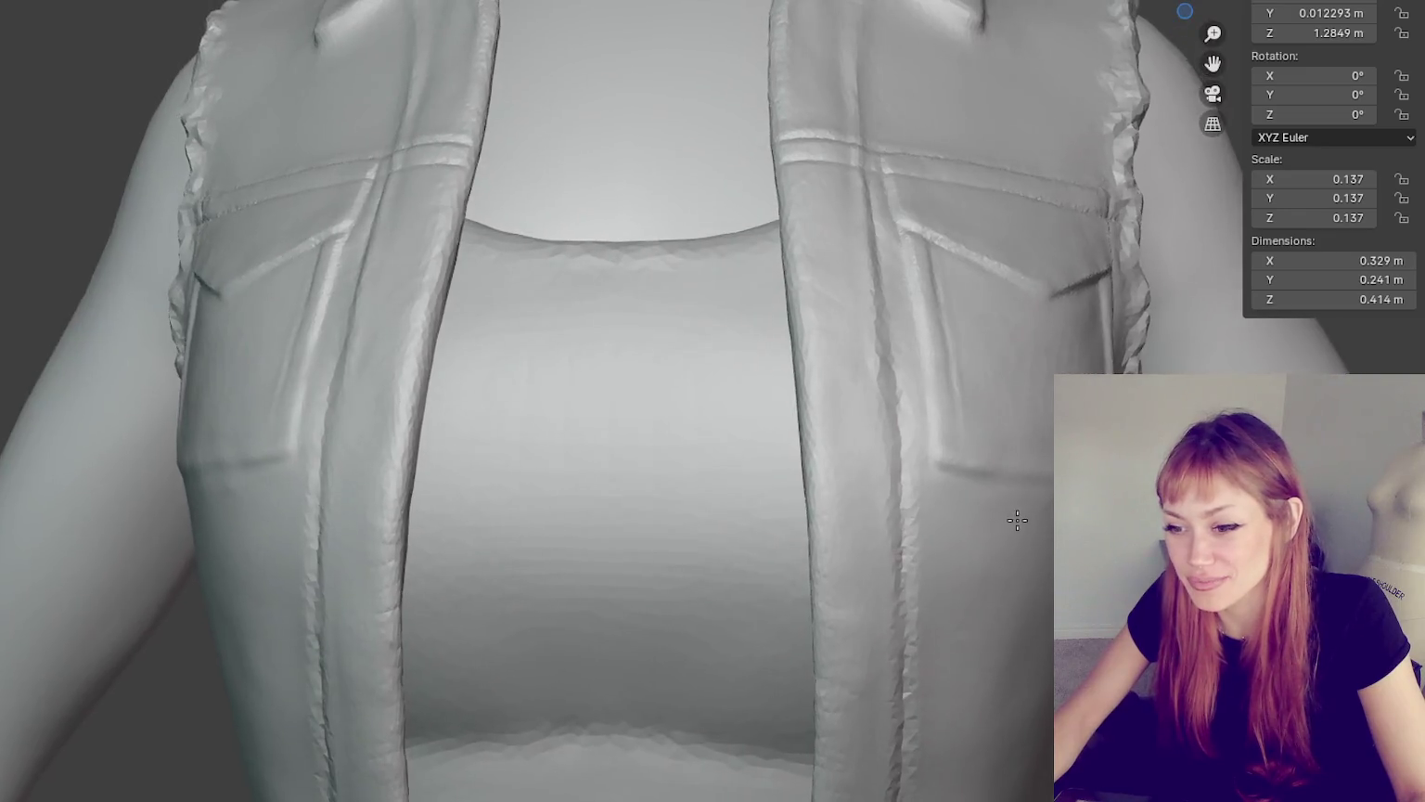
middle_drag(1018, 521, 1160, 520)
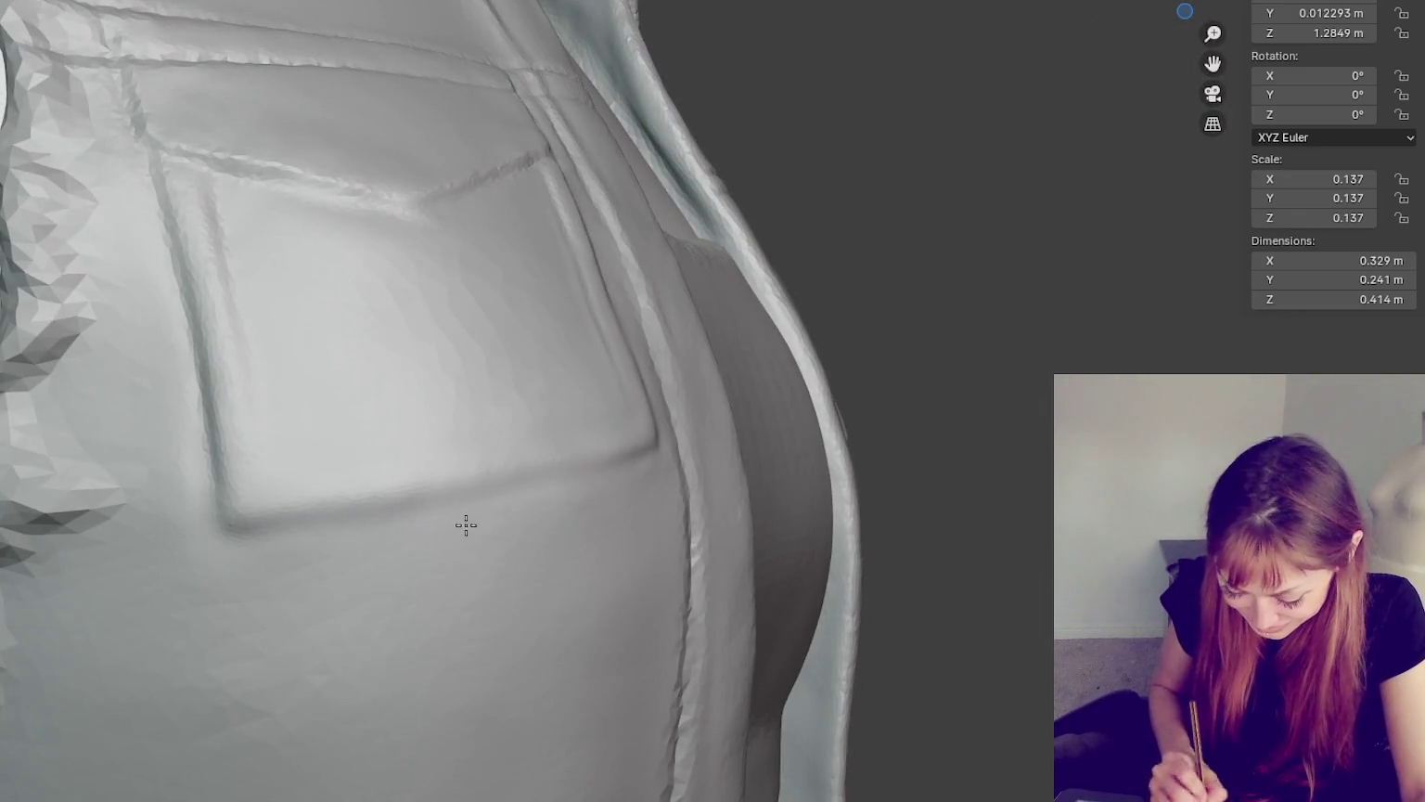
mouse_move(620, 515)
middle_down()
mouse_move(675, 521)
mouse_move(626, 597)
middle_up()
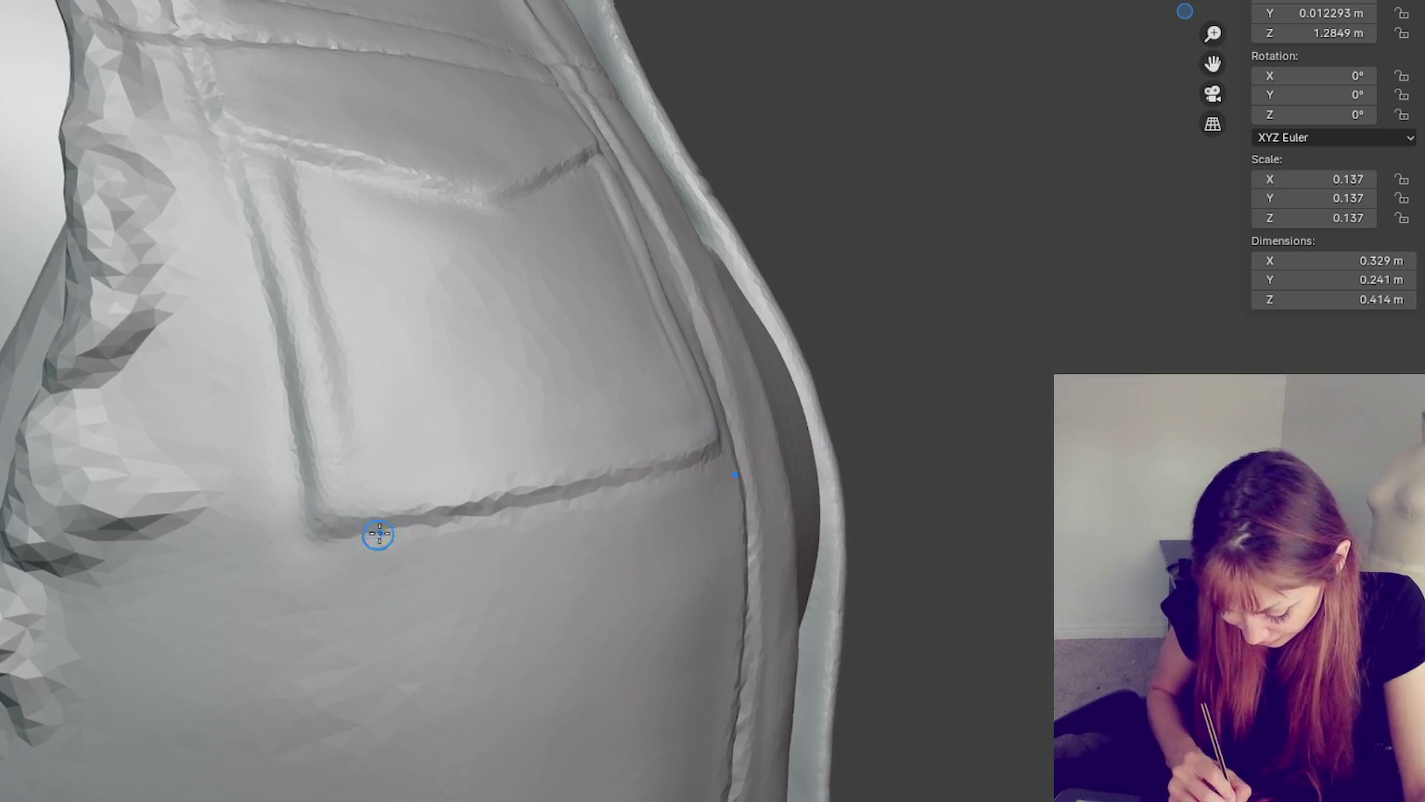
- Groove the pocket's bottom edge continuously and sharpen its top seams from low angles
mouse_move(593, 483)
middle_down()
mouse_move(623, 545)
mouse_move(569, 492)
mouse_move(503, 468)
mouse_move(900, 754)
mouse_move(808, 610)
mouse_move(925, 694)
mouse_move(815, 681)
middle_up()
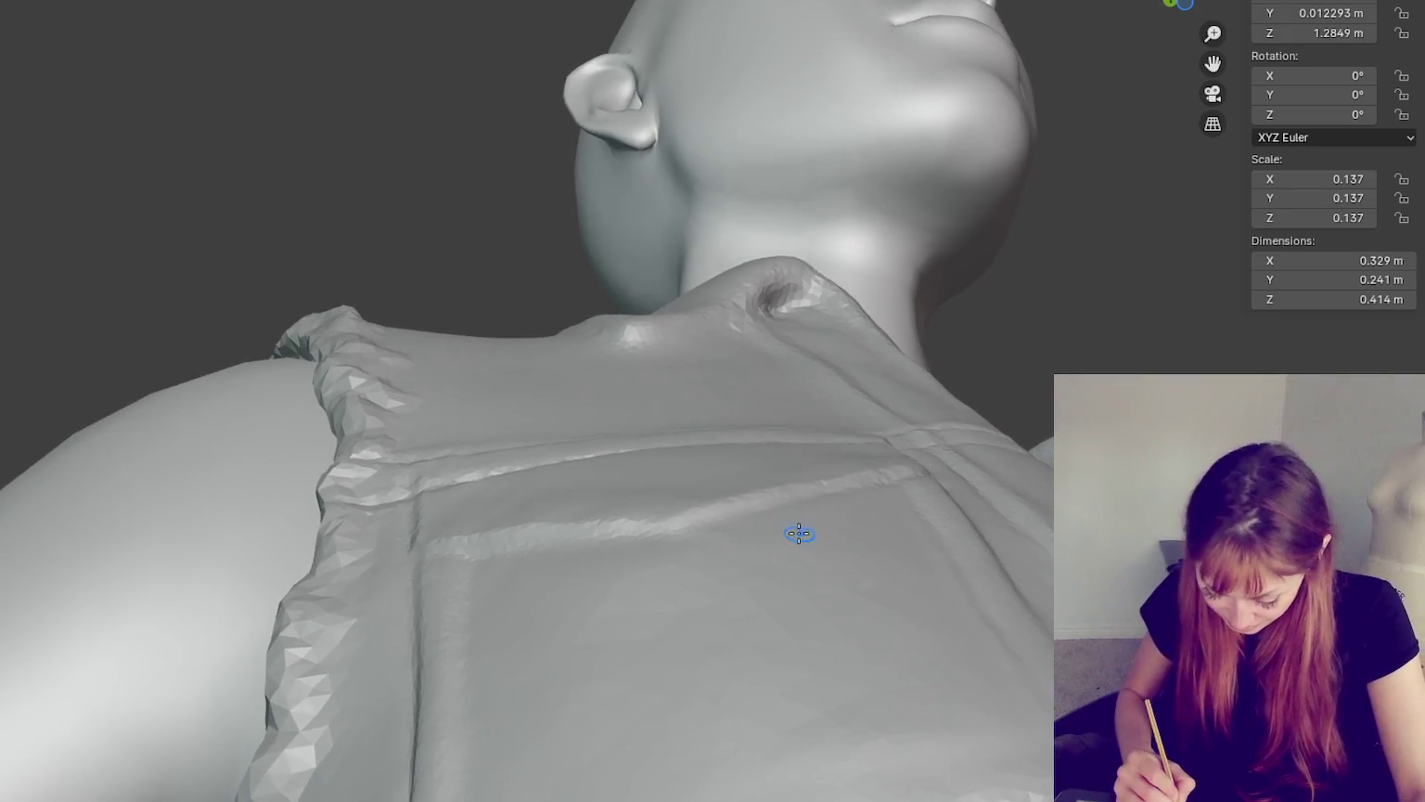
middle_drag(734, 515, 782, 510)
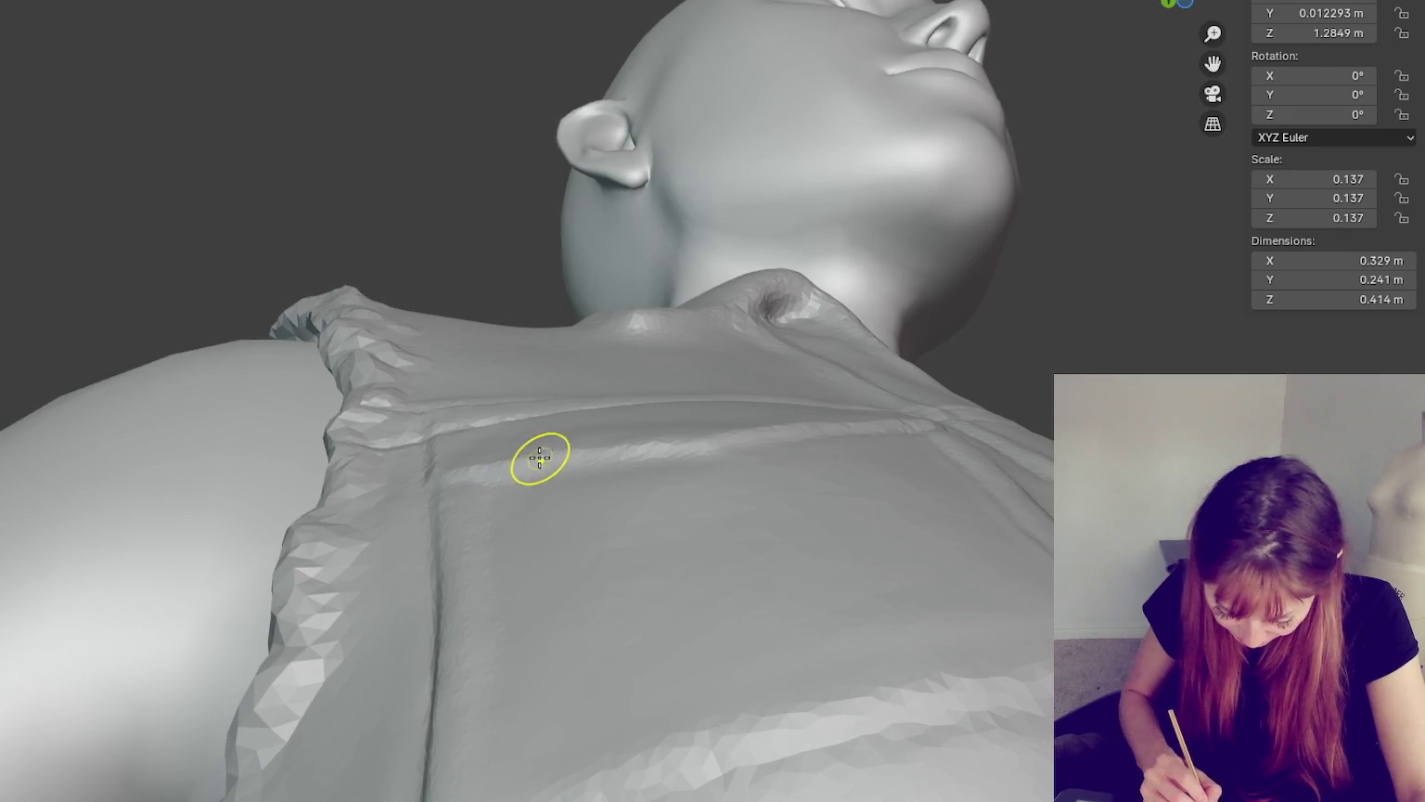
mouse_move(658, 448)
middle_down()
mouse_move(843, 572)
mouse_move(843, 599)
mouse_move(611, 493)
mouse_move(703, 544)
mouse_move(631, 543)
mouse_move(788, 601)
middle_up()
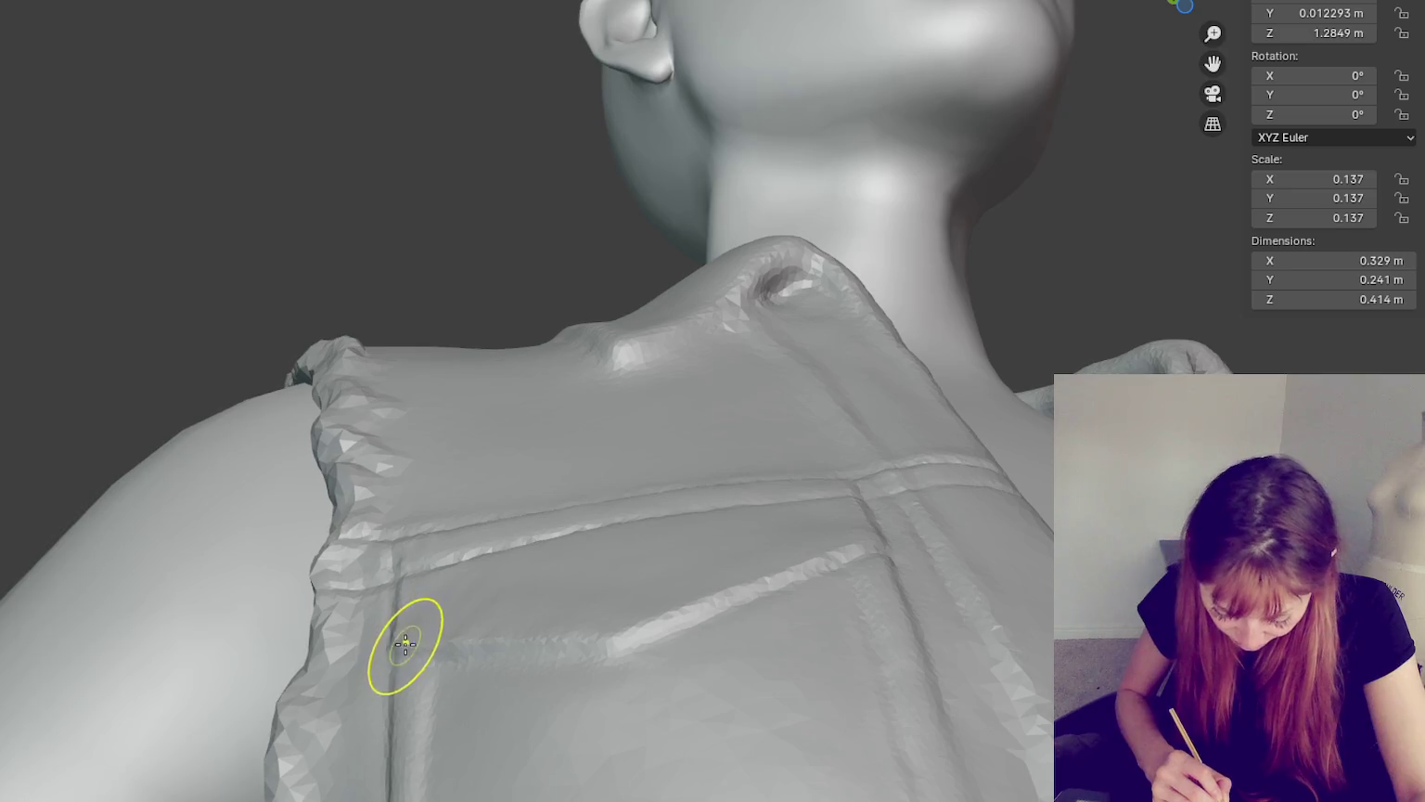
middle_drag(668, 637, 700, 594)
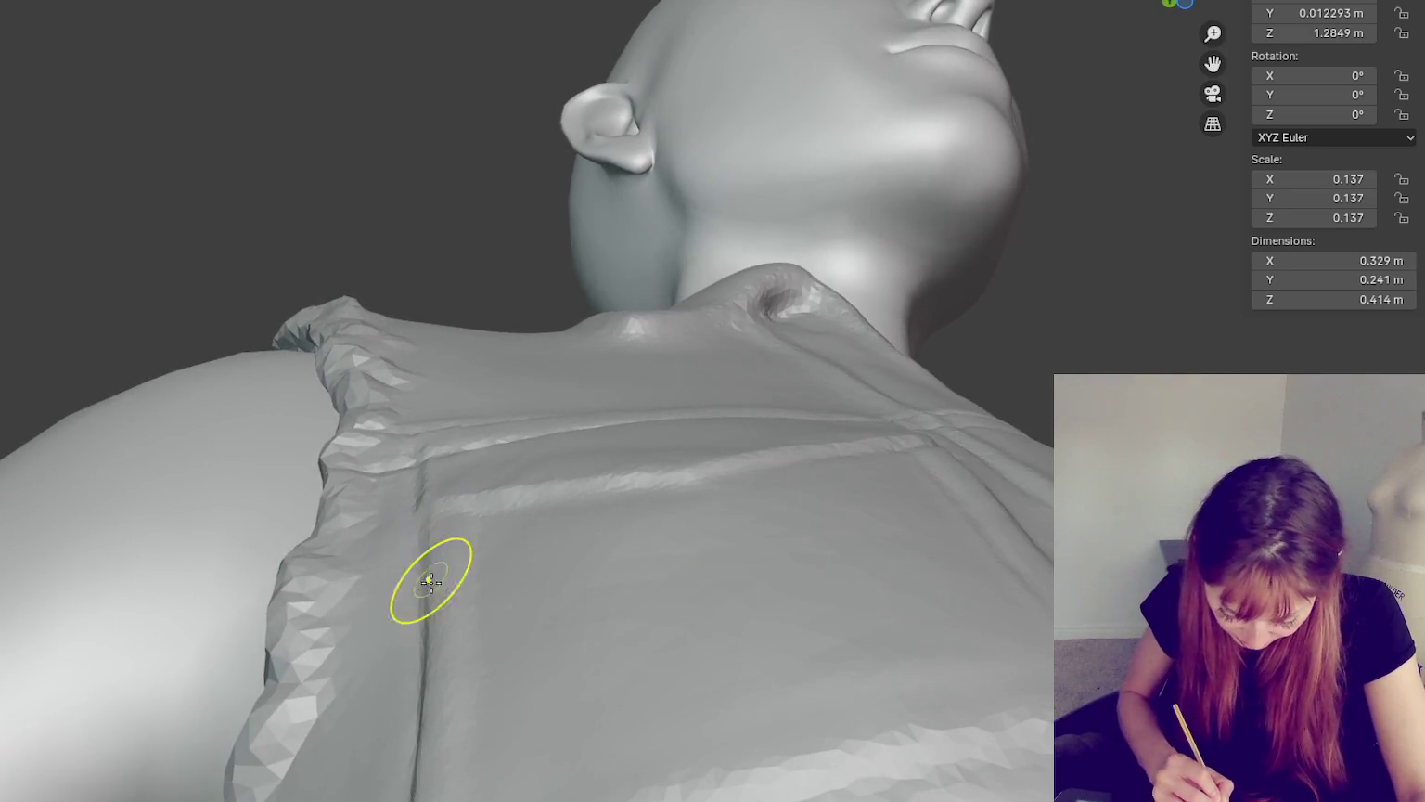
middle_drag(788, 684, 976, 611)
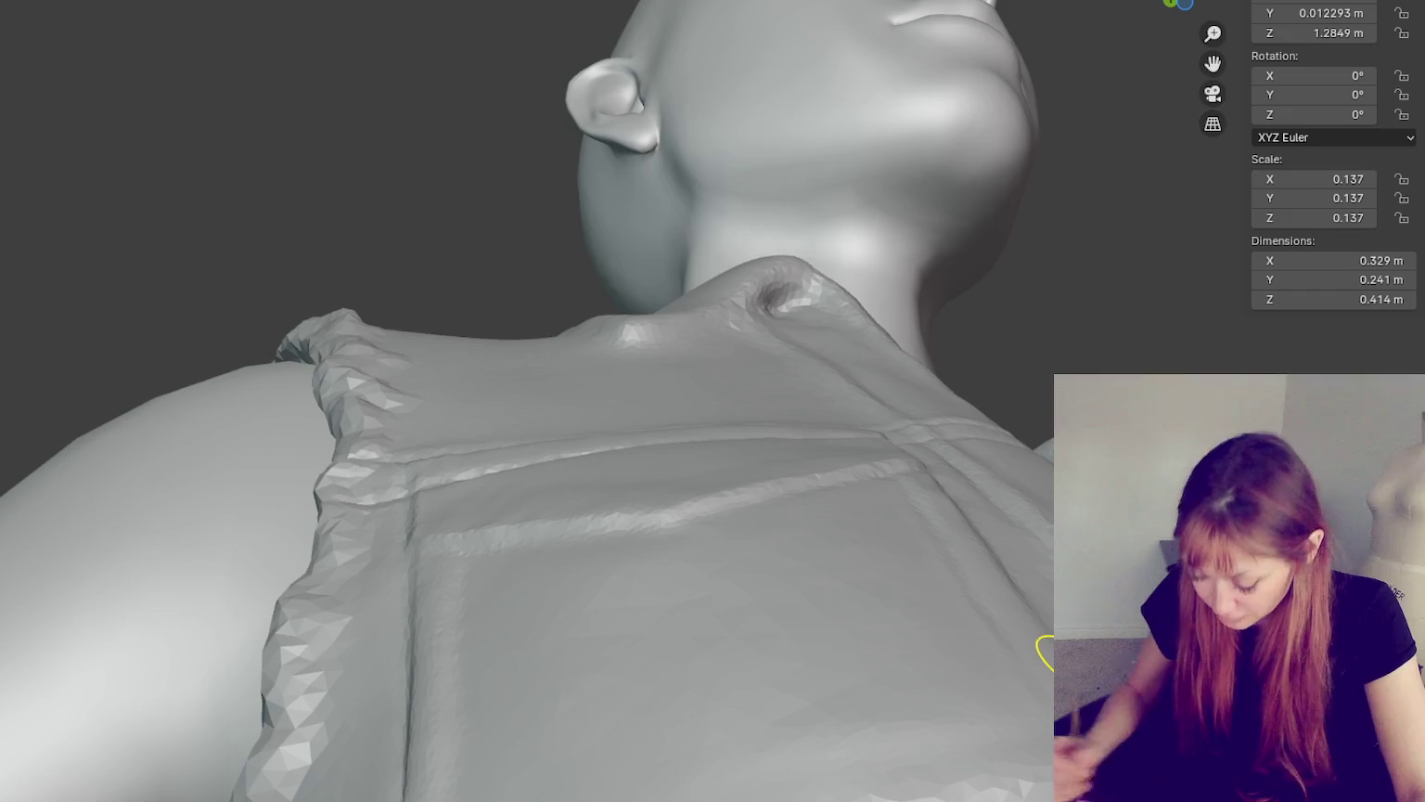
middle_drag(1077, 658, 949, 653)
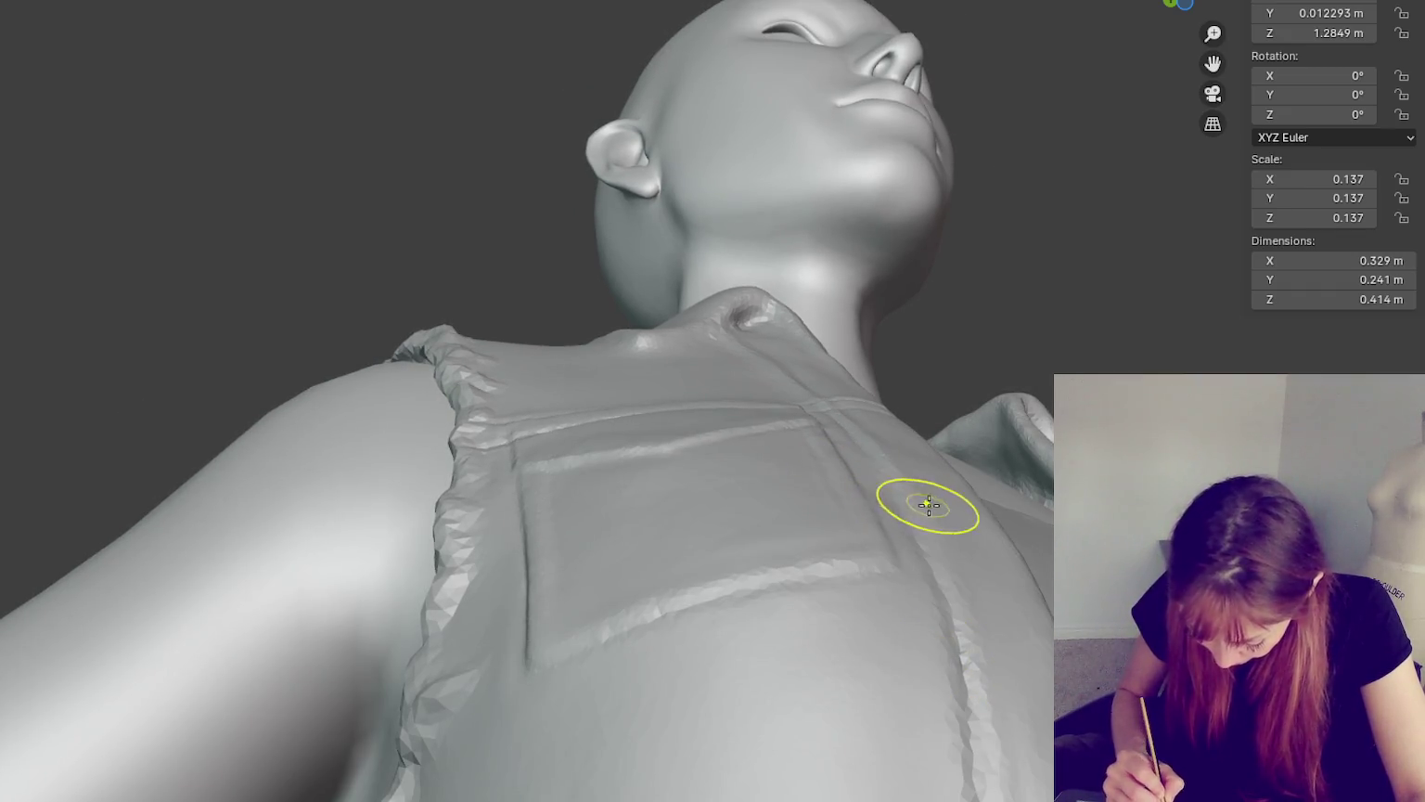
mouse_move(805, 607)
middle_down()
mouse_move(853, 652)
mouse_move(815, 694)
middle_up()
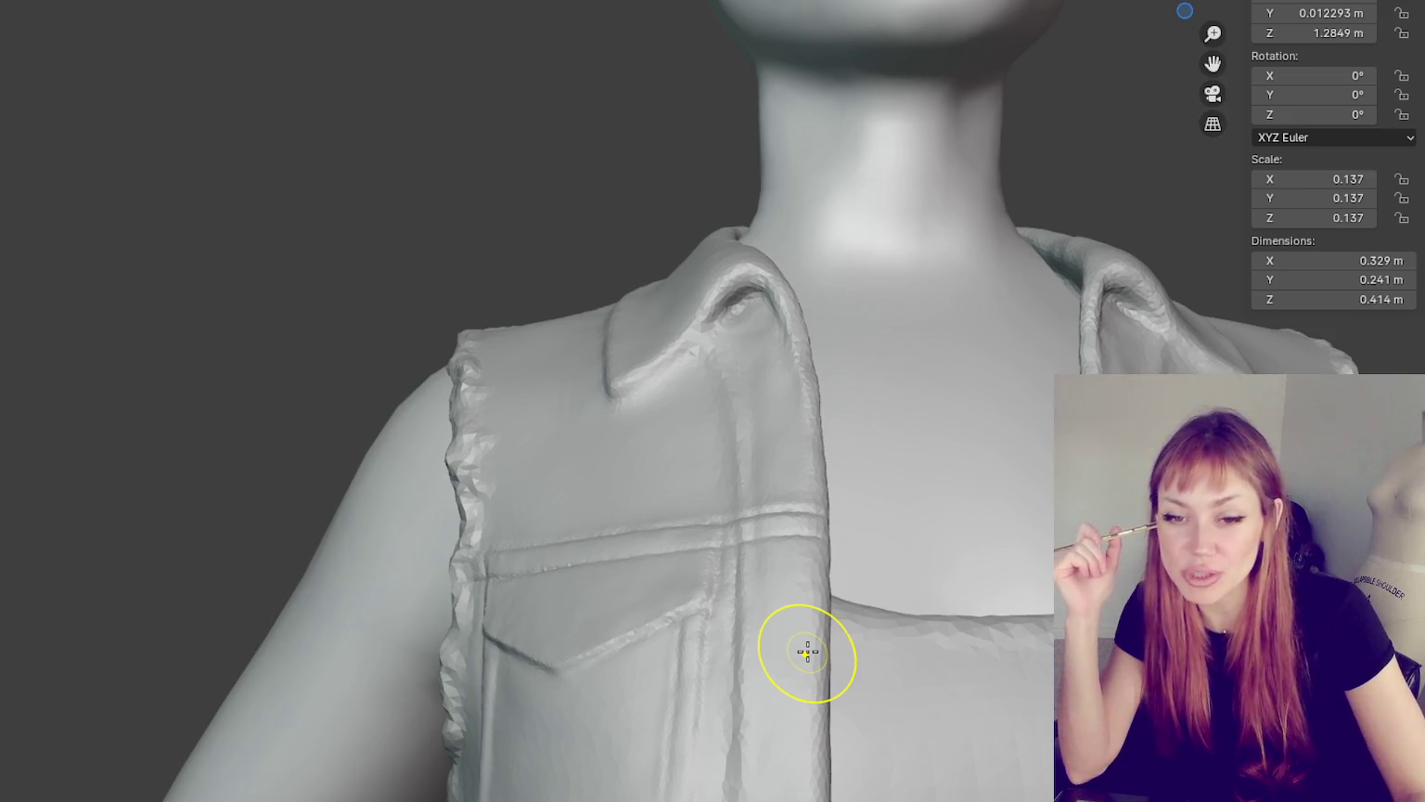
- Re-trace the chest pocket's groove line and the seam along its top
scroll(807, 652, down, 5)
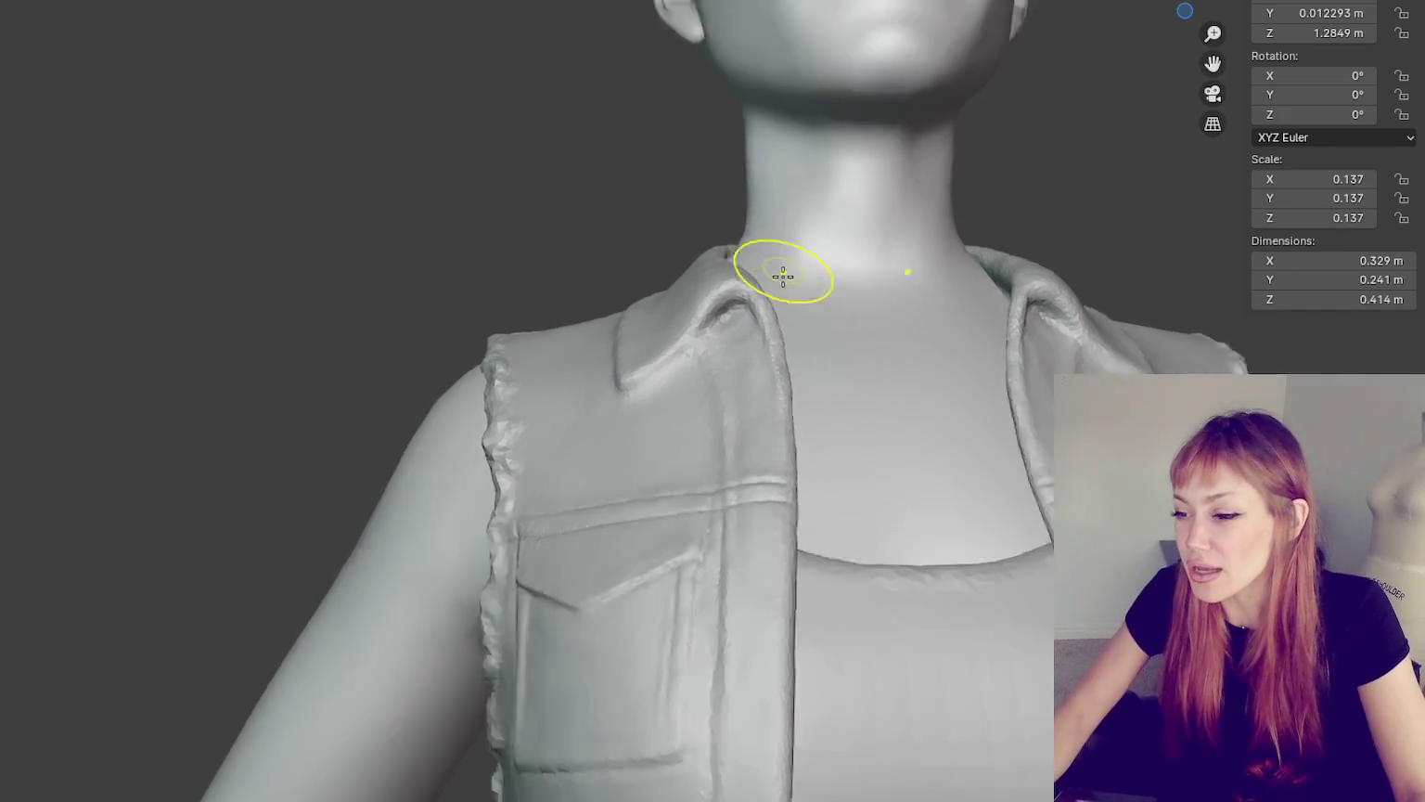
mouse_move(785, 369)
middle_down()
mouse_move(827, 382)
mouse_move(978, 369)
mouse_move(895, 364)
mouse_move(930, 366)
mouse_move(779, 398)
mouse_move(754, 372)
mouse_move(801, 549)
mouse_move(929, 547)
mouse_move(659, 474)
middle_up()
scroll(755, 372, up, 5)
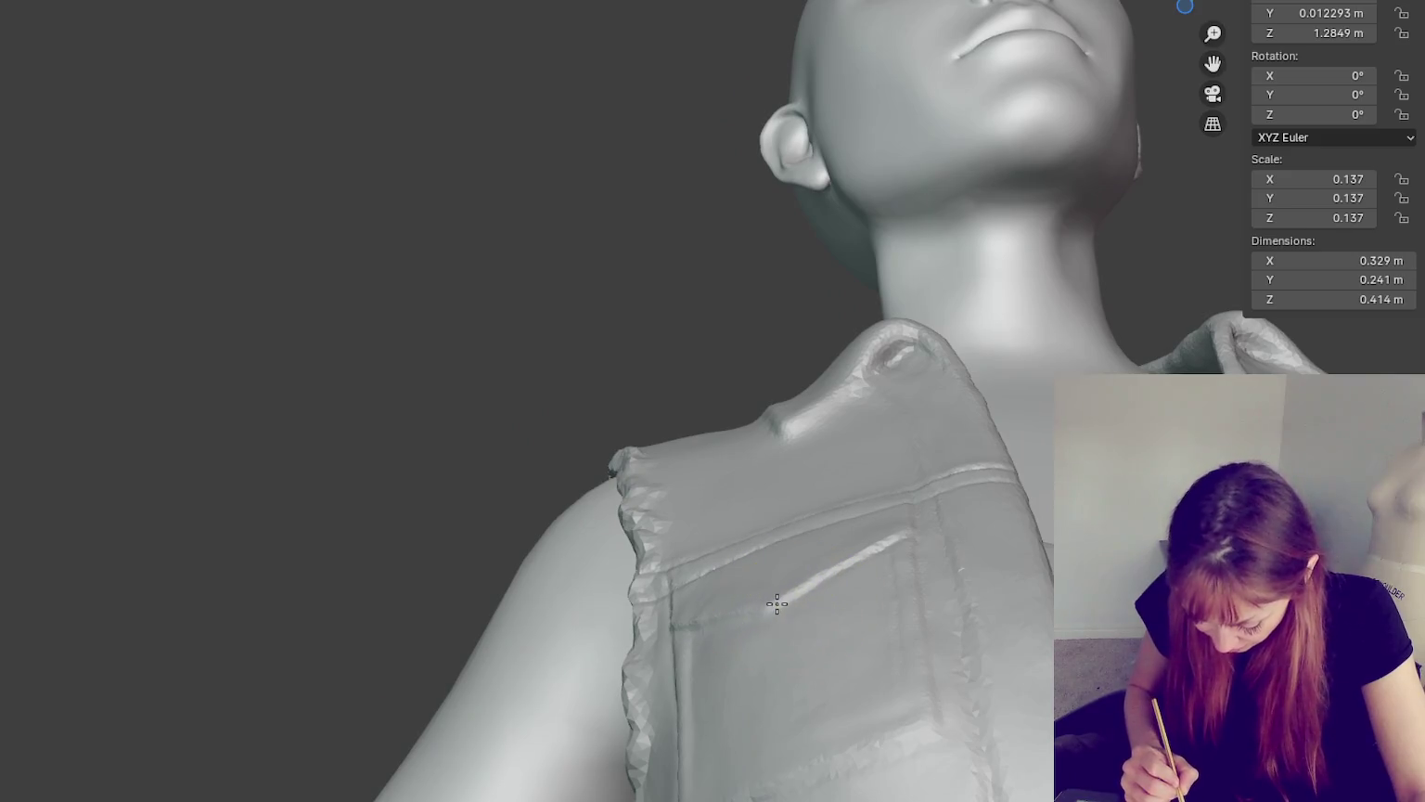
drag(748, 614, 818, 582)
mouse_move(779, 598)
middle_down()
mouse_move(996, 753)
mouse_move(802, 407)
middle_up()
scroll(812, 406, up, 3)
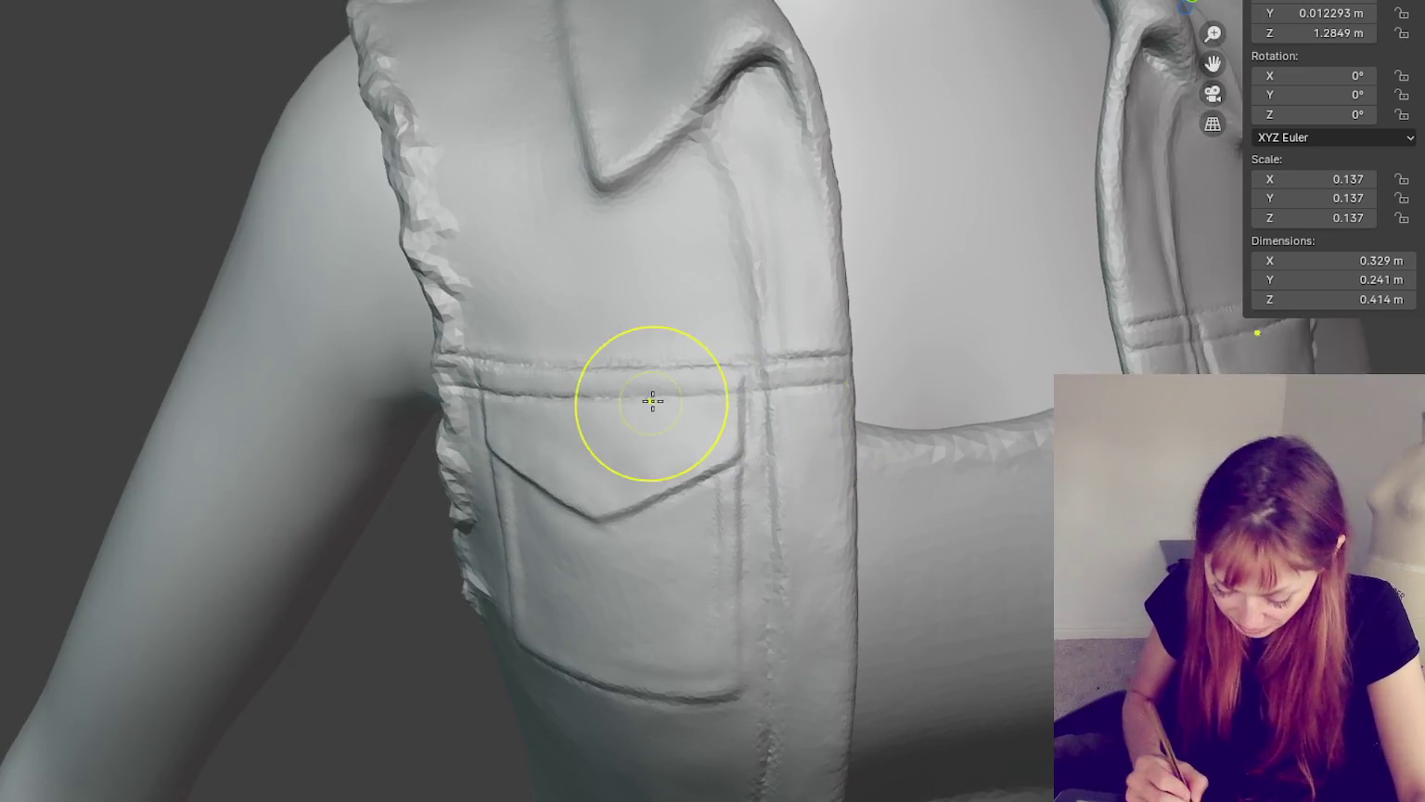
drag(652, 381, 572, 398)
mouse_move(741, 375)
middle_down()
mouse_move(1165, 364)
mouse_move(1165, 318)
middle_up()
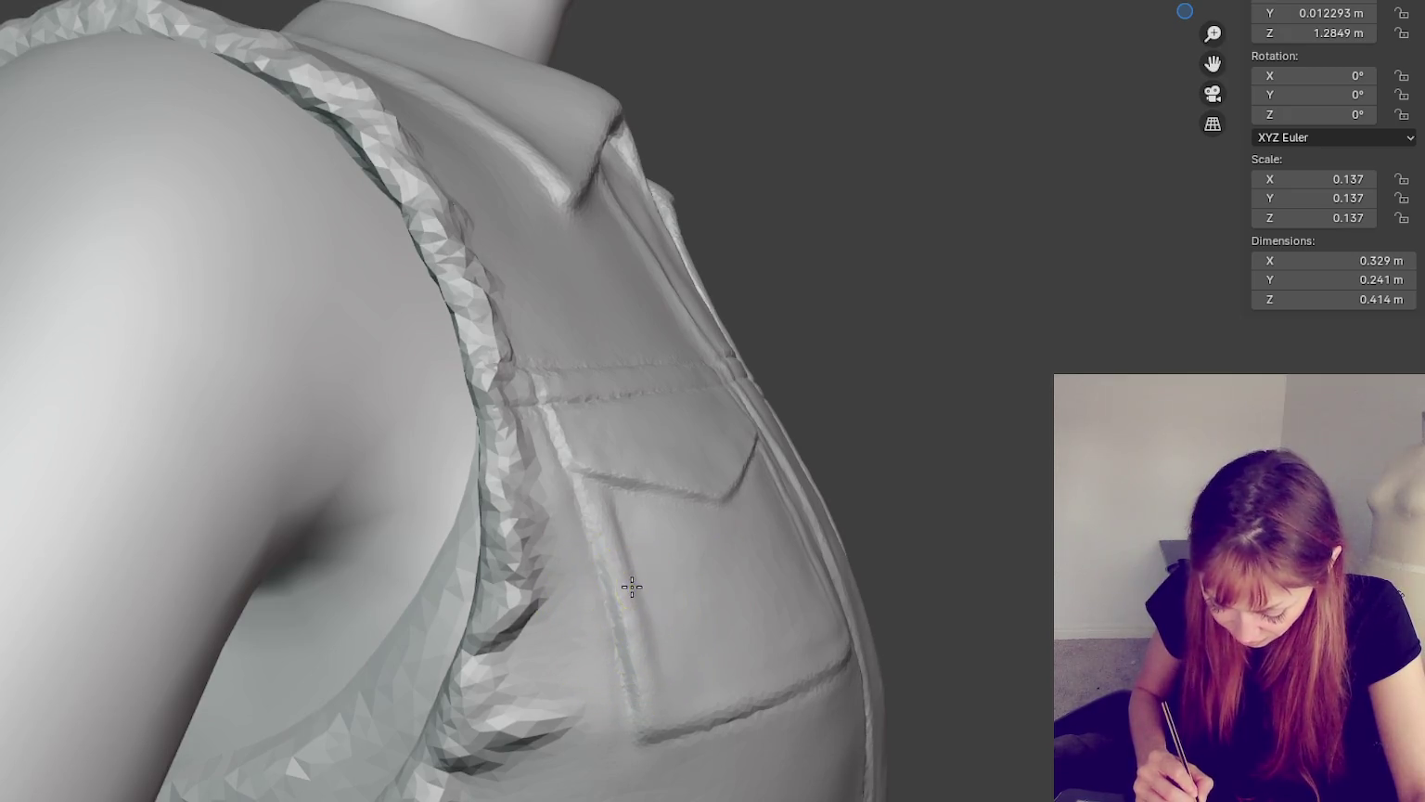
- Sculpt down the pocket's side, across its bottom and into its lower corners
drag(633, 527, 665, 635)
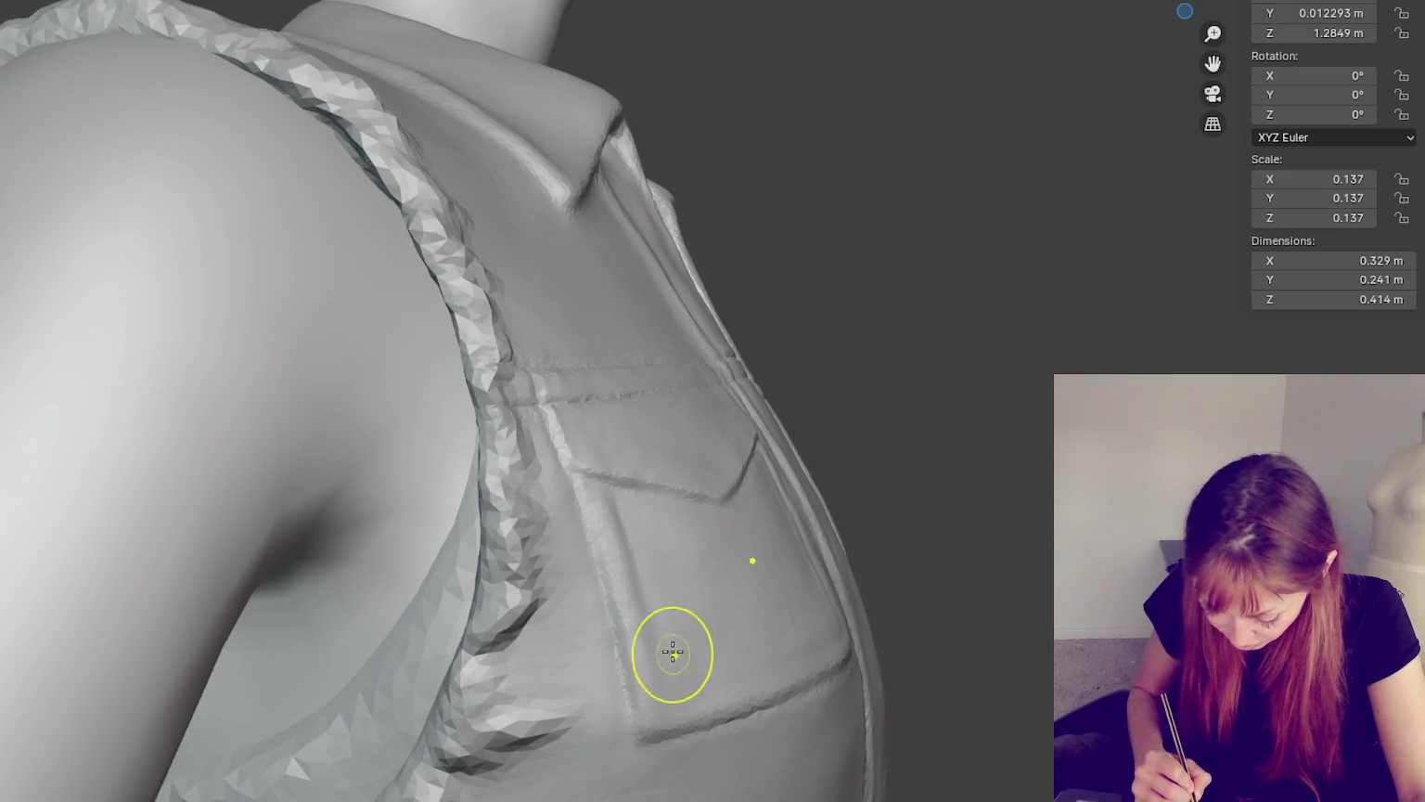
drag(697, 683, 604, 679)
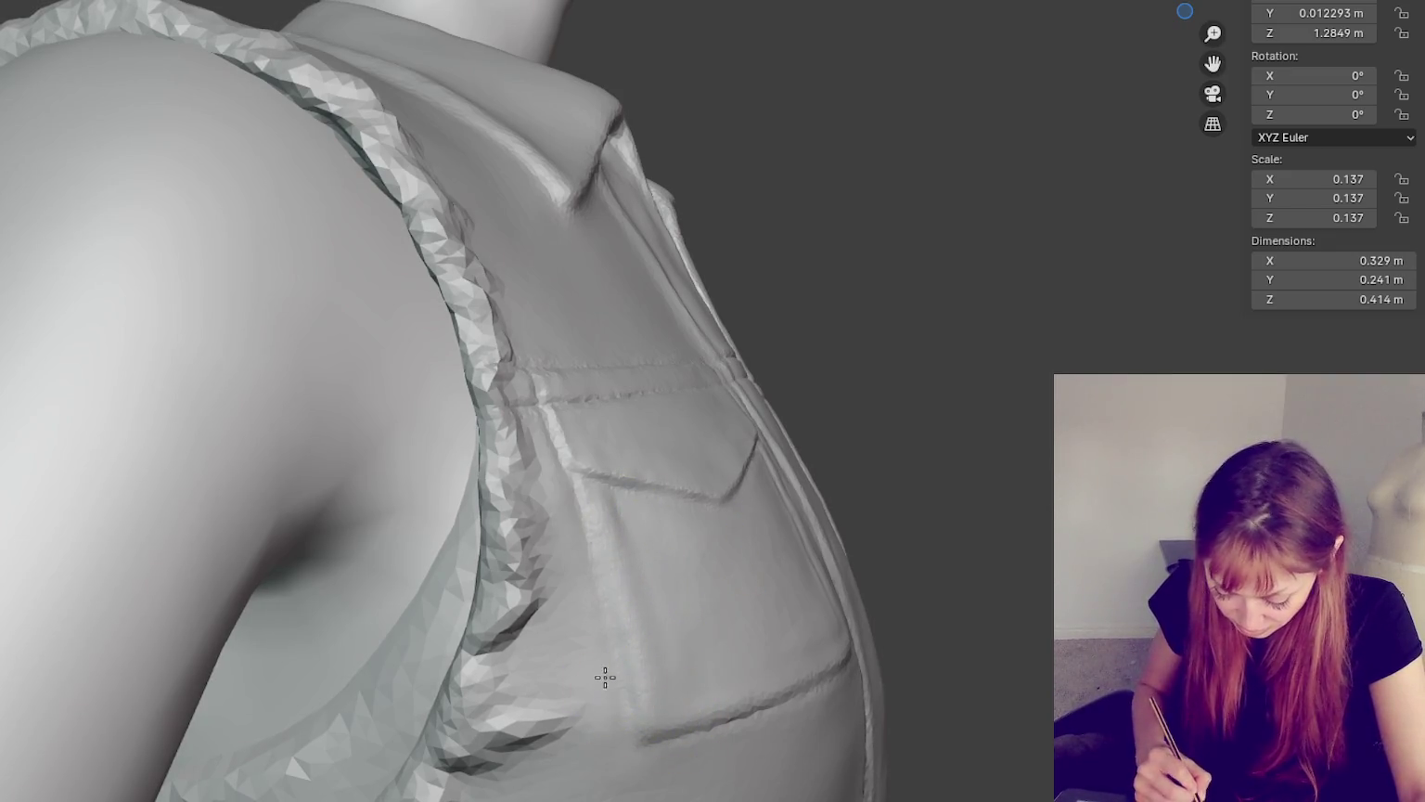
middle_drag(534, 735, 766, 694)
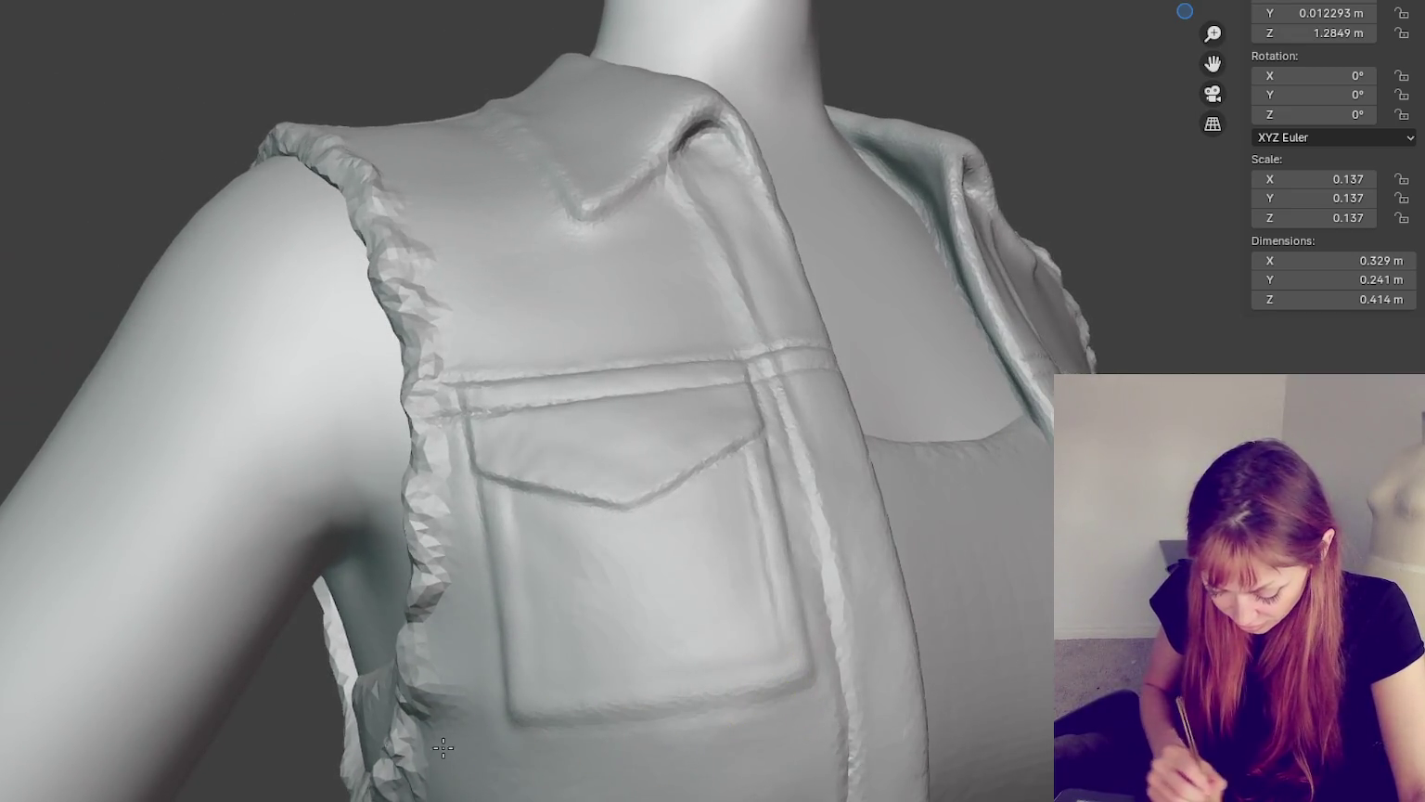
drag(450, 747, 526, 688)
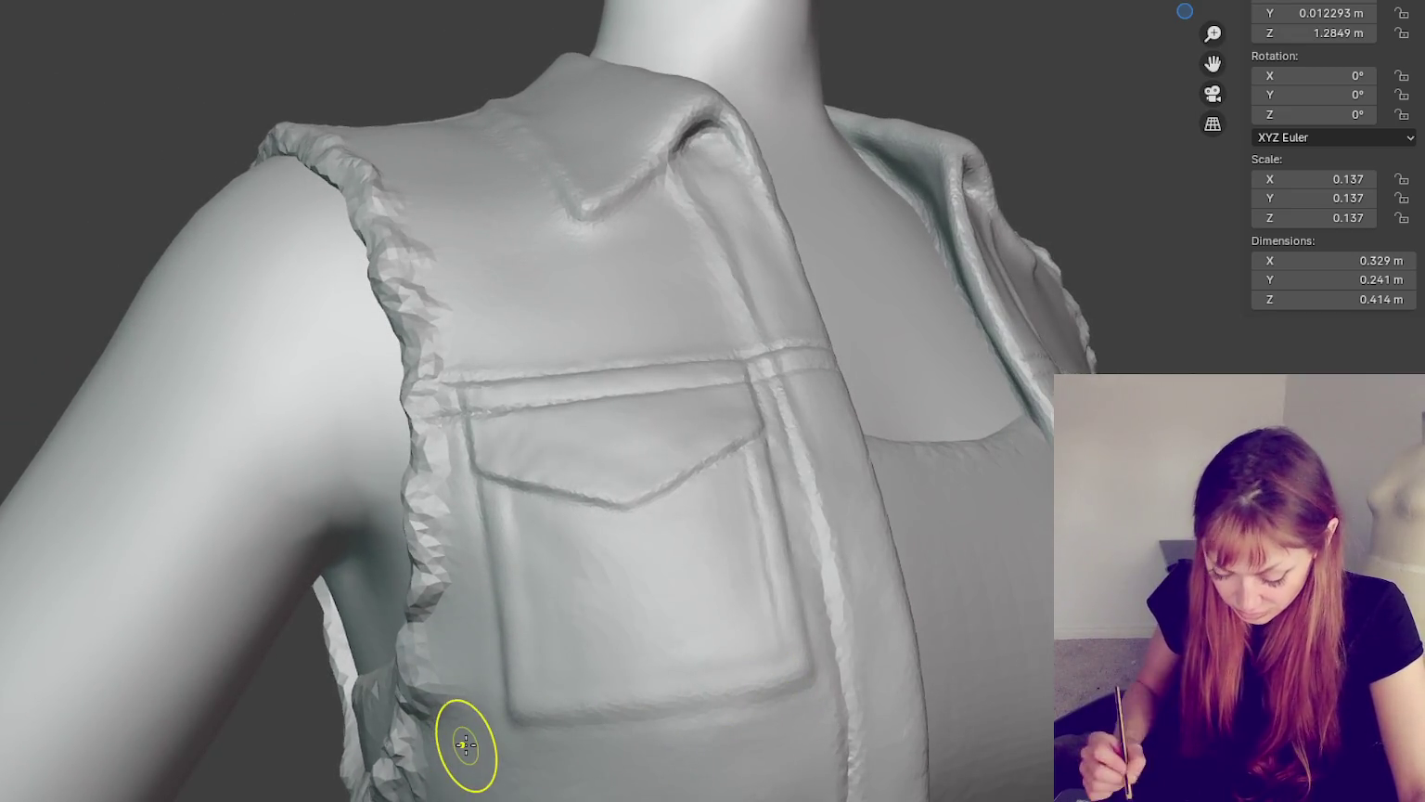
drag(771, 640, 779, 693)
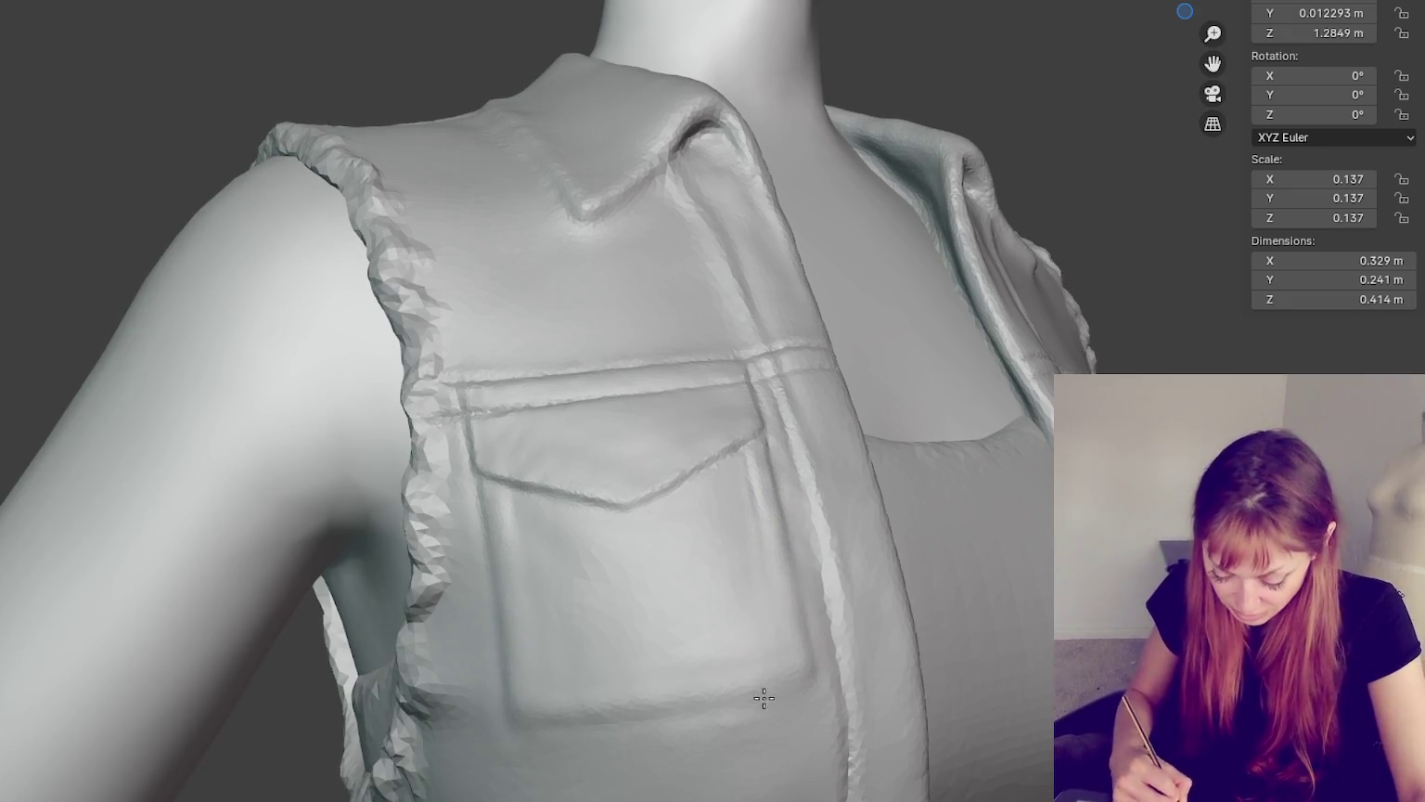
middle_drag(636, 793, 629, 611)
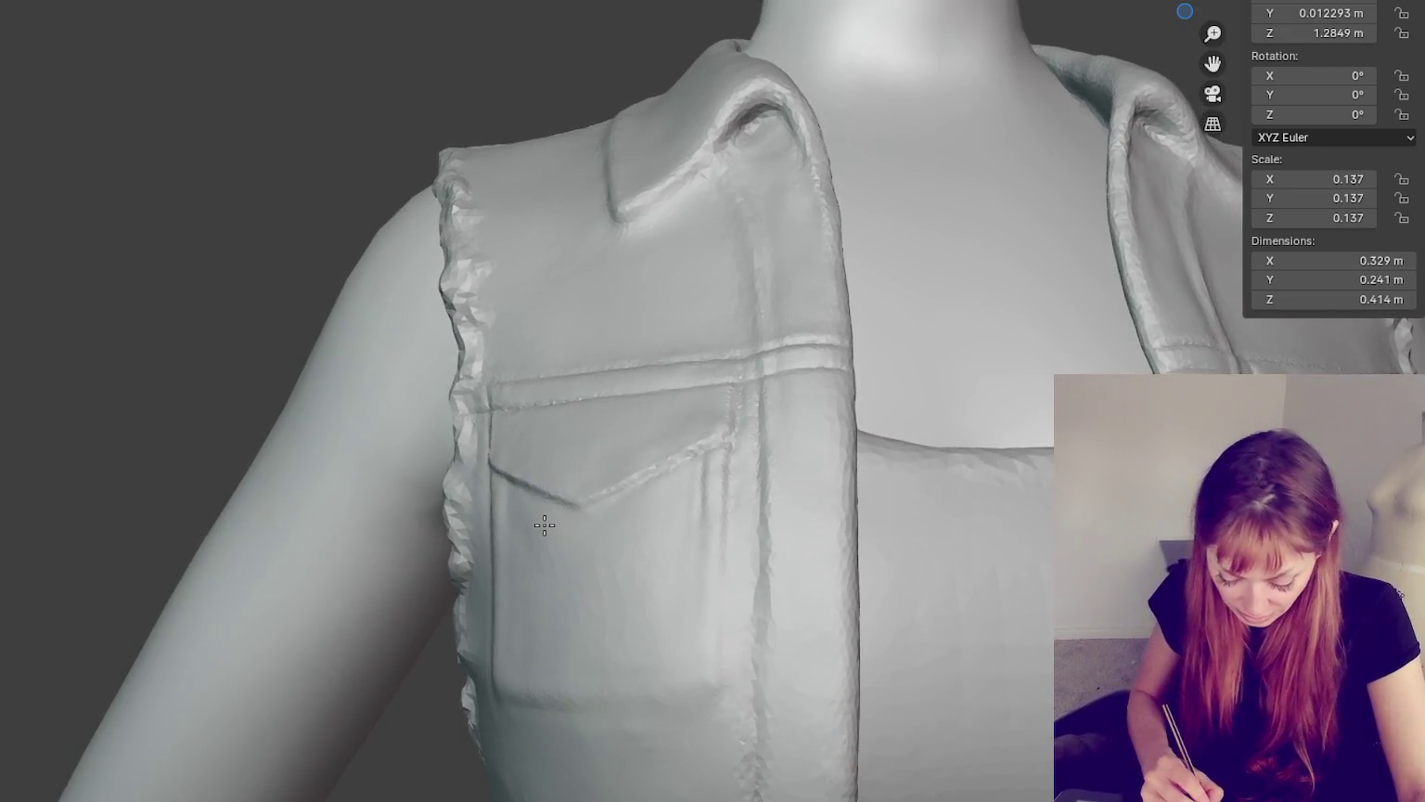
drag(821, 588, 926, 620)
- Orbit around the pocket and armhole to check the pointed V-shaped flap edge
middle_drag(792, 529, 984, 572)
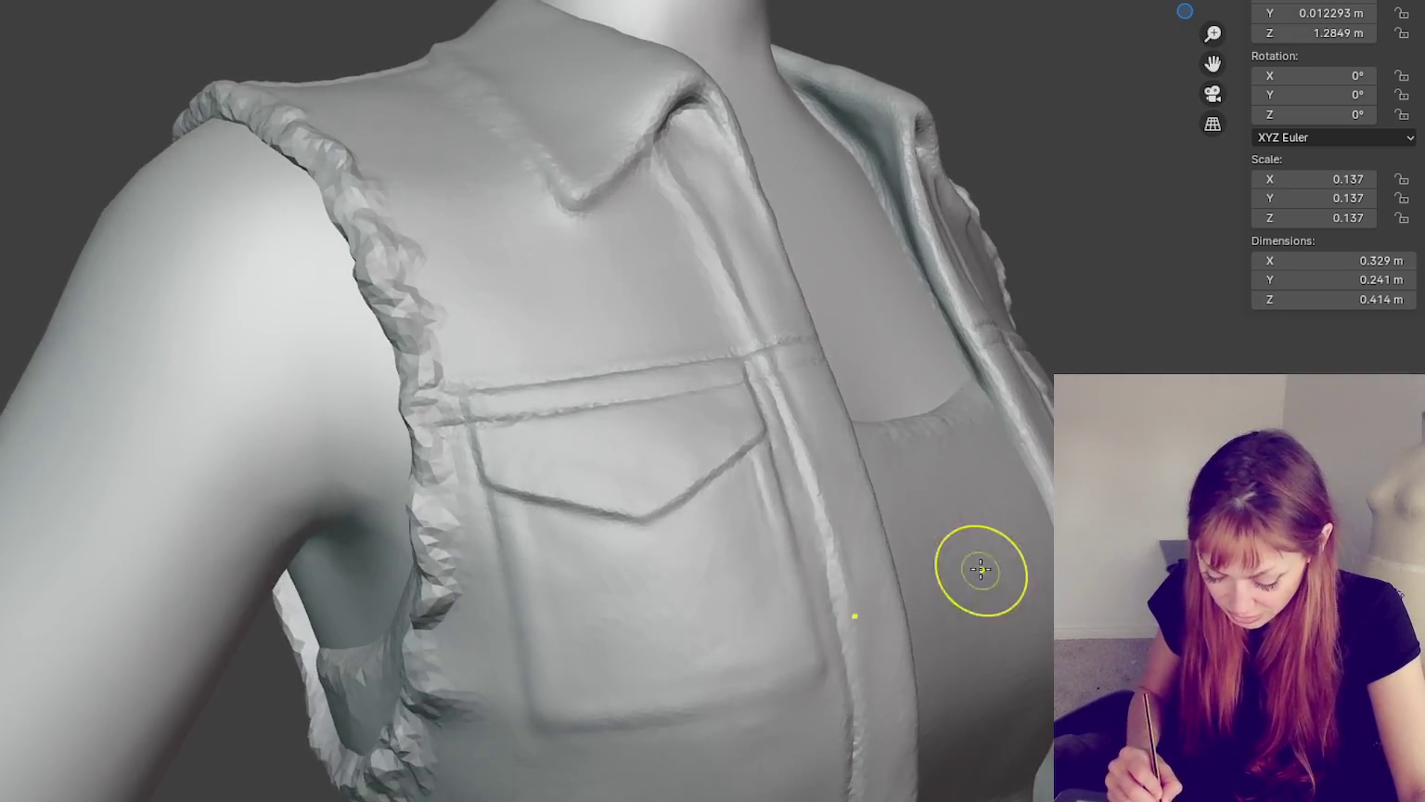
drag(631, 581, 639, 567)
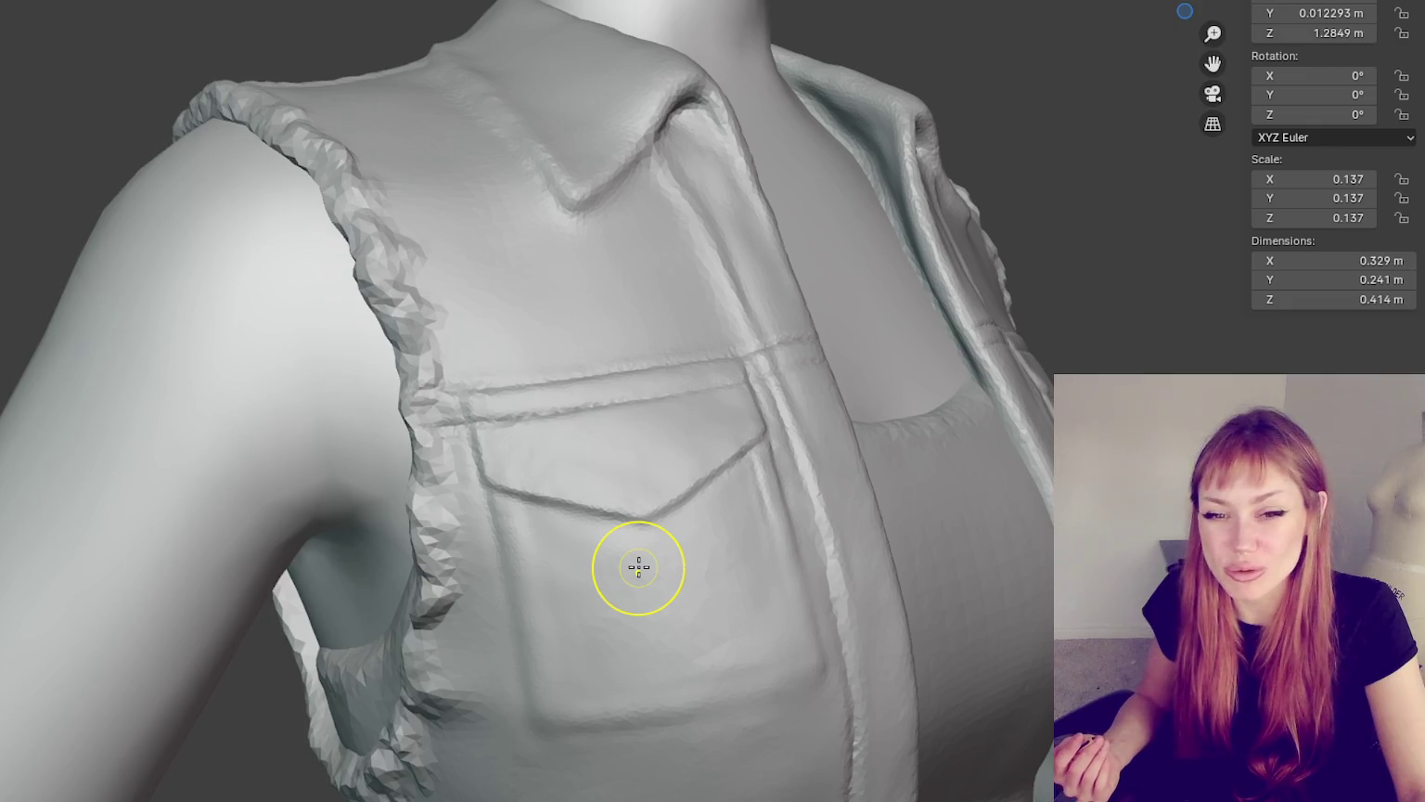
mouse_move(638, 567)
middle_down()
mouse_move(821, 594)
mouse_move(748, 576)
mouse_move(789, 556)
mouse_move(792, 477)
mouse_move(752, 548)
mouse_move(846, 559)
middle_up()
mouse_move(717, 531)
middle_down()
mouse_move(544, 503)
mouse_move(686, 480)
mouse_move(715, 493)
middle_up()
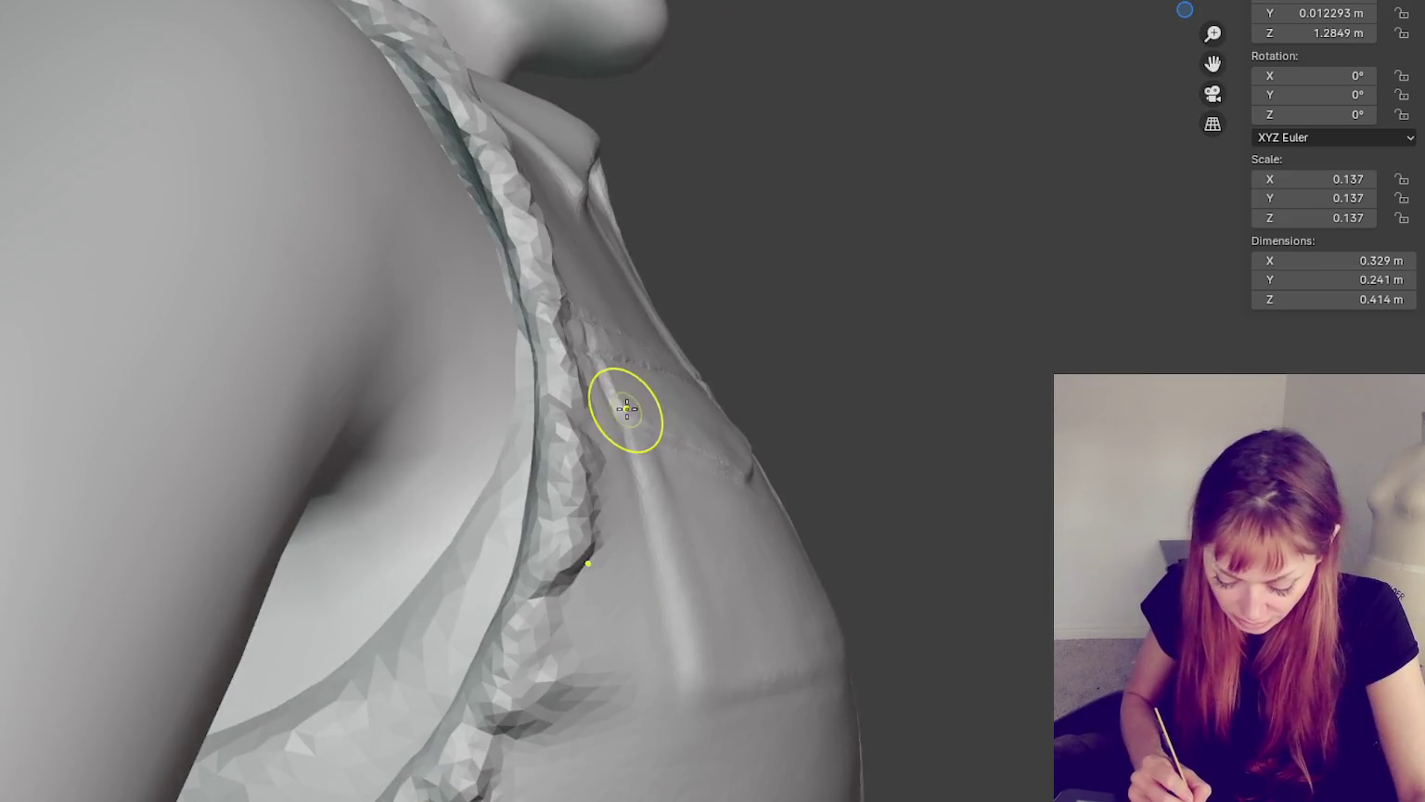
mouse_move(795, 423)
middle_down()
mouse_move(726, 356)
mouse_move(655, 454)
mouse_move(721, 494)
mouse_move(620, 547)
middle_up()
mouse_move(499, 525)
middle_down()
mouse_move(586, 554)
mouse_move(512, 596)
mouse_move(672, 661)
middle_up()
mouse_move(597, 684)
middle_down()
mouse_move(795, 700)
mouse_move(748, 659)
mouse_move(709, 578)
mouse_move(782, 668)
mouse_move(739, 690)
middle_up()
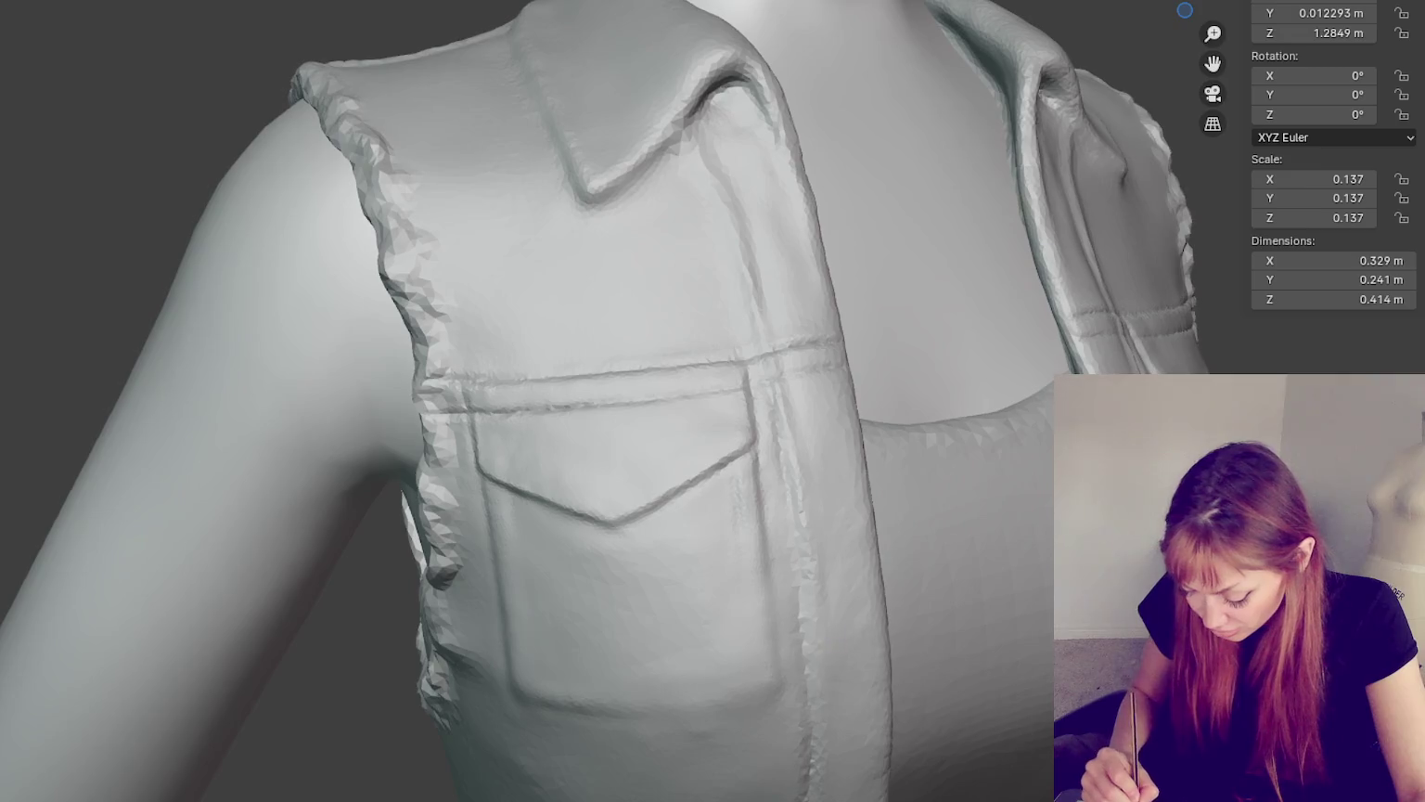
click(821, 693)
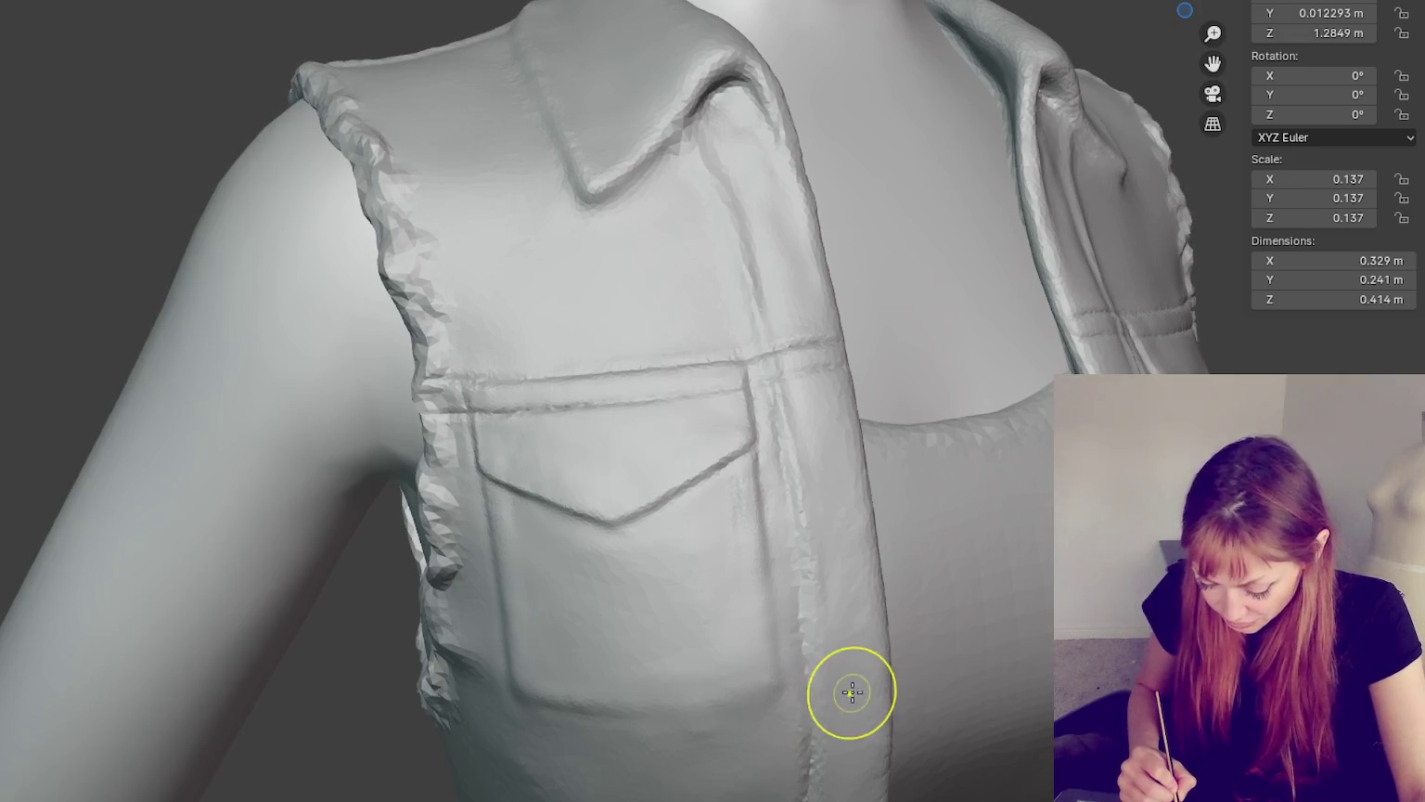
middle_drag(852, 693, 761, 603)
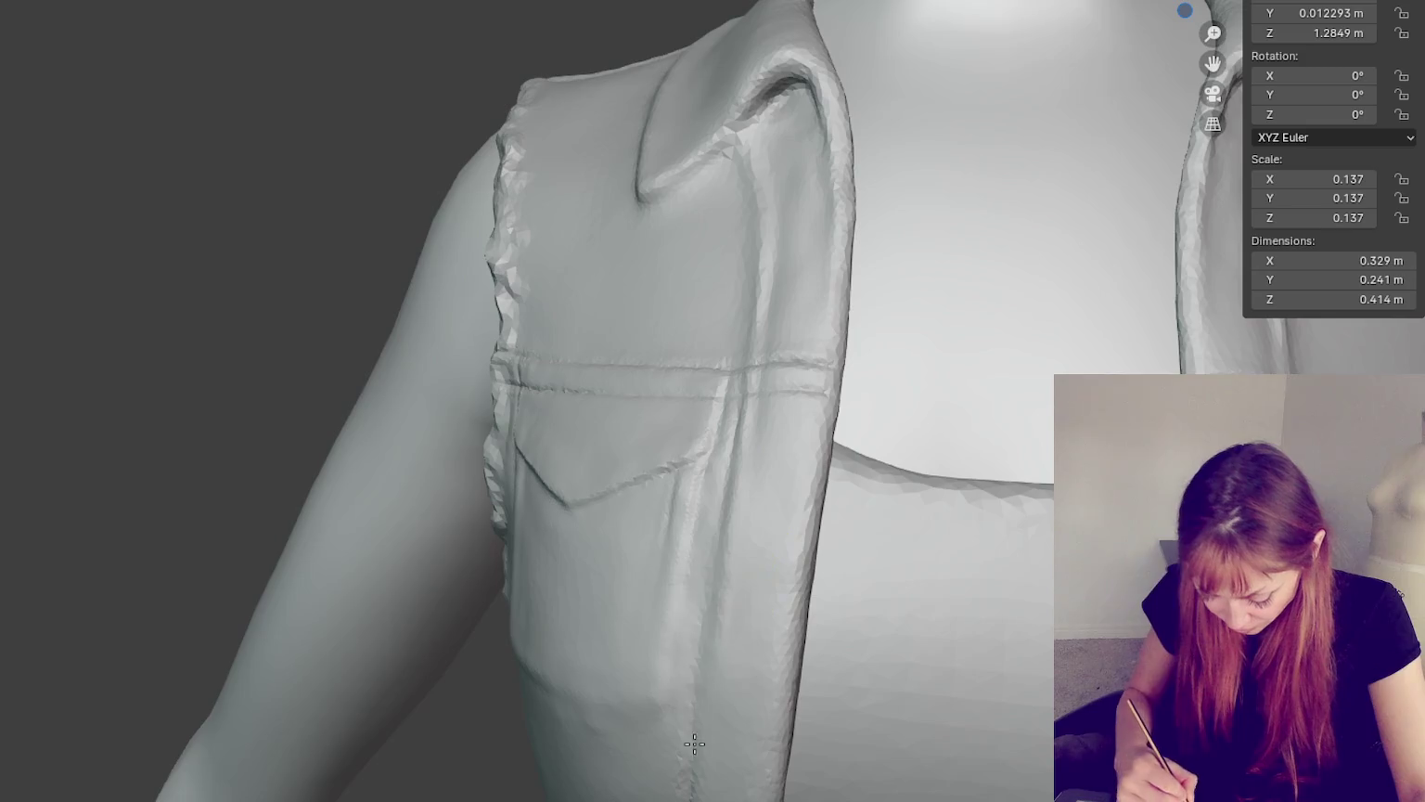
click(728, 588)
drag(729, 555, 747, 433)
mouse_move(698, 703)
middle_down()
mouse_move(834, 566)
mouse_move(753, 633)
mouse_move(780, 603)
mouse_move(493, 335)
mouse_move(598, 443)
mouse_move(636, 415)
middle_up()
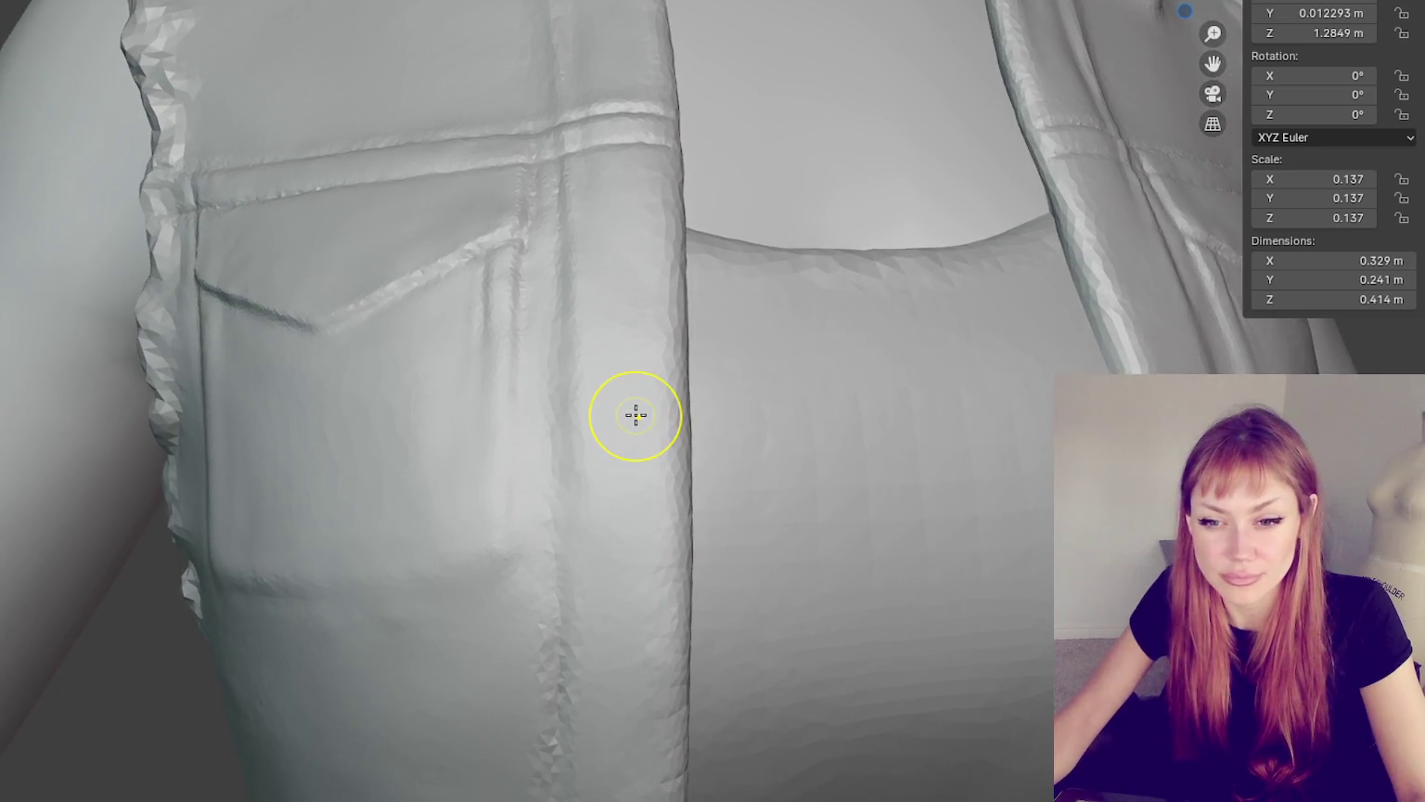
click(655, 355)
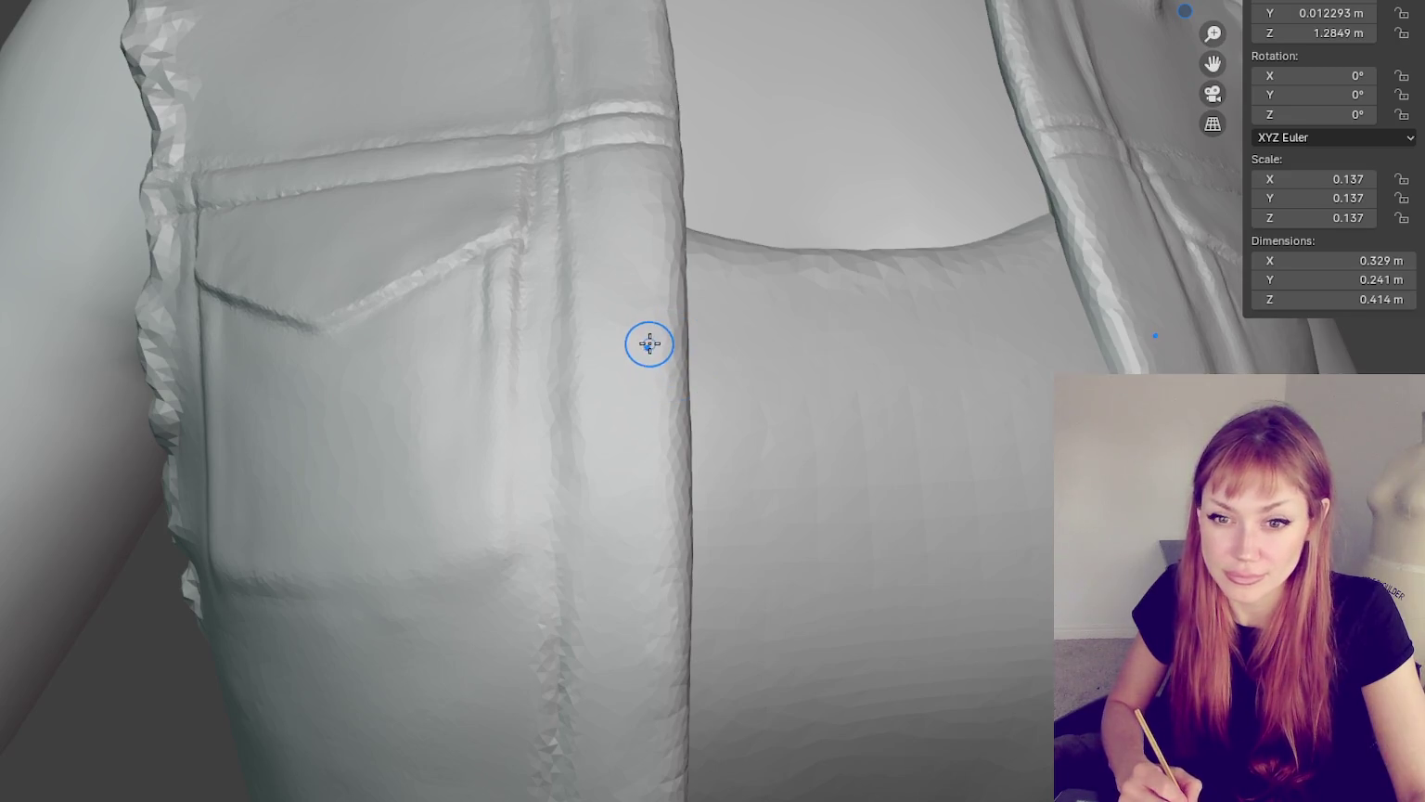
mouse_move(633, 325)
middle_down()
mouse_move(652, 306)
mouse_move(619, 329)
middle_up()
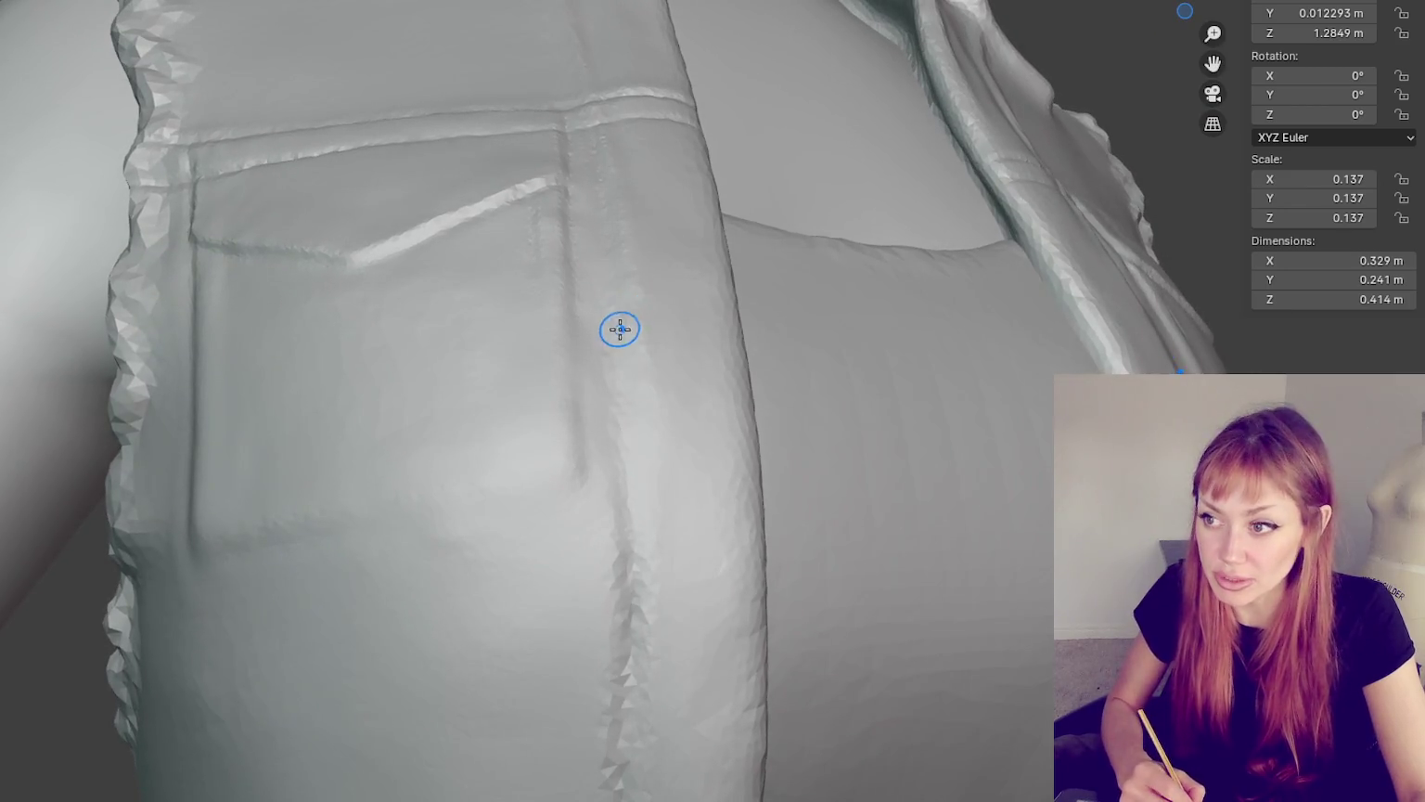
middle_drag(643, 207, 690, 181)
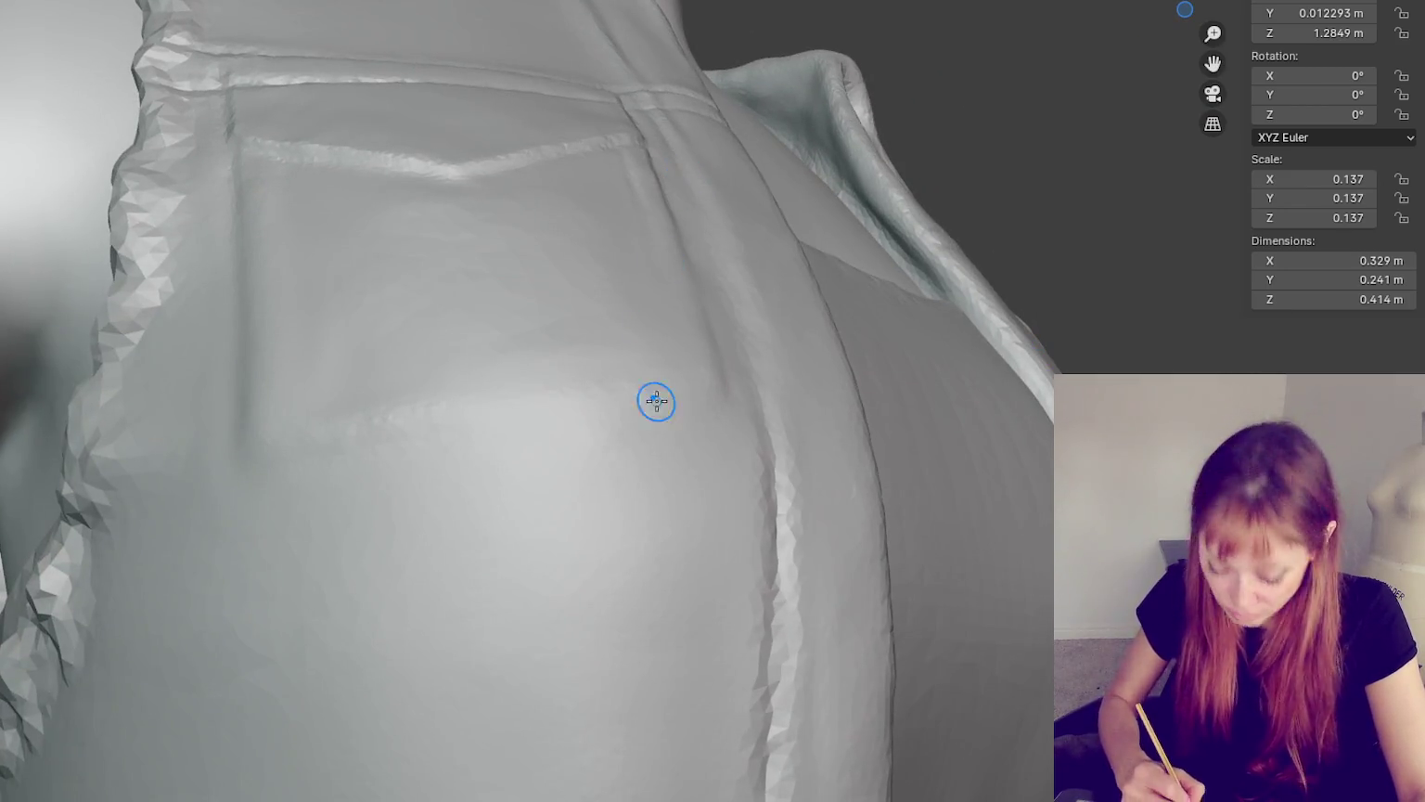
middle_drag(760, 423, 710, 430)
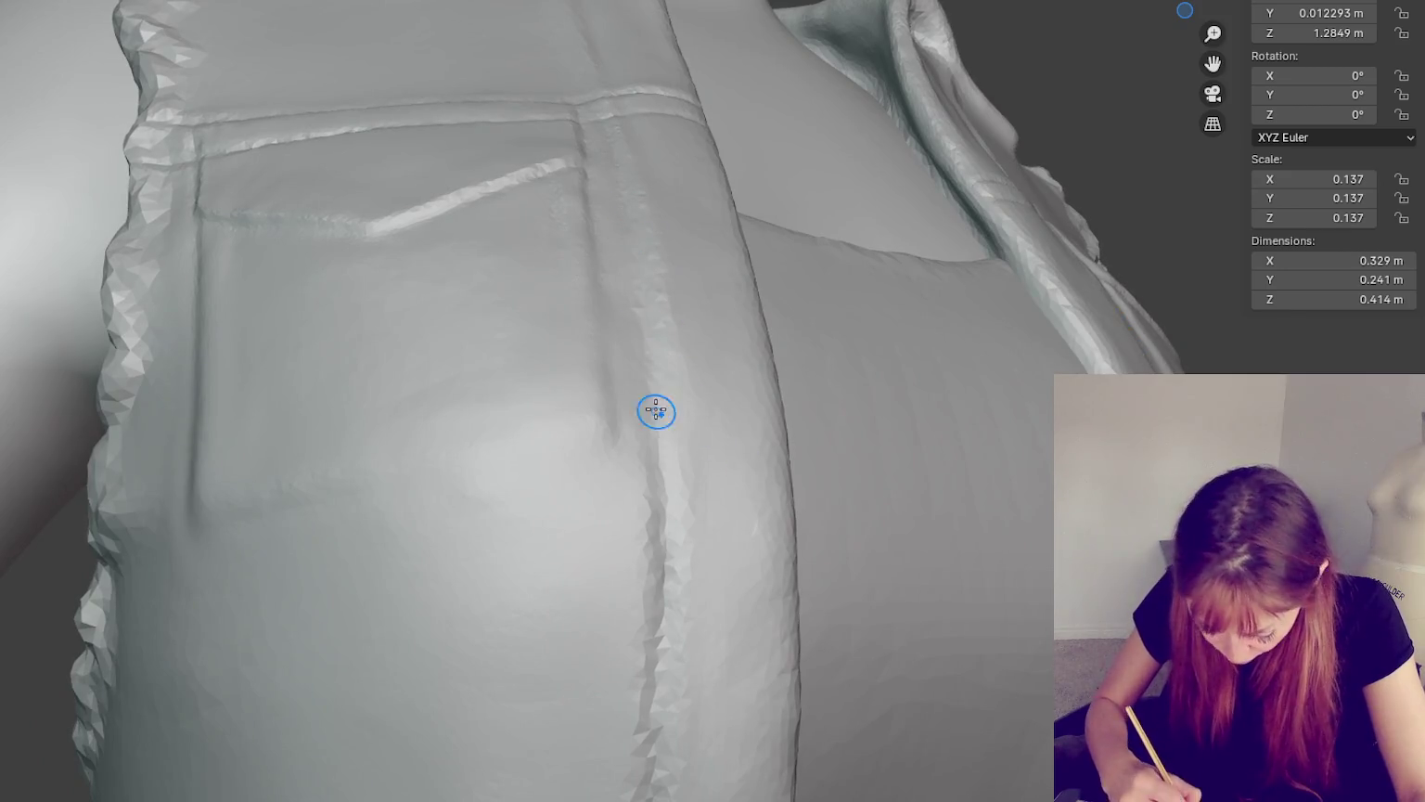
middle_drag(649, 346, 665, 445)
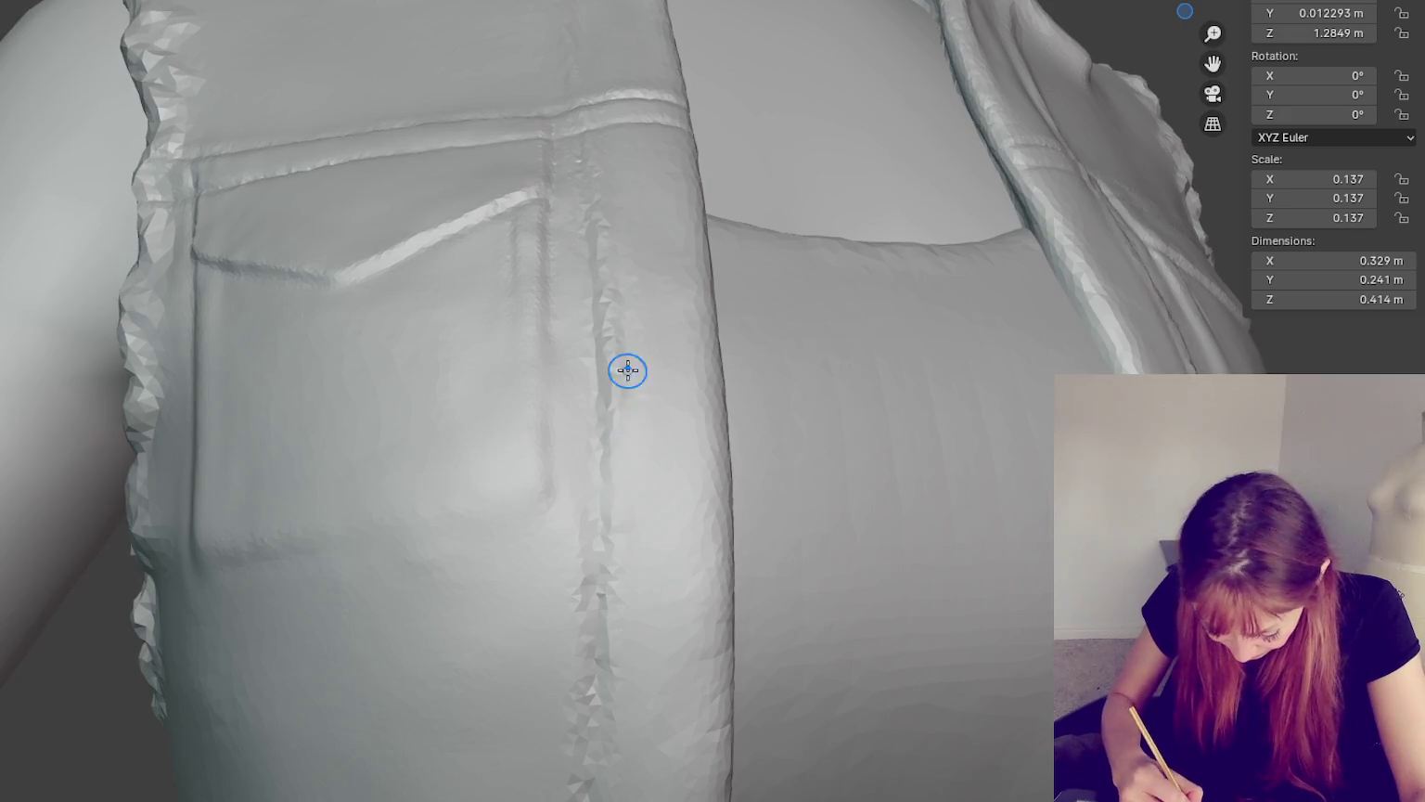
middle_drag(632, 474, 617, 677)
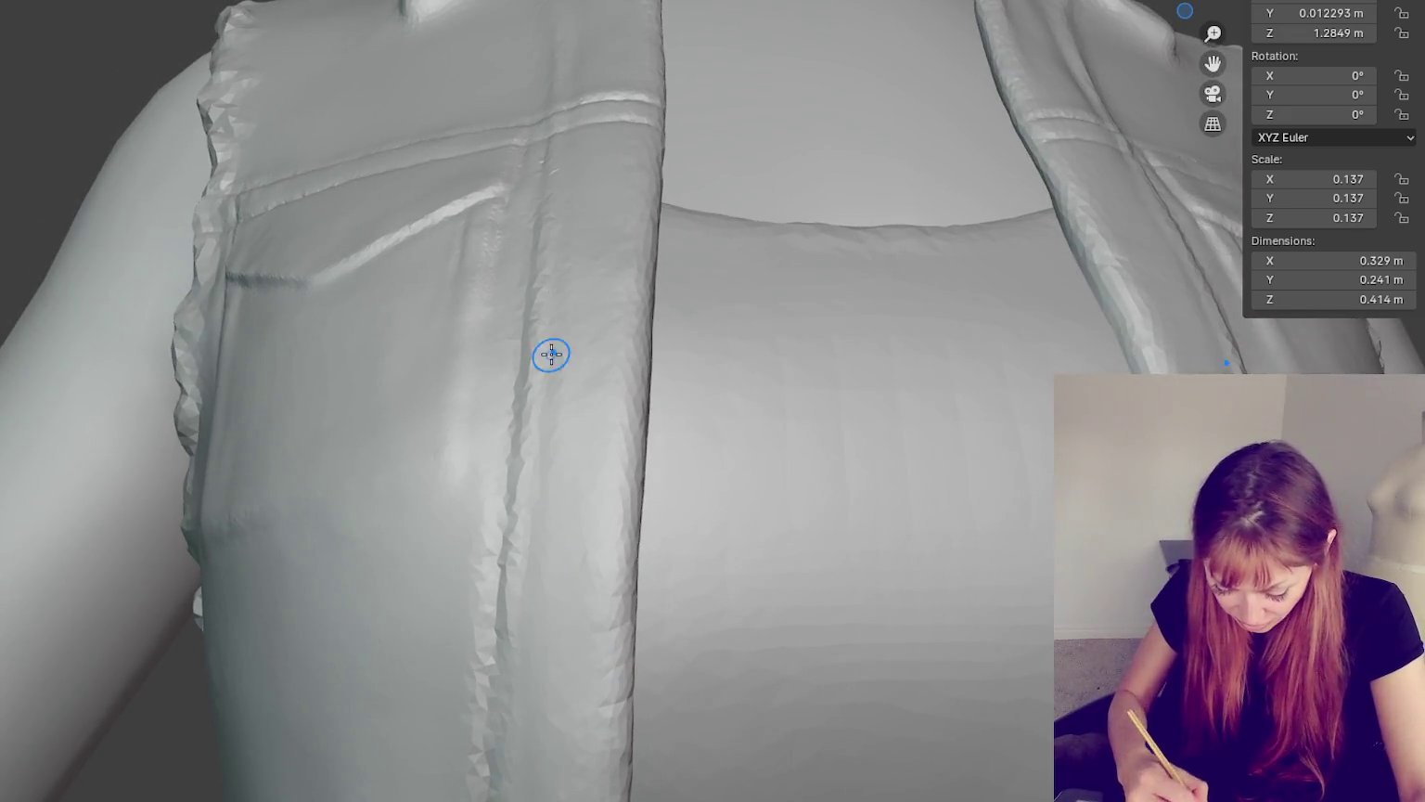
mouse_move(563, 633)
middle_down()
mouse_move(541, 509)
mouse_move(548, 662)
mouse_move(596, 505)
mouse_move(520, 524)
mouse_move(465, 516)
middle_up()
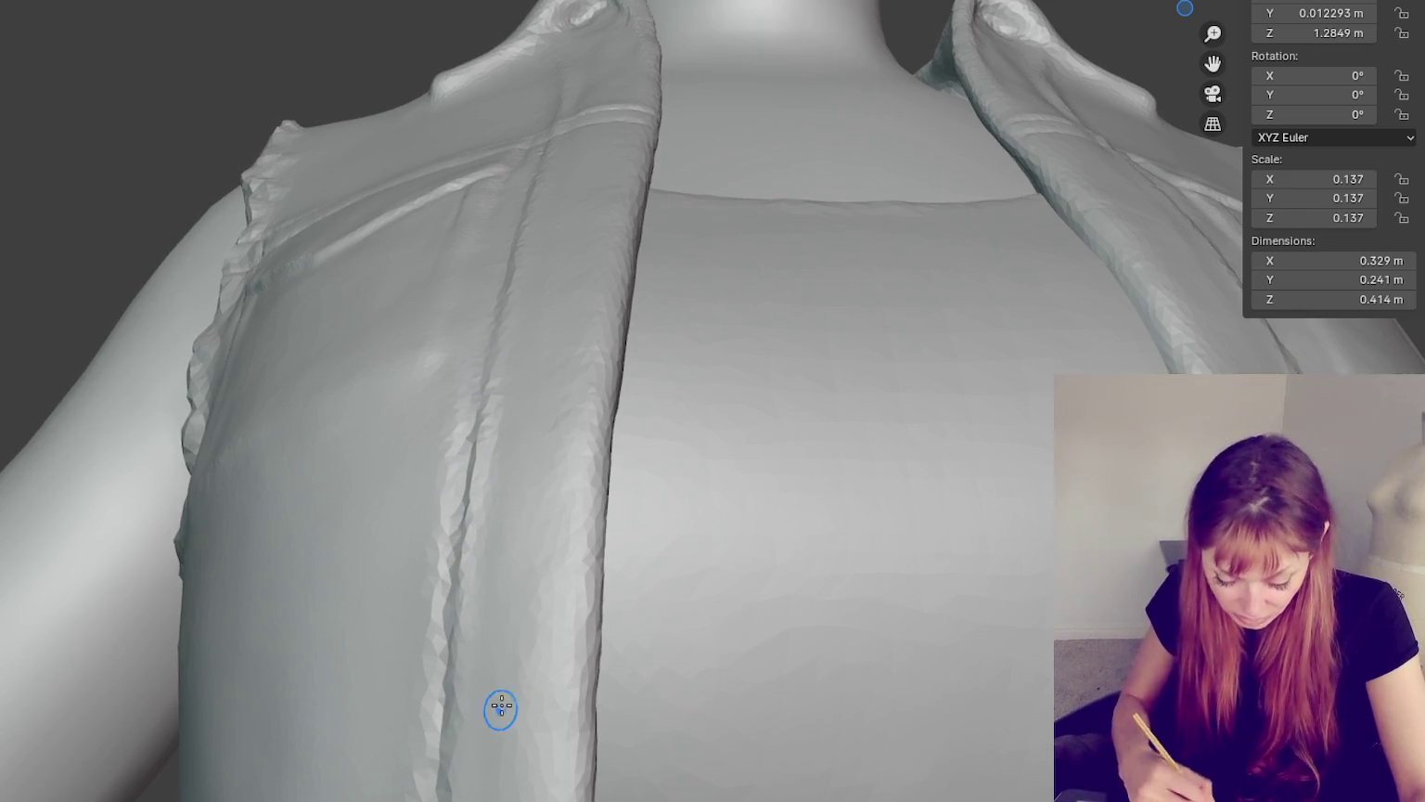
middle_drag(757, 531, 787, 281)
scroll(786, 281, down, 10)
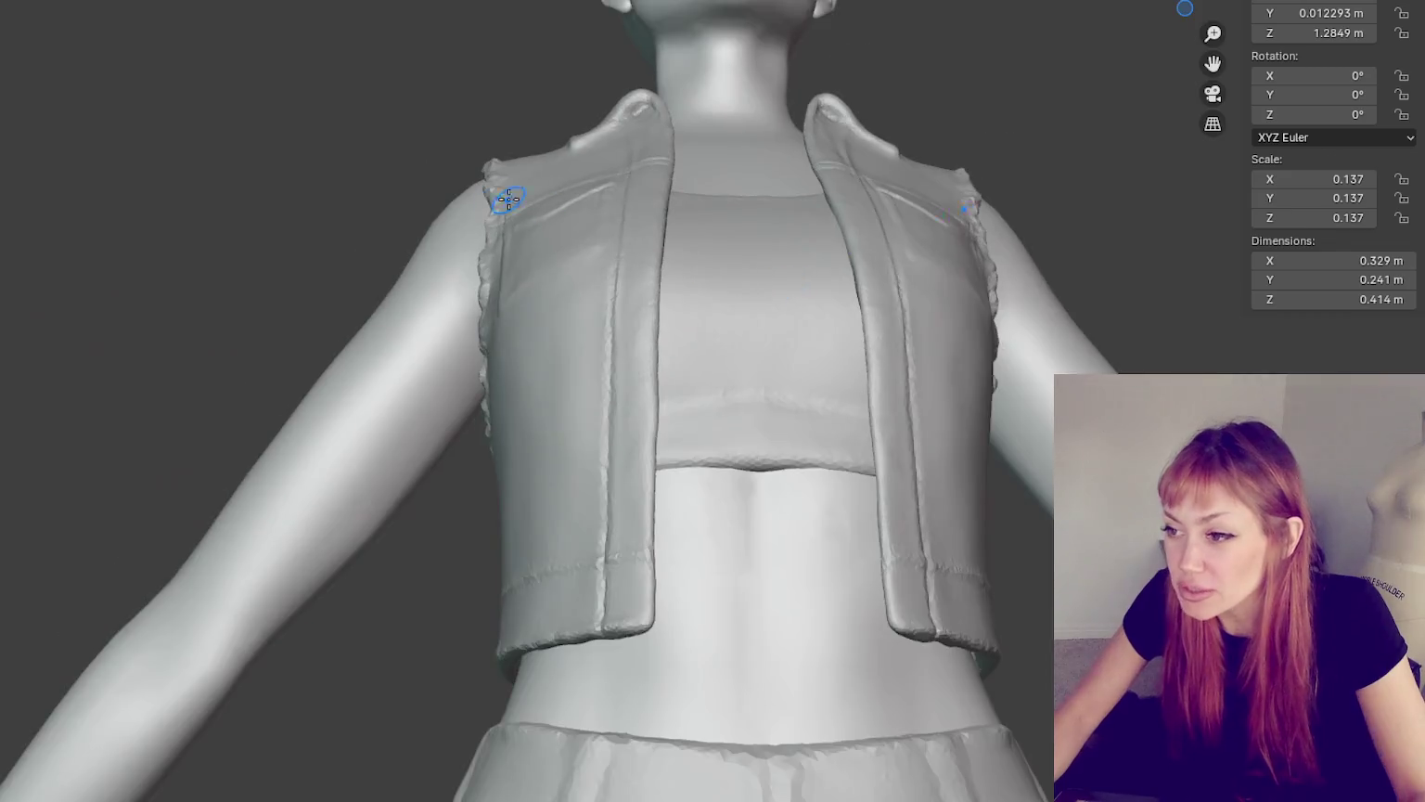
- From the back view, orbit to the shoulder and re-sculpt the armhole edge with X-mirror
key(ctrl+KP_1)
scroll(603, 211, down, 2)
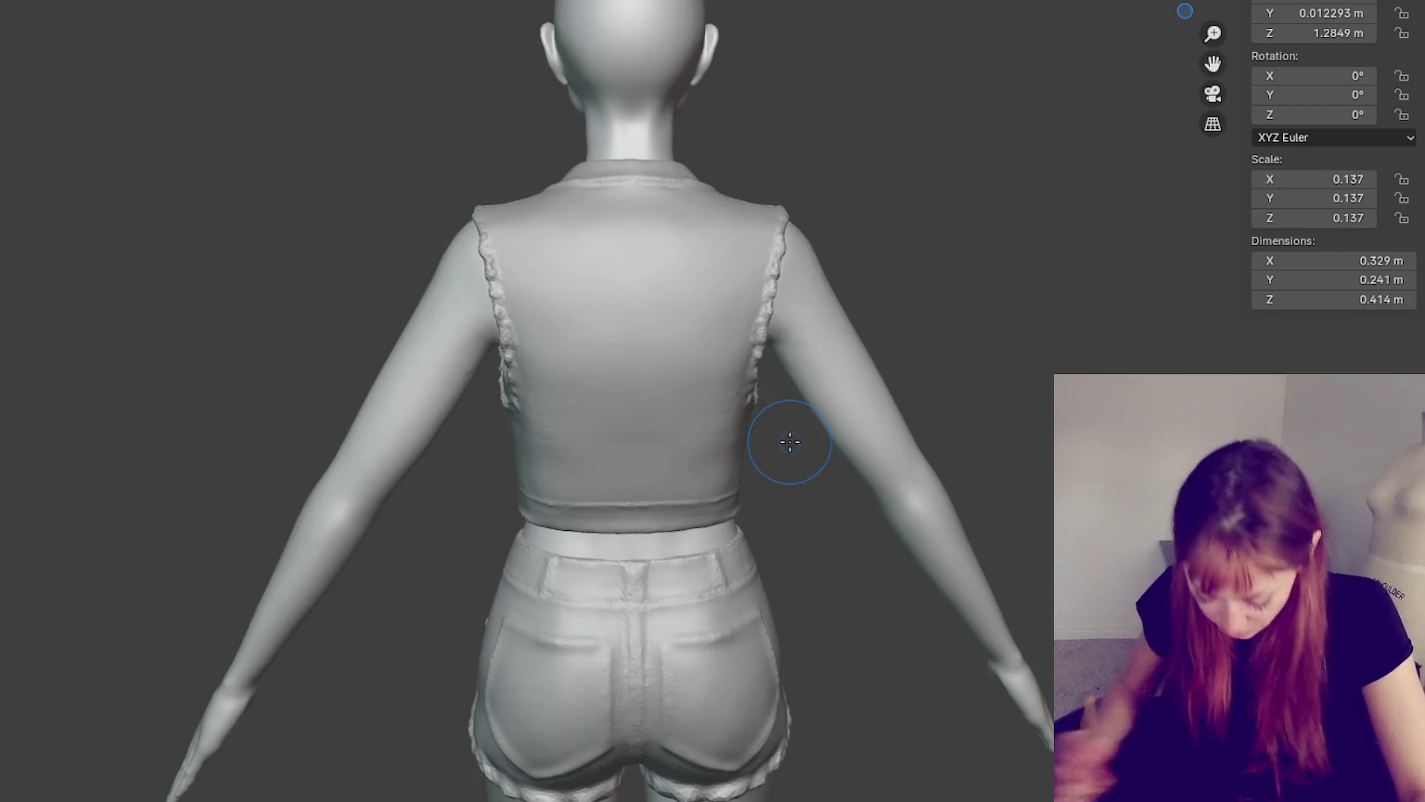
middle_drag(738, 477, 757, 499)
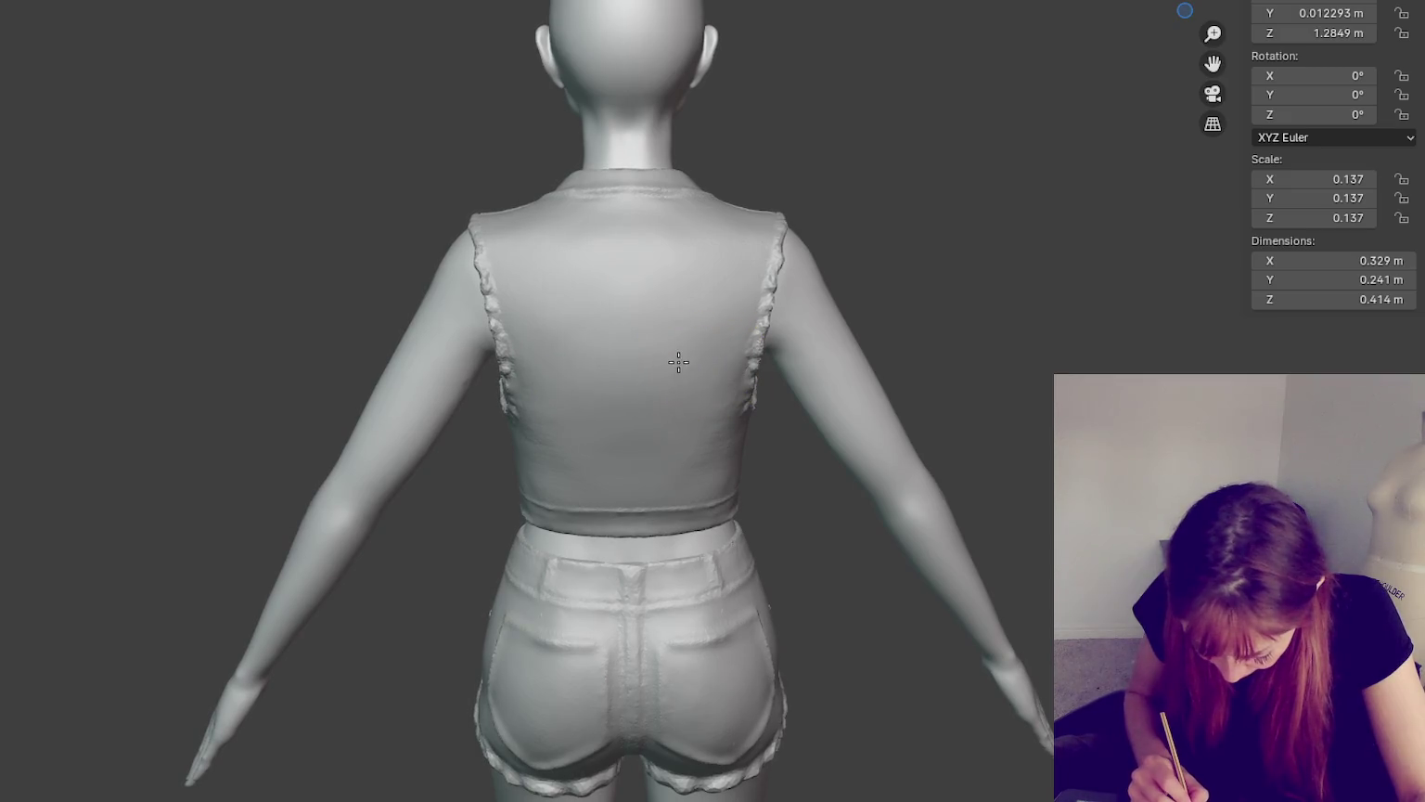
middle_drag(693, 331, 706, 407)
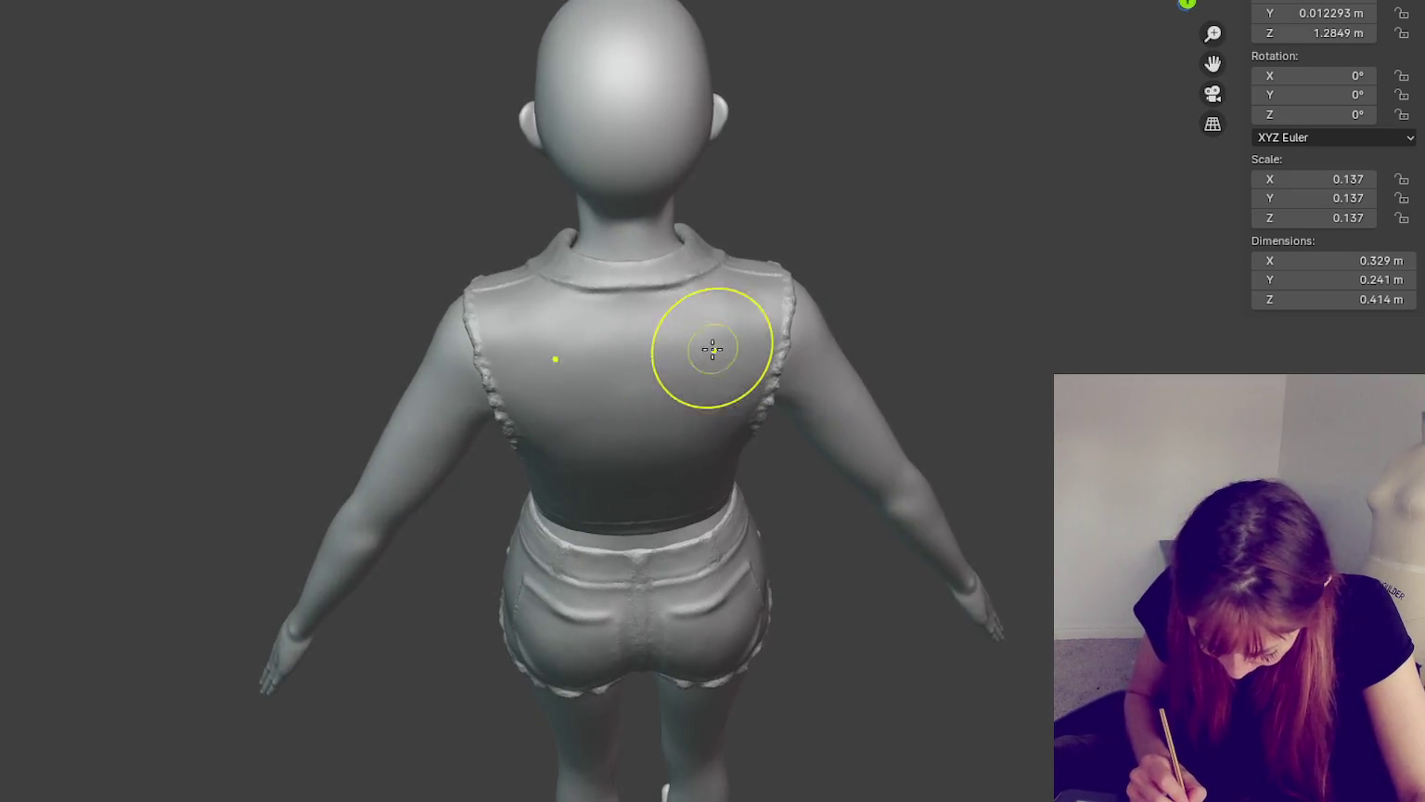
middle_drag(709, 335, 808, 319)
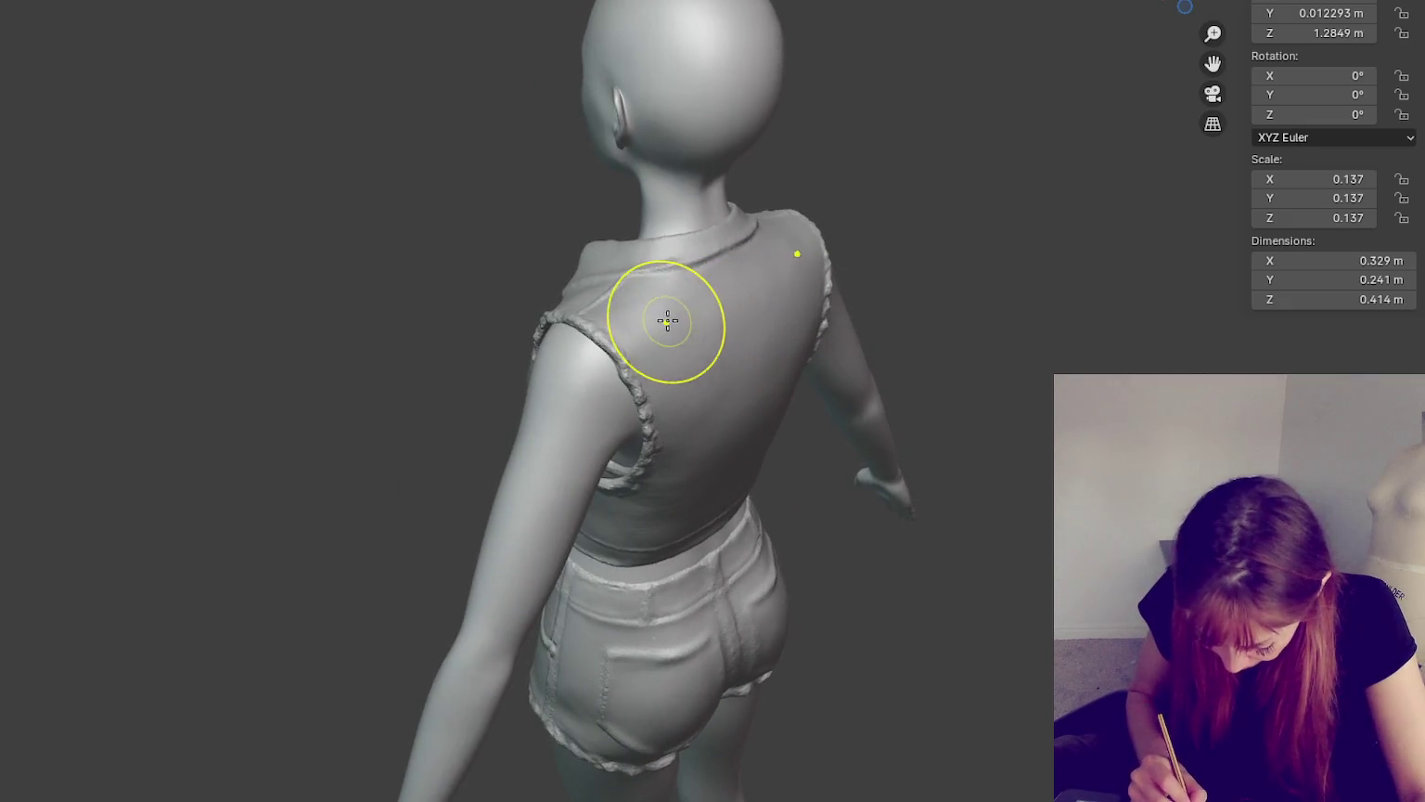
middle_drag(631, 306, 805, 312)
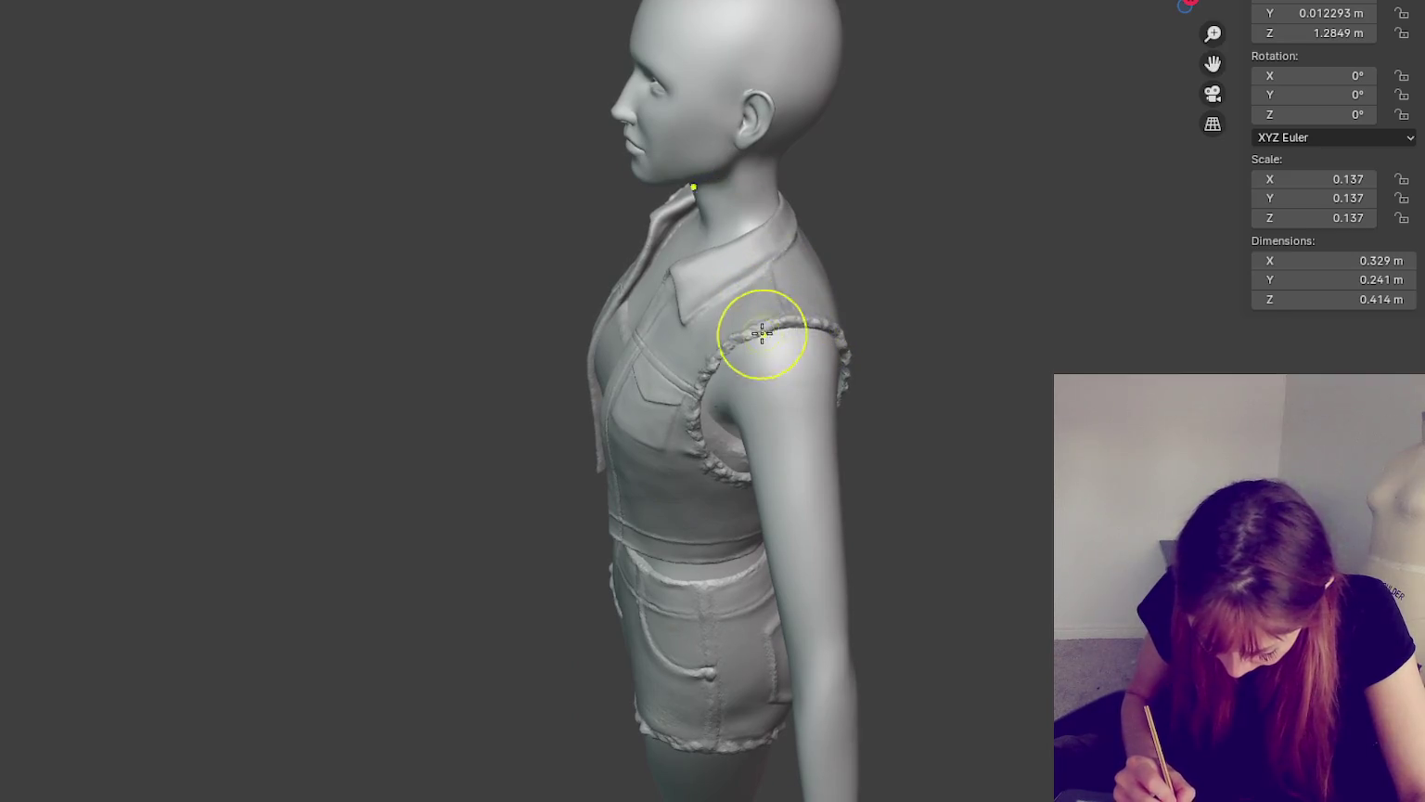
middle_drag(801, 334, 770, 281)
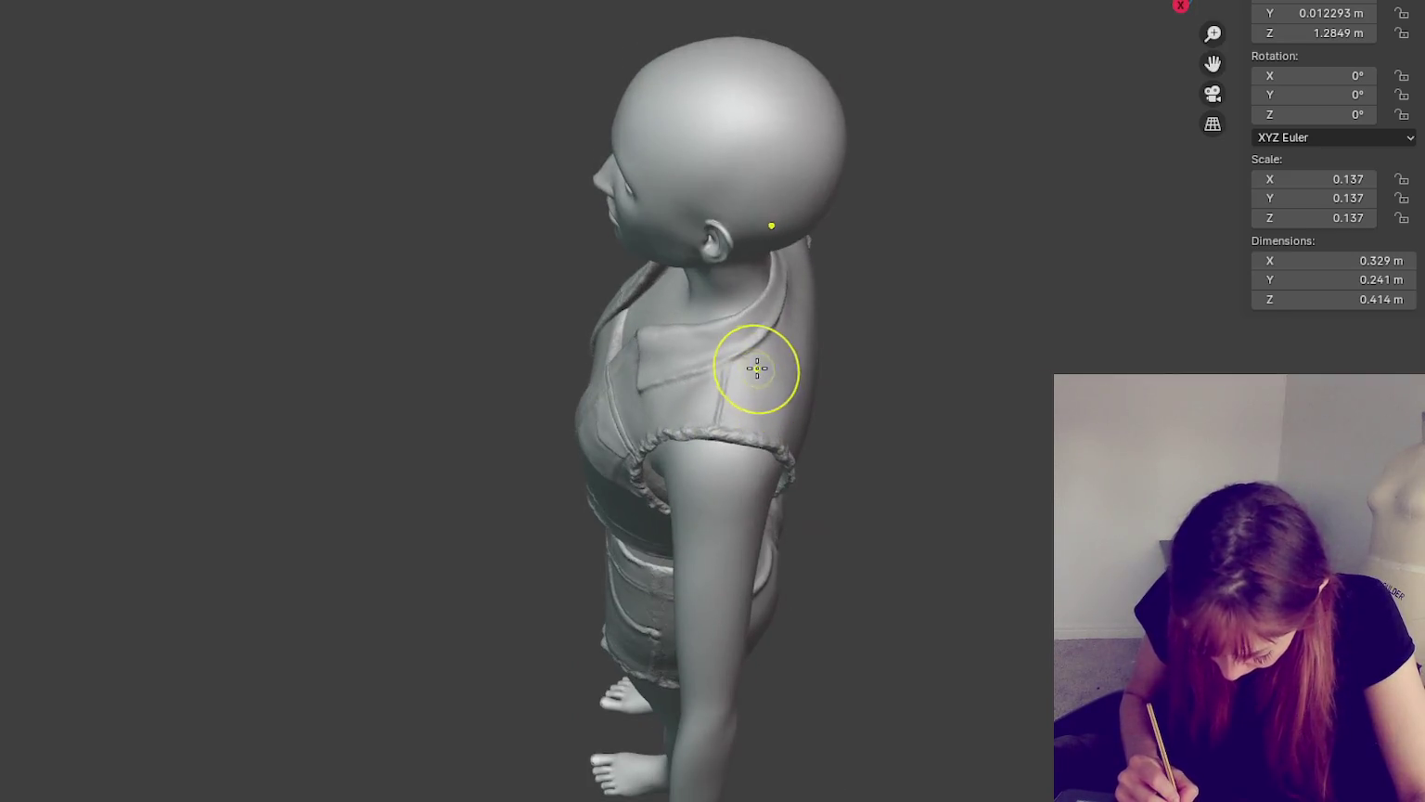
mouse_move(694, 375)
middle_down()
mouse_move(890, 270)
mouse_move(878, 224)
middle_up()
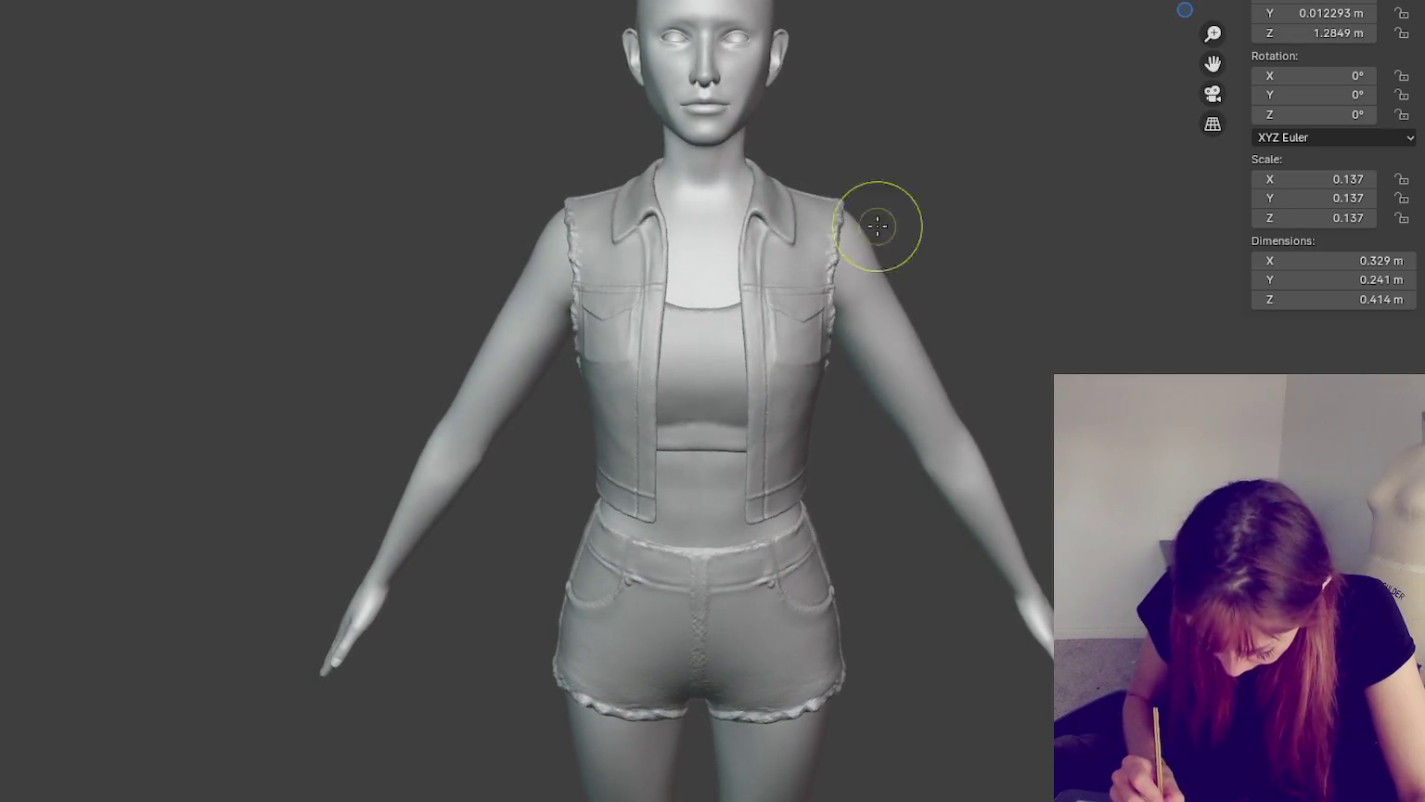
mouse_move(833, 286)
mouse_down()
mouse_move(836, 275)
mouse_move(837, 319)
mouse_move(792, 296)
mouse_move(837, 404)
mouse_up()
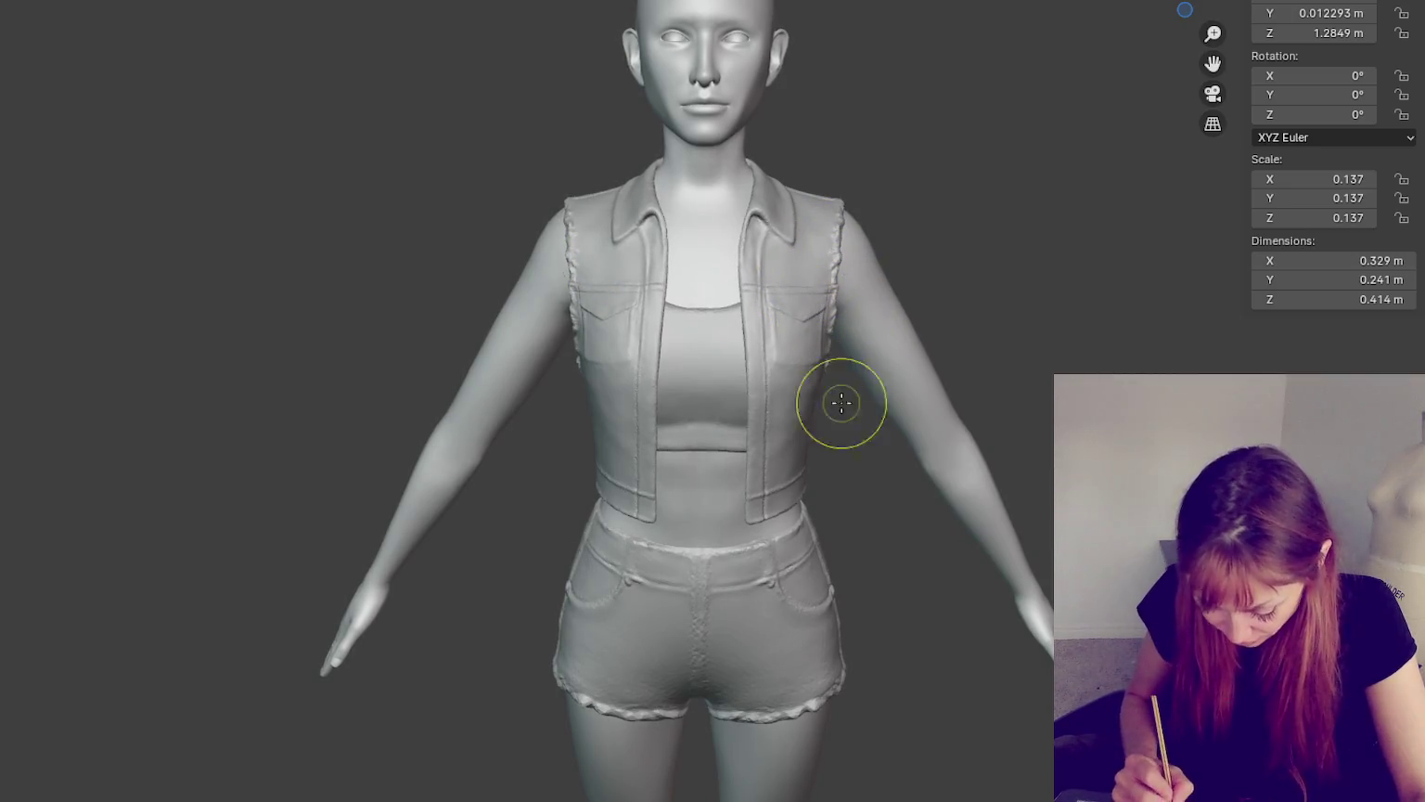
middle_drag(789, 488, 805, 466)
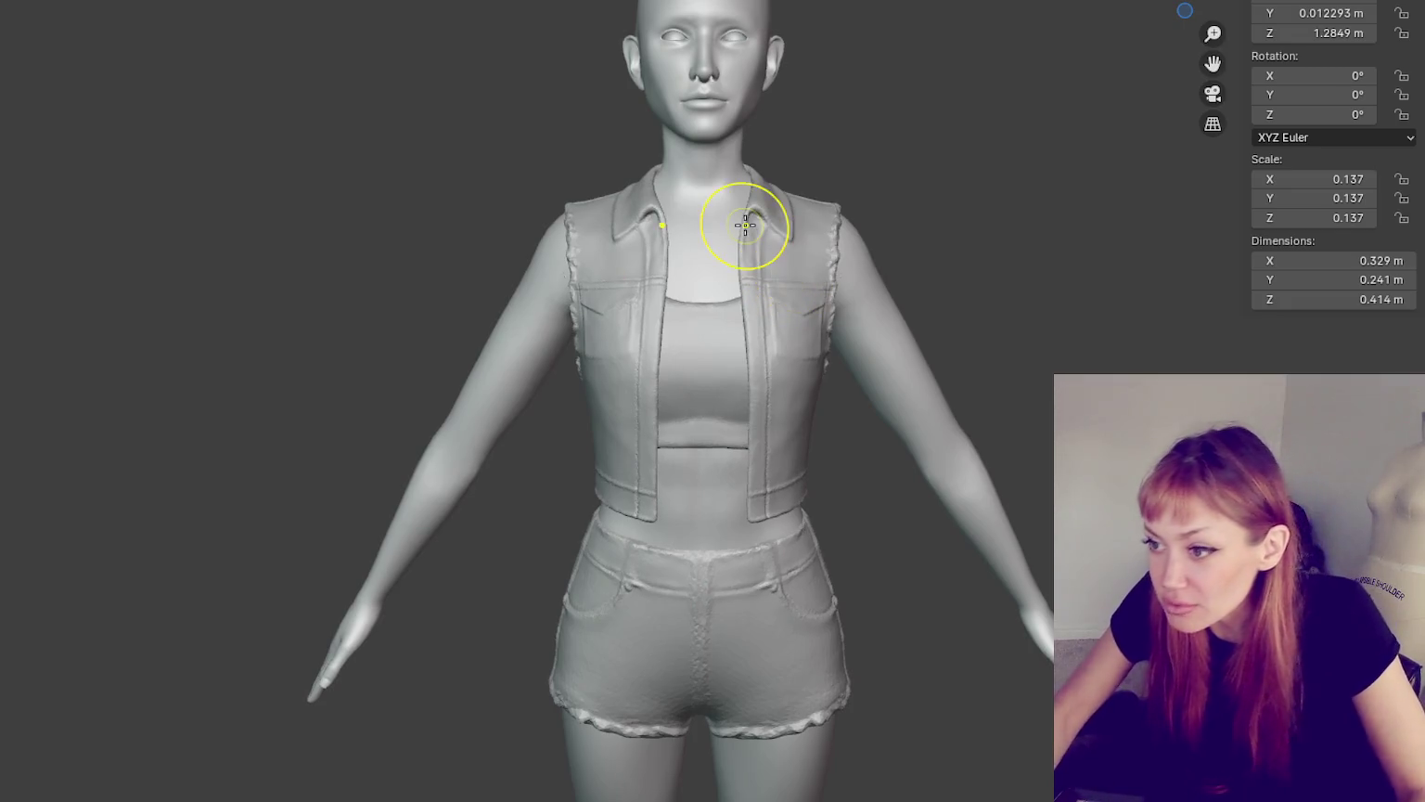
- Orbit in on the neck and collar and smooth the lapel notch
scroll(748, 223, up, 3)
middle_drag(868, 181, 874, 366)
scroll(928, 347, up, 2)
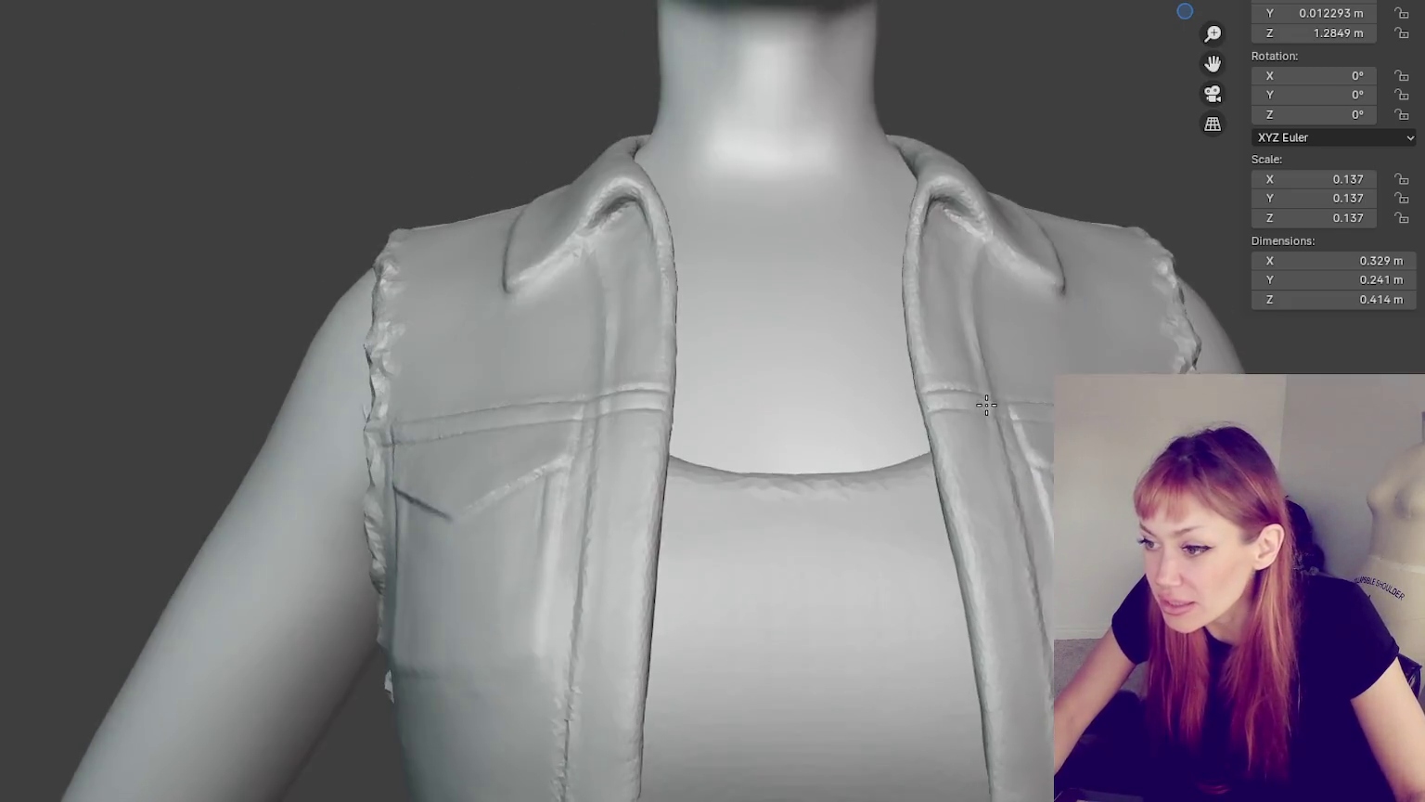
scroll(979, 334, up, 2)
scroll(979, 334, down, 2)
middle_drag(986, 319, 830, 450)
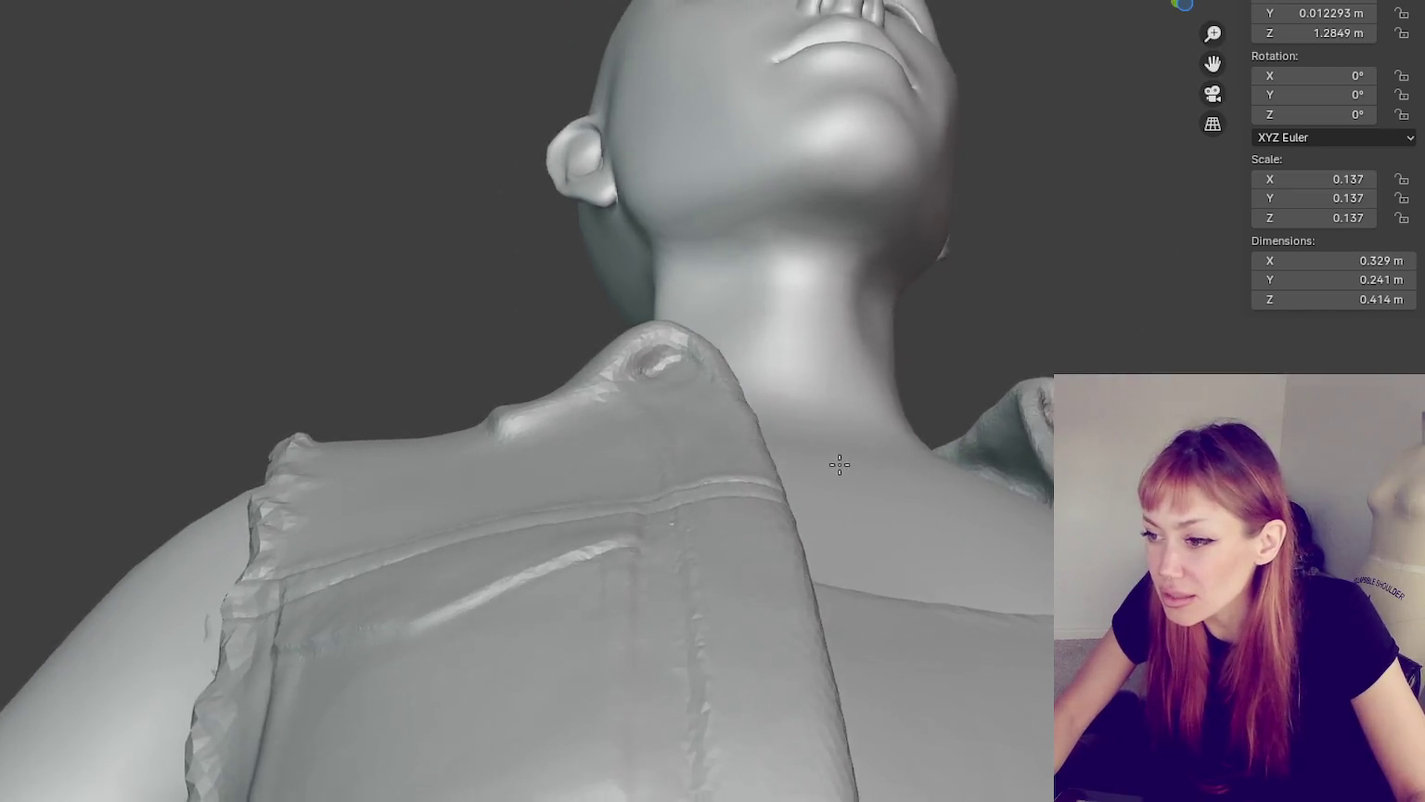
mouse_move(733, 454)
middle_down()
mouse_move(728, 487)
mouse_move(712, 487)
middle_up()
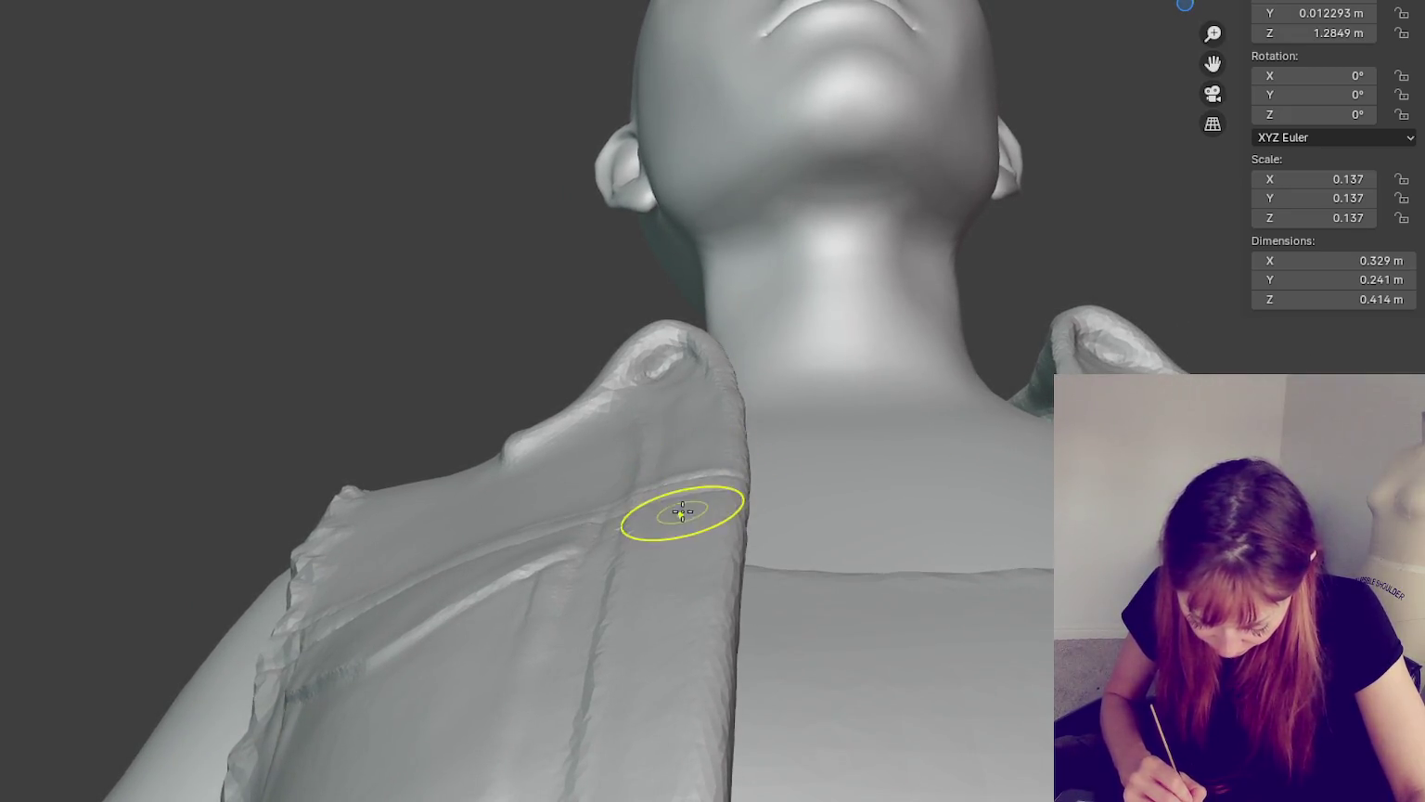
middle_drag(732, 548, 550, 659)
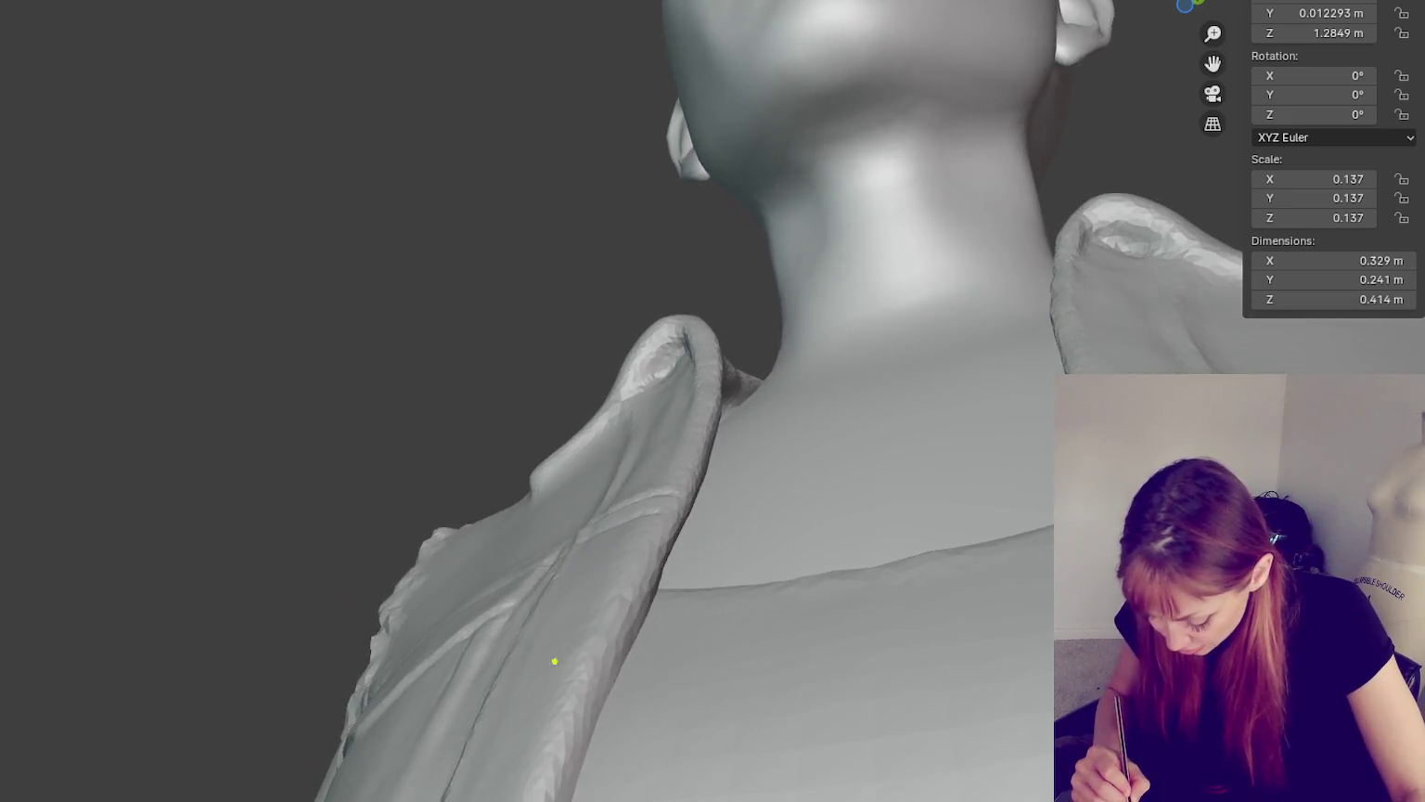
middle_drag(628, 513, 1169, 322)
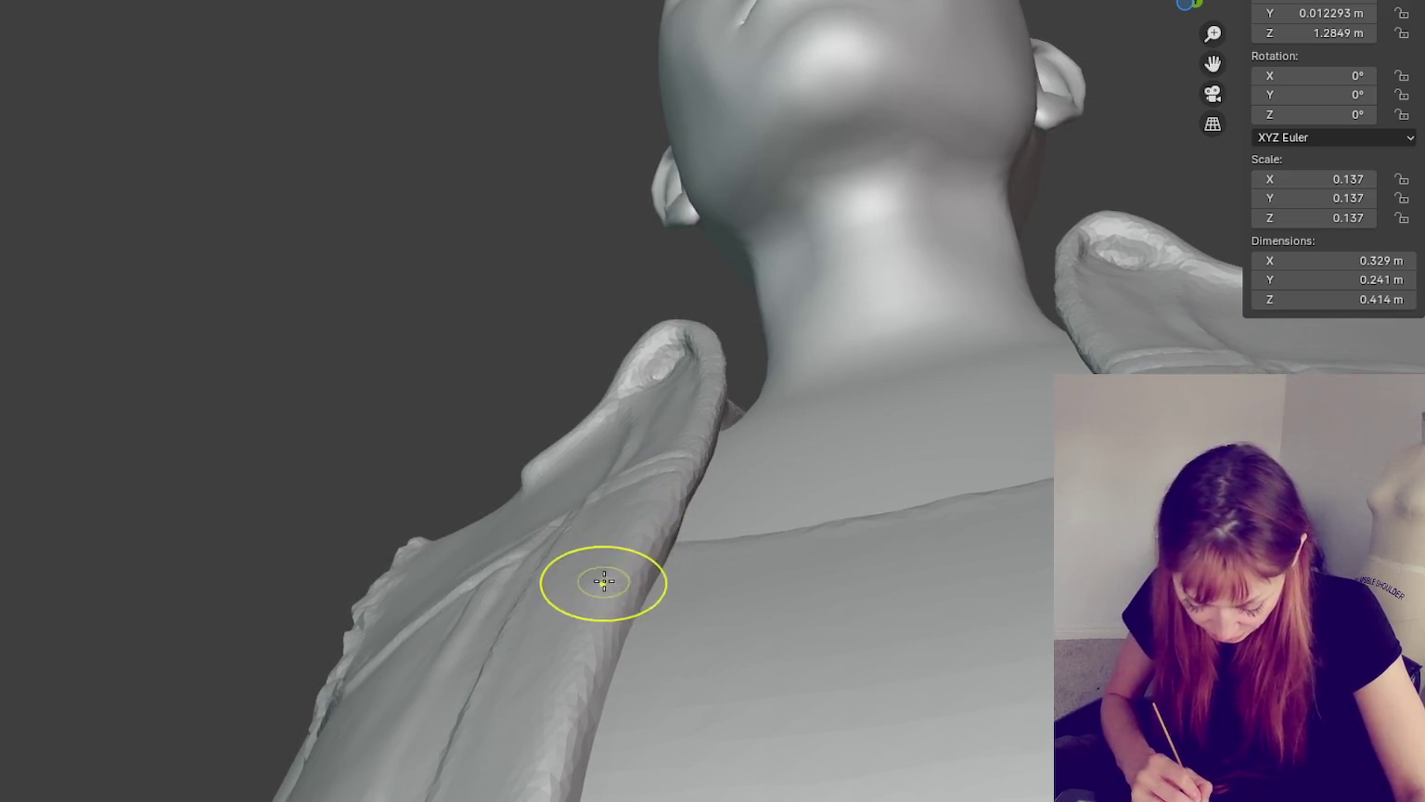
mouse_move(627, 561)
middle_down()
mouse_move(675, 521)
mouse_move(776, 509)
mouse_move(796, 604)
middle_up()
scroll(796, 604, down, 3)
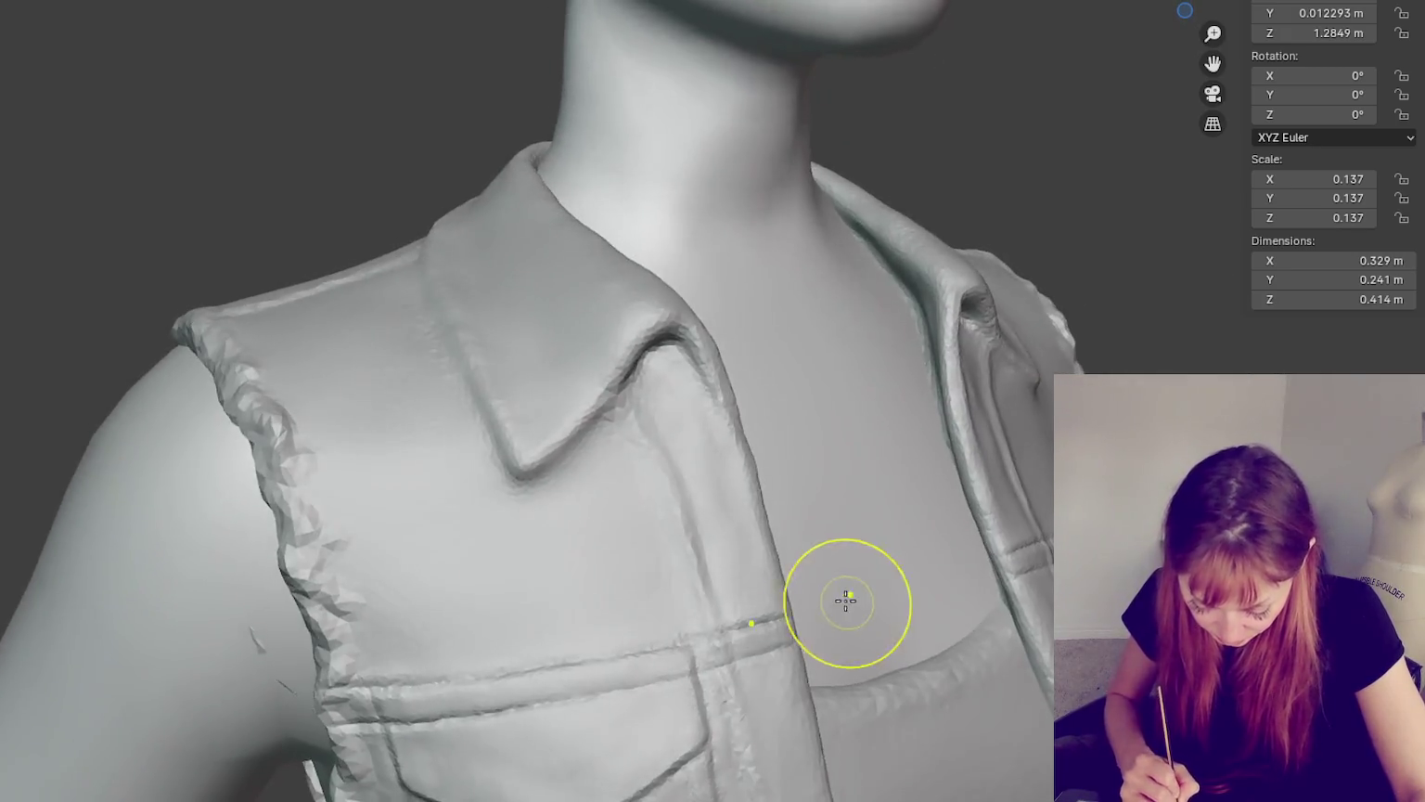
scroll(763, 595, up, 1)
scroll(759, 597, up, 5)
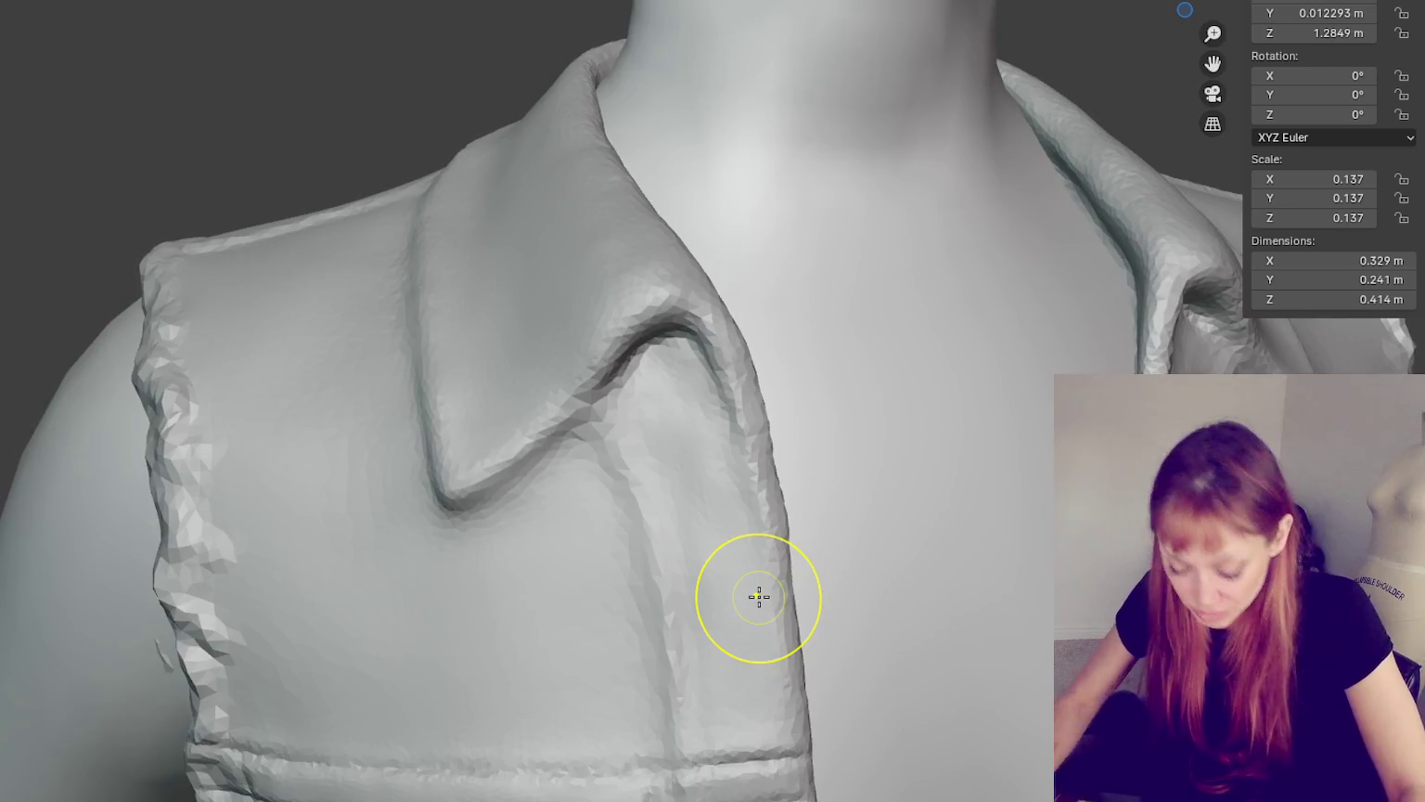
shift+drag(607, 423, 555, 420)
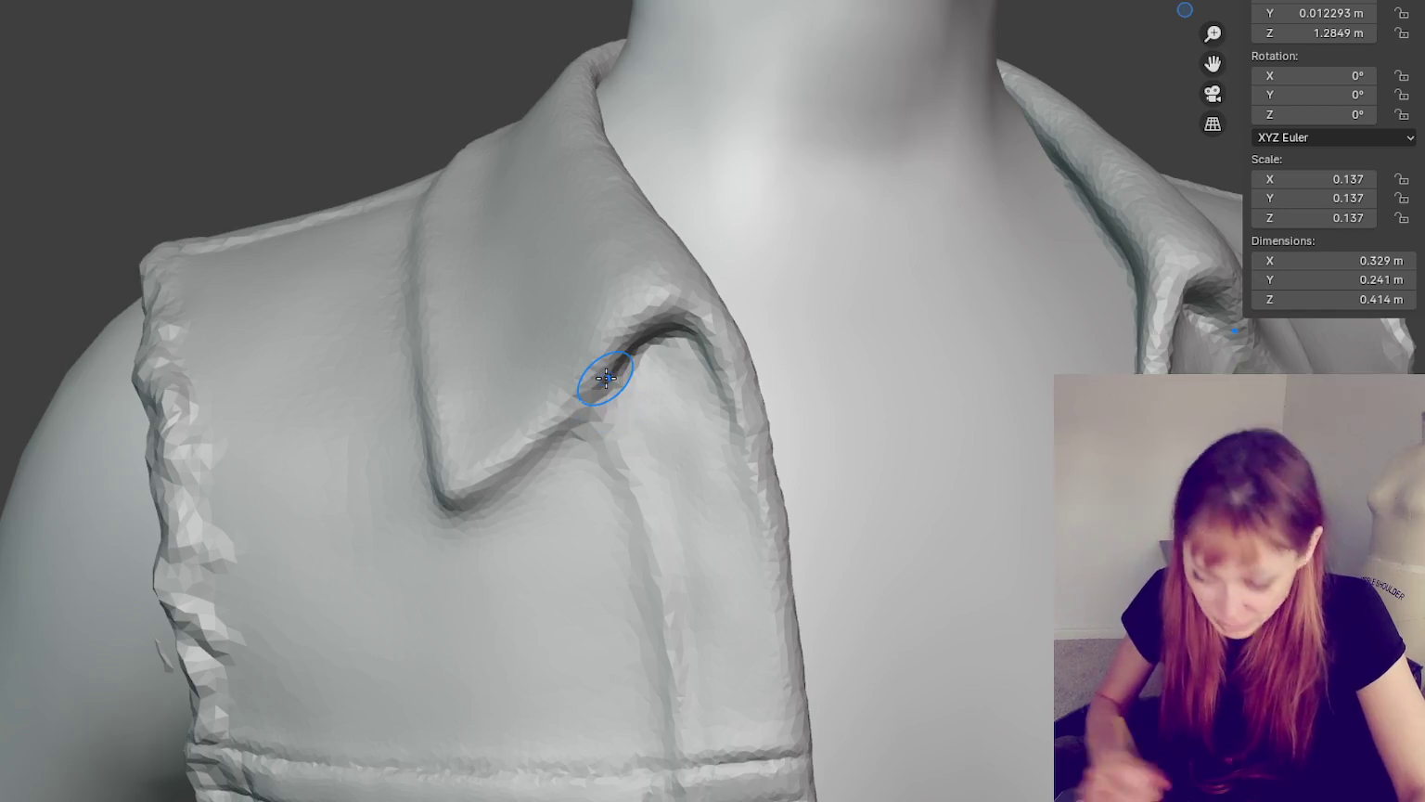
- Soften the lapel groove and deepen the collar fold crease along its whole length
scroll(603, 380, up, 2)
shift+middle_drag(605, 378, 620, 525)
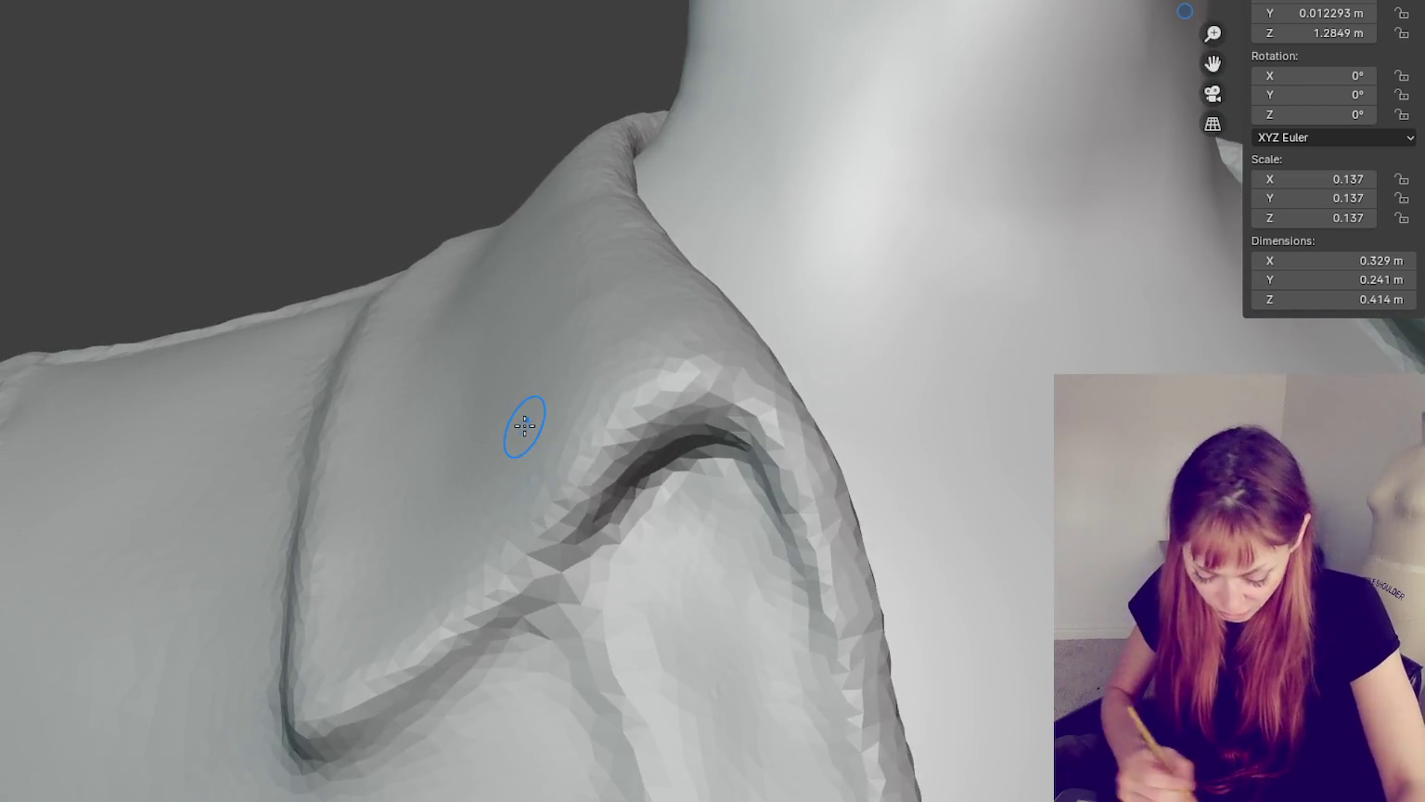
shift+drag(616, 518, 504, 638)
drag(623, 526, 355, 735)
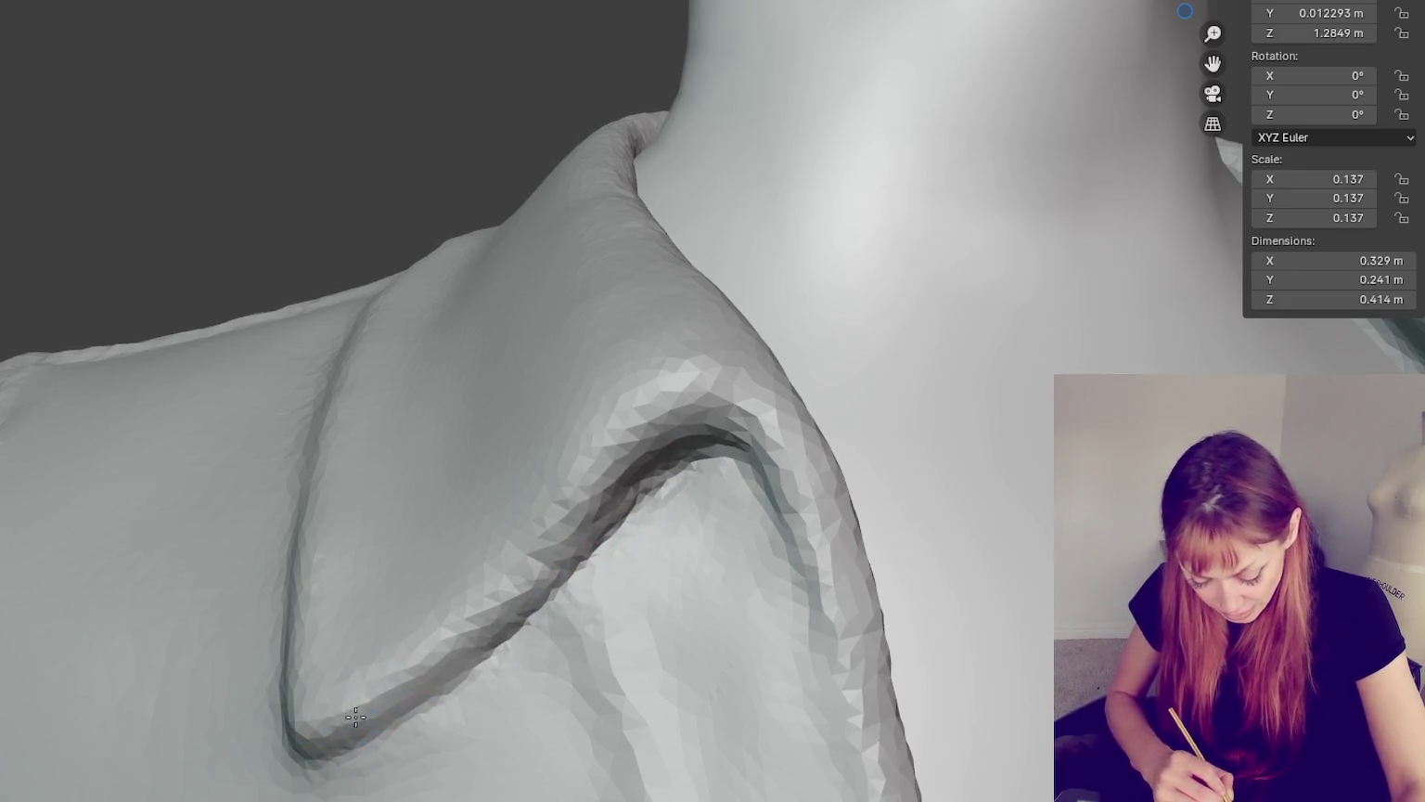
middle_drag(471, 624, 603, 556)
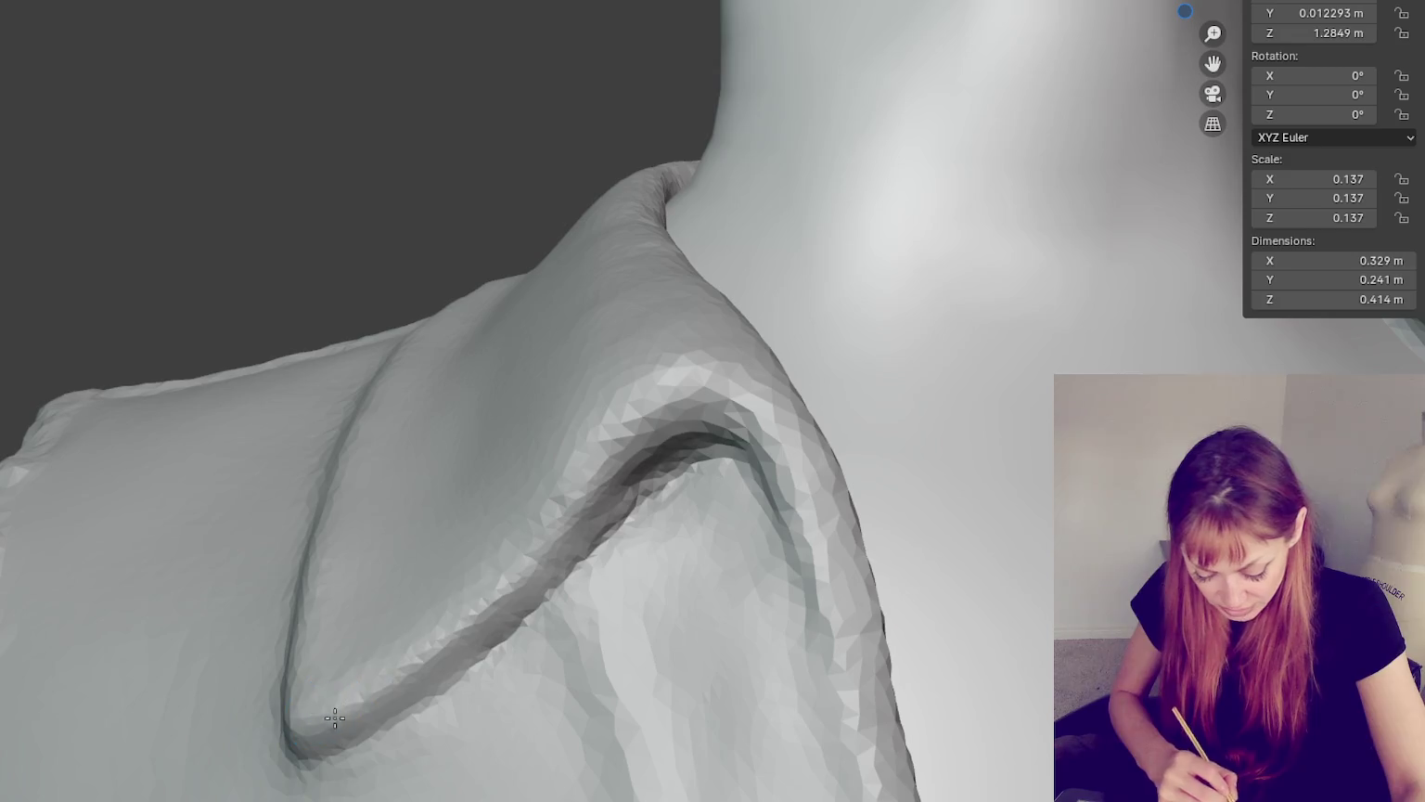
drag(630, 417, 309, 709)
drag(669, 445, 545, 594)
drag(640, 489, 436, 668)
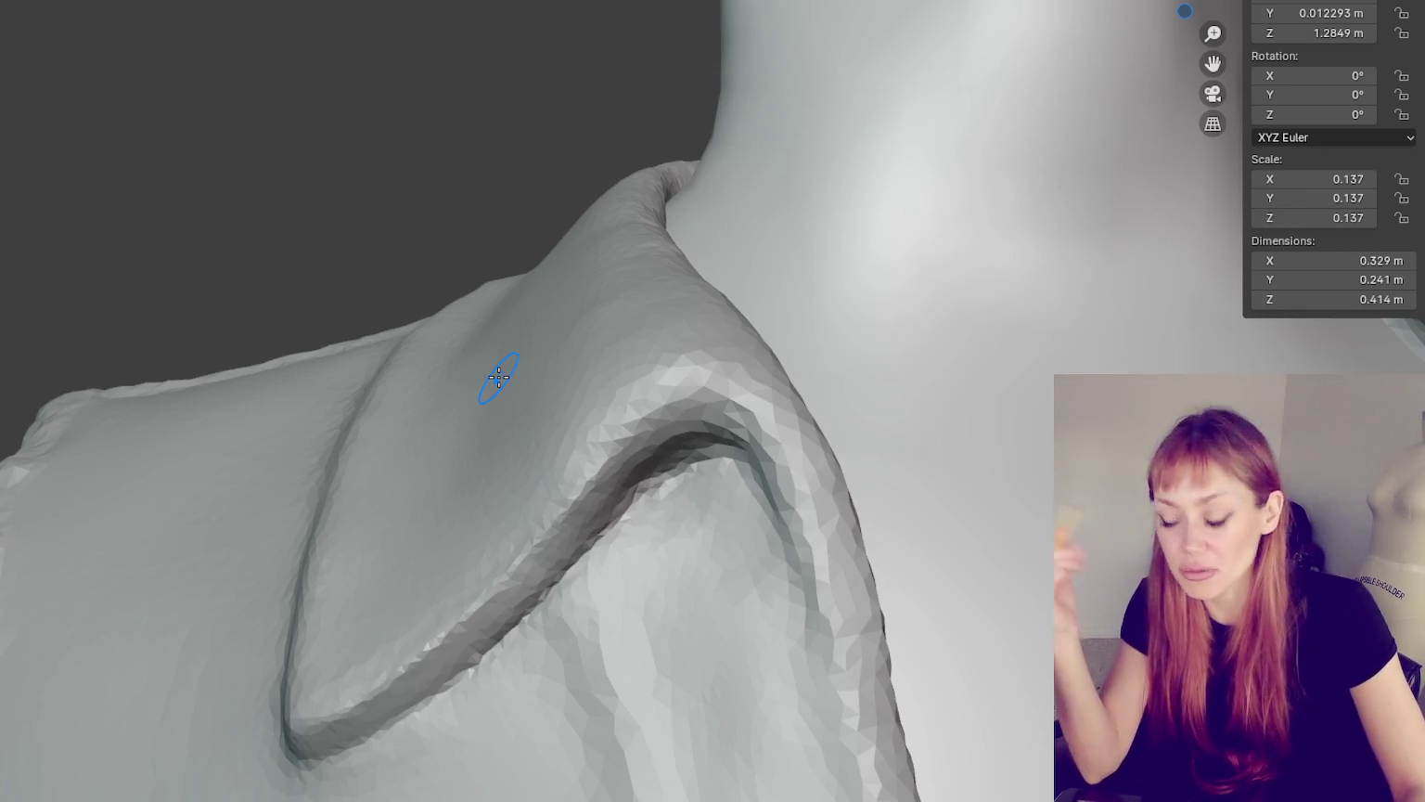
mouse_move(652, 484)
mouse_down()
mouse_move(292, 770)
mouse_move(590, 556)
mouse_up()
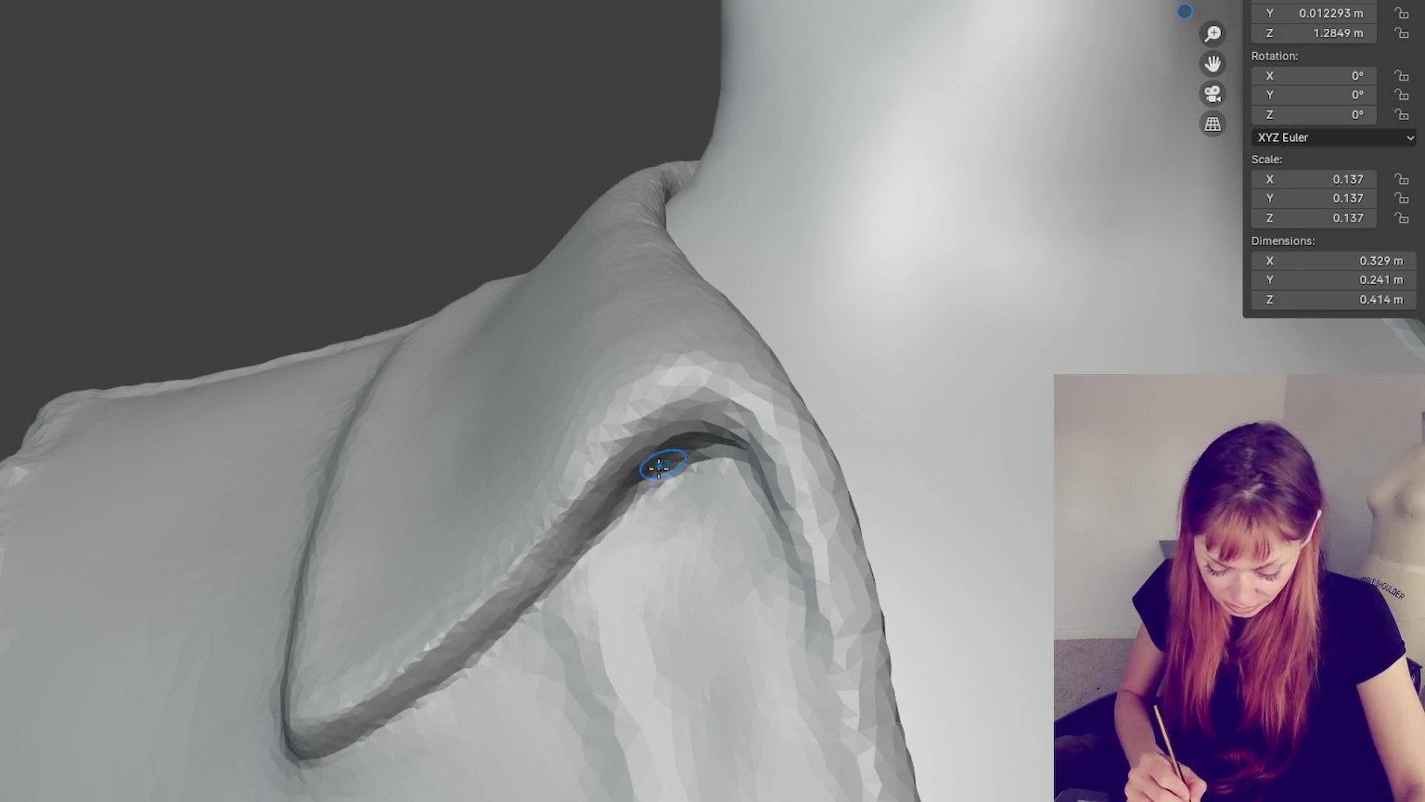
- Smooth the collar edge near the shoulder and inspect the collar from several angles
middle_drag(518, 636, 763, 474)
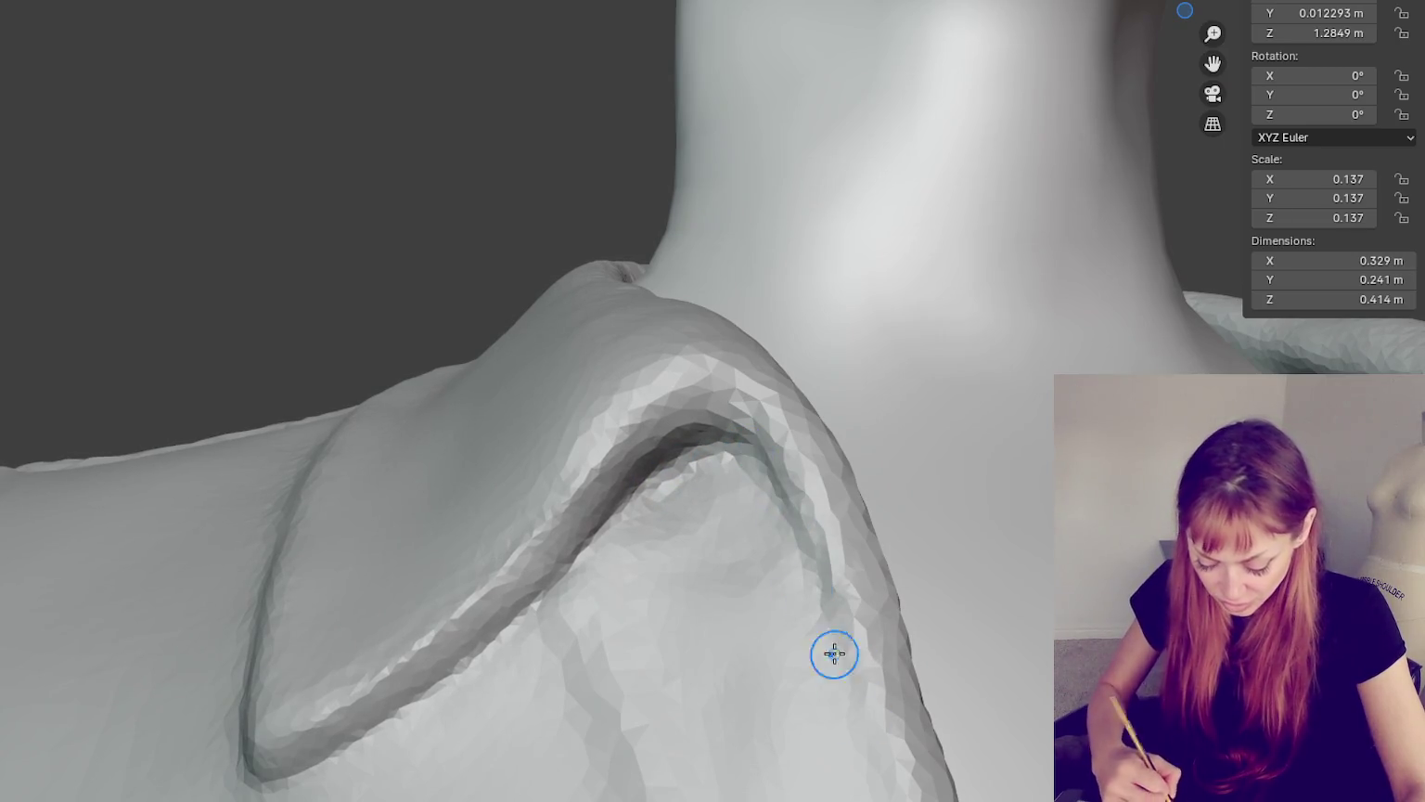
mouse_move(770, 603)
middle_down()
mouse_move(655, 296)
mouse_move(668, 368)
middle_up()
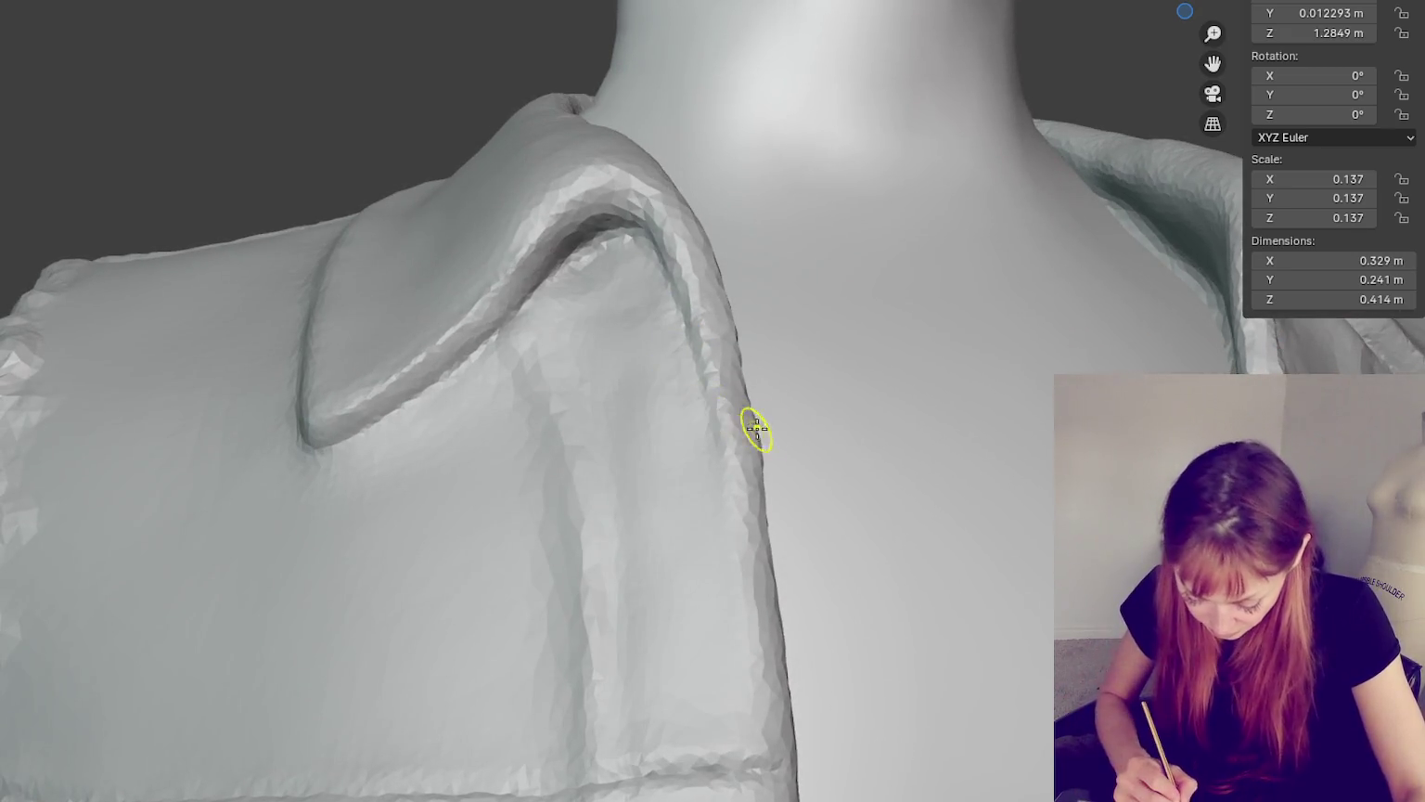
drag(758, 453, 696, 442)
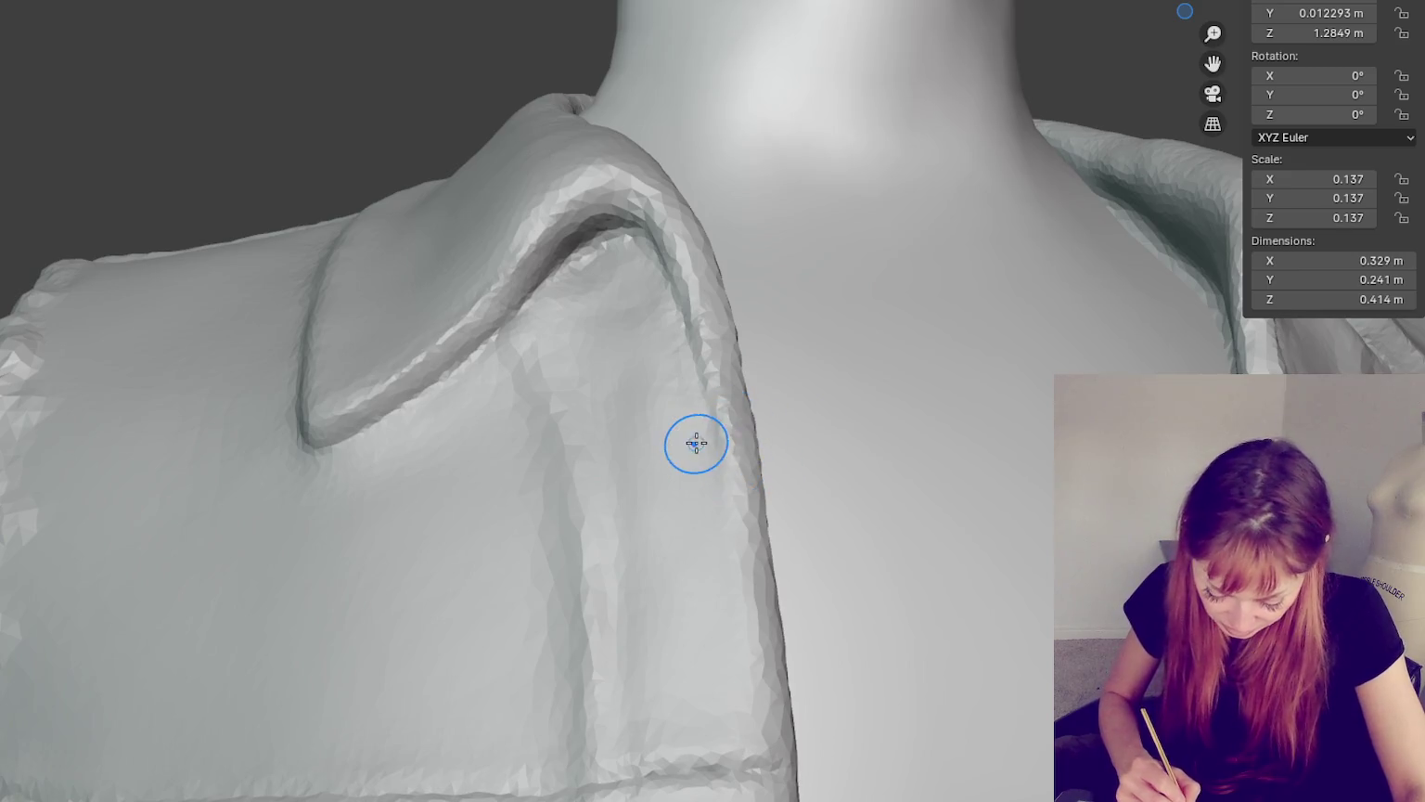
middle_drag(731, 570, 749, 473)
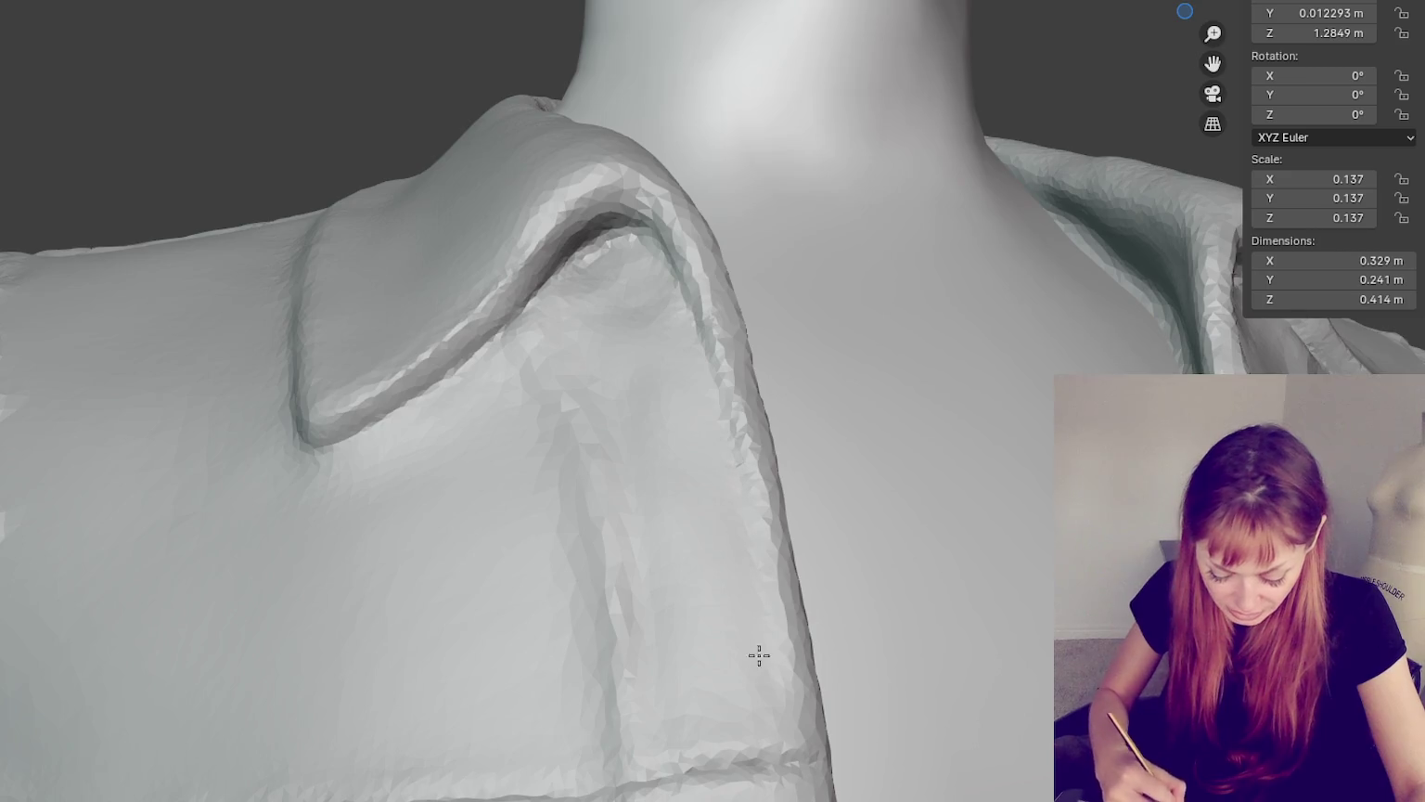
mouse_move(608, 676)
middle_down()
mouse_move(636, 559)
mouse_move(557, 397)
middle_up()
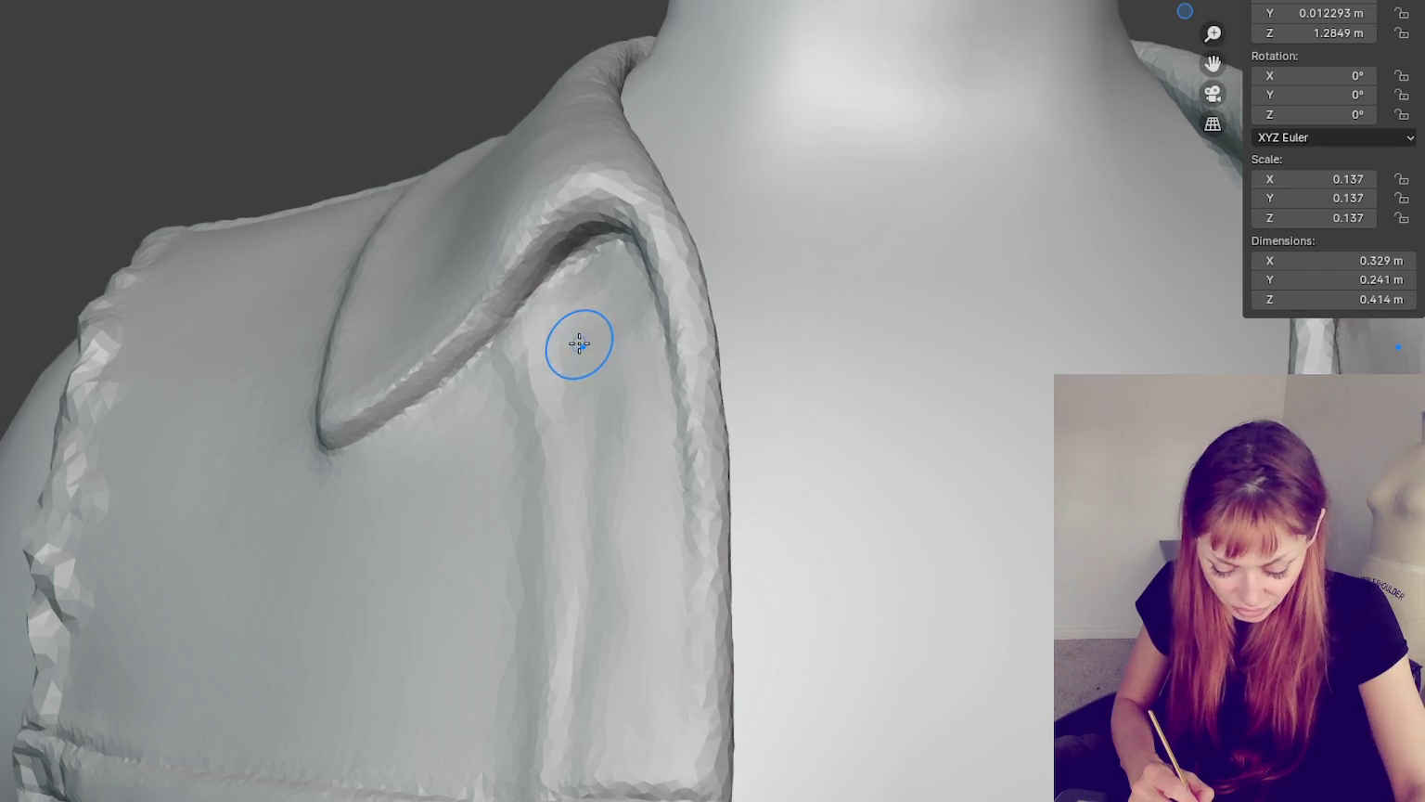
middle_drag(612, 341, 544, 363)
middle_drag(646, 497, 550, 395)
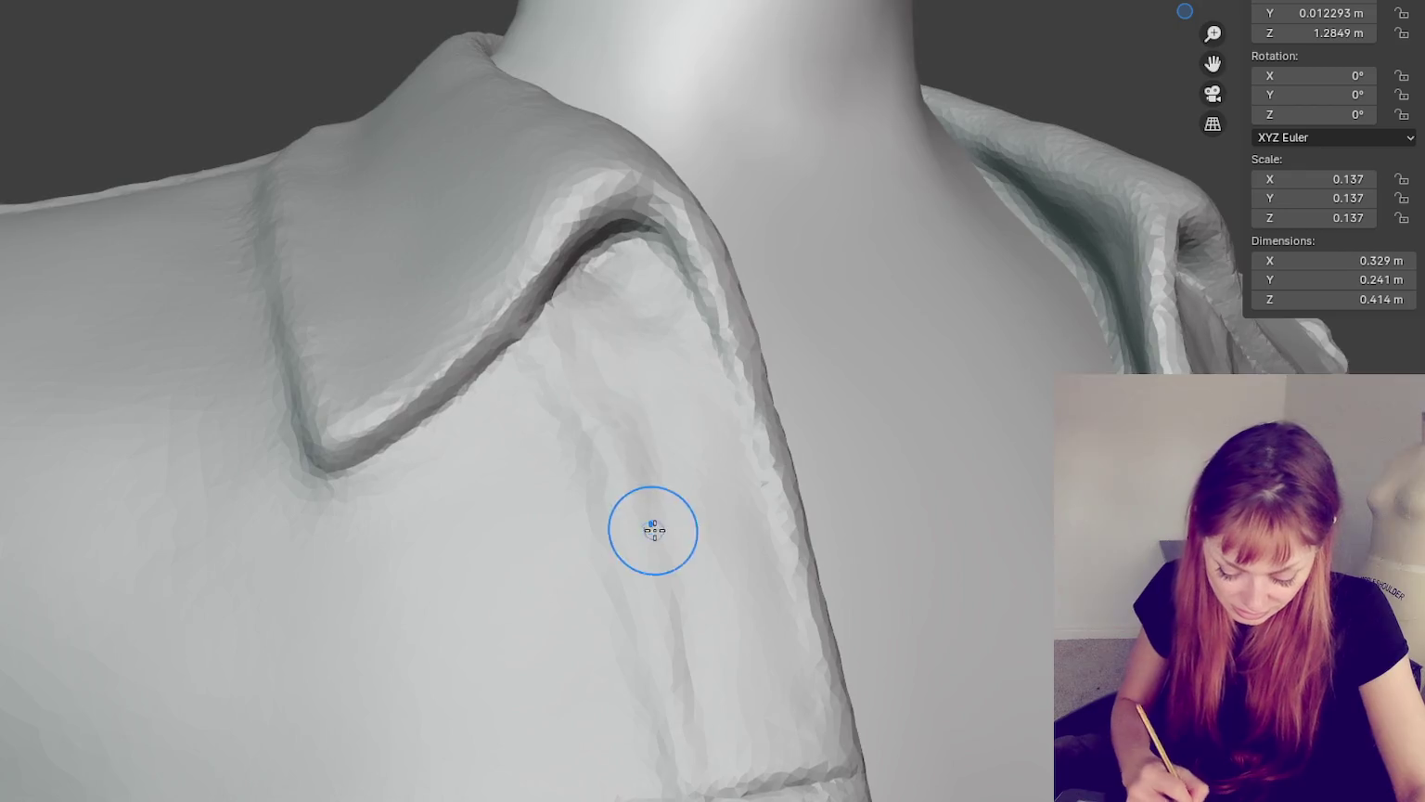
middle_drag(645, 532, 605, 523)
scroll(581, 621, down, 3)
mouse_move(127, 121)
middle_down()
mouse_move(650, 184)
mouse_move(614, 213)
mouse_move(734, 320)
middle_up()
scroll(580, 131, up, 2)
scroll(735, 320, up, 2)
scroll(811, 573, up, 2)
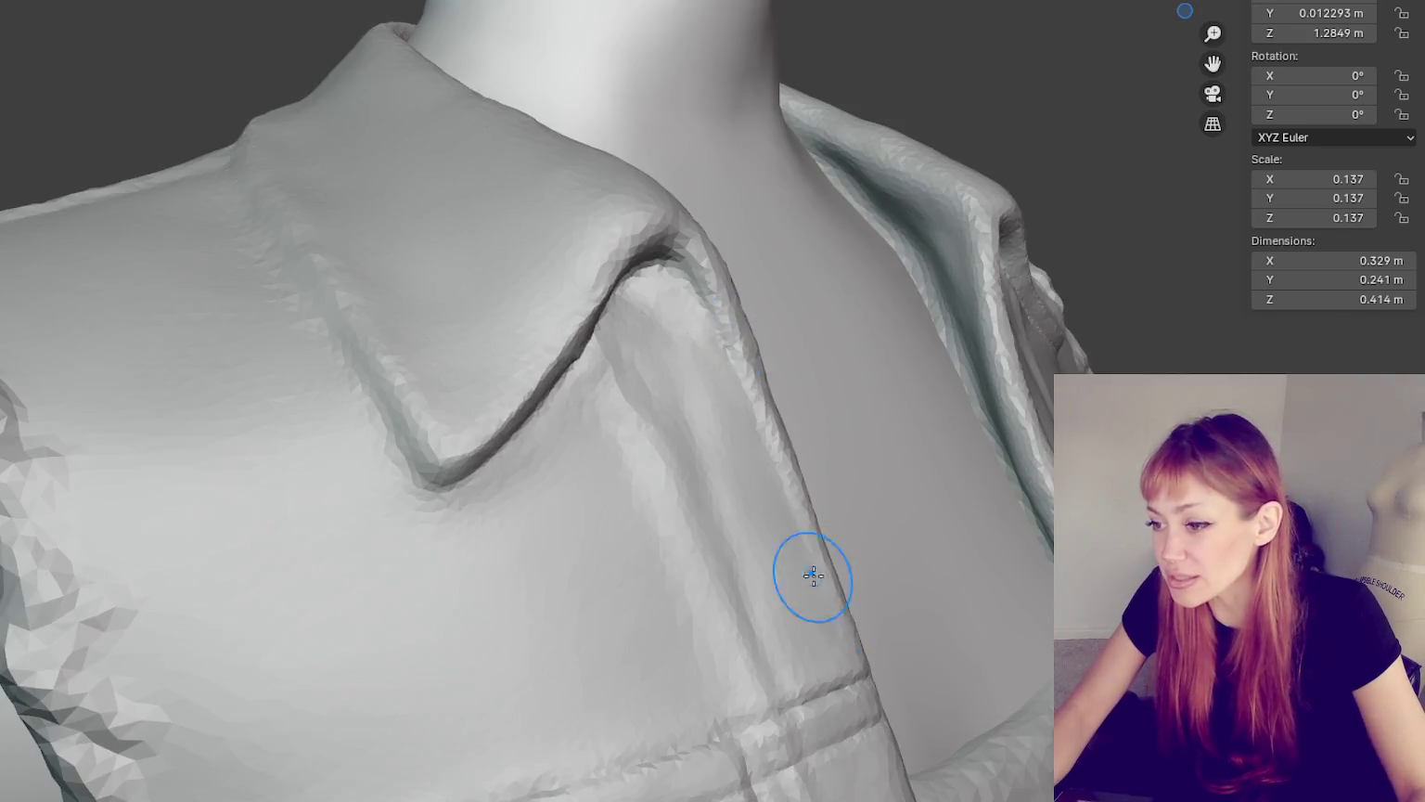
- Zoom in and draw a crease stroke down the vest's front edge
scroll(706, 446, up, 2)
scroll(675, 430, up, 2)
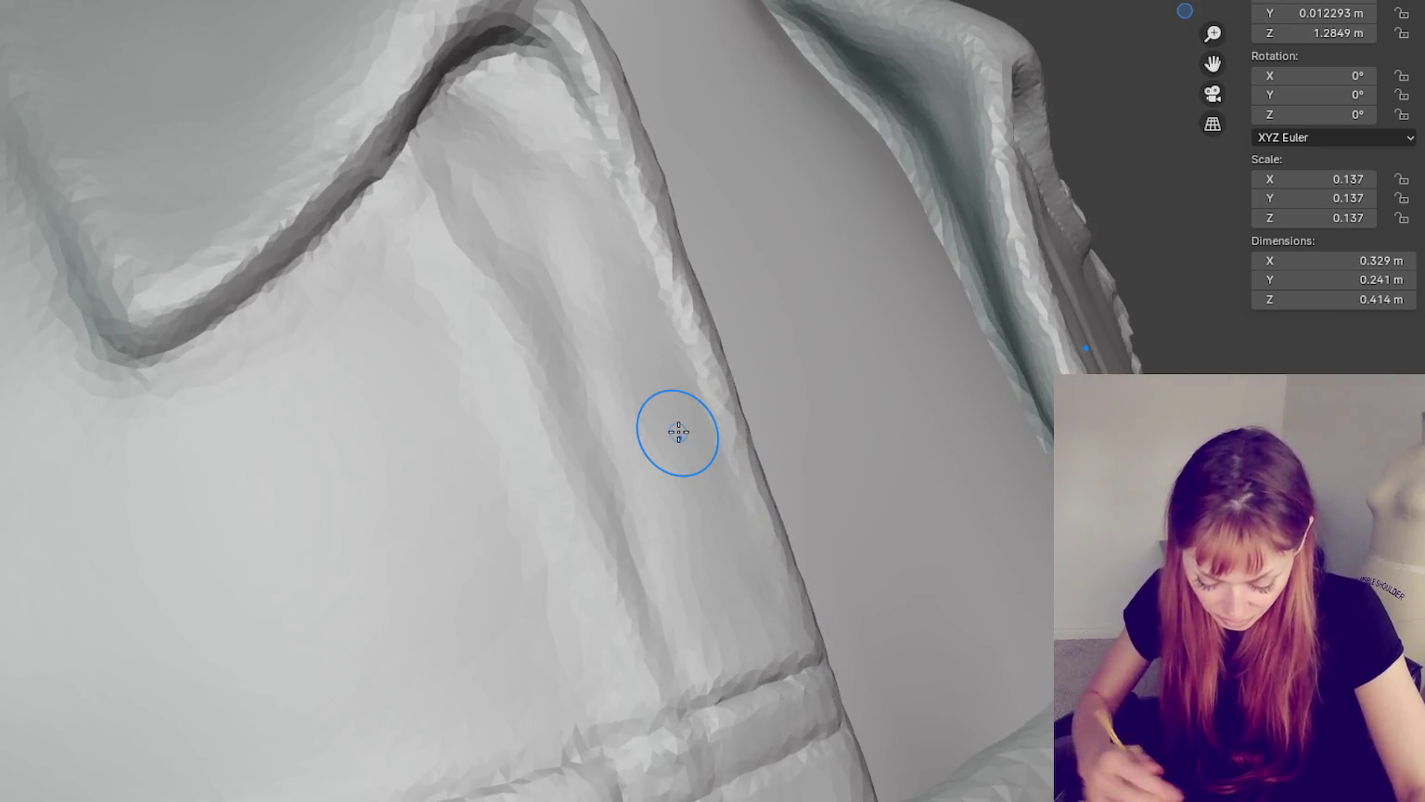
scroll(573, 259, up, 2)
drag(573, 258, 677, 648)
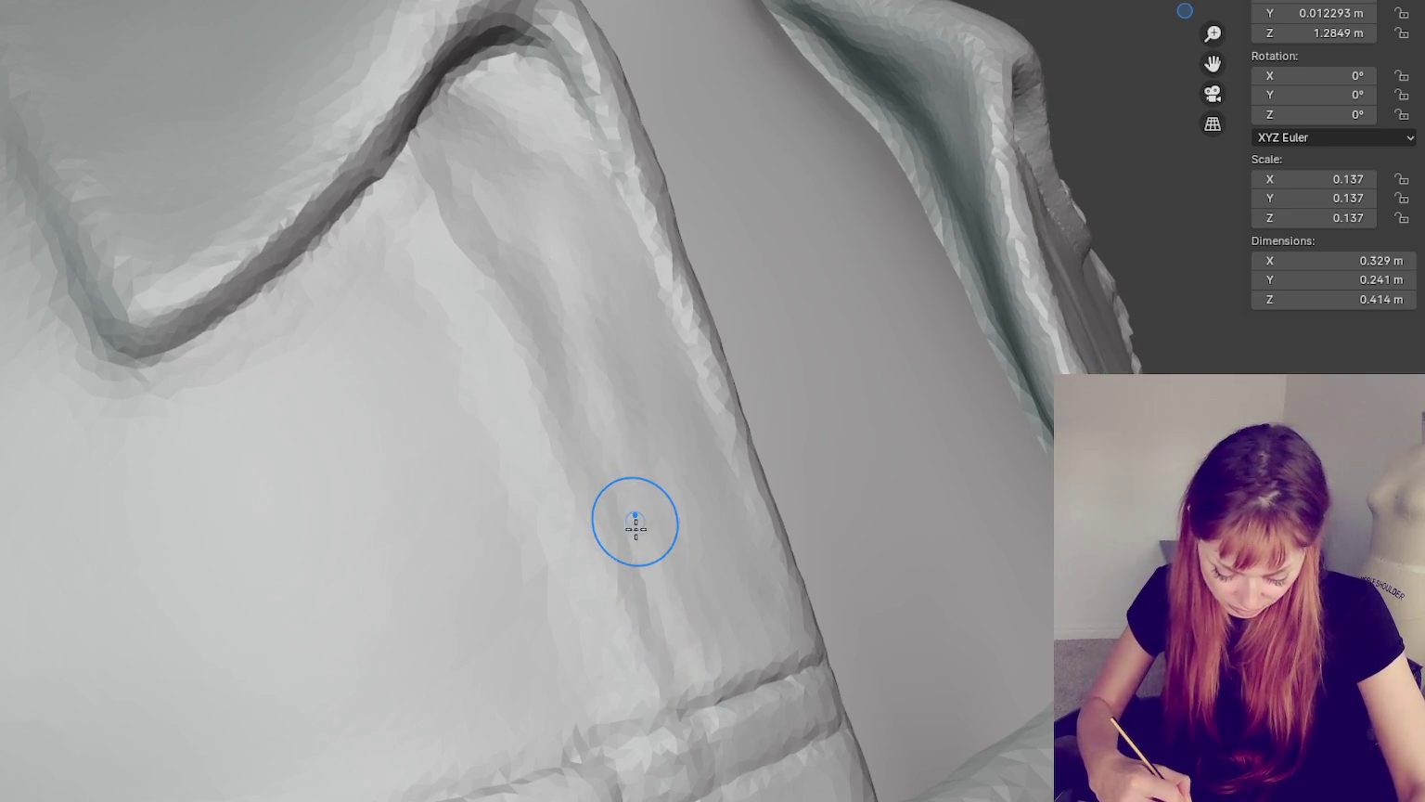
scroll(677, 647, down, 2)
- Check the collar from several angles, deepen the groove down the panel, then zoom out to the vest front
mouse_move(614, 528)
middle_down()
mouse_move(563, 325)
mouse_move(454, 211)
middle_up()
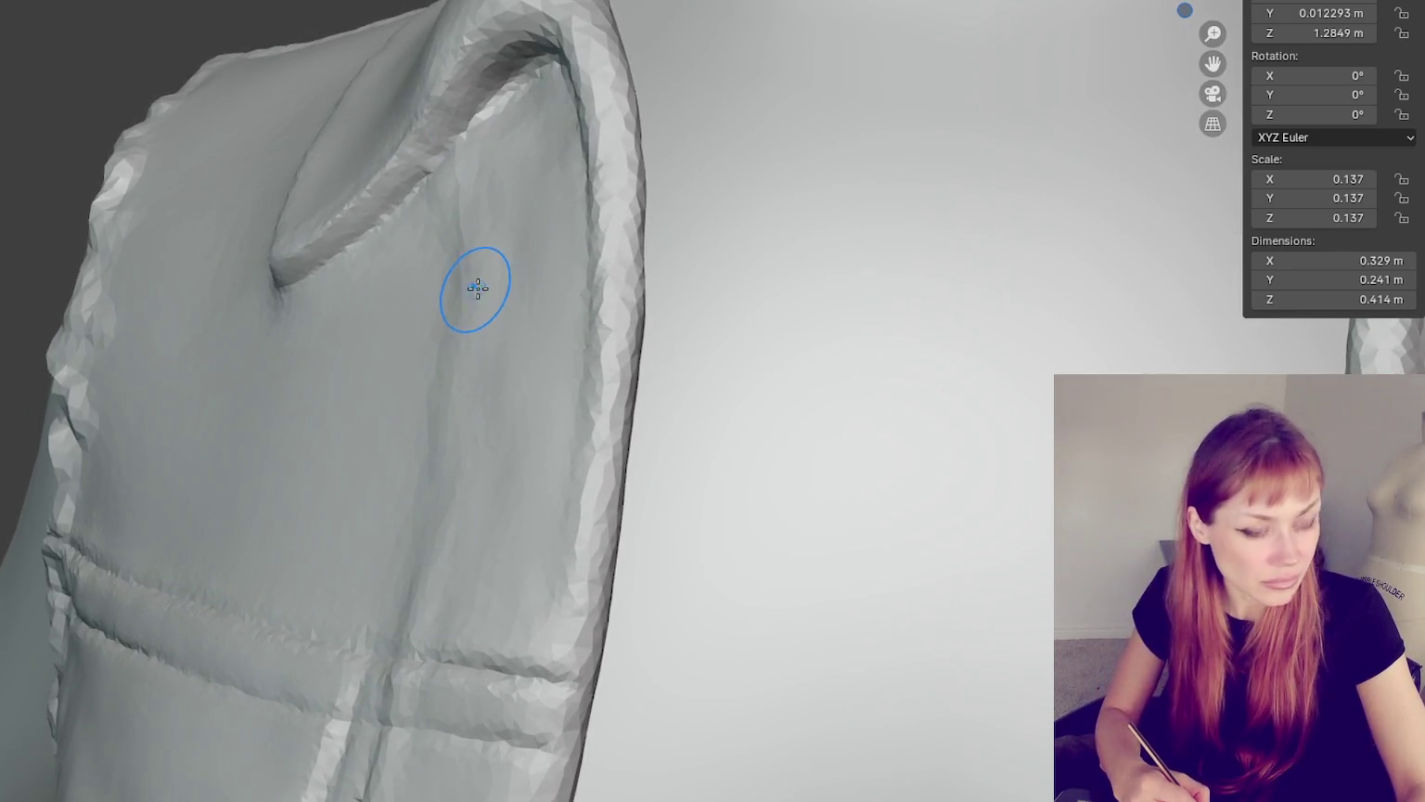
middle_drag(477, 288, 438, 155)
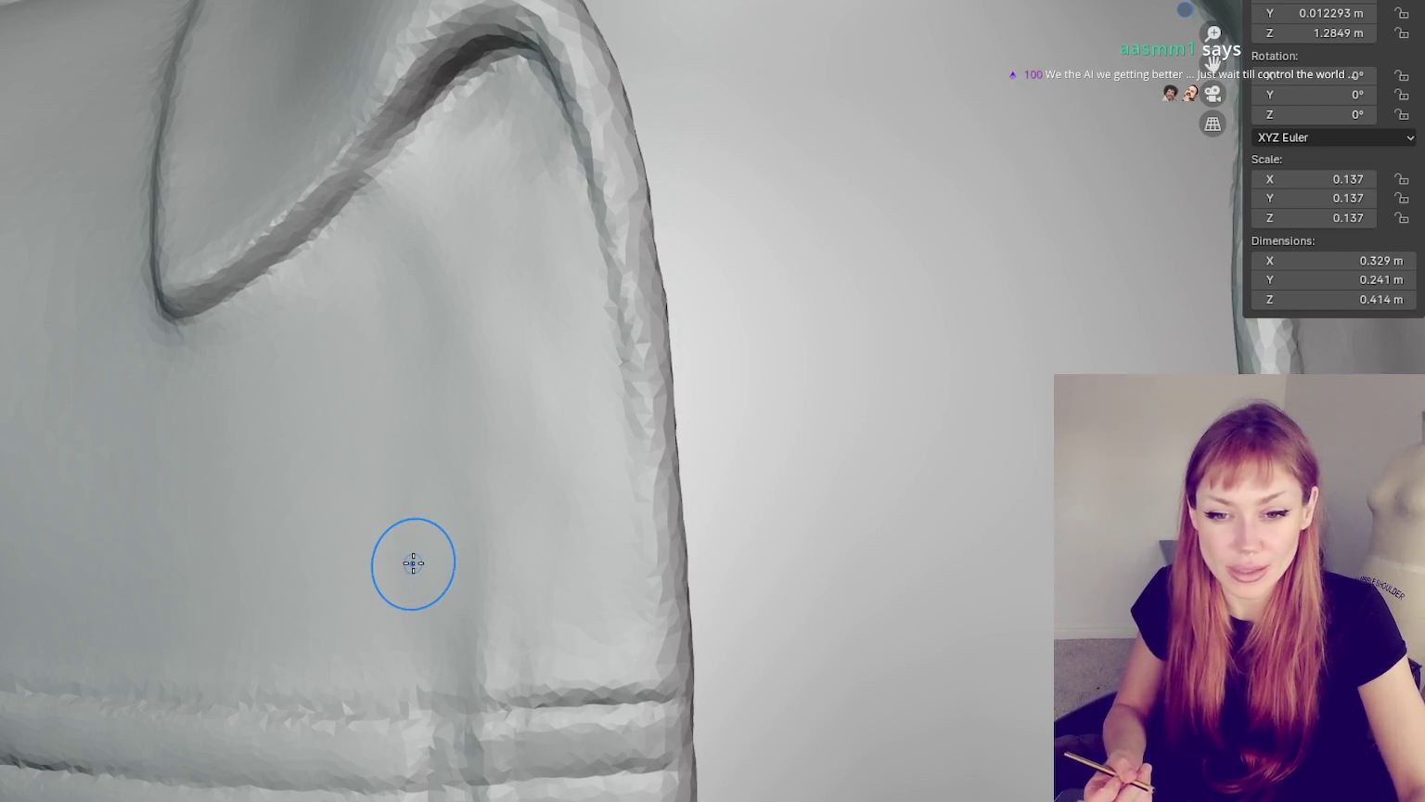
mouse_move(413, 563)
middle_down()
mouse_move(612, 337)
mouse_move(605, 321)
middle_up()
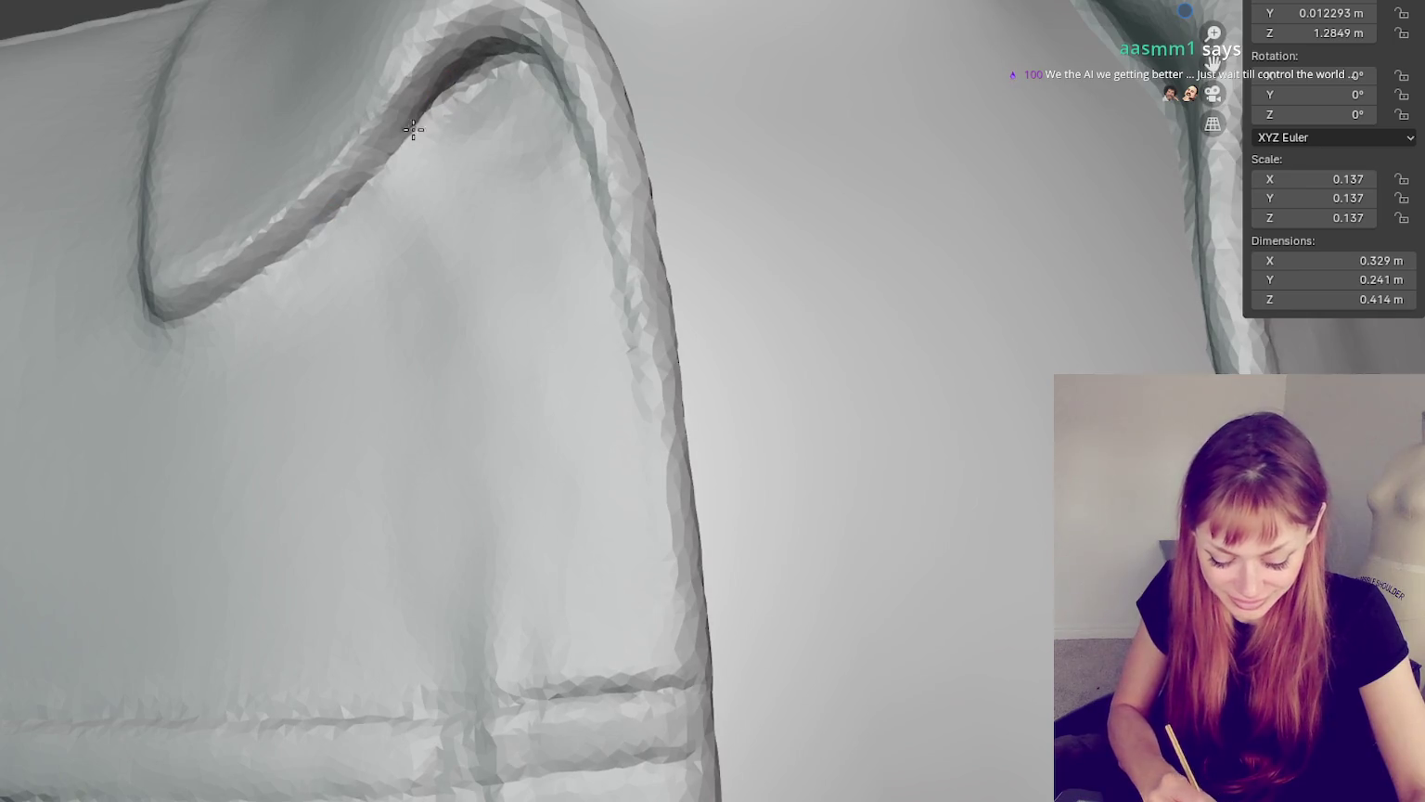
middle_drag(464, 147, 415, 211)
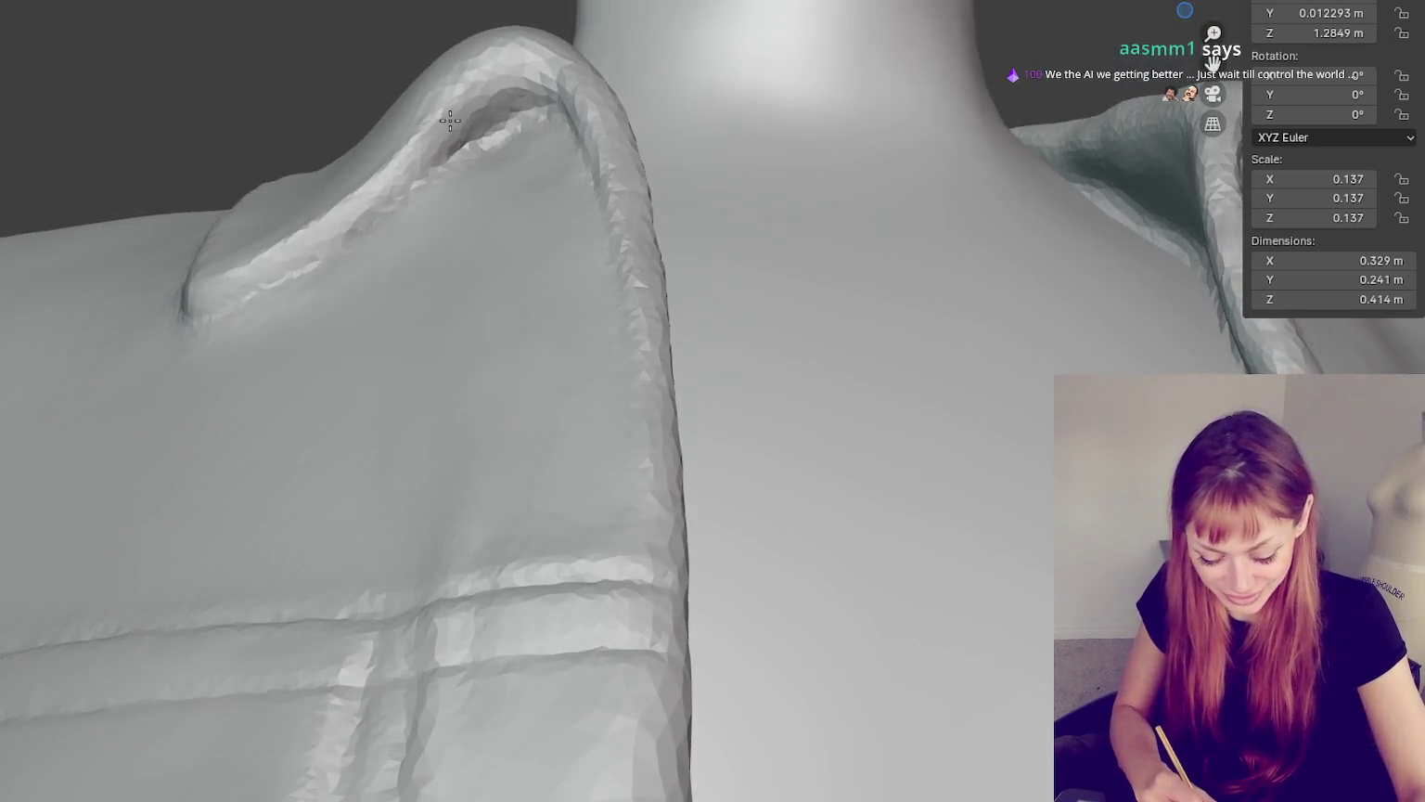
mouse_move(346, 246)
middle_down()
mouse_move(467, 252)
mouse_move(276, 256)
middle_up()
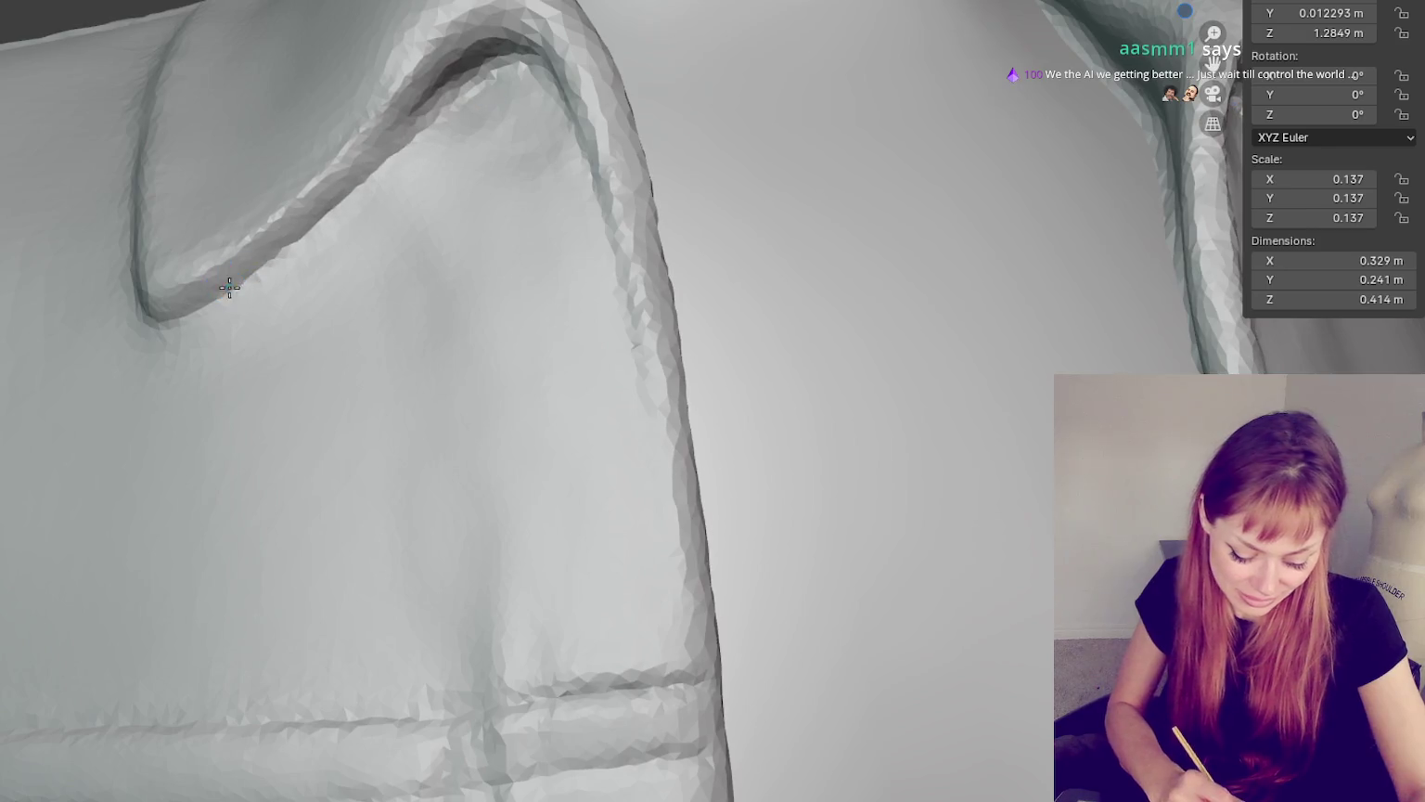
mouse_move(430, 113)
middle_down()
mouse_move(481, 169)
mouse_move(598, 403)
mouse_move(563, 385)
middle_up()
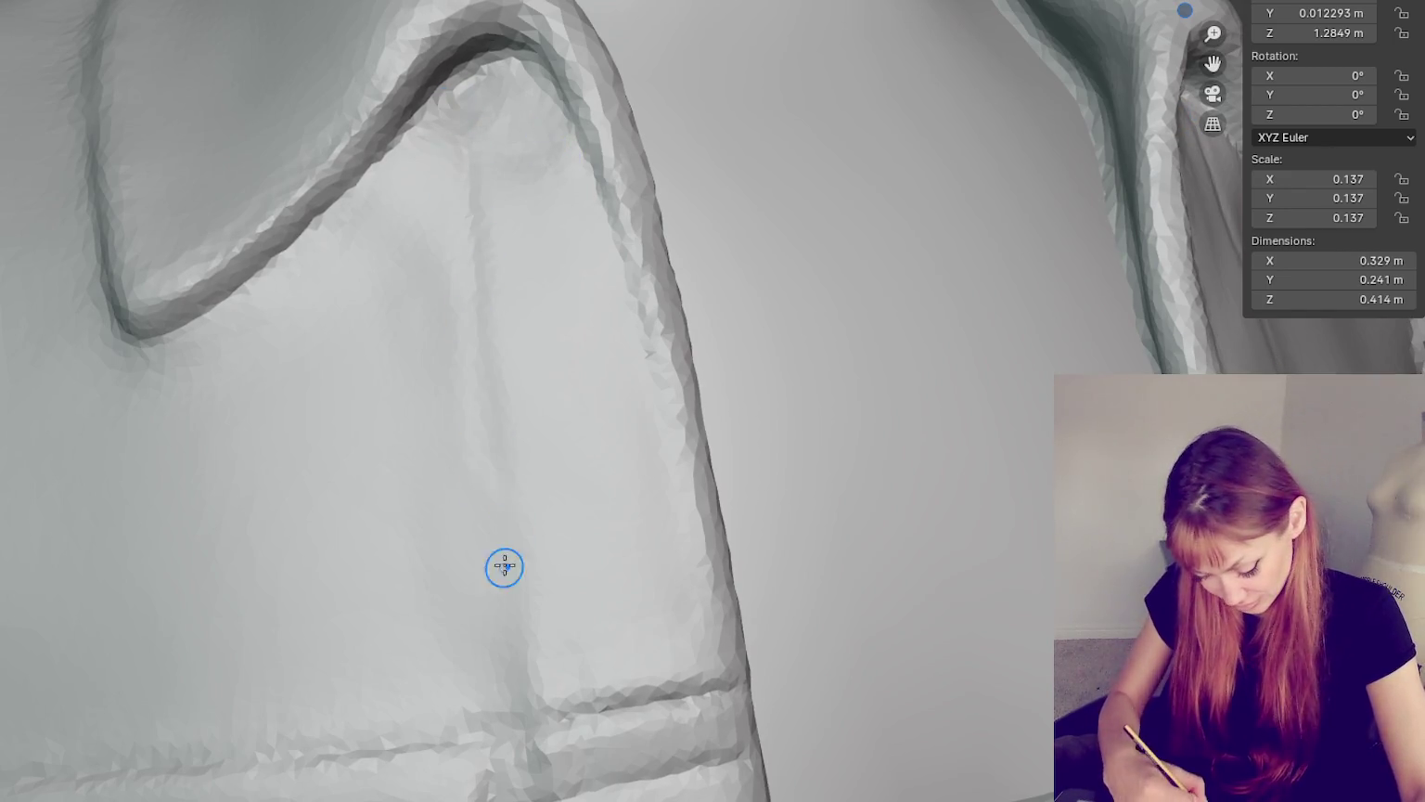
drag(502, 529, 476, 326)
scroll(525, 770, down, 2)
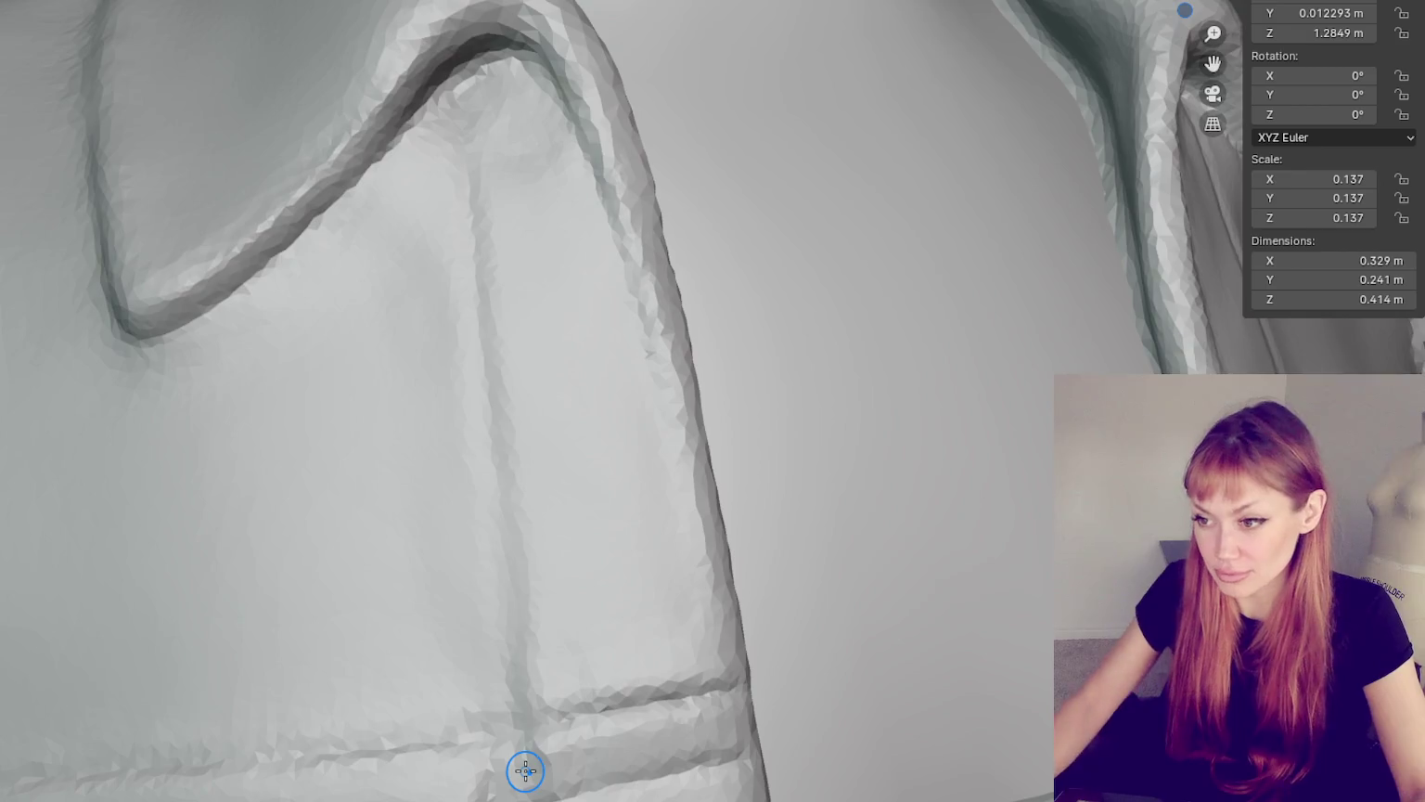
scroll(979, 471, down, 5)
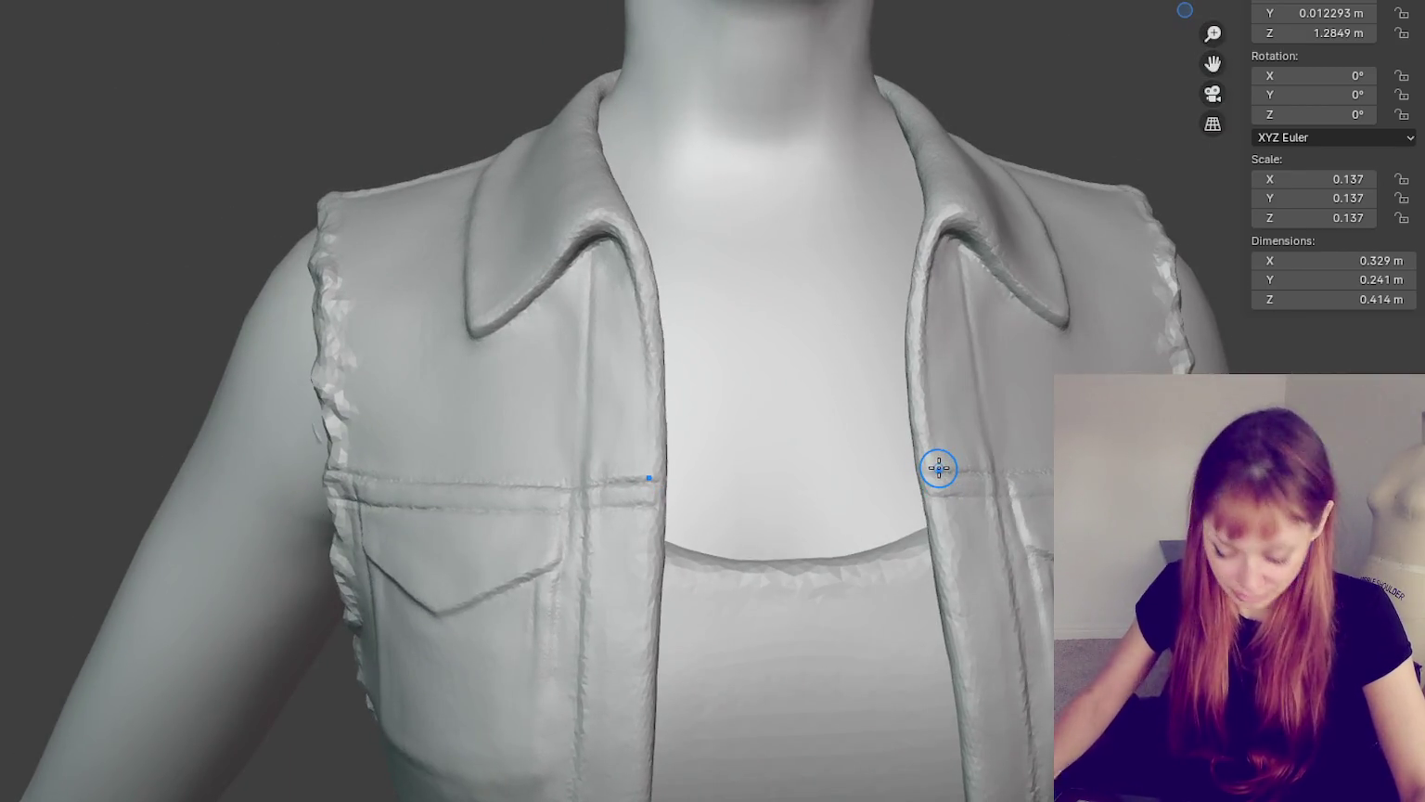
scroll(937, 473, up, 1)
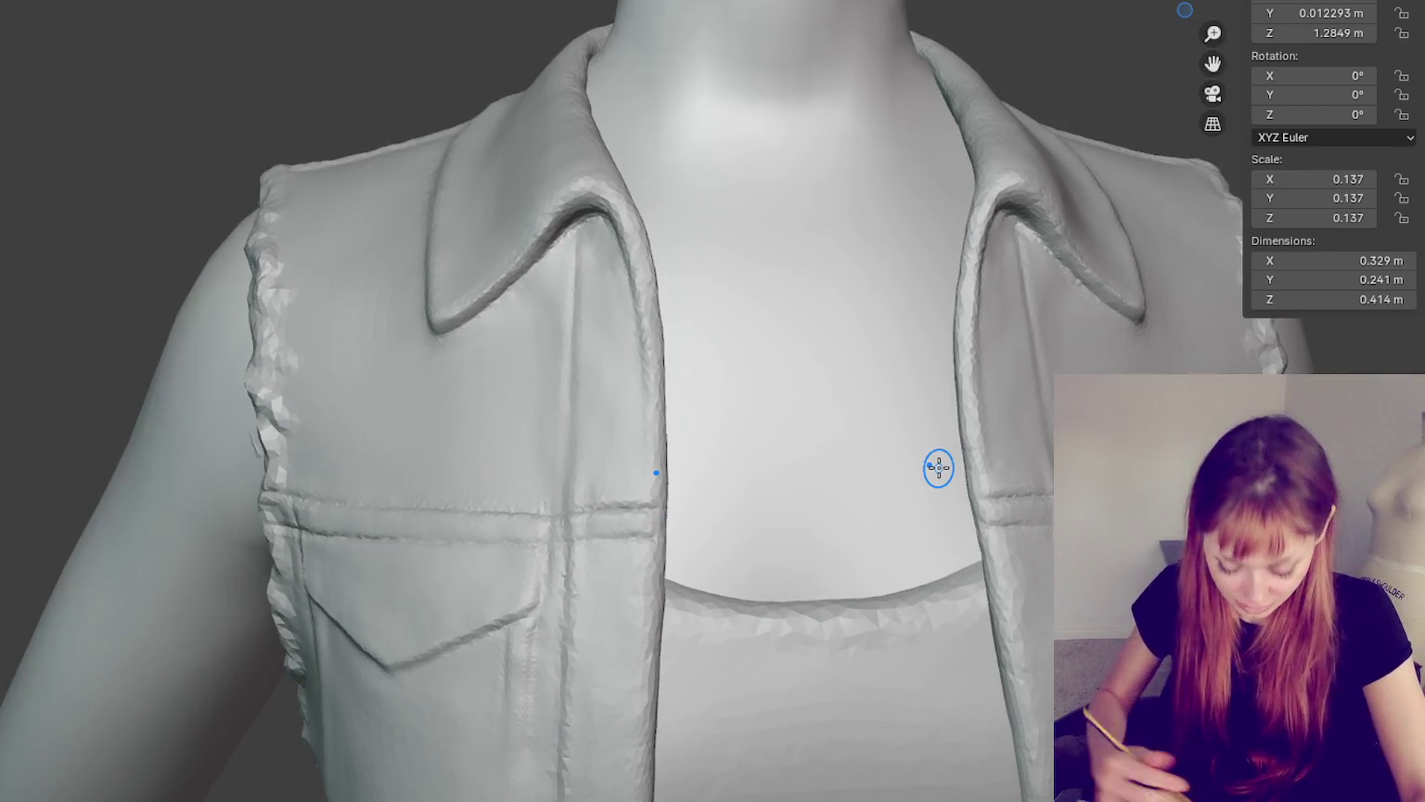
middle_drag(938, 468, 604, 416)
scroll(586, 450, up, 1)
scroll(586, 450, up, 2)
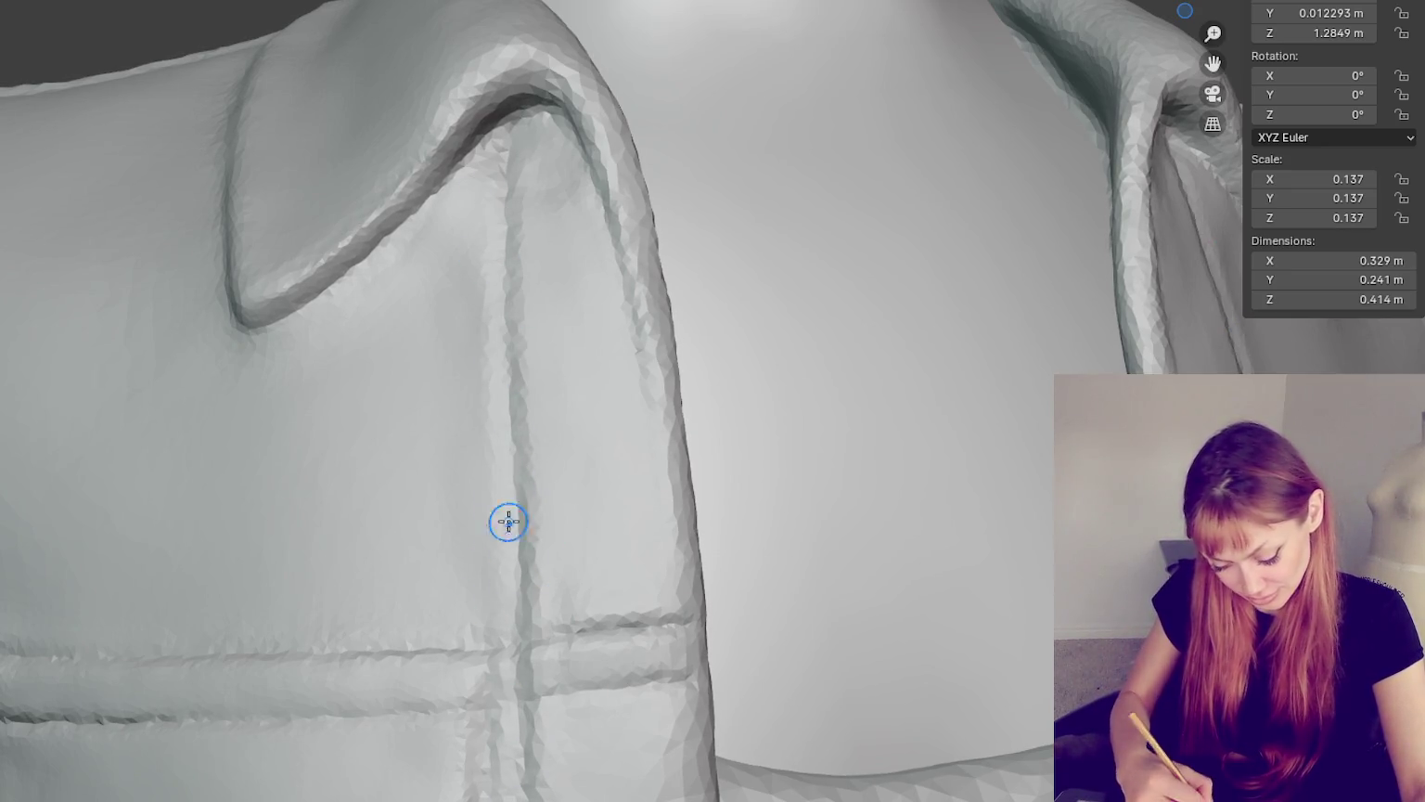
mouse_move(564, 172)
middle_down()
mouse_move(483, 178)
mouse_move(497, 146)
middle_up()
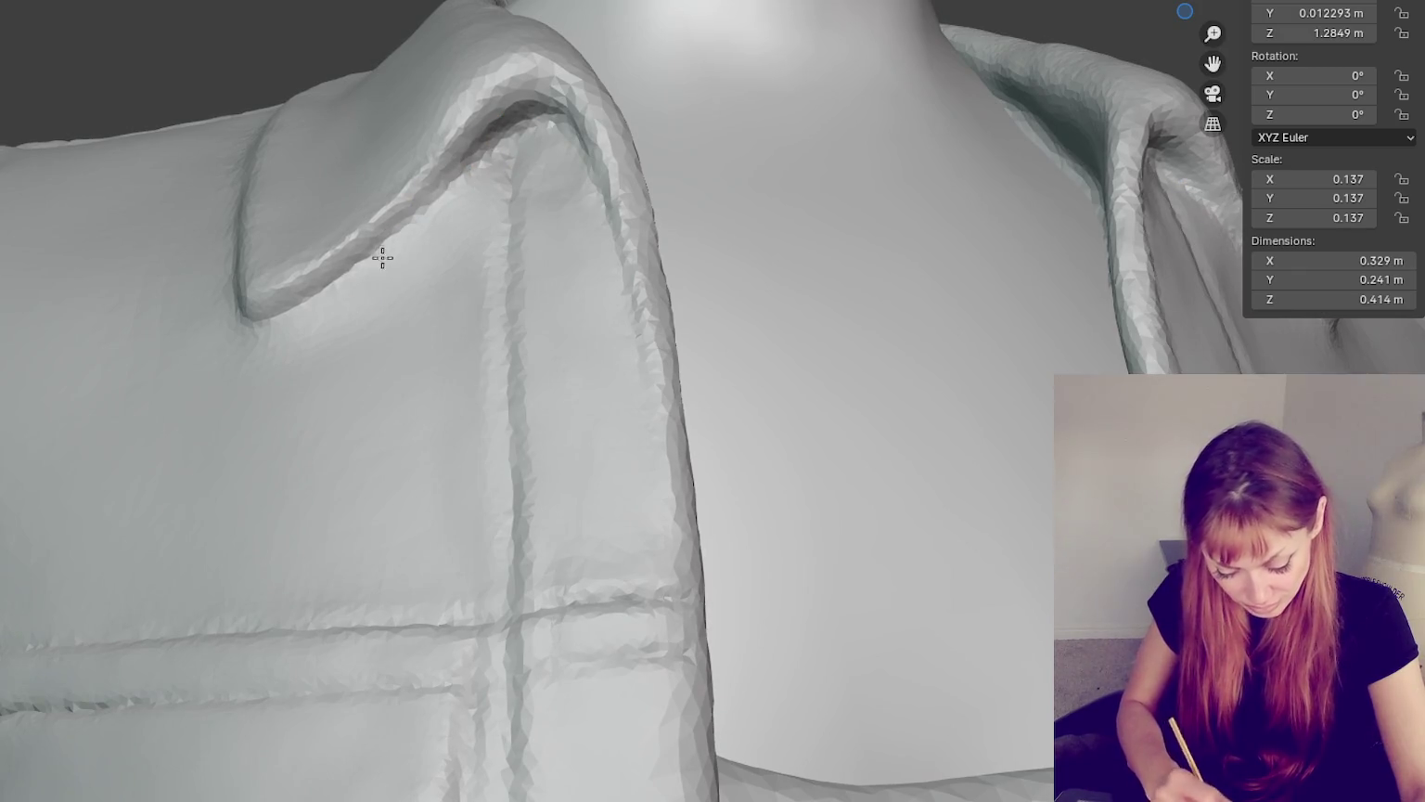
mouse_move(353, 267)
middle_down()
mouse_move(503, 247)
mouse_move(696, 527)
mouse_move(684, 499)
middle_up()
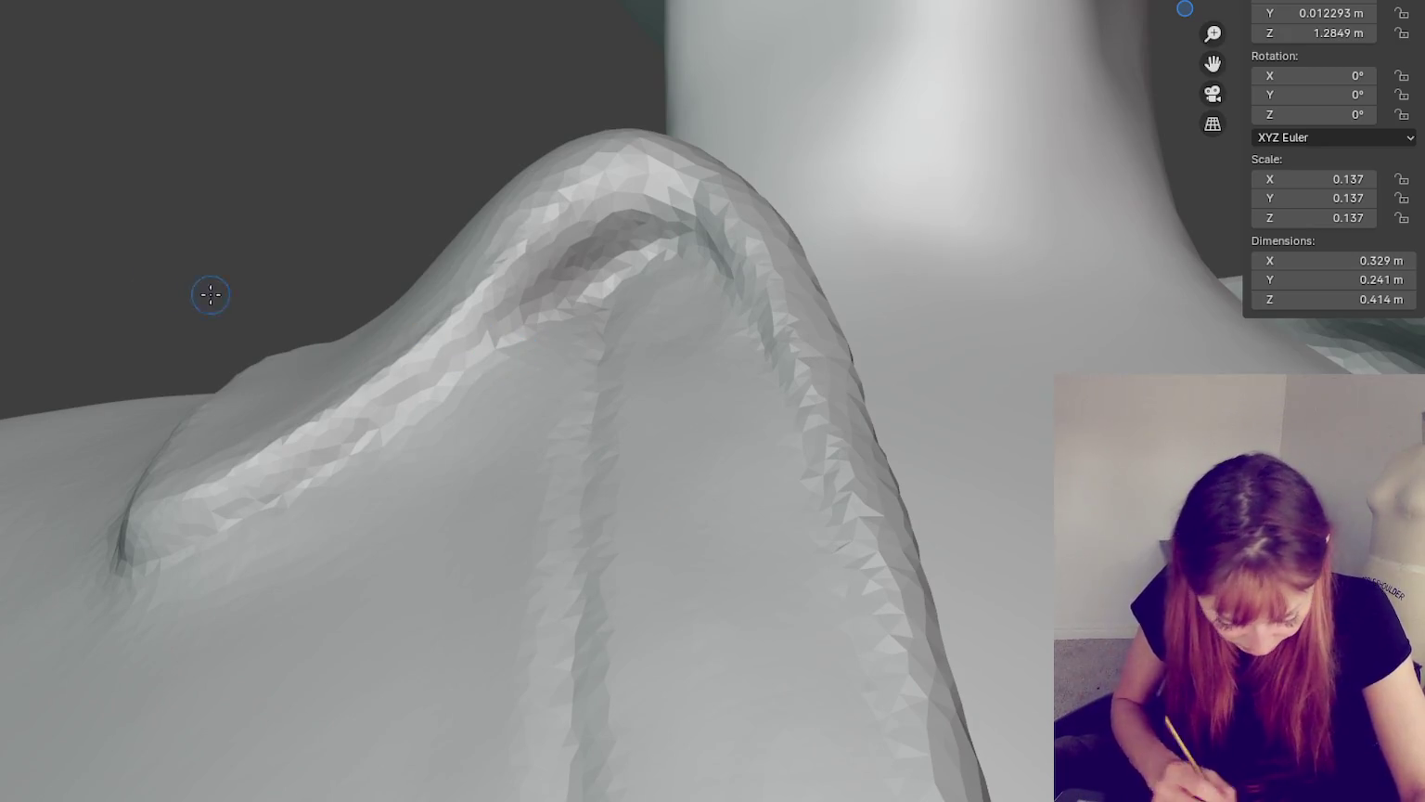
- Sculpt the collar fold where it turns over near the shoulder
click(528, 386)
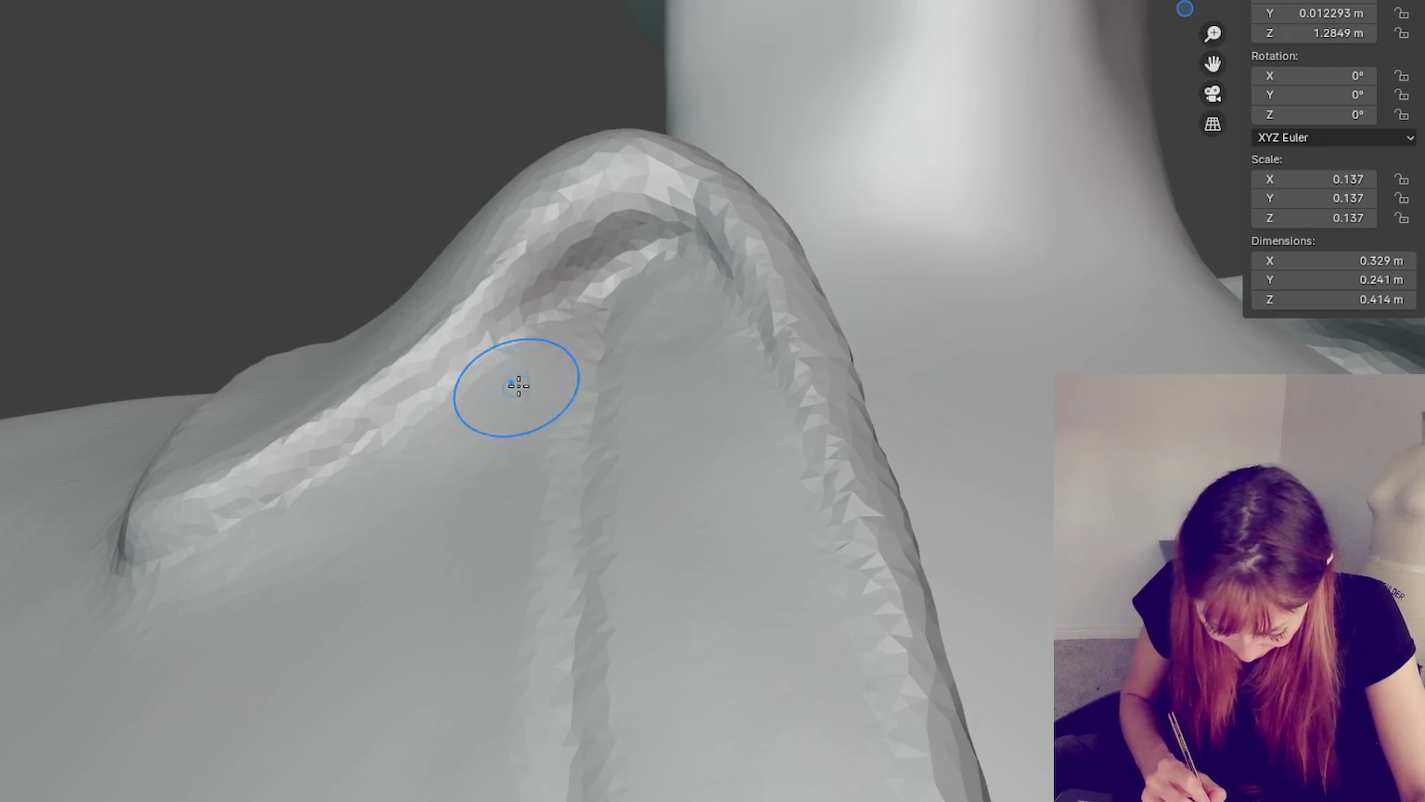
middle_drag(519, 365, 554, 394)
mouse_move(554, 395)
mouse_down()
mouse_move(430, 437)
mouse_move(521, 375)
mouse_up()
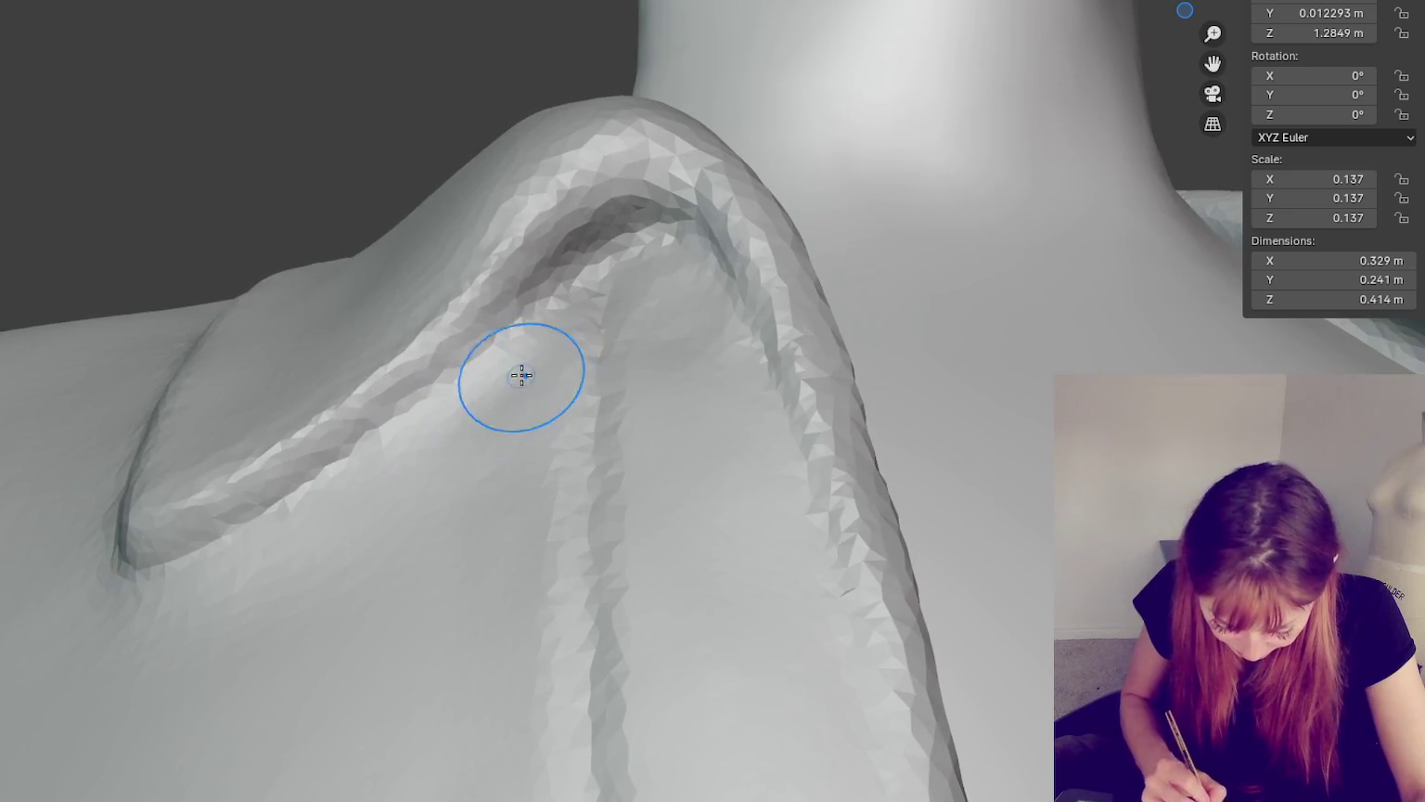
mouse_move(522, 375)
middle_down()
mouse_move(534, 334)
mouse_move(602, 487)
middle_up()
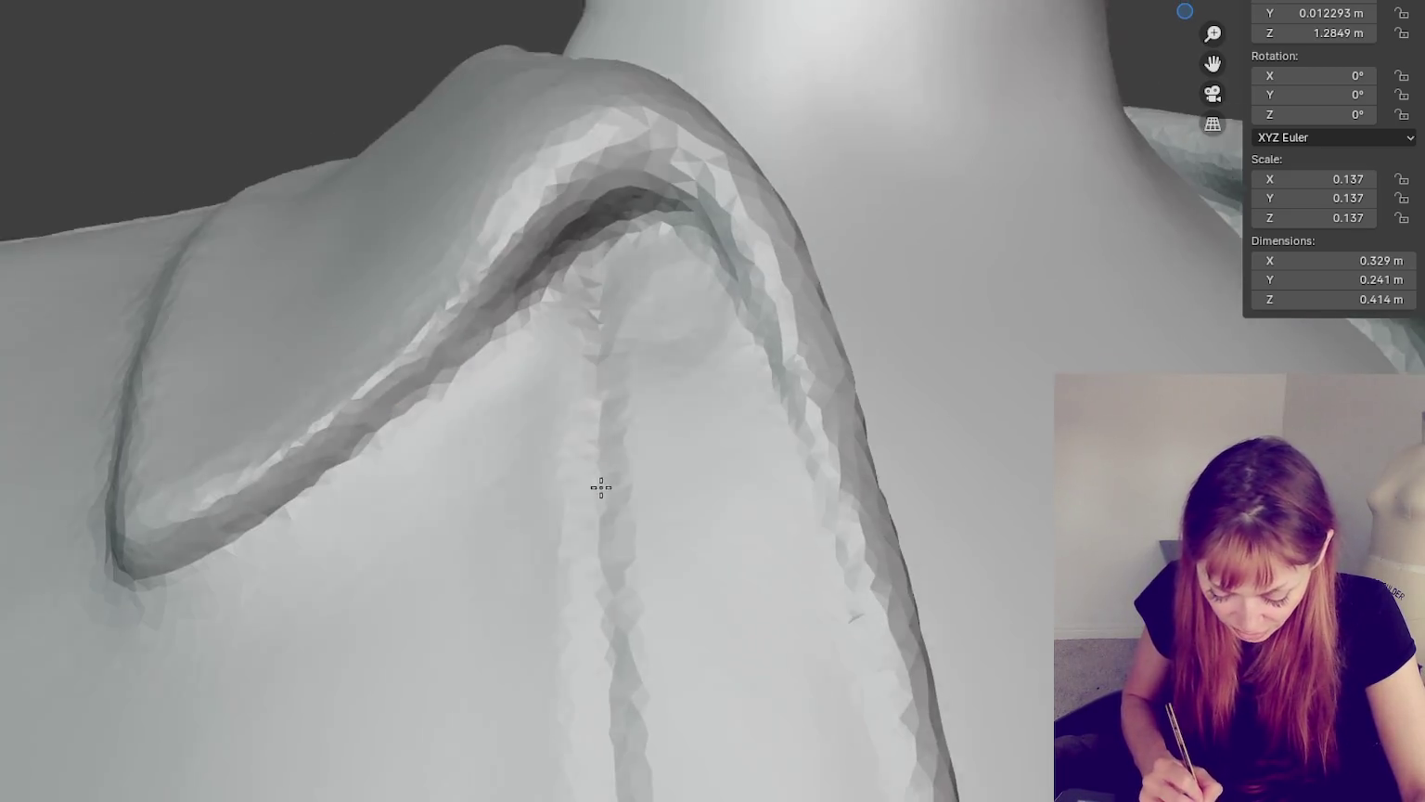
scroll(602, 487, down, 3)
middle_drag(675, 306, 761, 445)
scroll(715, 365, up, 3)
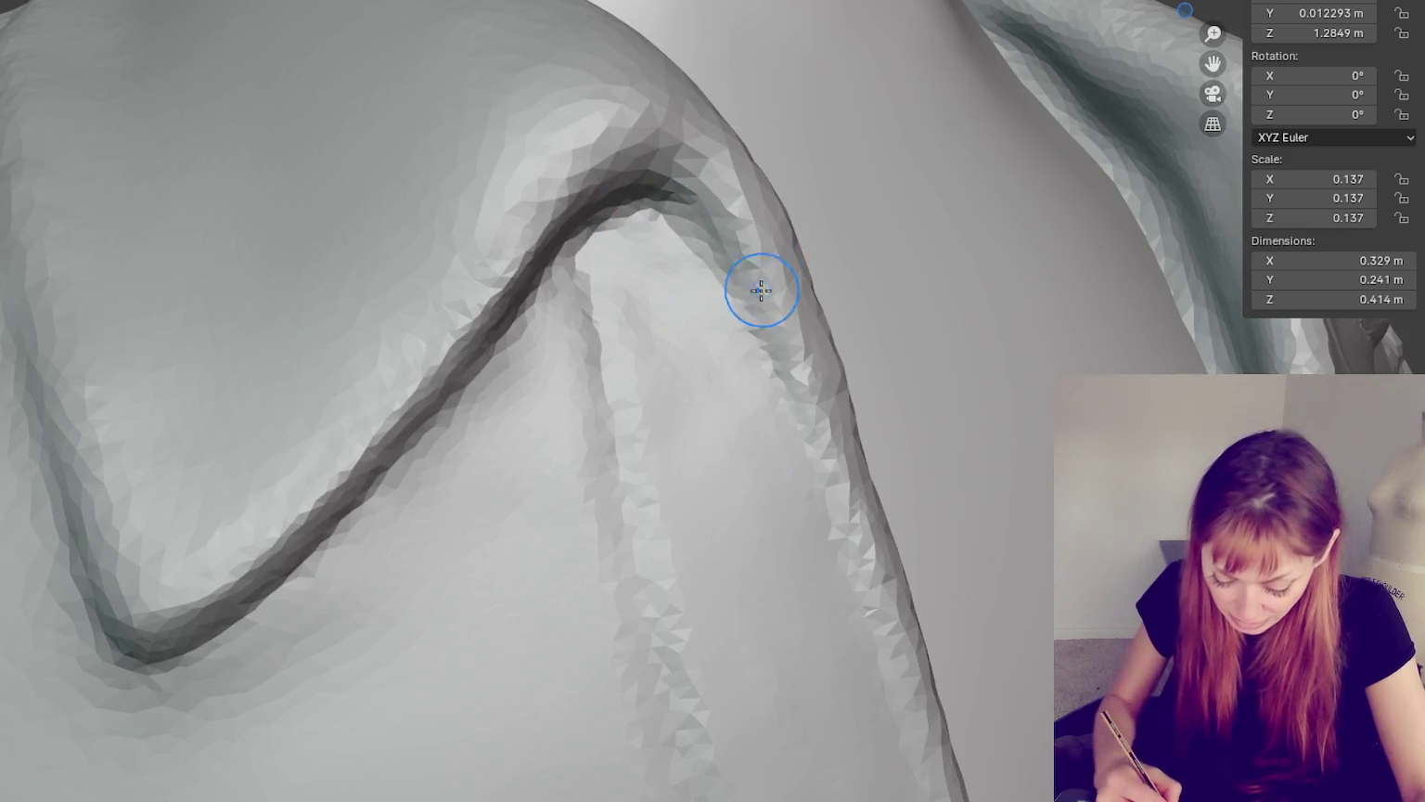
- Soften the collar's roll over the shoulder from several angles, ending in front view
mouse_move(786, 379)
middle_down()
mouse_move(818, 483)
mouse_move(761, 413)
middle_up()
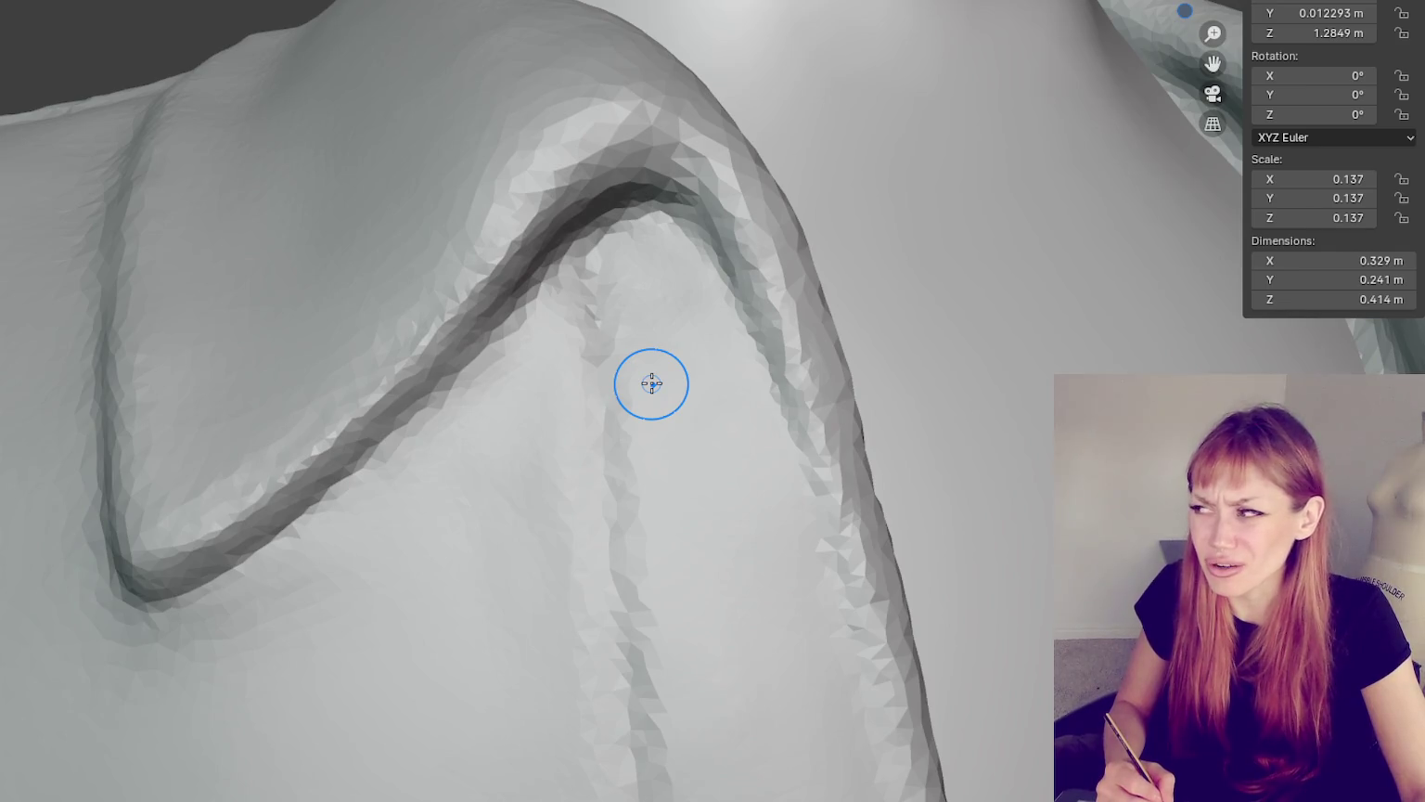
middle_drag(651, 383, 709, 369)
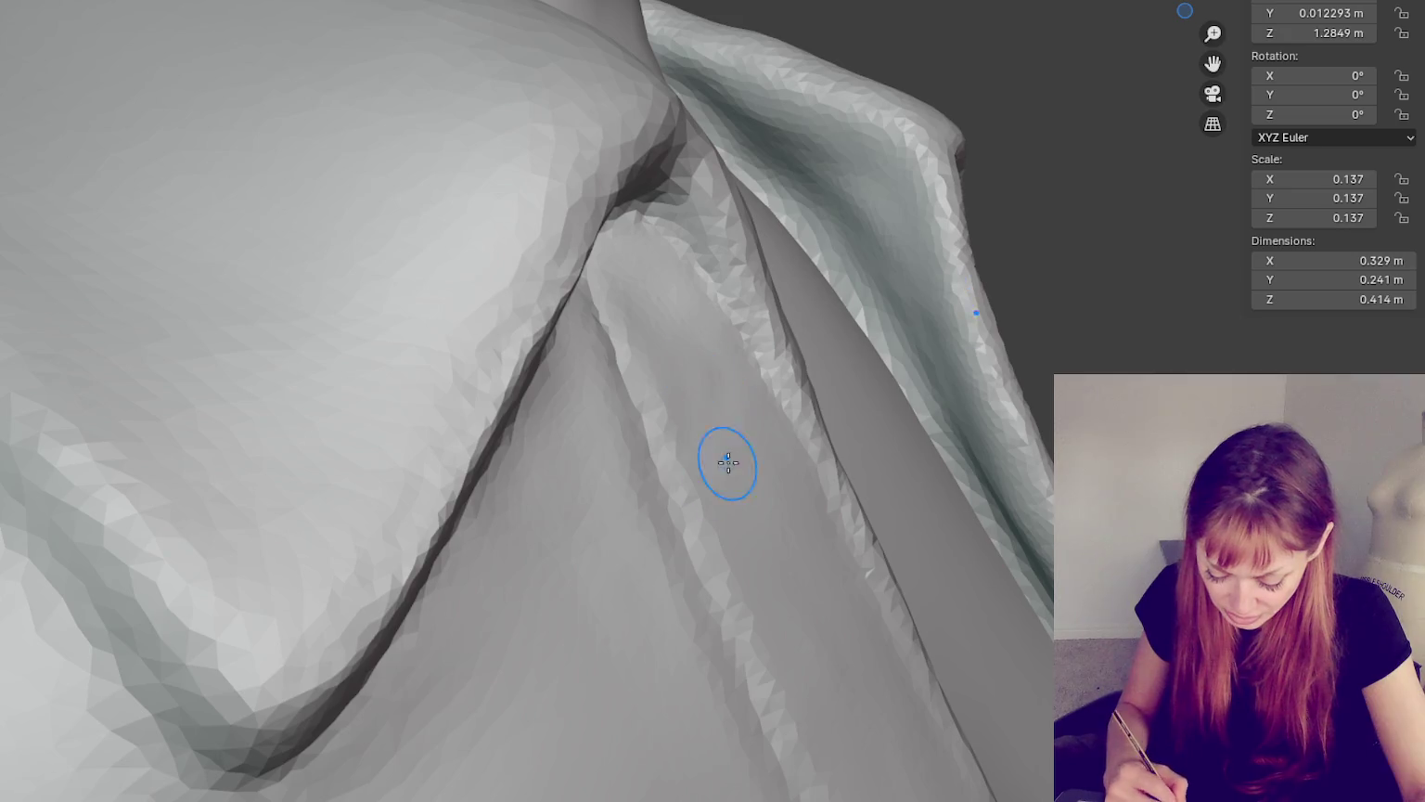
middle_drag(776, 446, 682, 364)
middle_drag(730, 430, 675, 381)
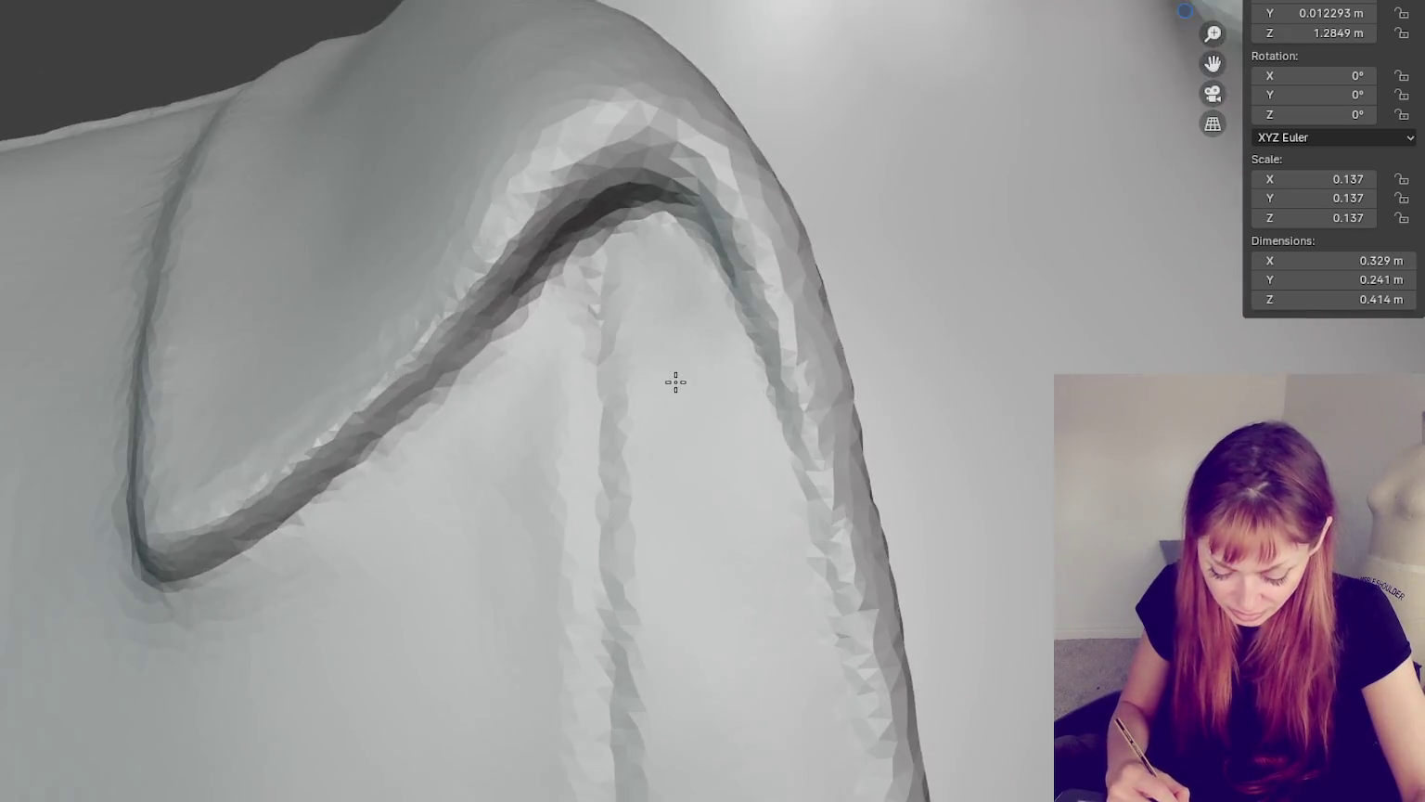
middle_drag(478, 358, 535, 286)
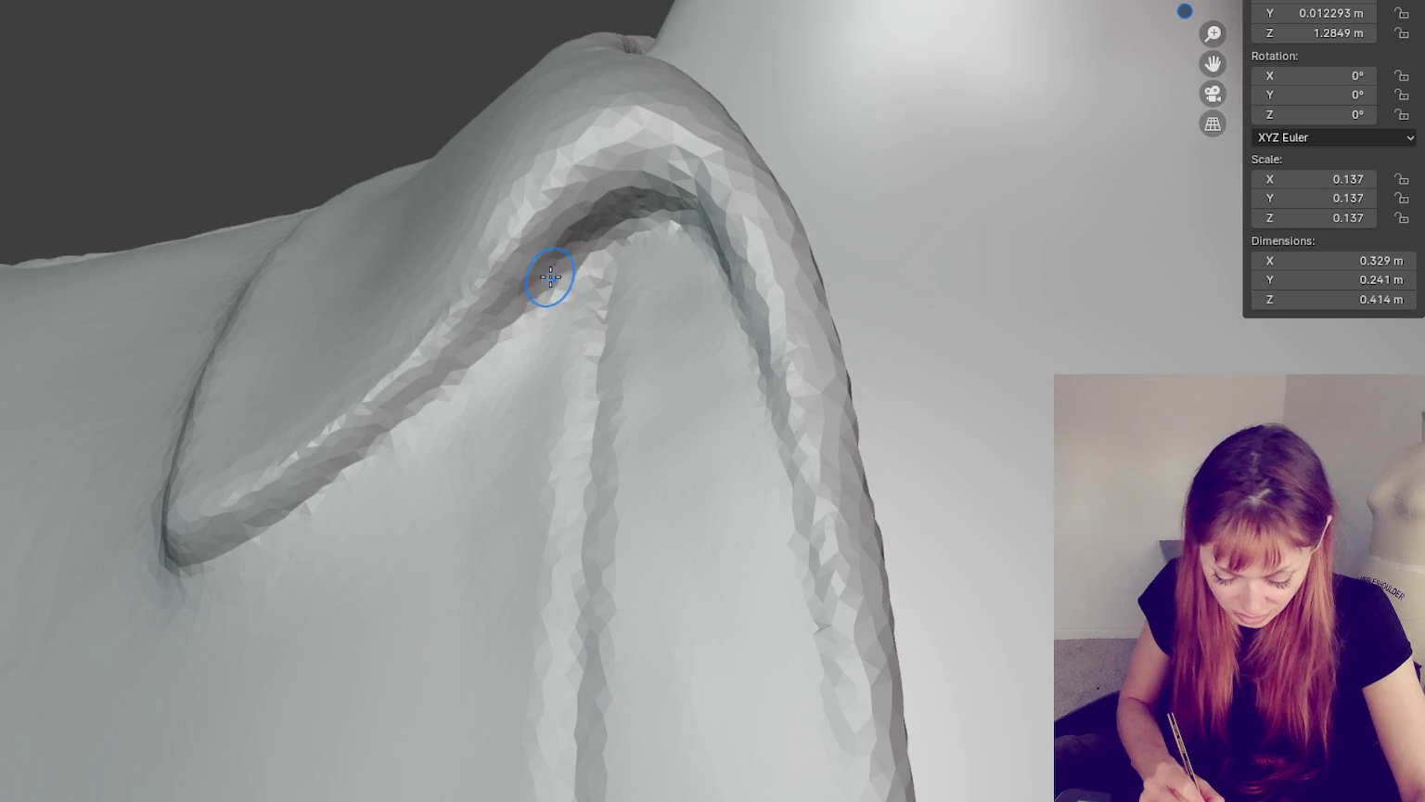
middle_drag(309, 492, 691, 248)
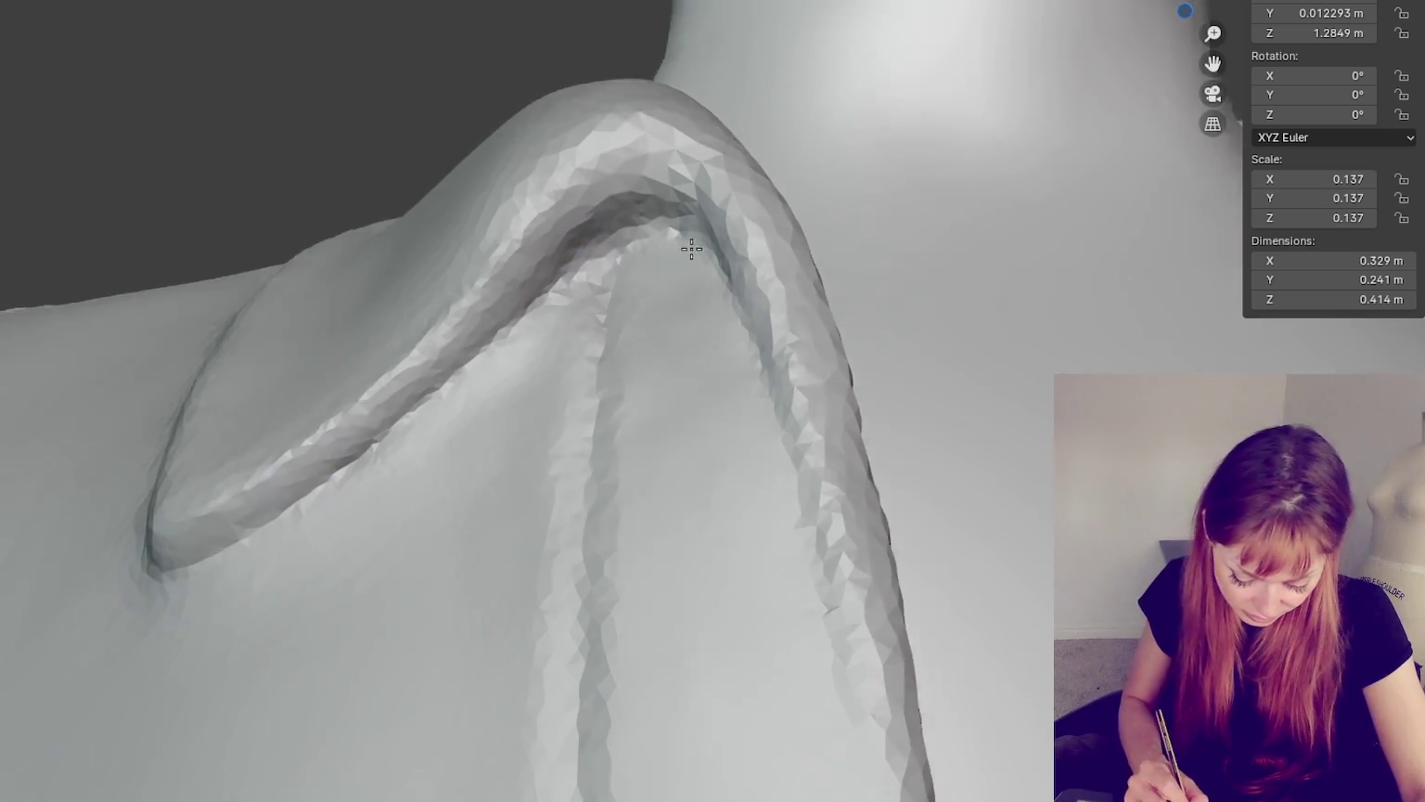
mouse_move(354, 477)
middle_down()
mouse_move(627, 369)
mouse_move(587, 350)
mouse_move(577, 312)
middle_up()
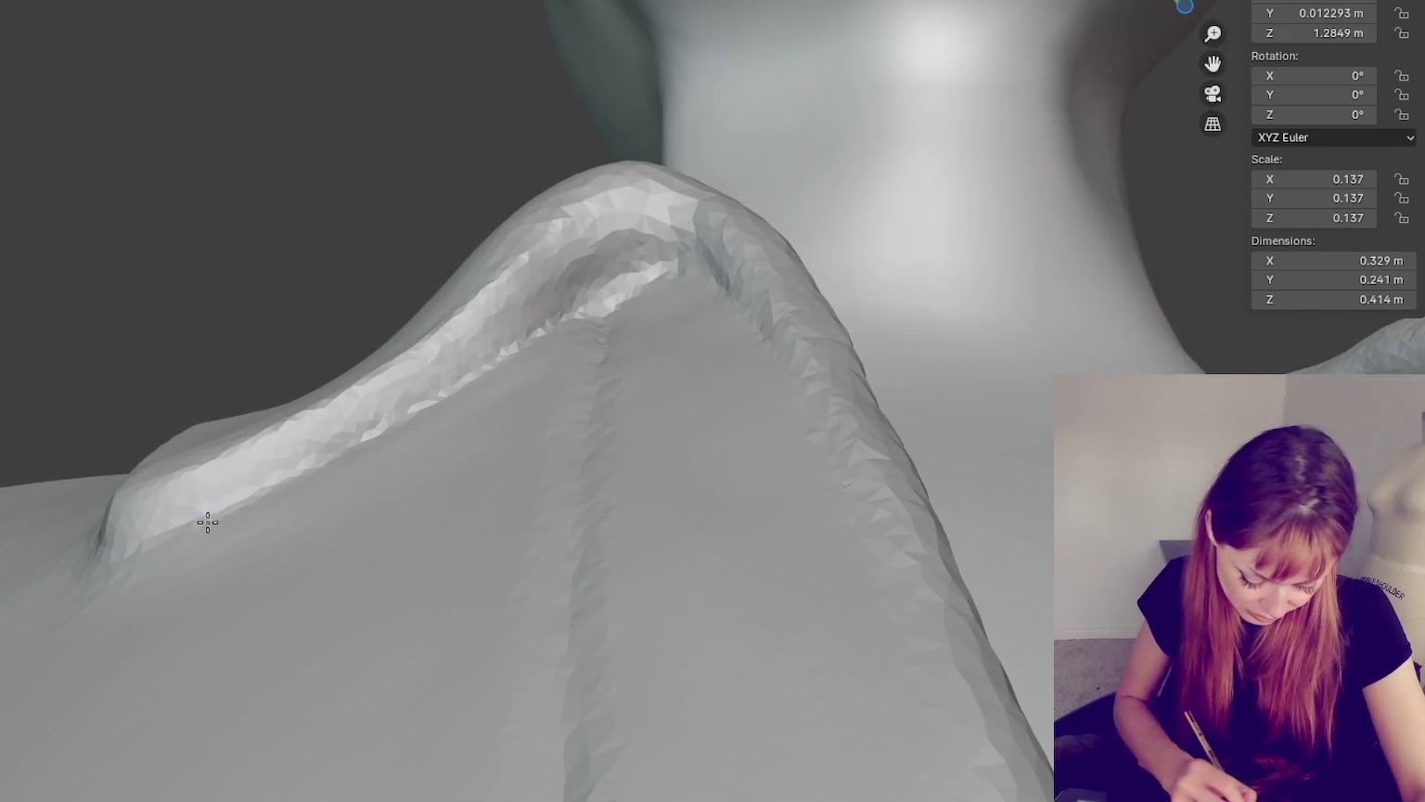
mouse_move(178, 519)
middle_down()
mouse_move(343, 483)
mouse_move(127, 477)
middle_up()
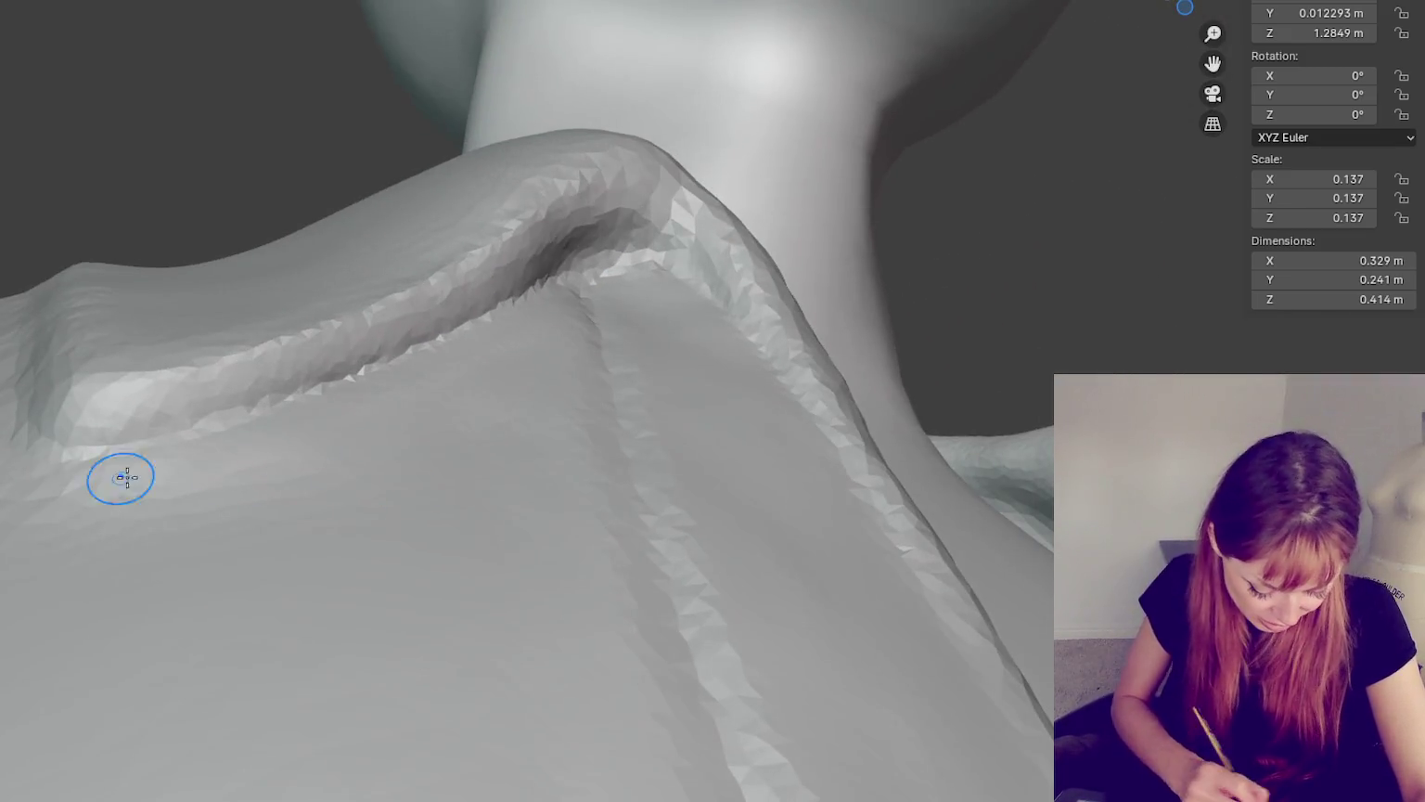
scroll(754, 312, down, 5)
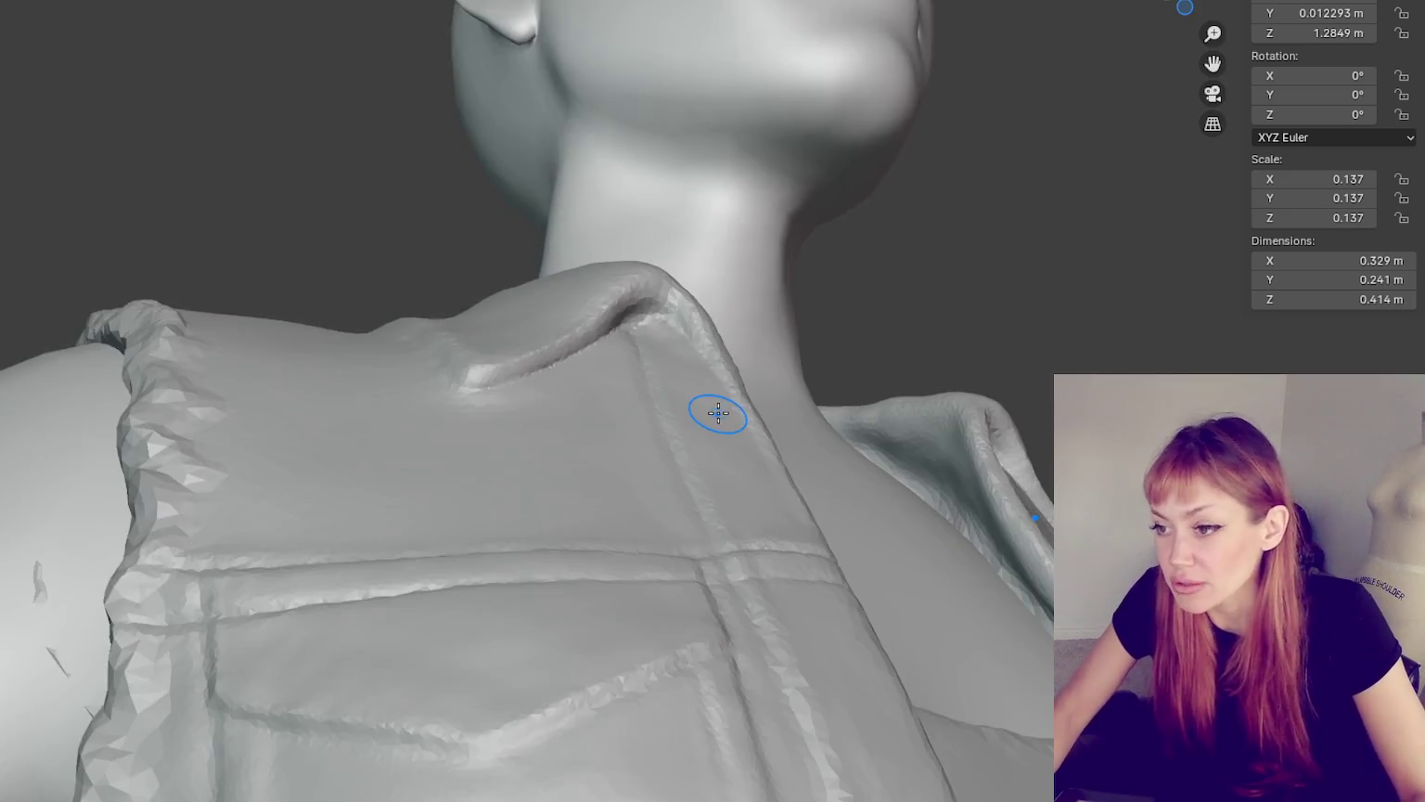
key(KP_1)
scroll(815, 476, up, 2)
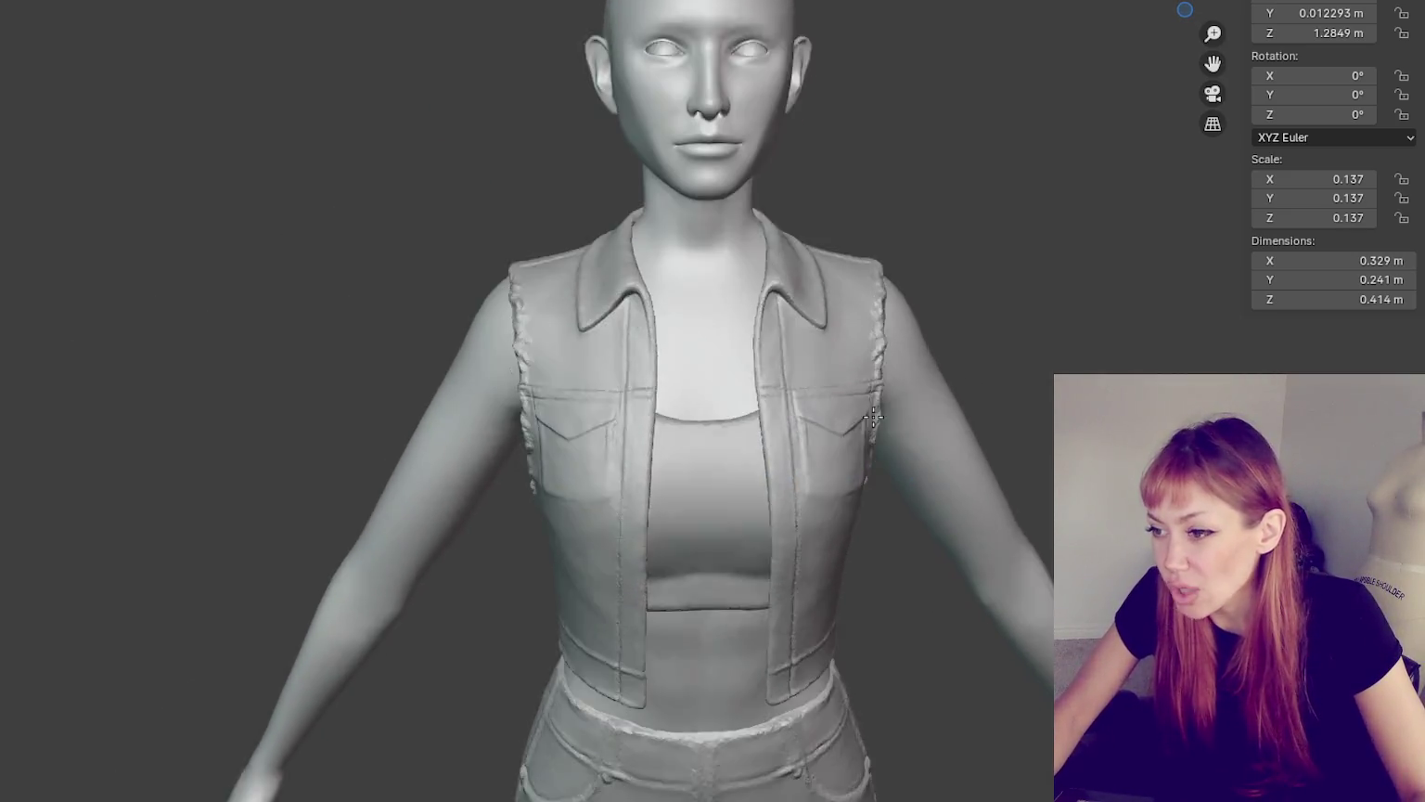
shift+middle_drag(873, 417, 815, 352)
scroll(913, 310, up, 2)
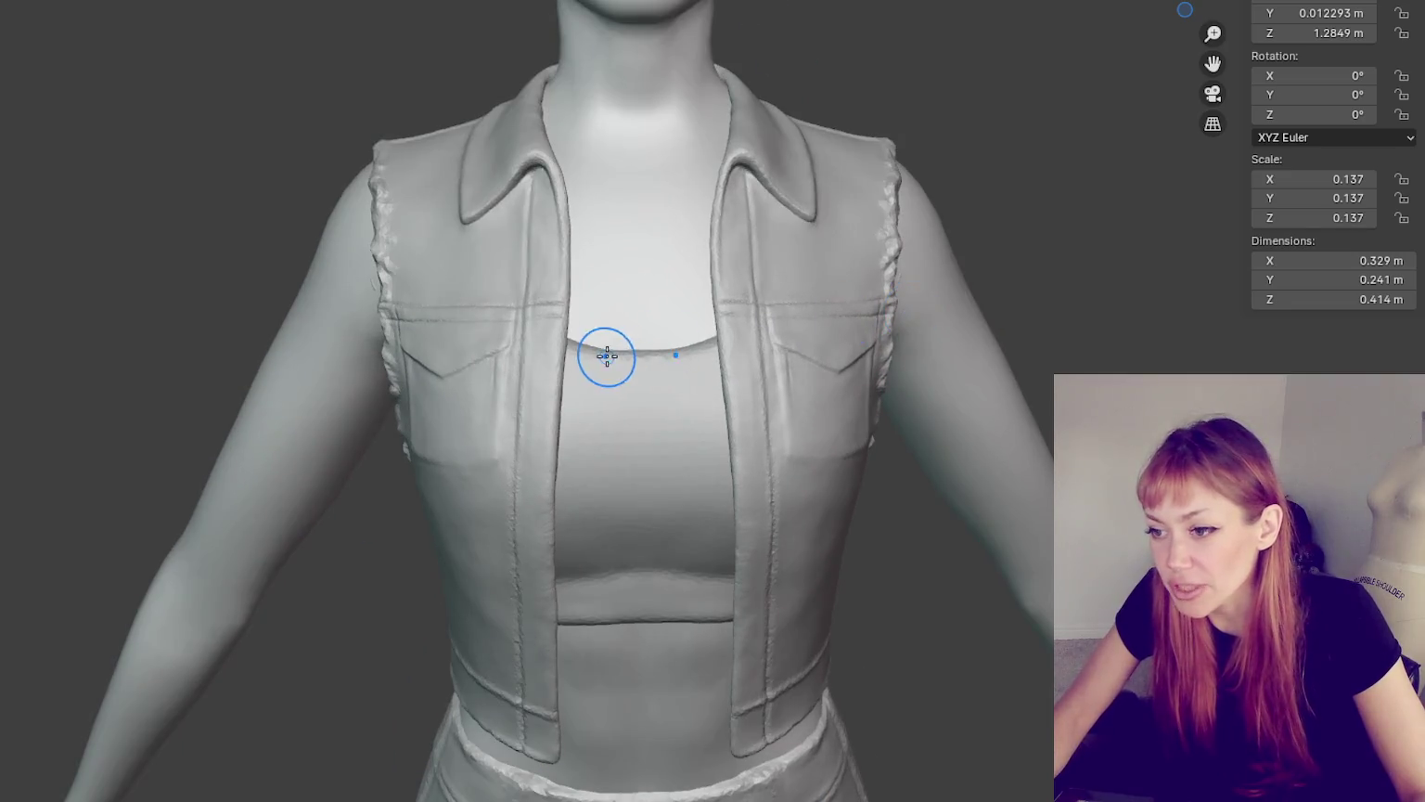
middle_drag(607, 356, 675, 248)
scroll(579, 248, up, 2)
middle_drag(579, 248, 955, 375)
scroll(840, 339, up, 2)
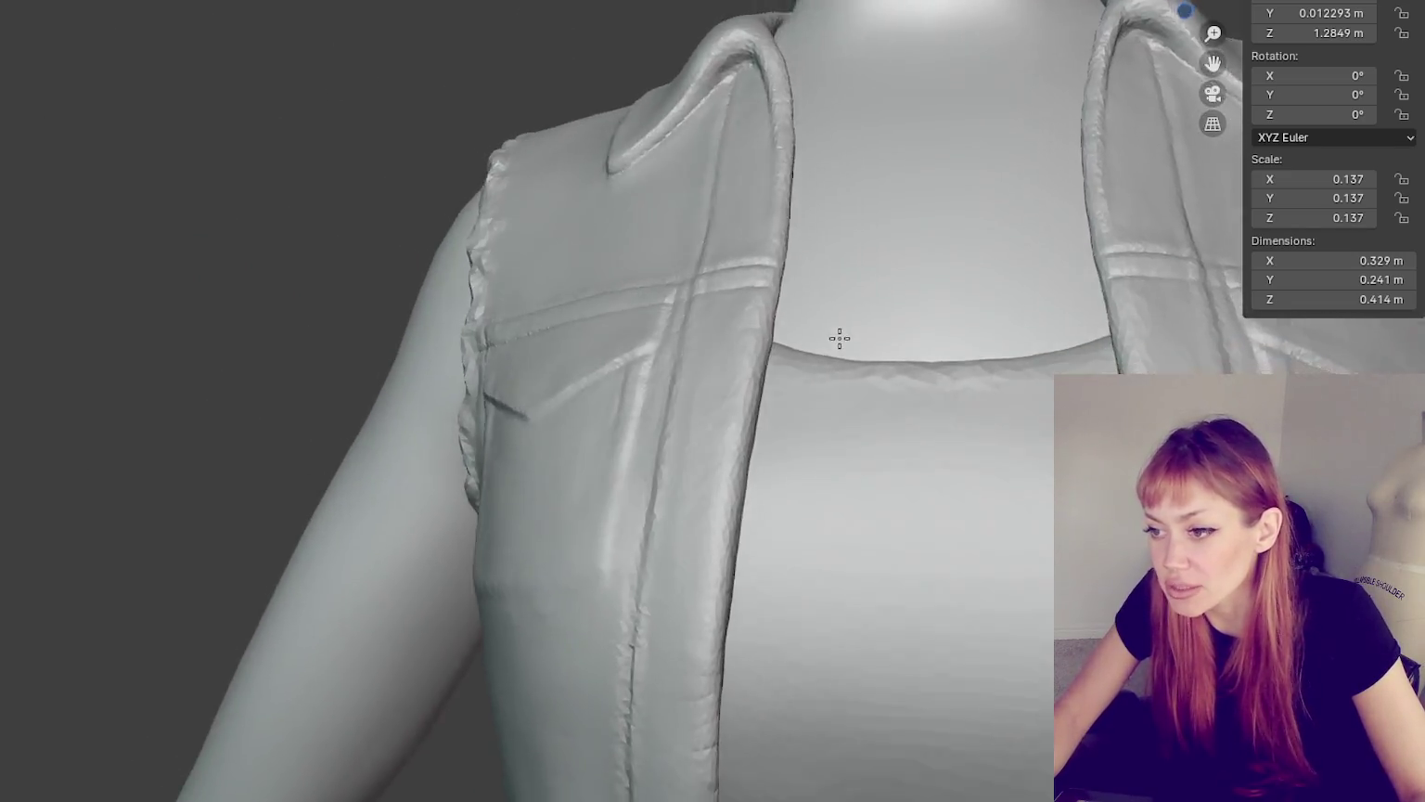
scroll(839, 338, down, 2)
mouse_move(866, 328)
middle_down()
mouse_move(1037, 356)
mouse_move(1125, 321)
mouse_move(881, 337)
mouse_move(852, 376)
mouse_move(895, 376)
middle_up()
scroll(1124, 321, up, 2)
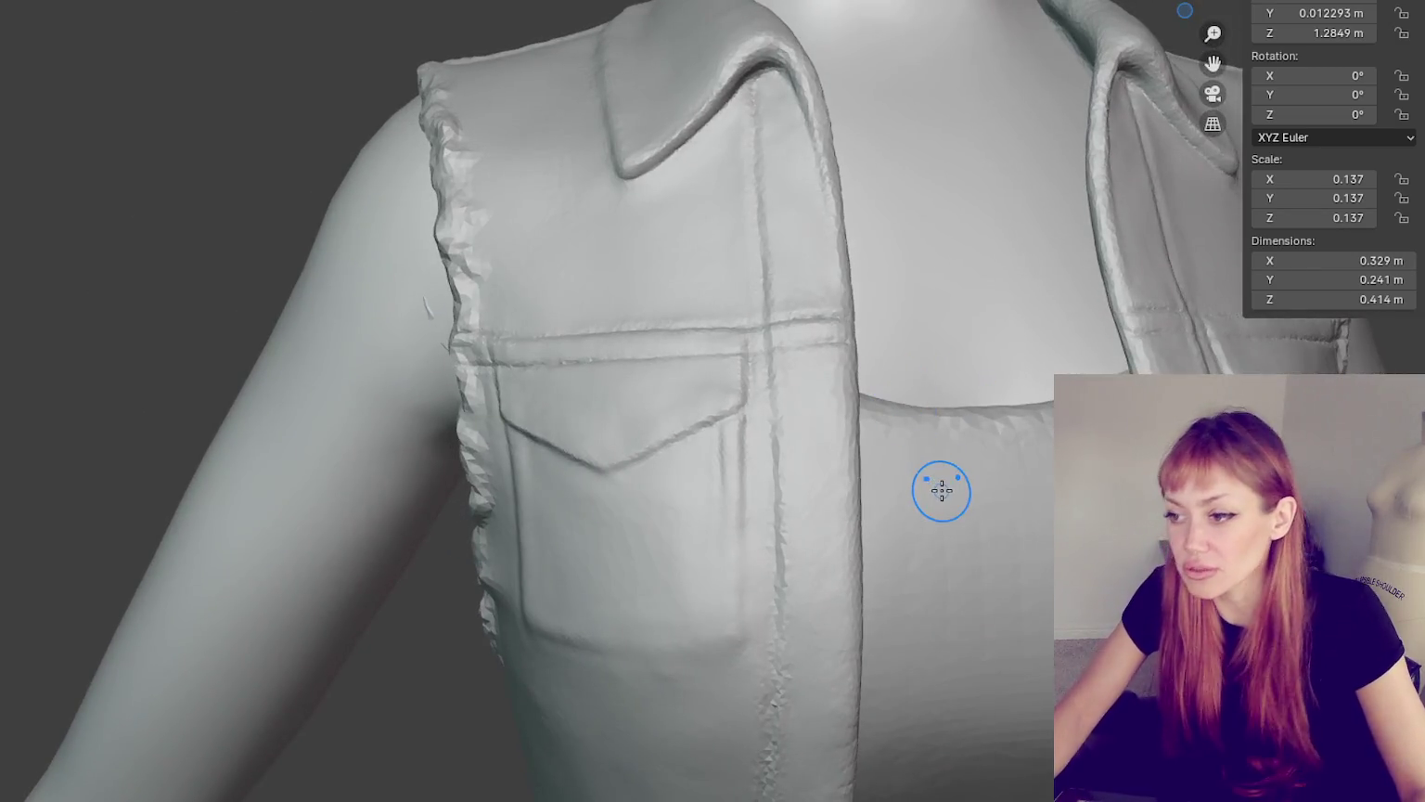
scroll(799, 417, down, 2)
scroll(788, 414, up, 3)
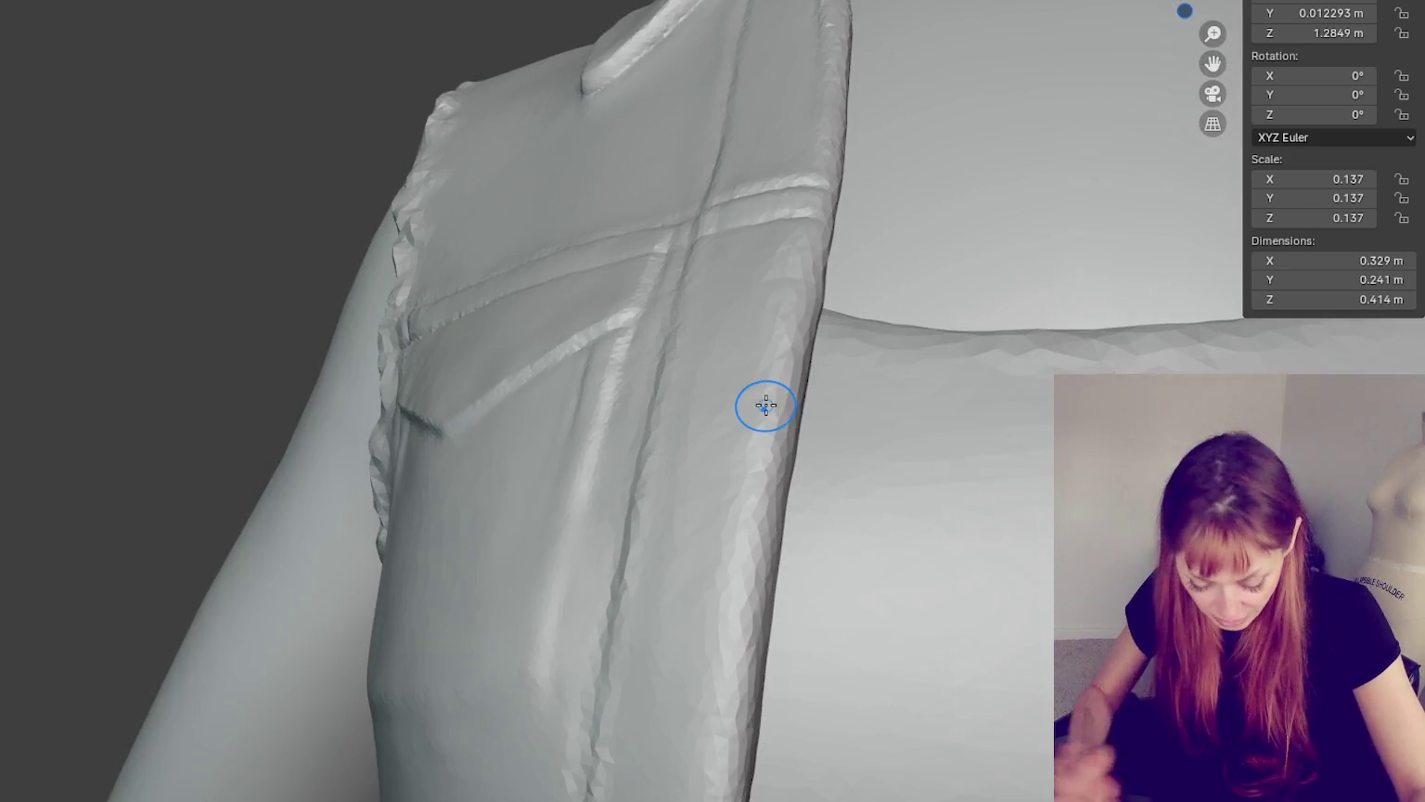
- Round off the chest pocket's lower-right corner and bring the pocket to face the view
mouse_move(682, 270)
middle_down()
mouse_move(604, 297)
mouse_move(662, 256)
mouse_move(734, 233)
mouse_move(661, 280)
middle_up()
mouse_move(450, 357)
middle_down()
mouse_move(621, 334)
mouse_move(513, 333)
middle_up()
mouse_move(745, 337)
middle_down()
mouse_move(688, 365)
mouse_move(665, 359)
mouse_move(700, 378)
mouse_move(690, 406)
mouse_move(688, 356)
mouse_move(637, 276)
mouse_move(670, 331)
mouse_move(859, 309)
mouse_move(837, 318)
middle_up()
mouse_move(659, 296)
middle_down()
mouse_move(725, 234)
mouse_move(706, 207)
middle_up()
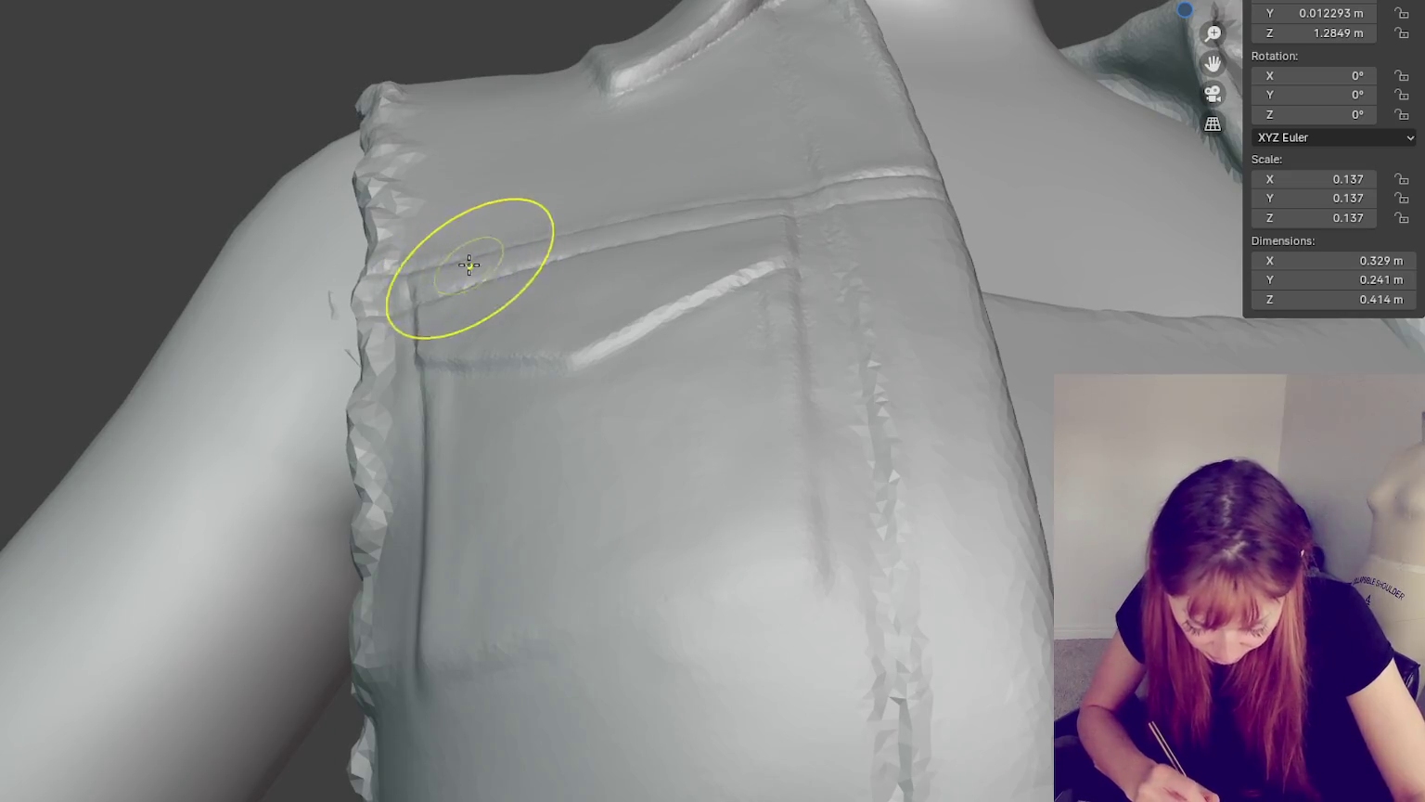
mouse_move(646, 408)
middle_down()
mouse_move(668, 360)
mouse_move(709, 350)
mouse_move(742, 385)
mouse_move(688, 398)
mouse_move(703, 213)
mouse_move(779, 306)
mouse_move(631, 298)
middle_up()
middle_drag(784, 492, 836, 531)
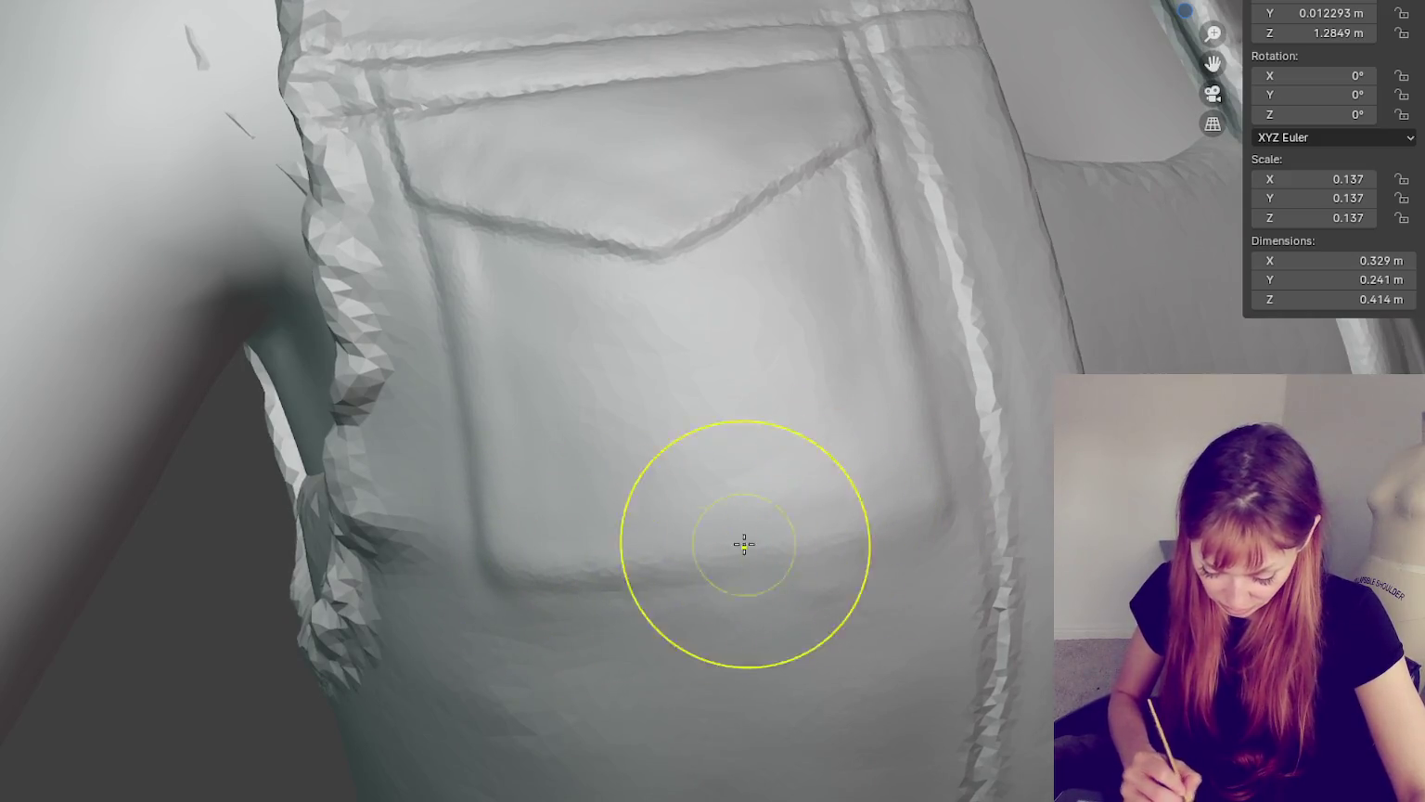
drag(859, 541, 897, 528)
middle_drag(897, 528, 821, 556)
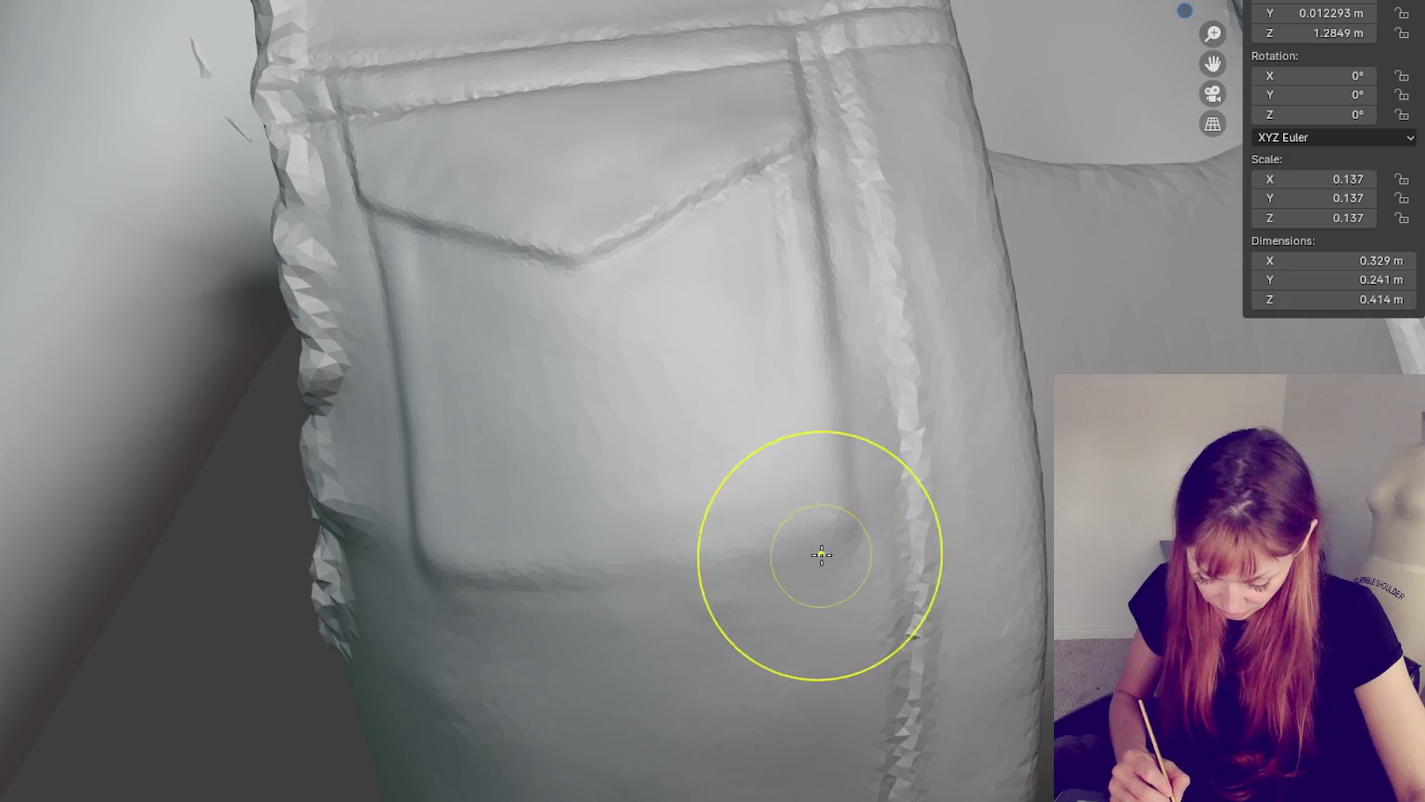
middle_drag(834, 344, 860, 372)
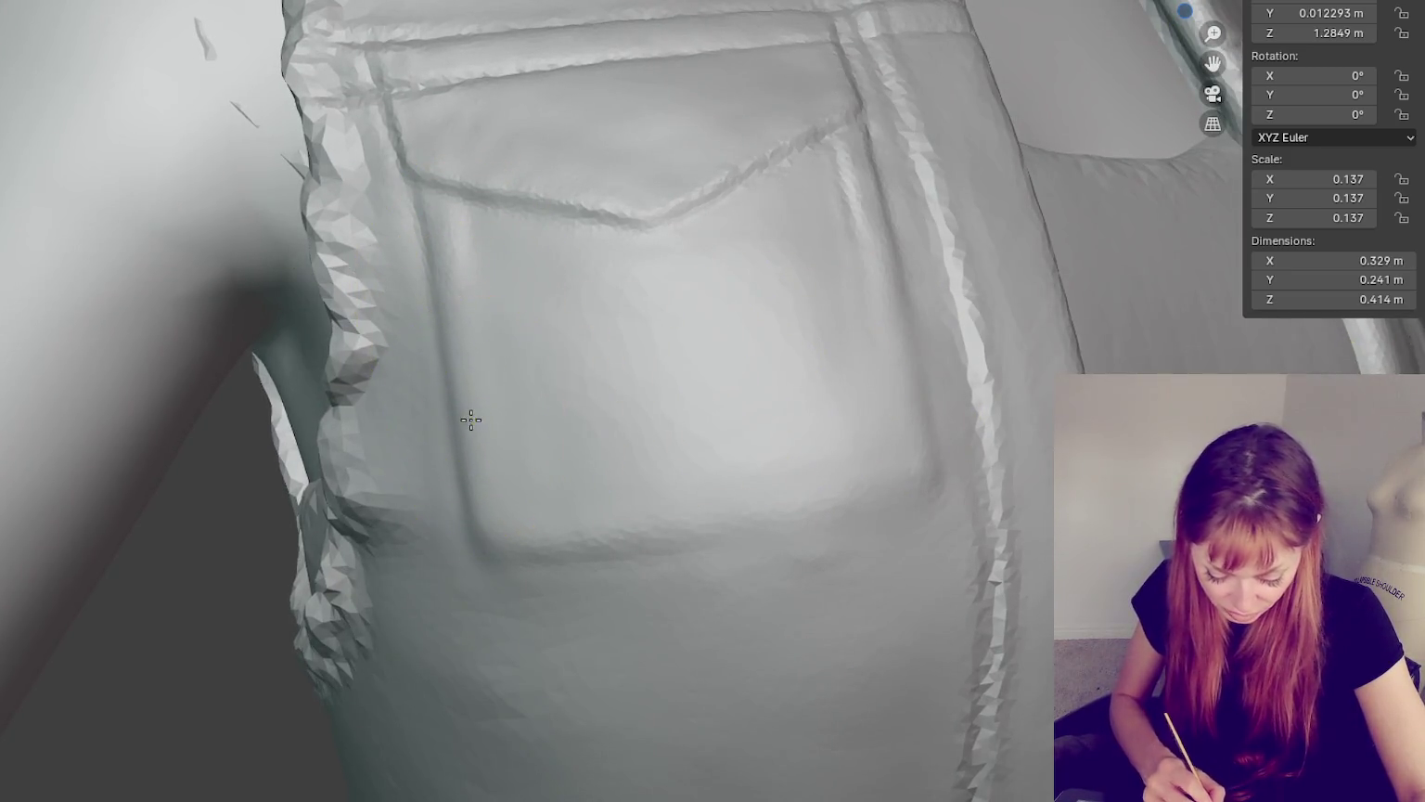
middle_drag(467, 418, 664, 583)
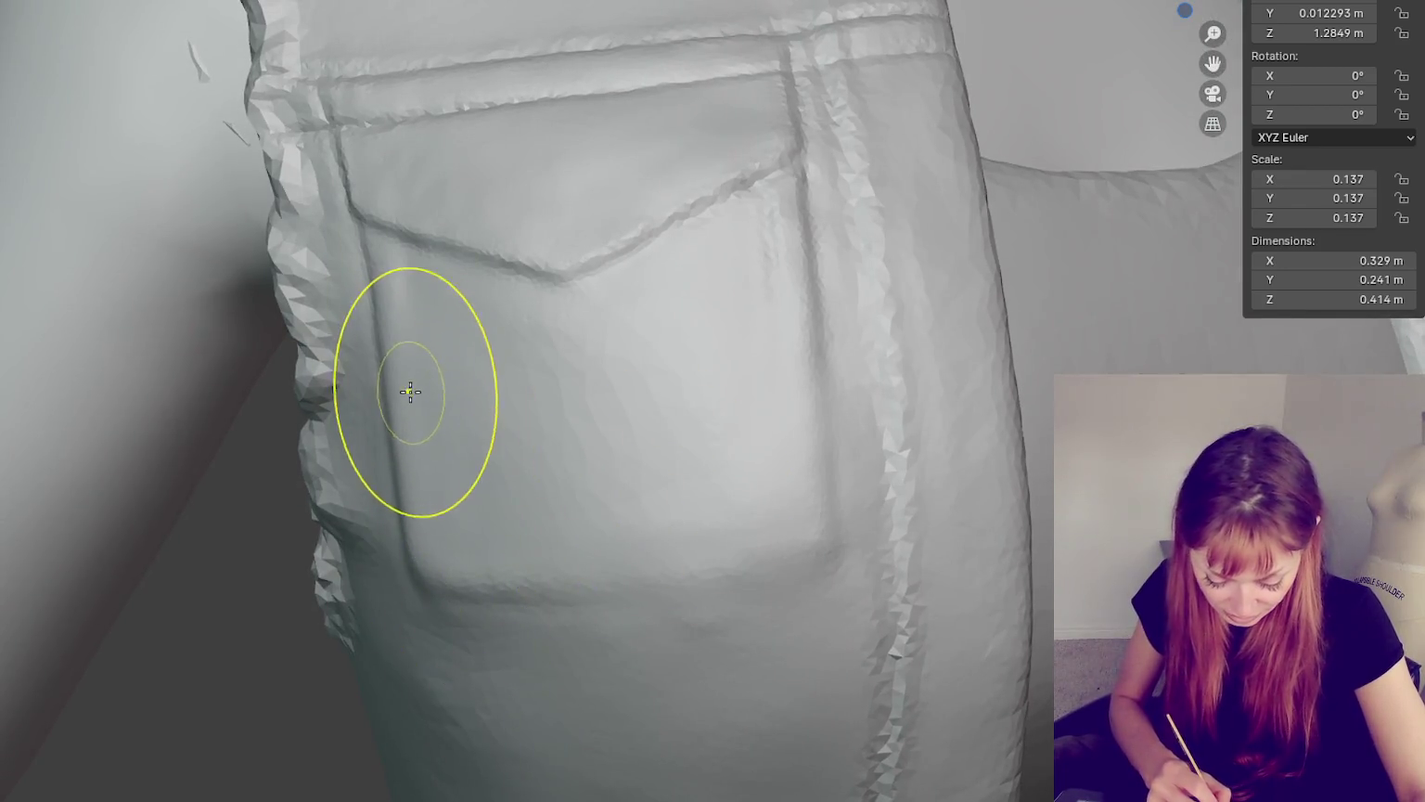
middle_drag(557, 484, 535, 401)
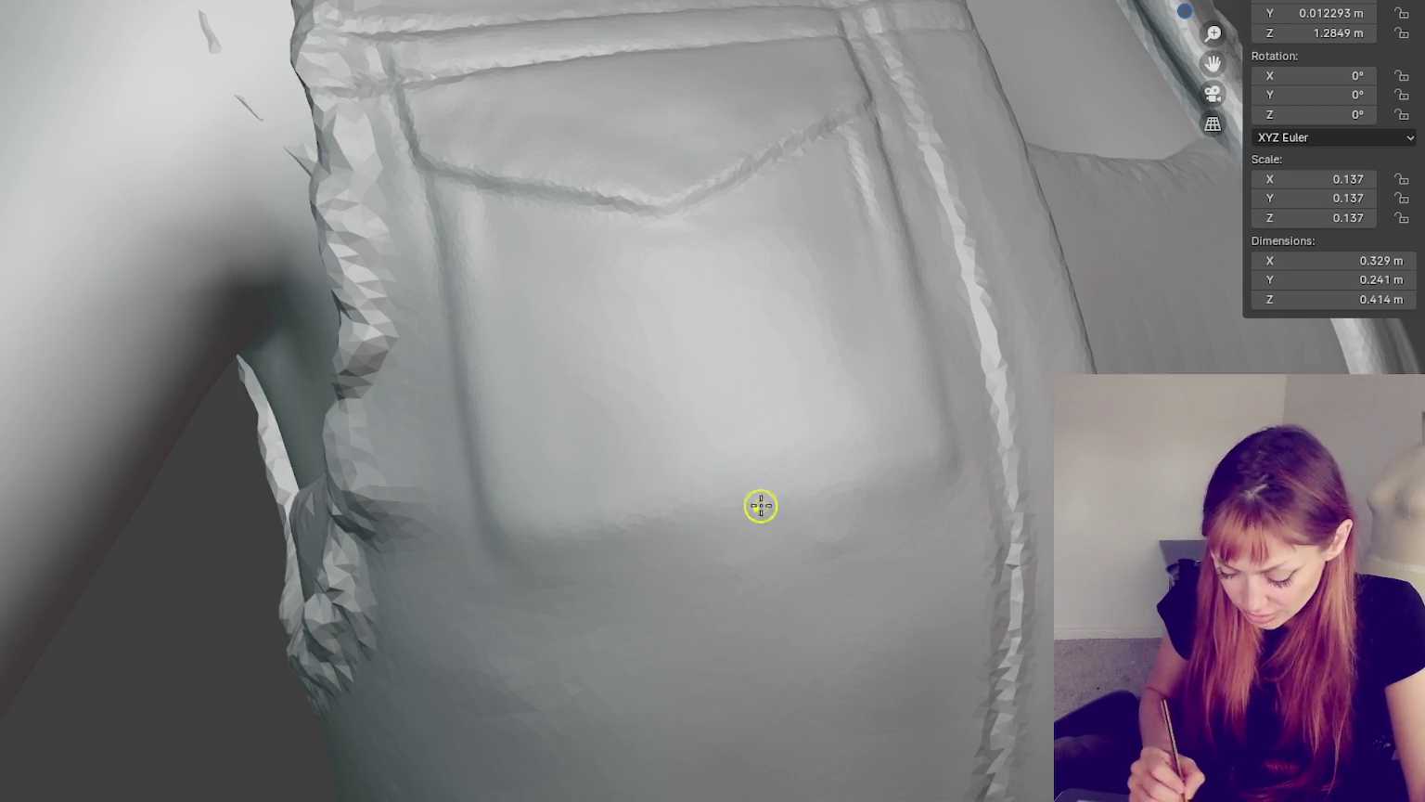
- Crease the pocket's bottom edge to its right corner, then zoom out to the whole figure
drag(568, 552, 819, 520)
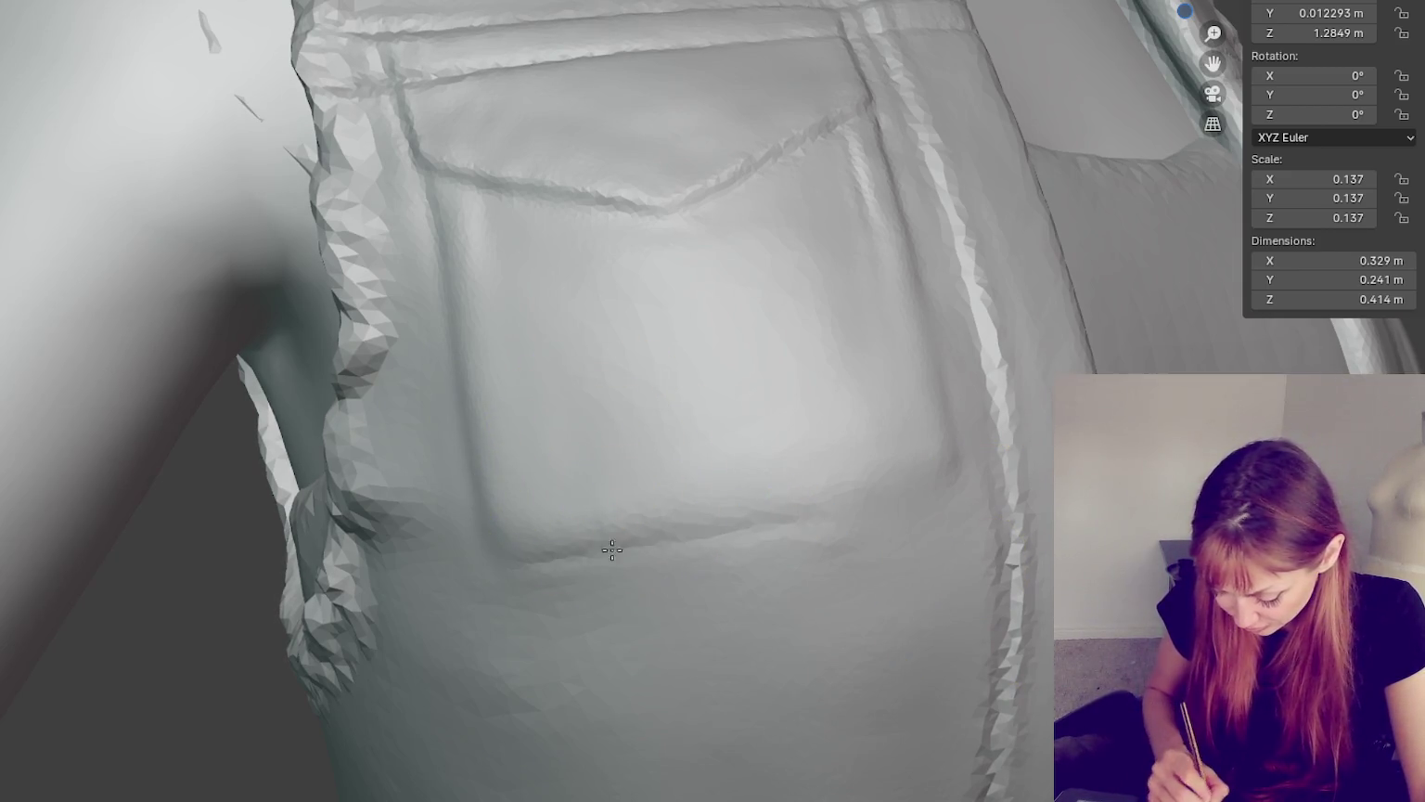
drag(492, 566, 935, 492)
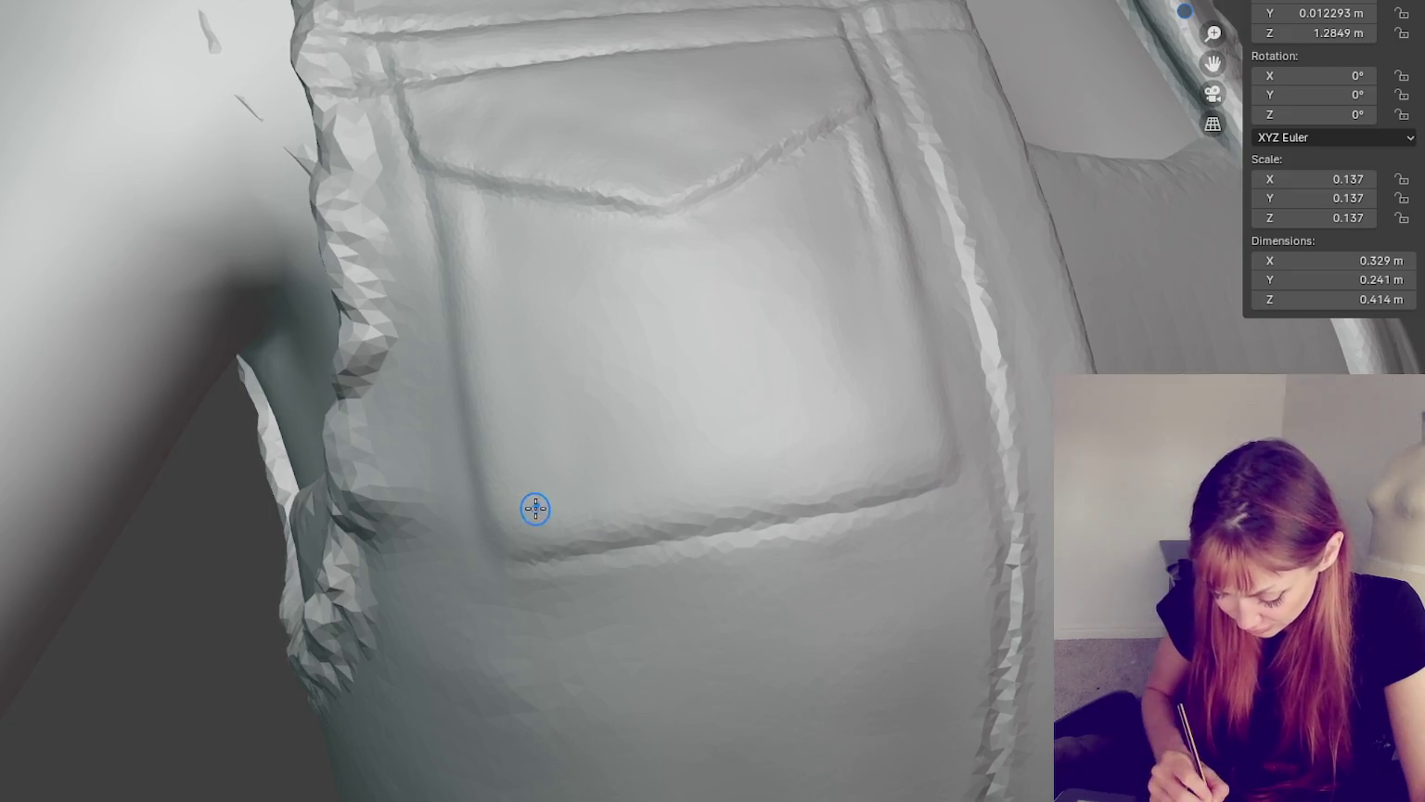
middle_drag(535, 506, 891, 474)
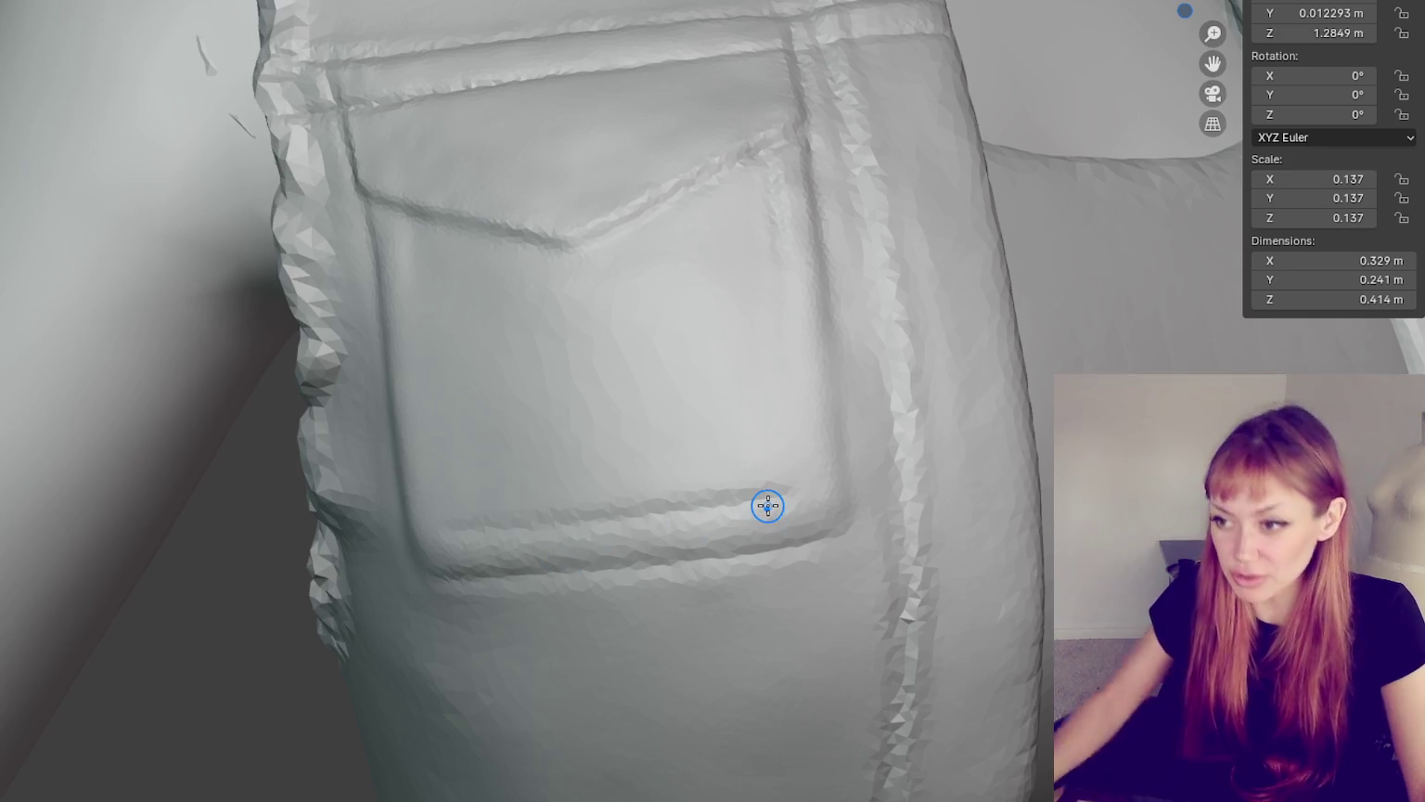
scroll(768, 506, down, 2)
scroll(741, 471, down, 8)
scroll(860, 374, down, 2)
scroll(765, 367, down, 3)
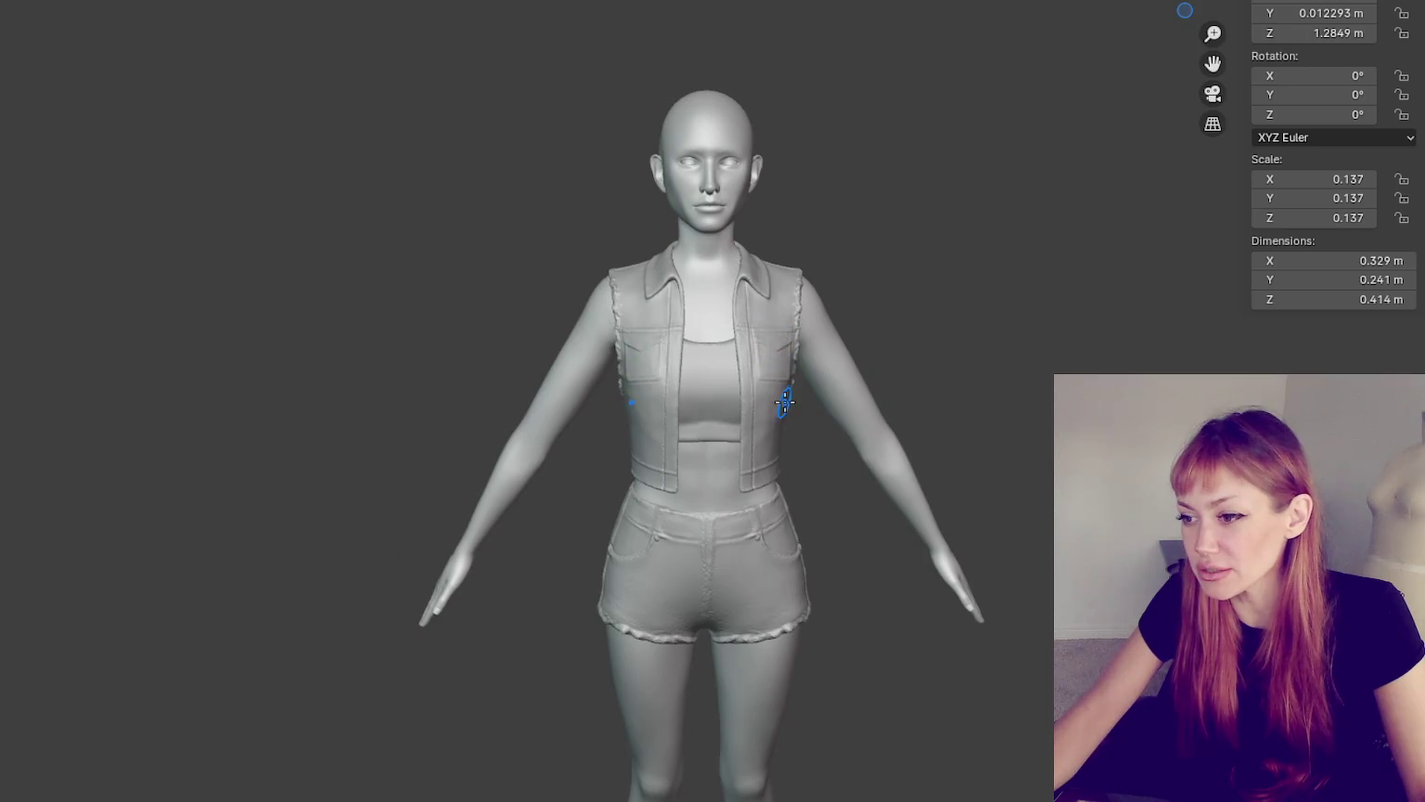
- Reshape and refine the chest pocket's bottom seam from several angles
scroll(789, 376, up, 2)
scroll(719, 389, up, 5)
mouse_move(719, 390)
middle_down()
mouse_move(720, 324)
mouse_move(579, 327)
mouse_move(652, 276)
mouse_move(692, 376)
middle_up()
scroll(691, 376, down, 1)
scroll(835, 369, down, 5)
scroll(907, 365, up, 5)
scroll(598, 401, up, 4)
middle_drag(598, 400, 692, 388)
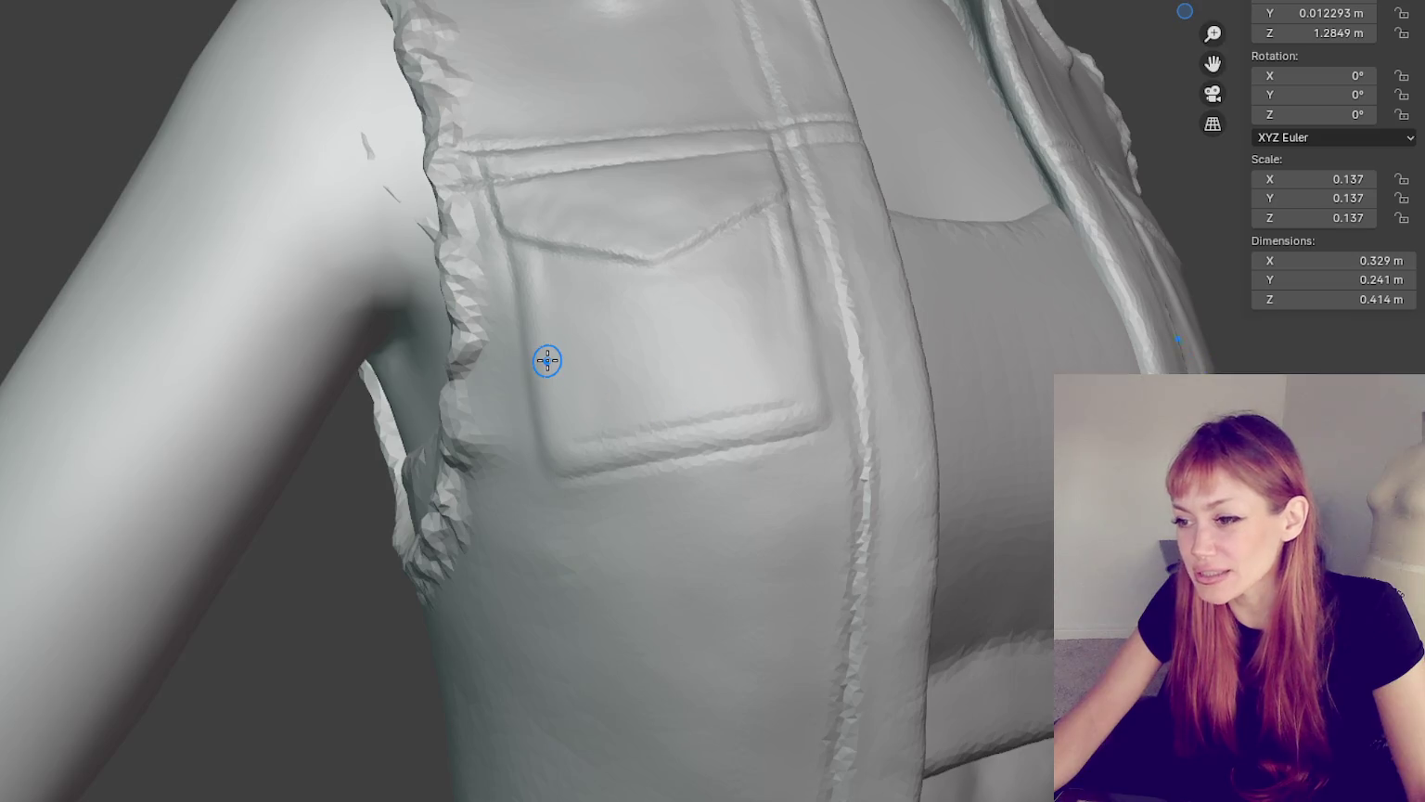
mouse_move(563, 474)
mouse_down()
mouse_move(557, 446)
mouse_move(599, 429)
mouse_move(658, 453)
mouse_up()
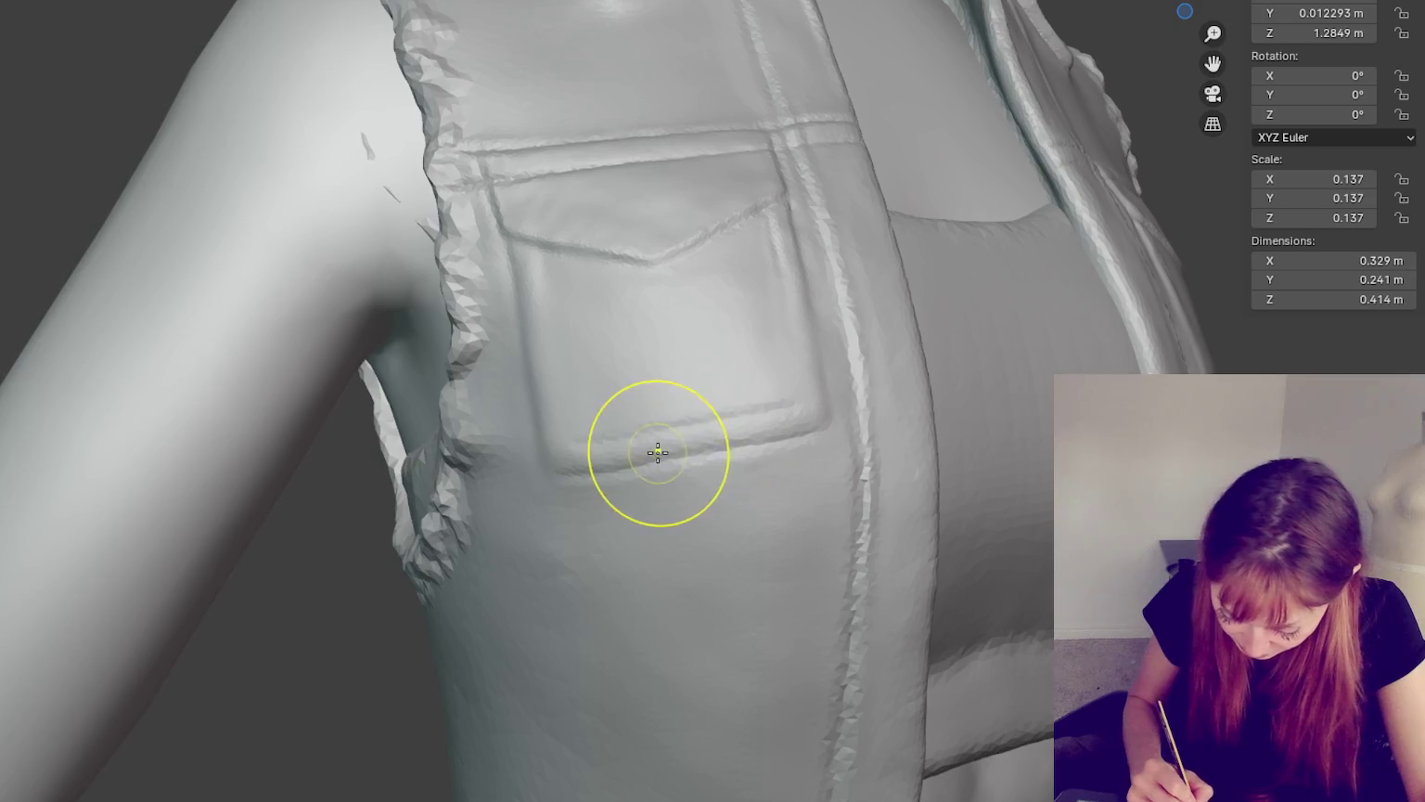
middle_drag(757, 423, 705, 426)
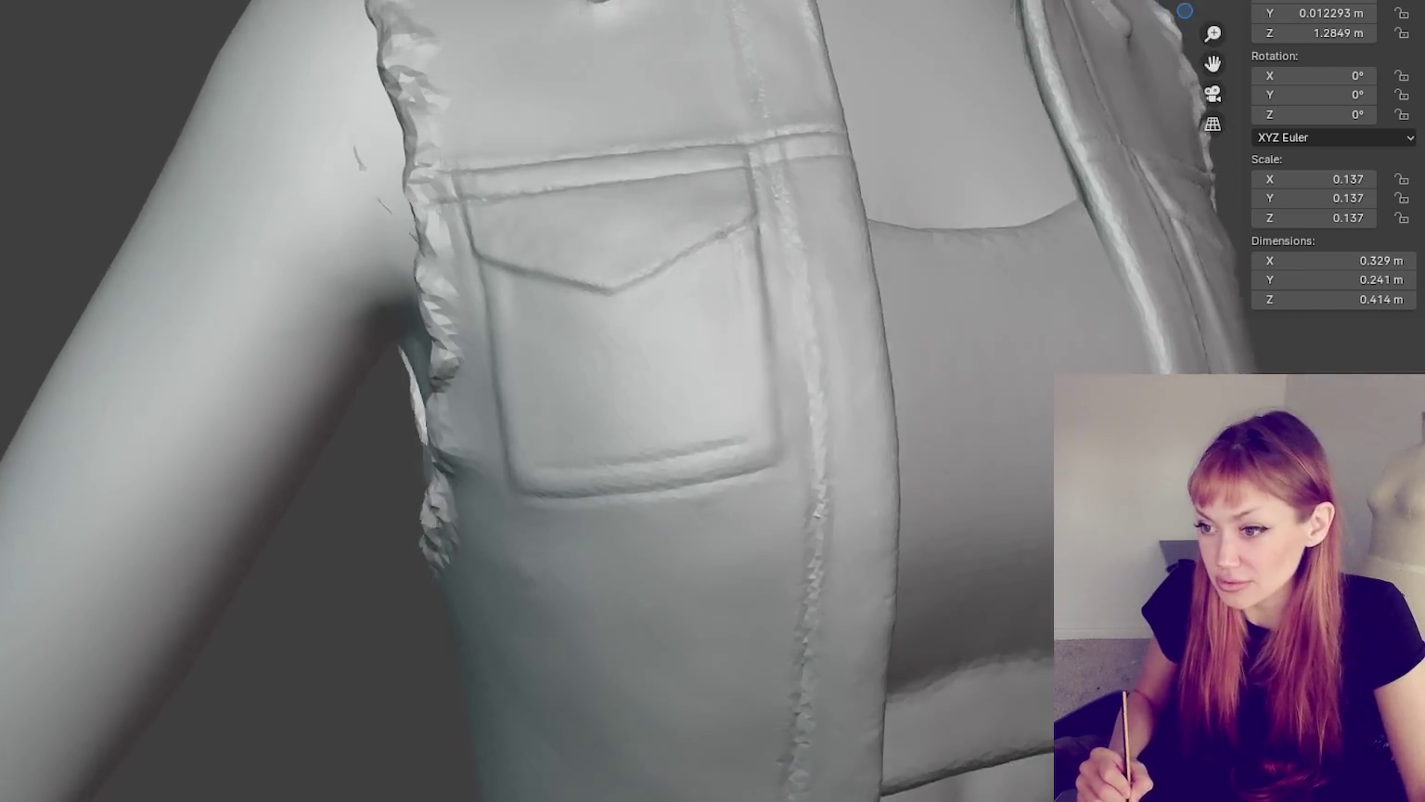
middle_drag(612, 445, 573, 455)
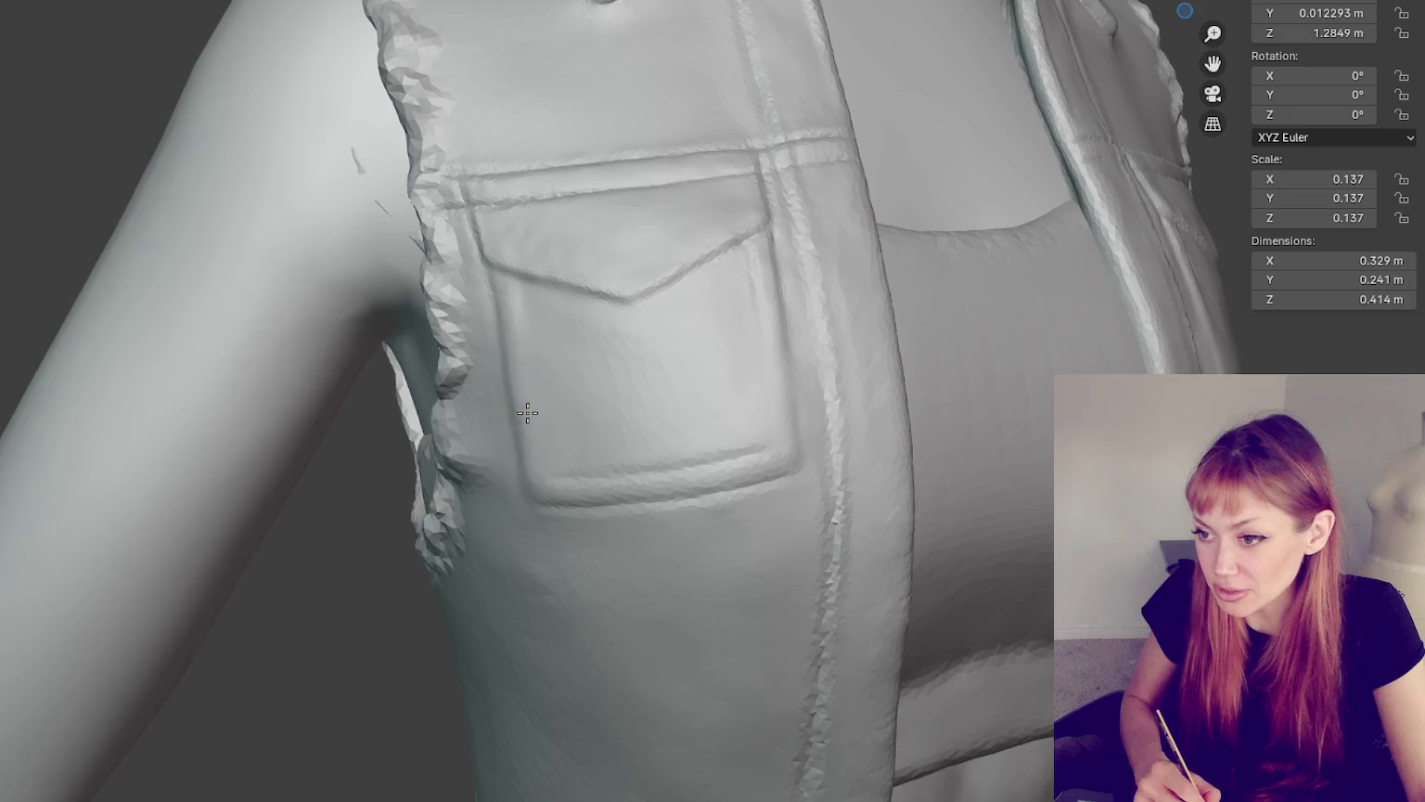
middle_drag(646, 470, 724, 442)
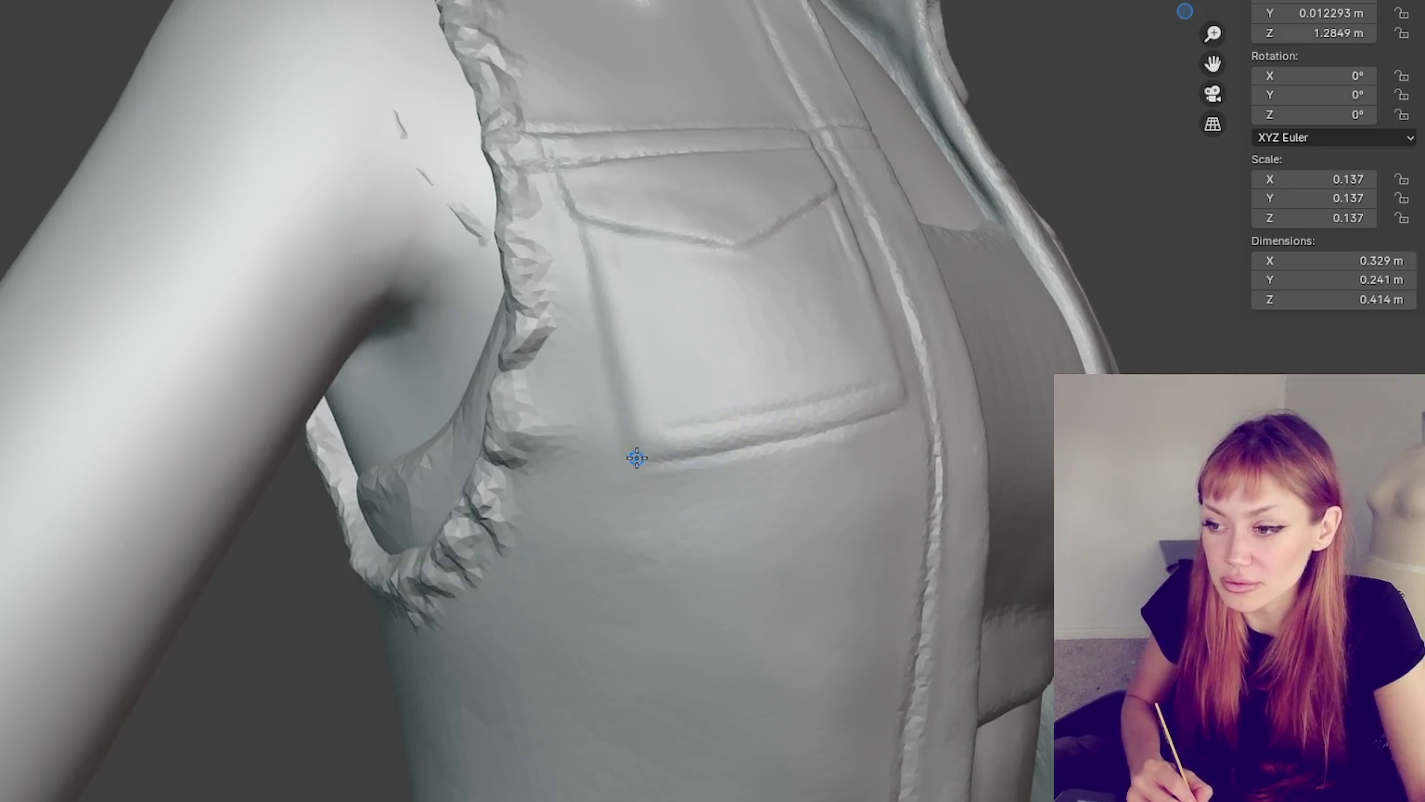
mouse_move(636, 456)
middle_down()
mouse_move(691, 409)
mouse_move(656, 484)
middle_up()
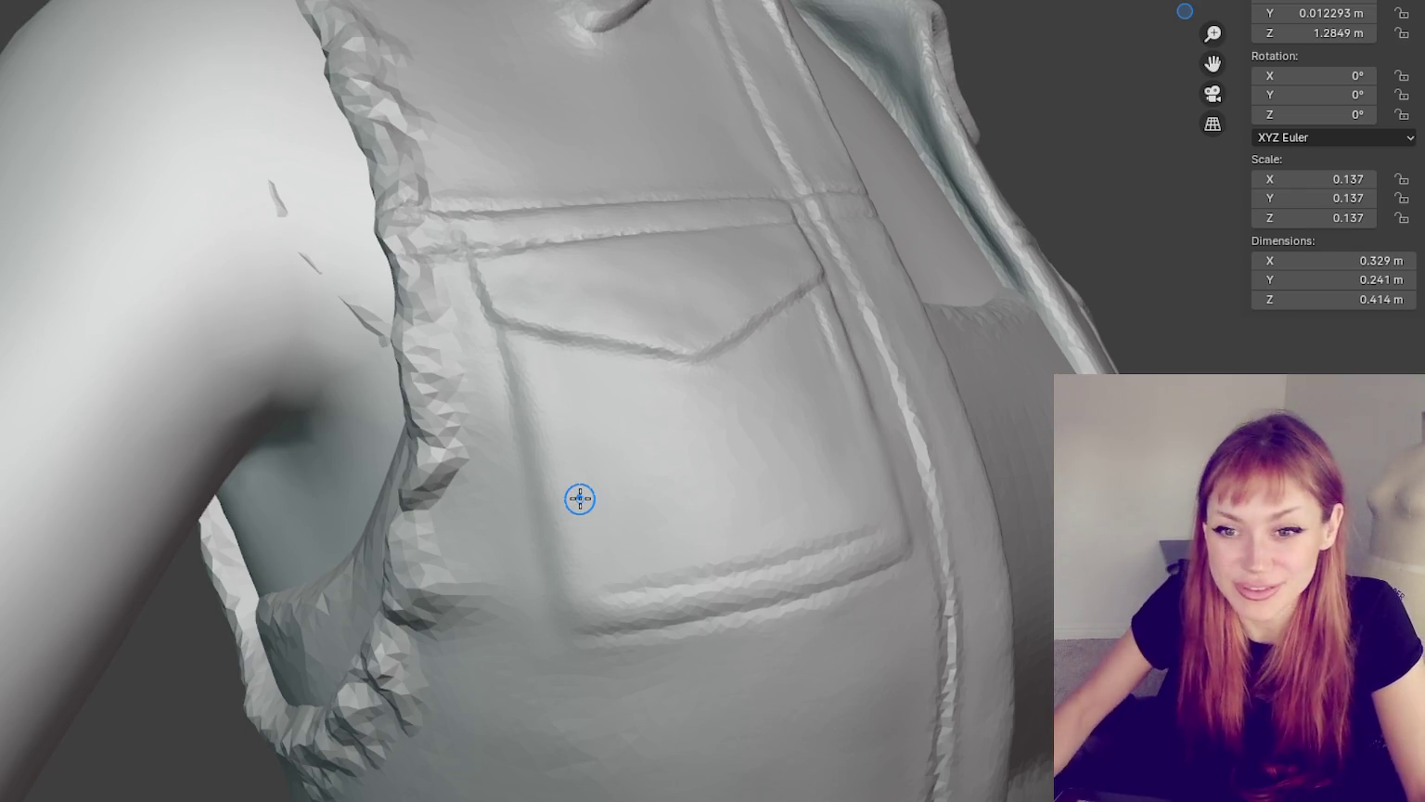
- Sharpen the pocket's side seam from its left edge up toward the upper chest
scroll(580, 499, up, 2)
mouse_move(580, 499)
middle_down()
mouse_move(595, 467)
mouse_move(662, 461)
middle_up()
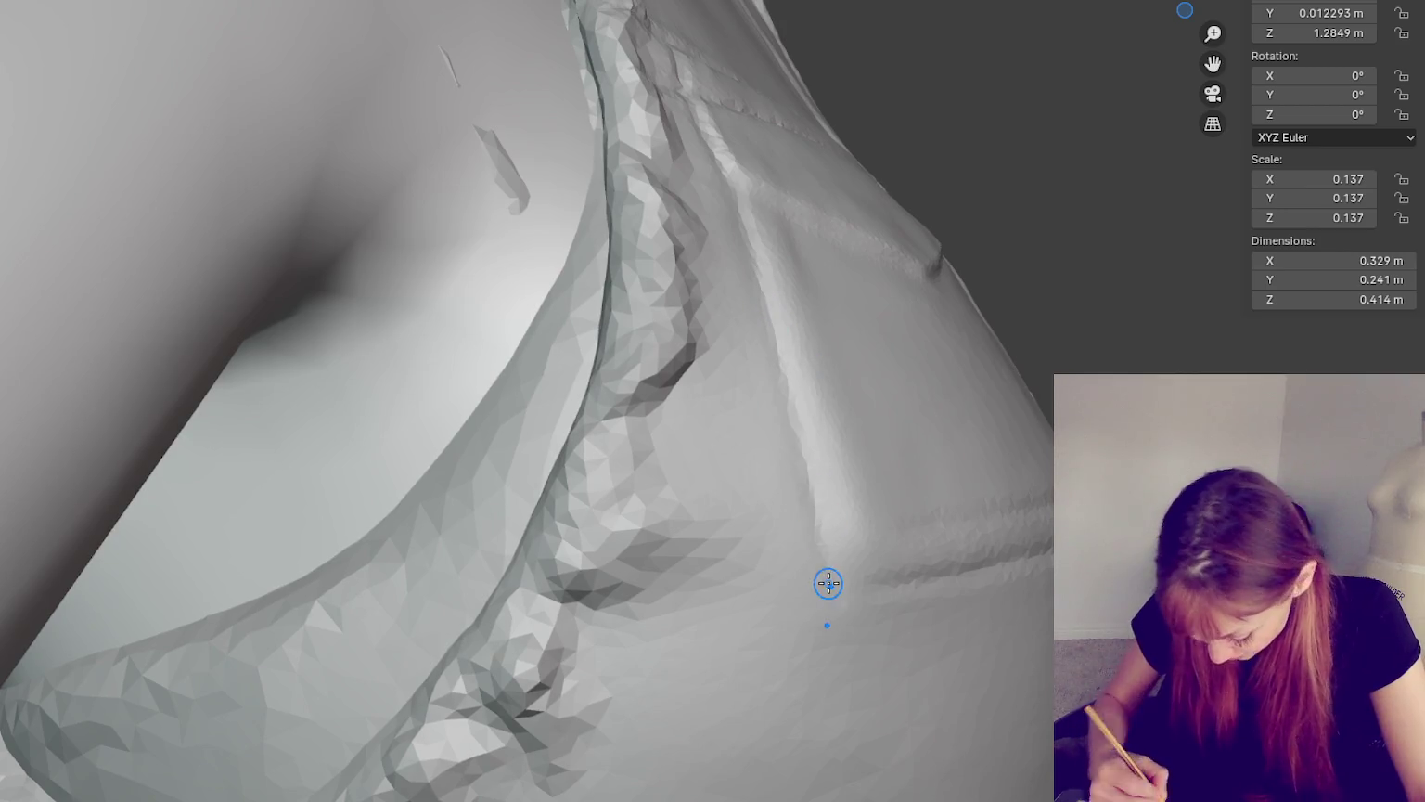
mouse_move(858, 599)
middle_down()
mouse_move(942, 595)
mouse_move(821, 604)
middle_up()
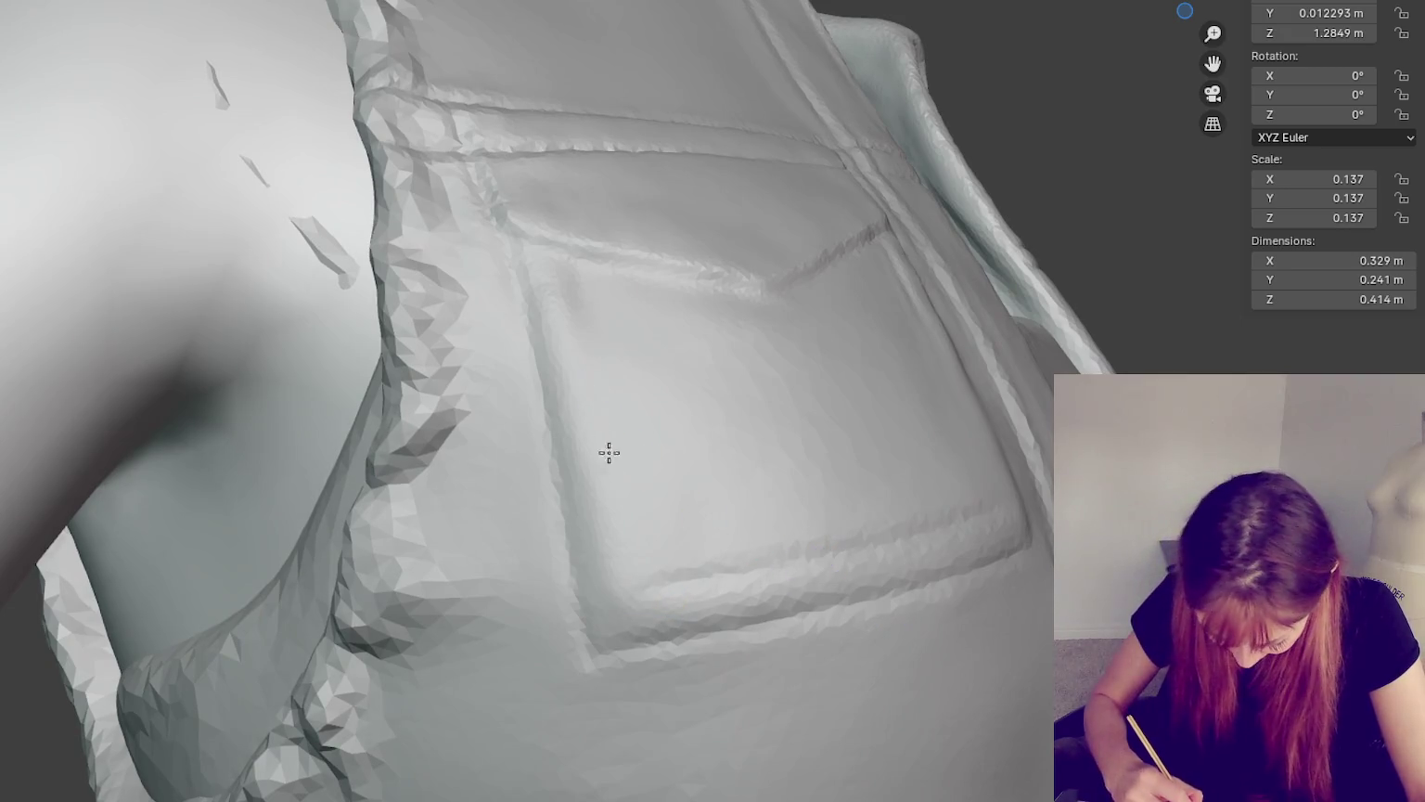
mouse_move(620, 553)
middle_down()
mouse_move(614, 563)
mouse_move(547, 523)
mouse_move(557, 594)
mouse_move(557, 576)
mouse_move(382, 476)
middle_up()
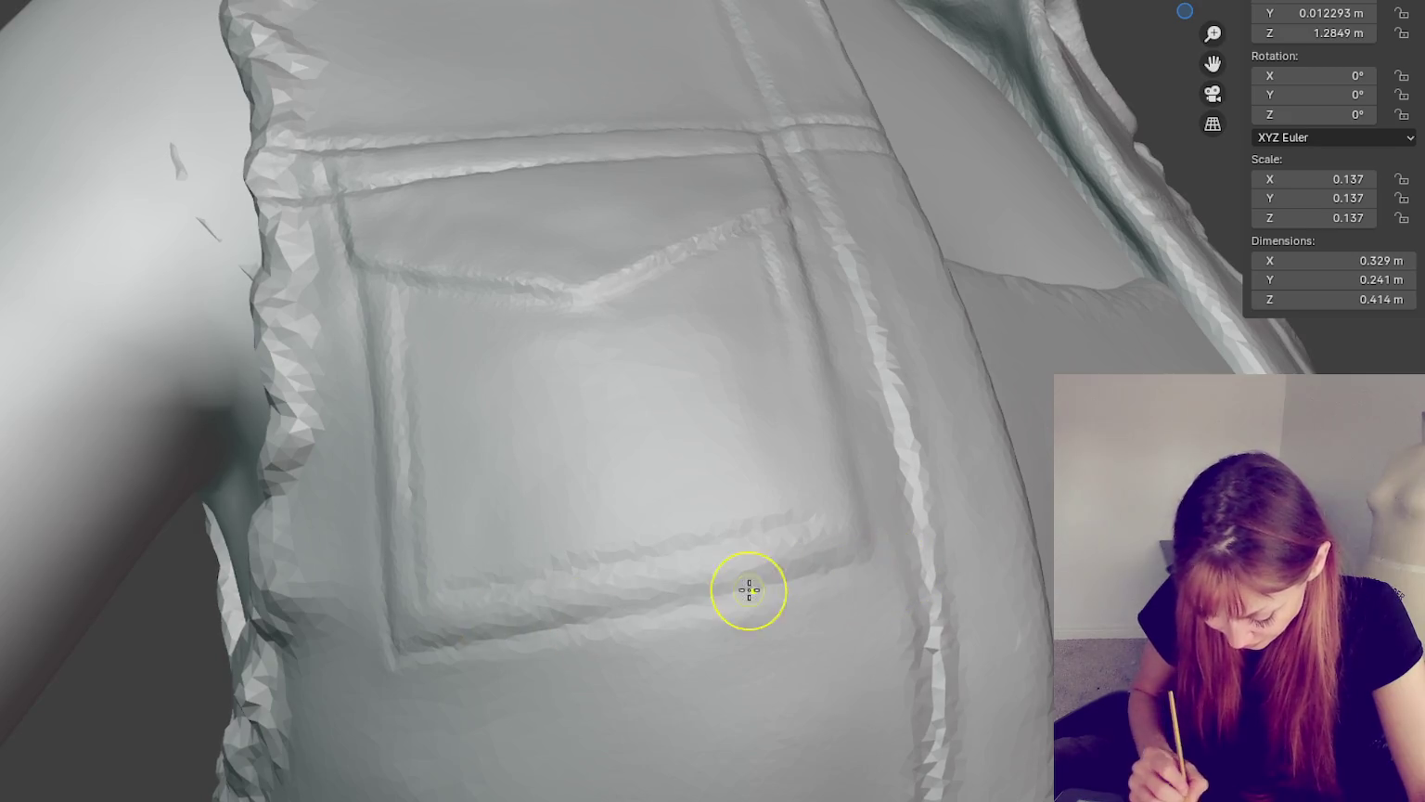
key(z)
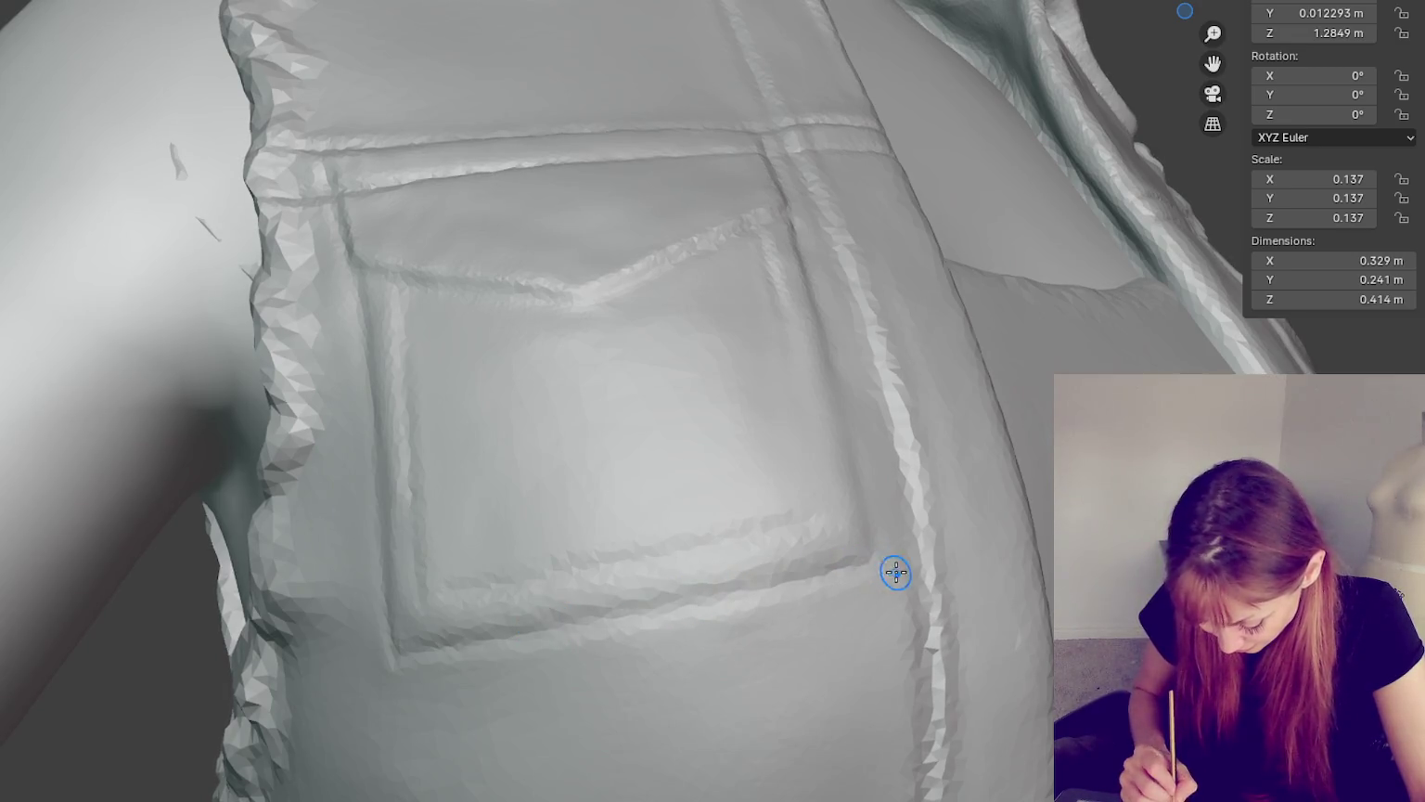
middle_drag(894, 570, 503, 627)
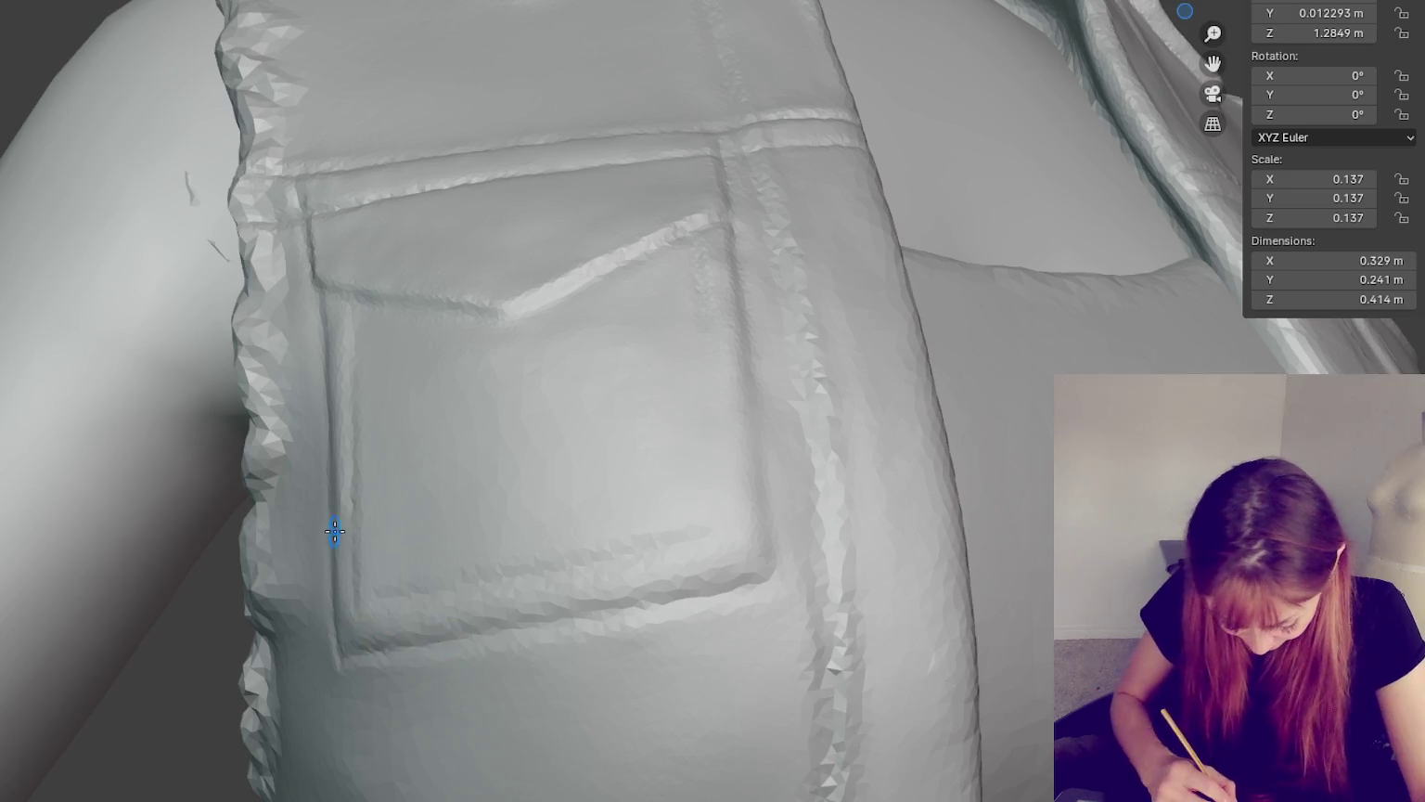
click(386, 556)
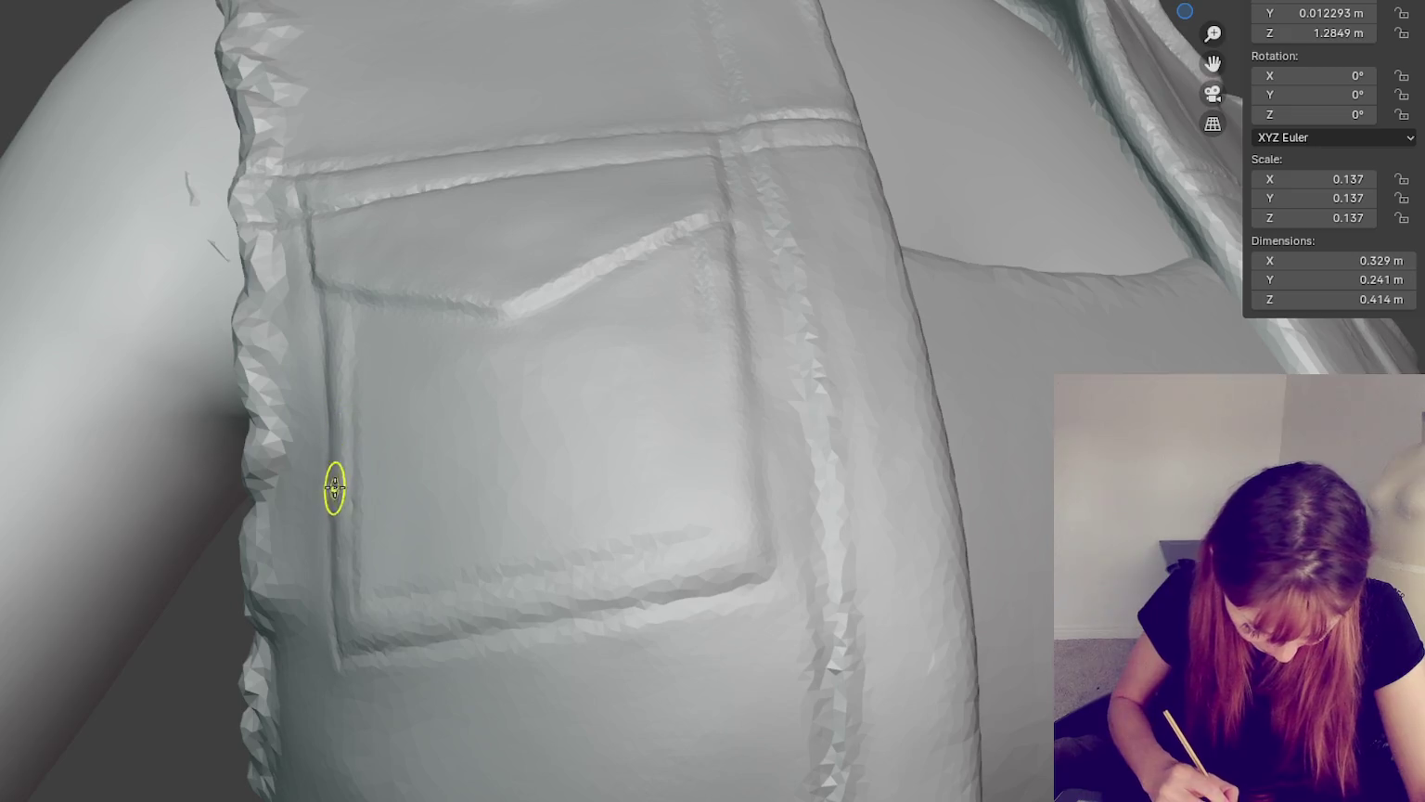
middle_drag(750, 557, 559, 541)
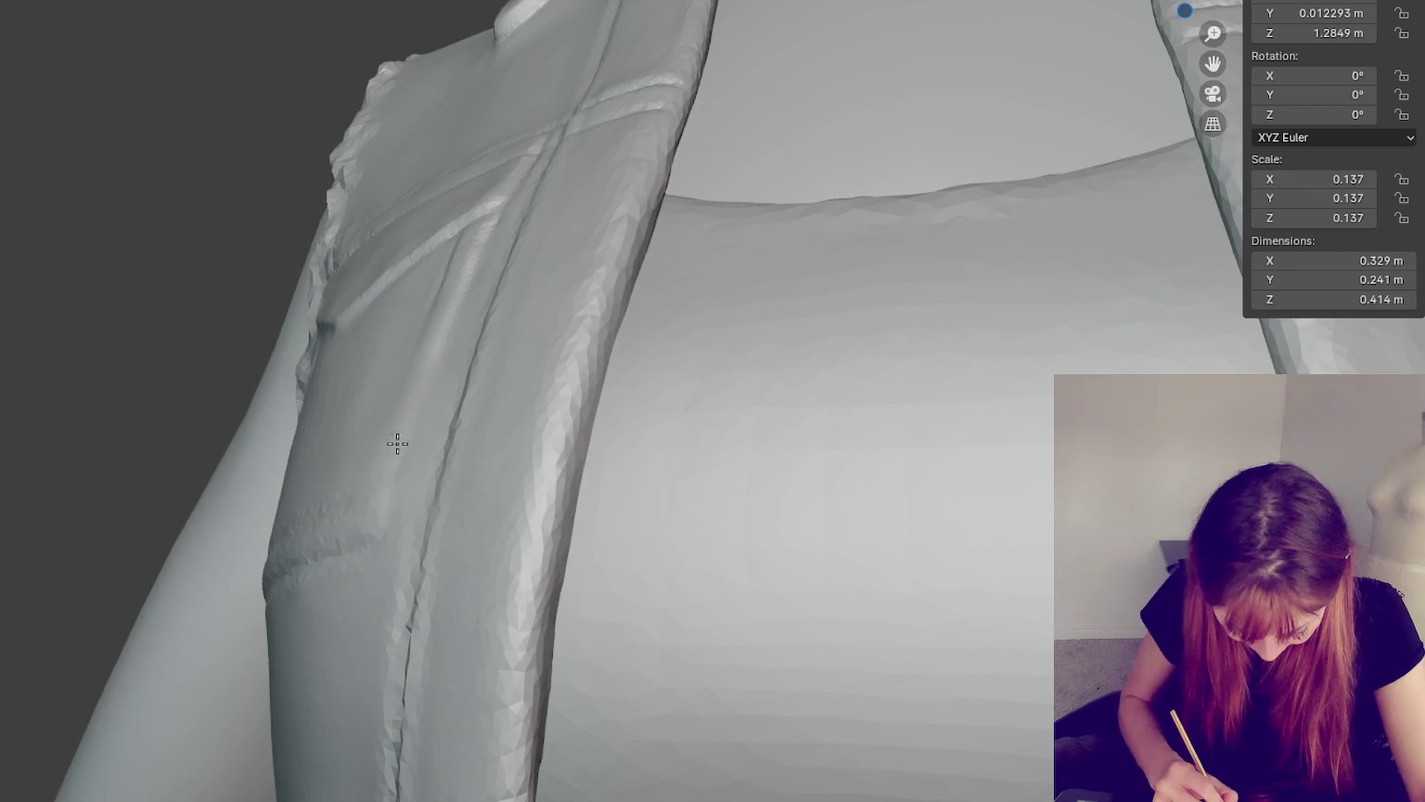
drag(422, 351, 452, 281)
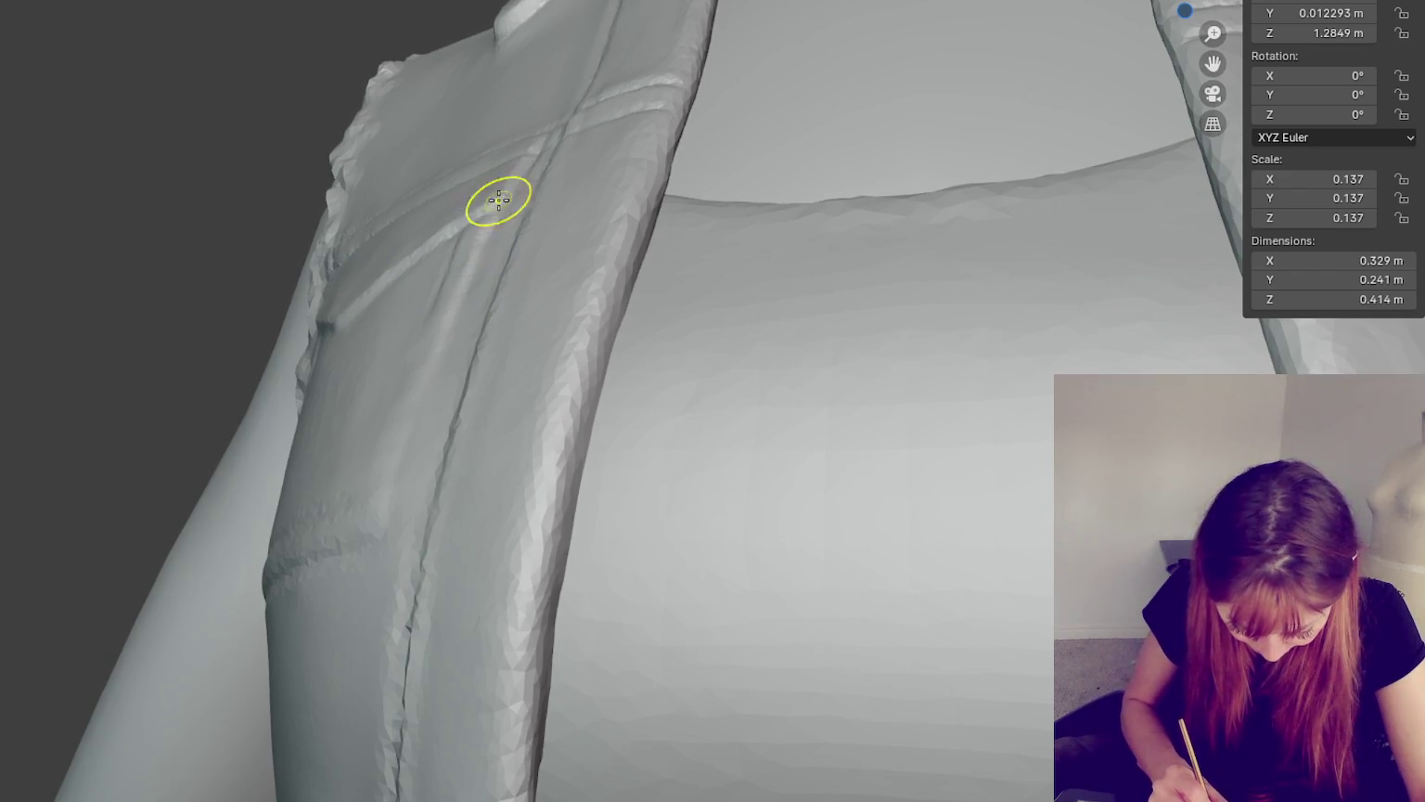
middle_drag(392, 541, 490, 534)
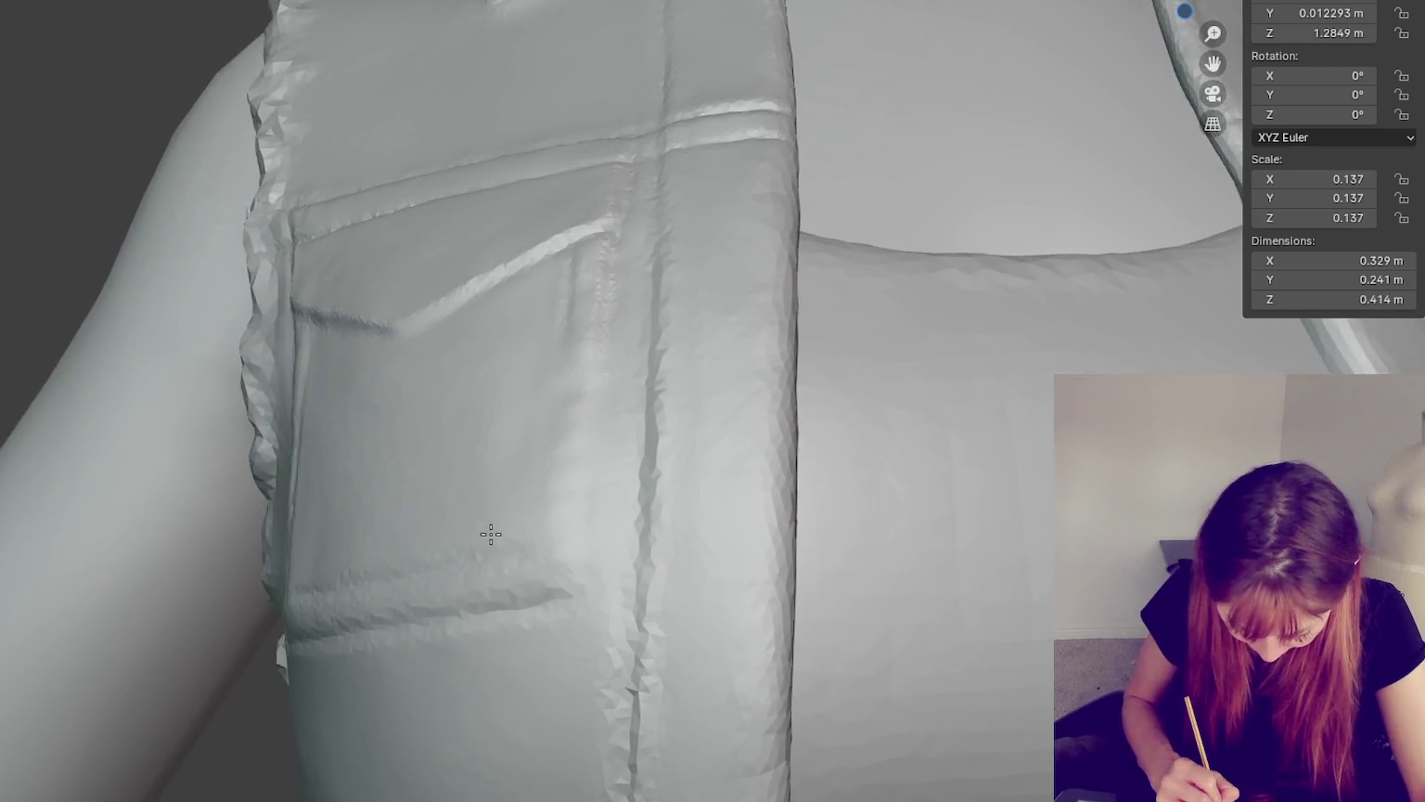
middle_drag(630, 378, 658, 390)
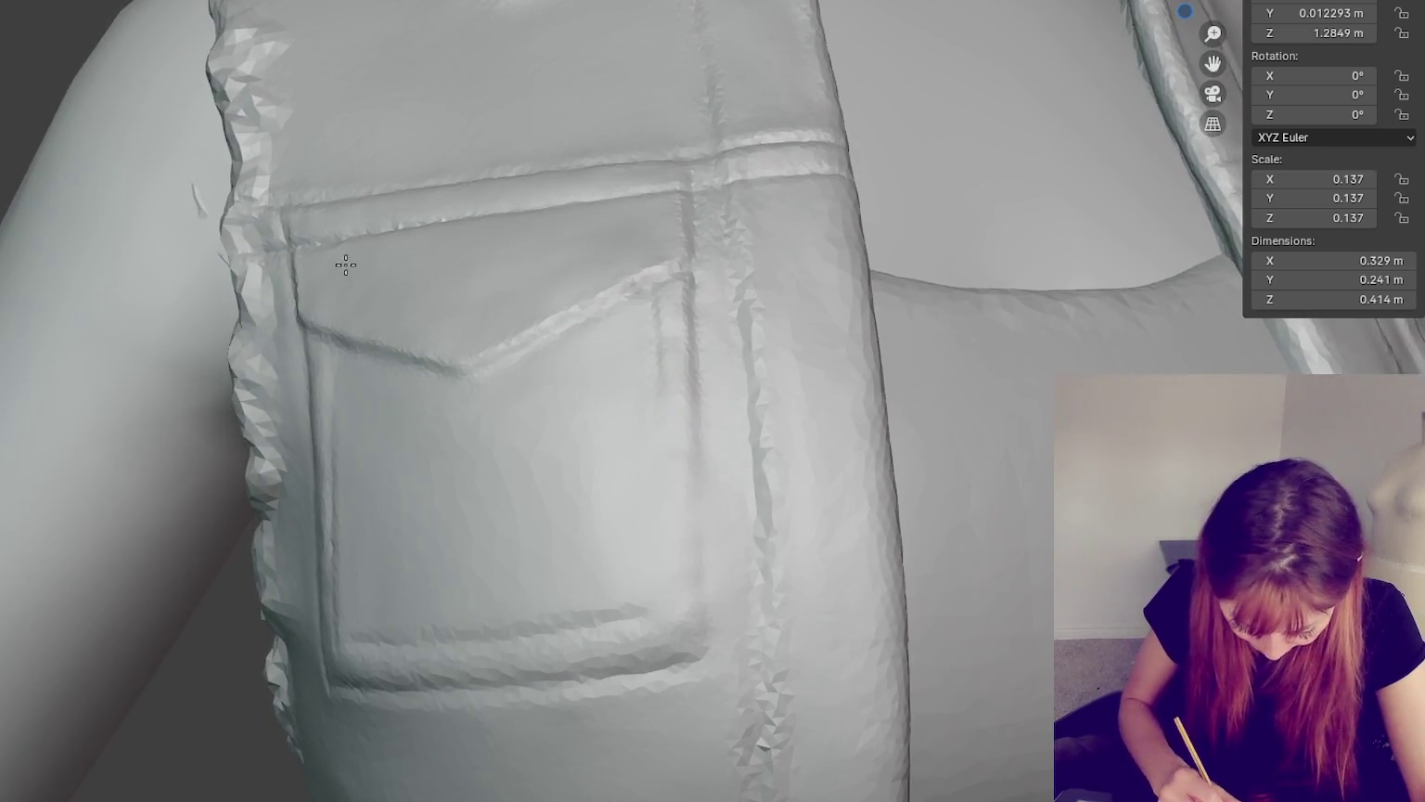
middle_drag(401, 311, 446, 286)
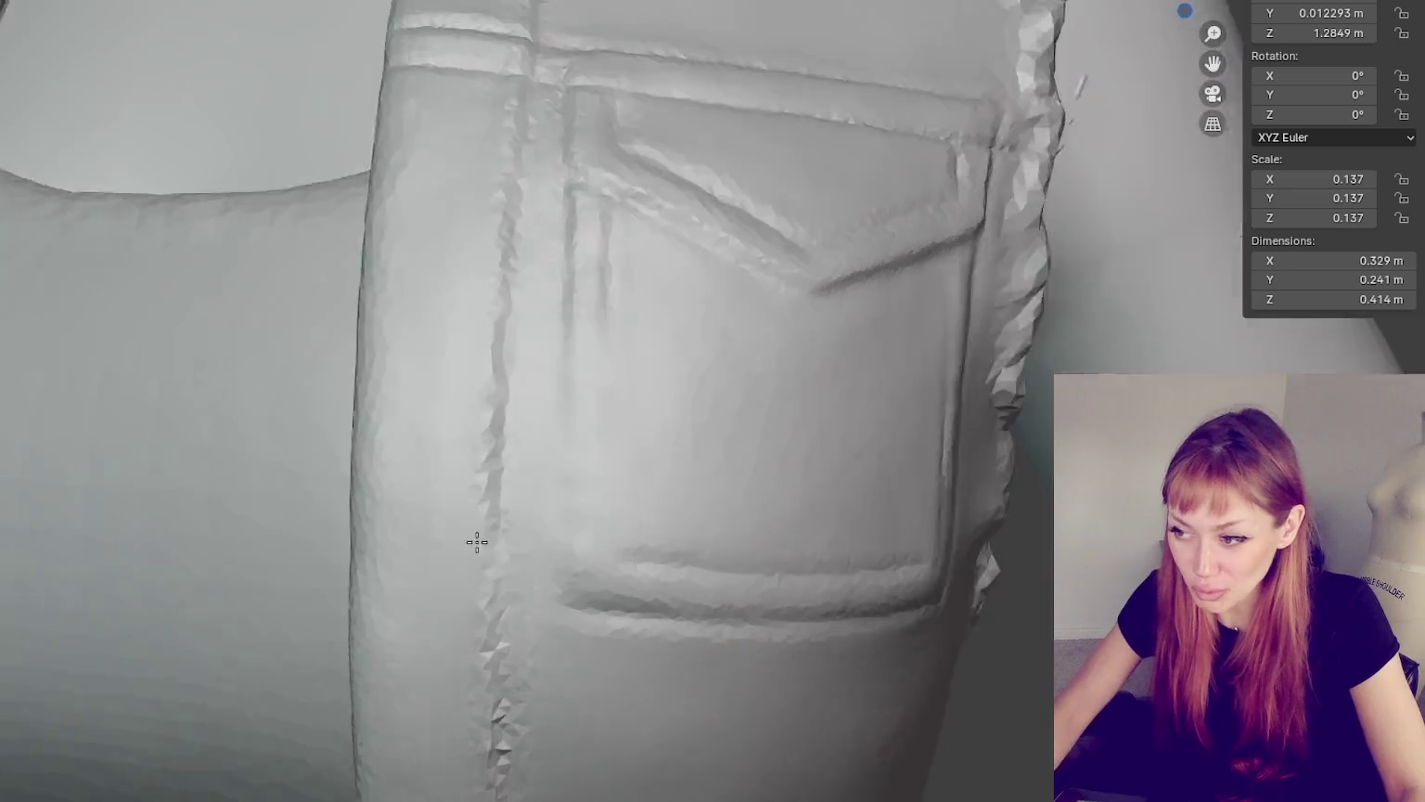
mouse_move(477, 541)
middle_down()
mouse_move(294, 555)
mouse_move(327, 550)
mouse_move(242, 339)
middle_up()
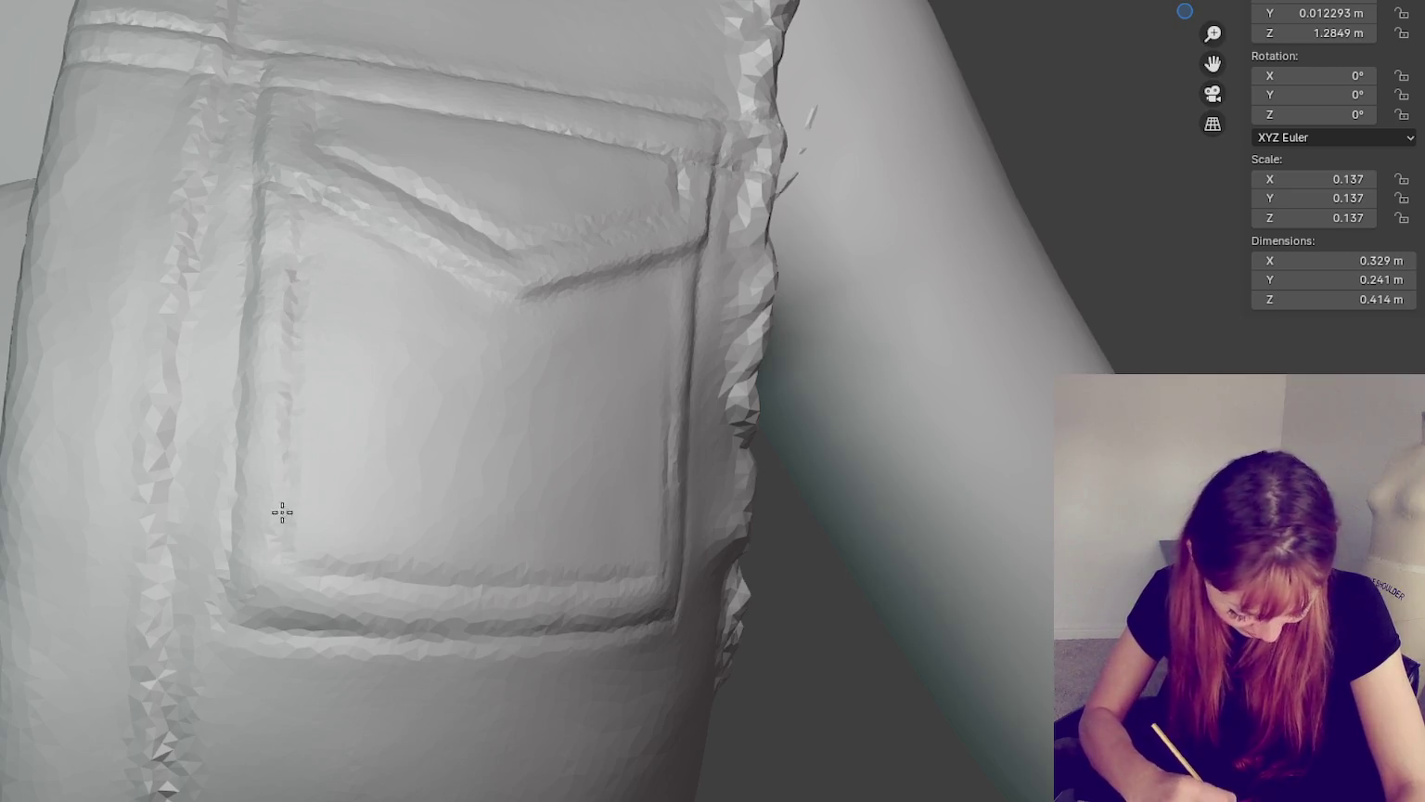
mouse_move(283, 528)
middle_down()
mouse_move(623, 366)
mouse_move(636, 407)
middle_up()
scroll(474, 312, up, 2)
scroll(695, 304, up, 2)
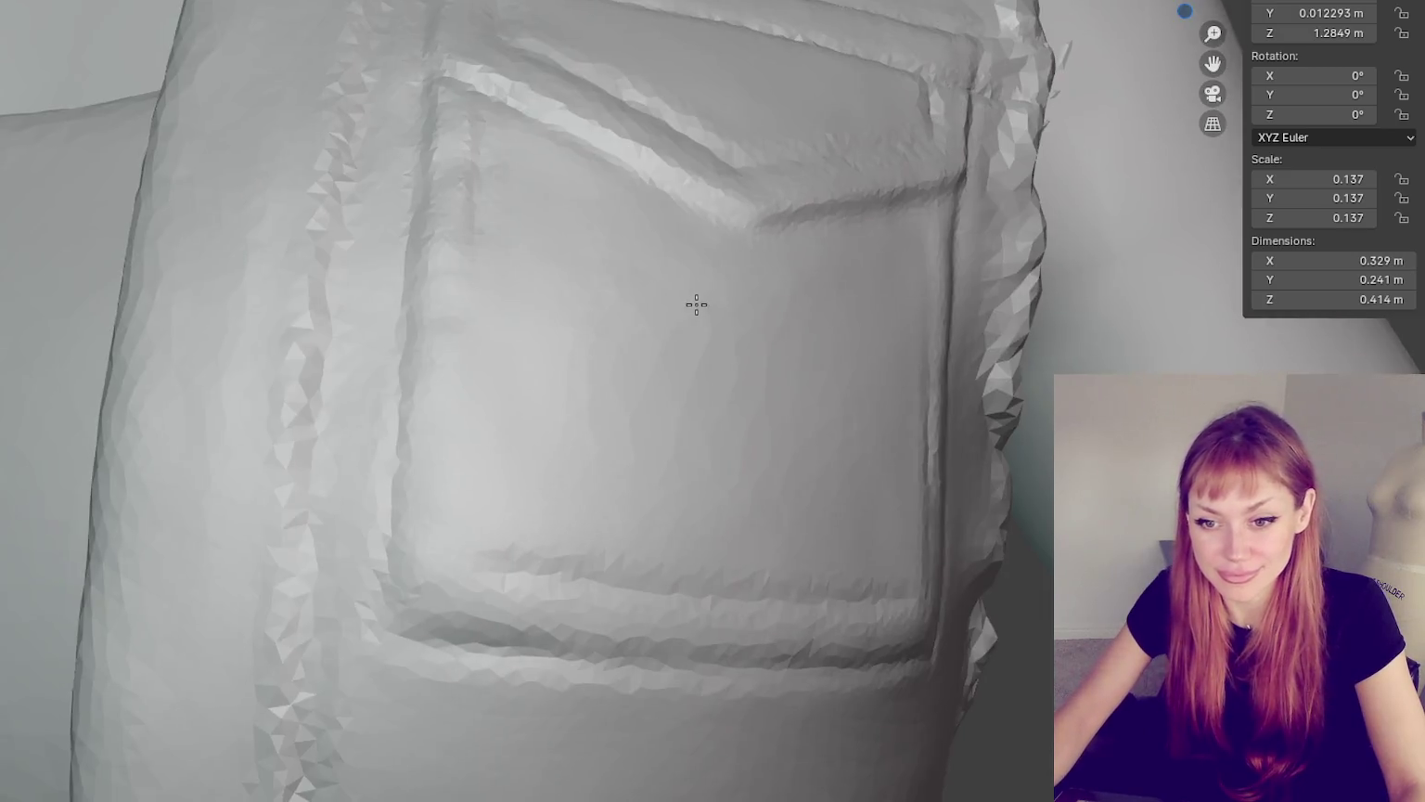
scroll(707, 315, up, 2)
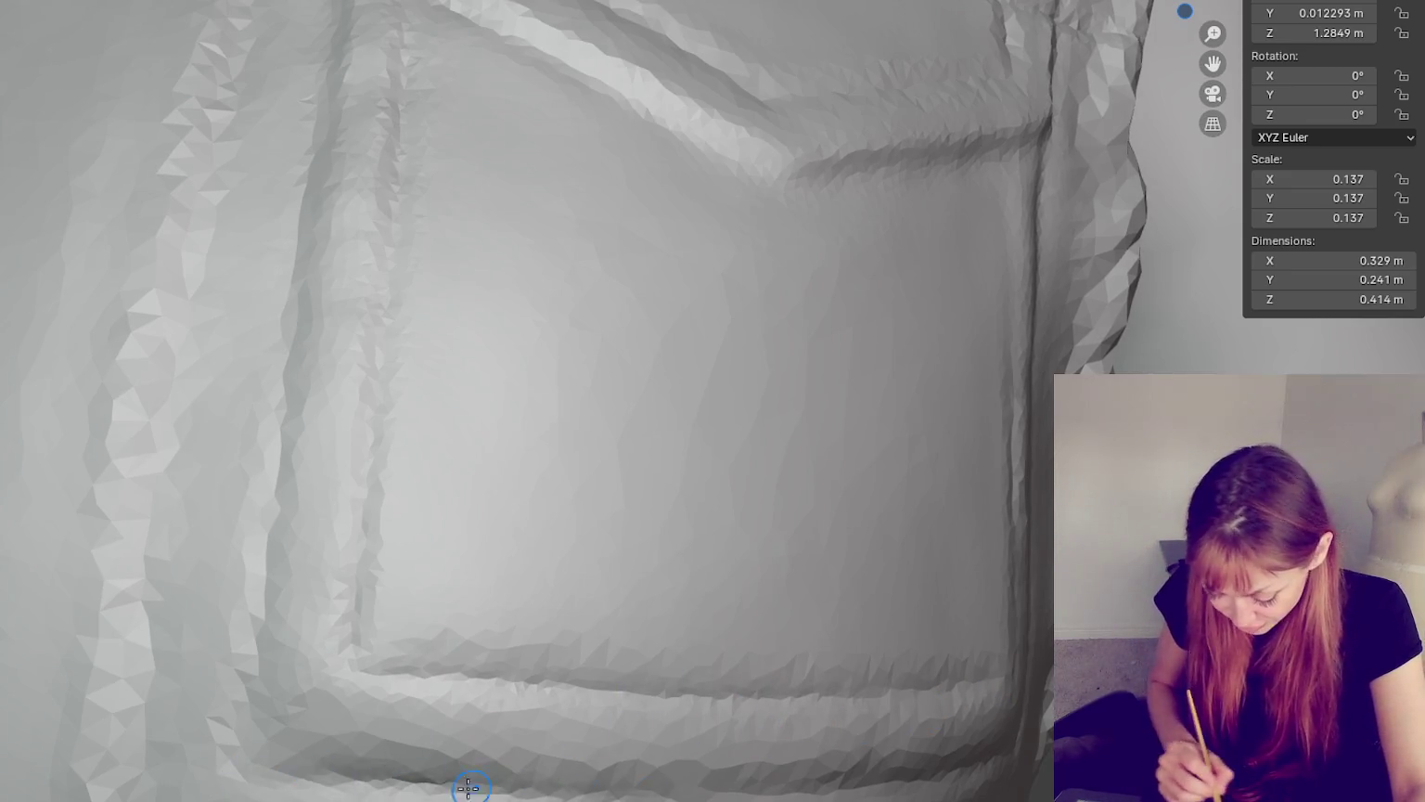
middle_drag(966, 769, 688, 742)
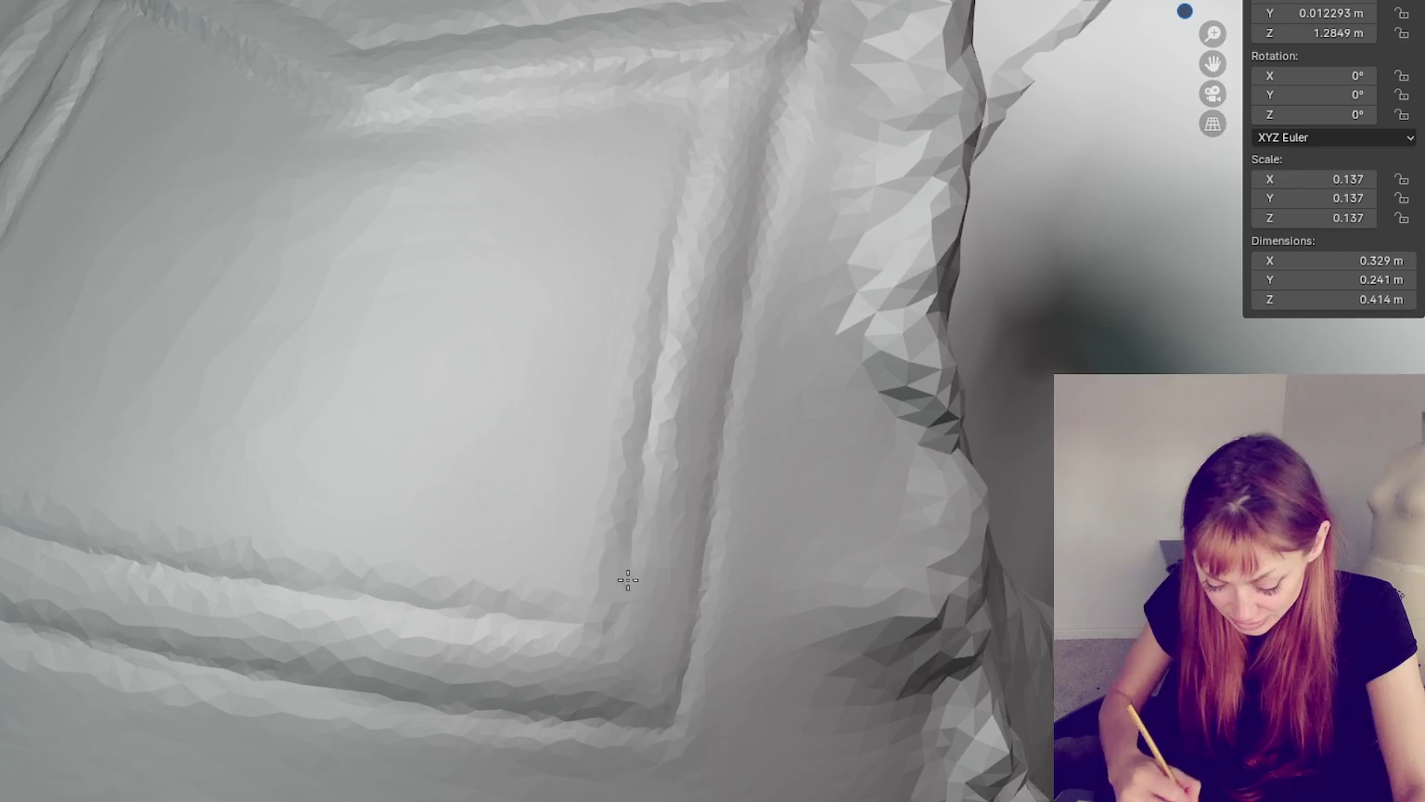
middle_drag(640, 651, 771, 690)
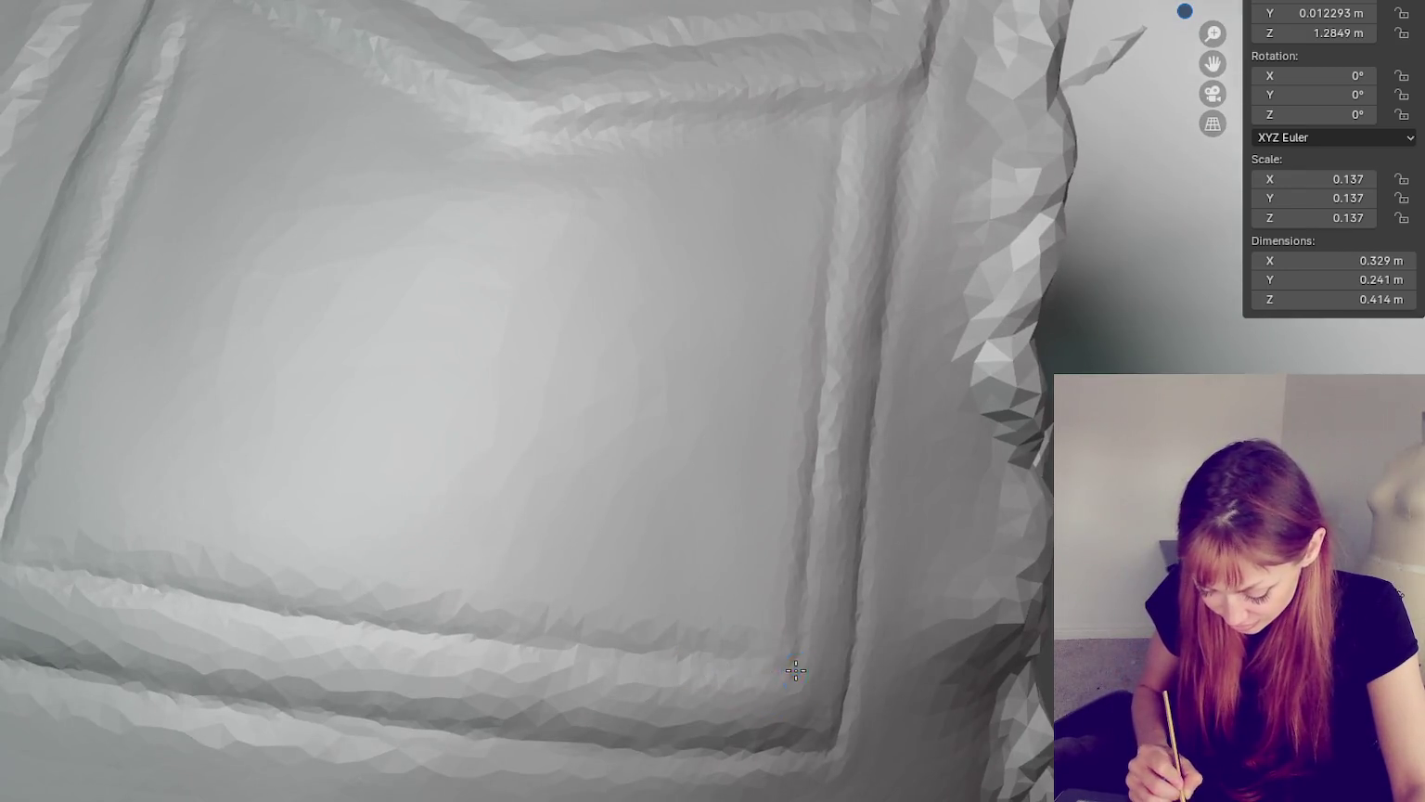
middle_drag(842, 664, 1034, 684)
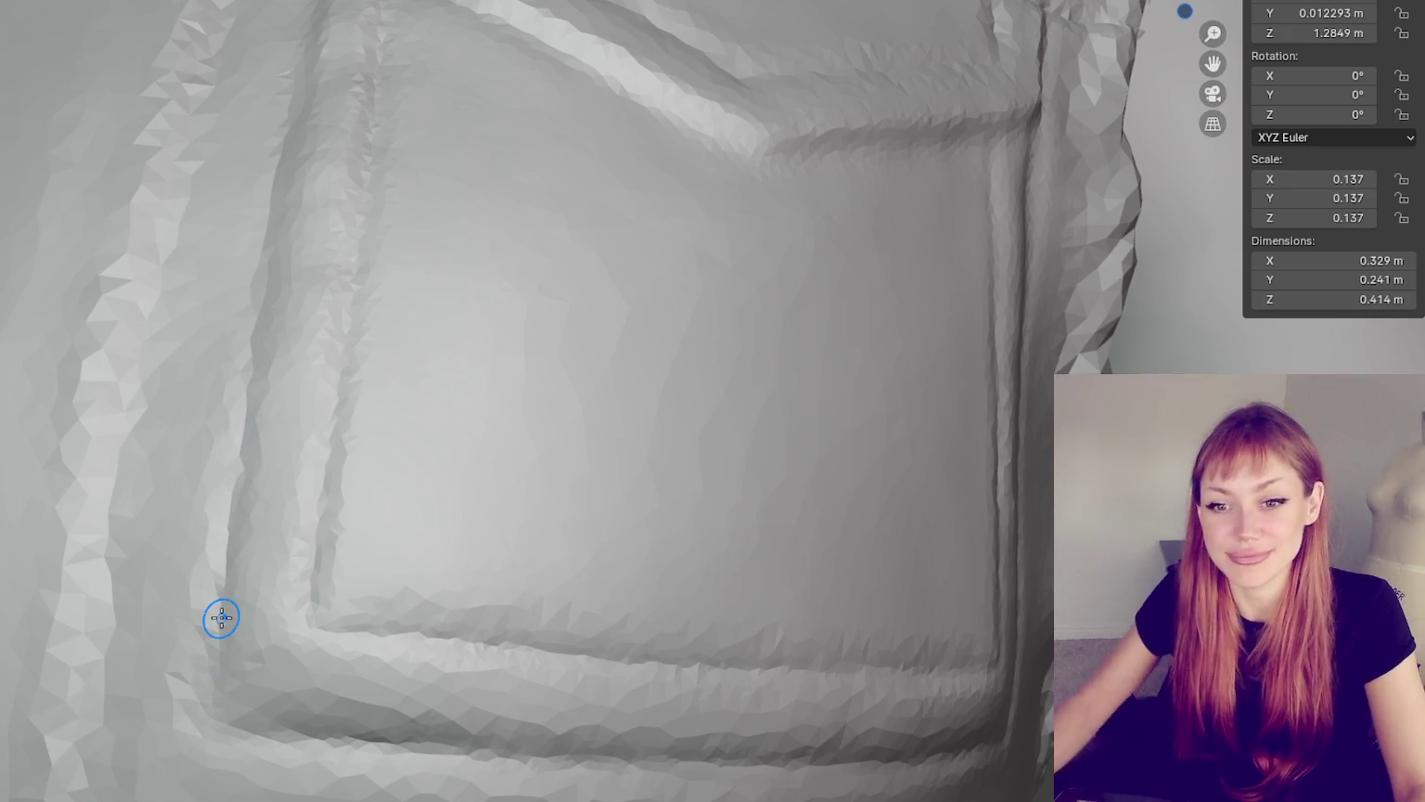
scroll(587, 253, down, 6)
mouse_move(586, 253)
middle_down()
mouse_move(675, 318)
mouse_move(621, 296)
mouse_move(721, 284)
middle_up()
- Inspect the hem seams and the vest panel near the arm from close up
scroll(423, 470, up, 3)
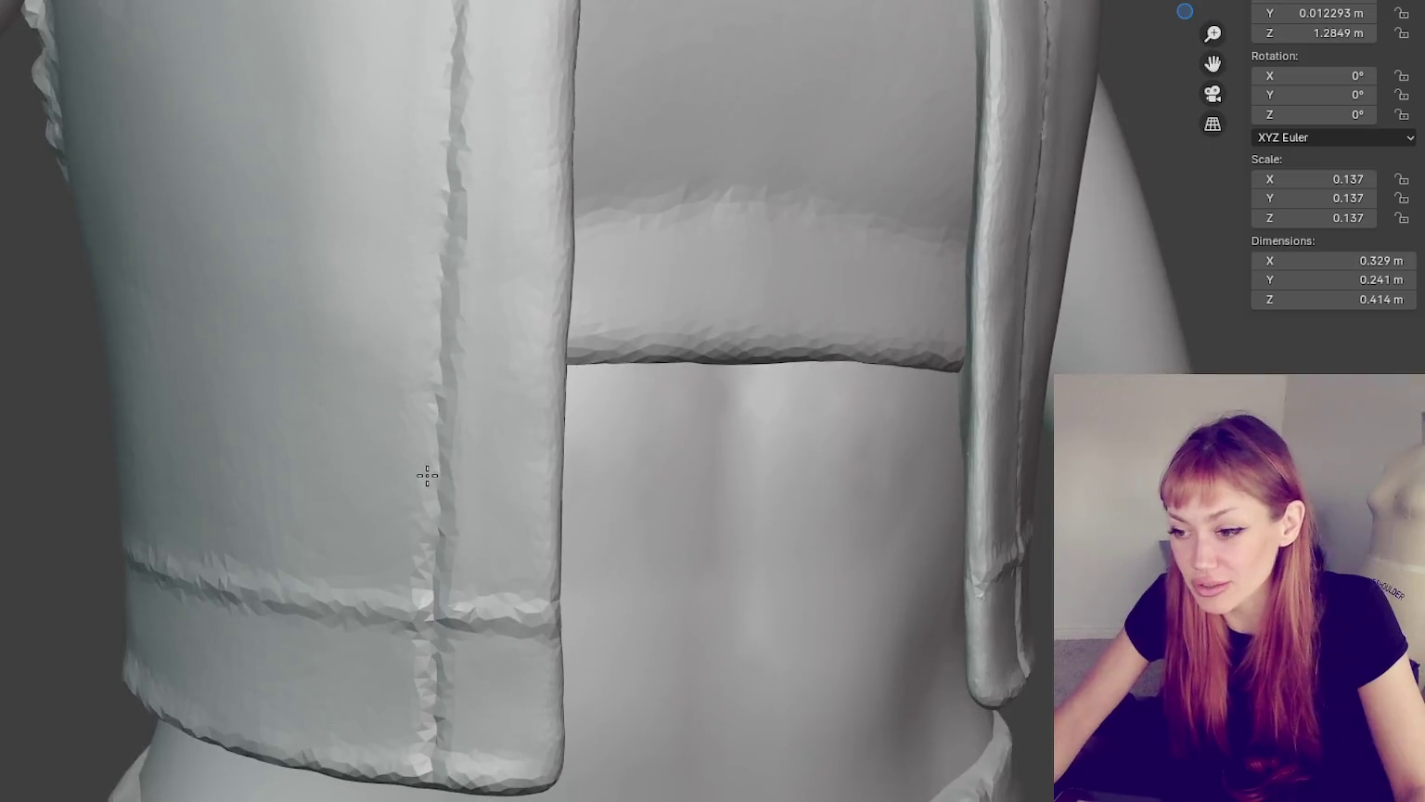
scroll(425, 477, up, 2)
scroll(492, 462, up, 2)
middle_drag(492, 462, 474, 467)
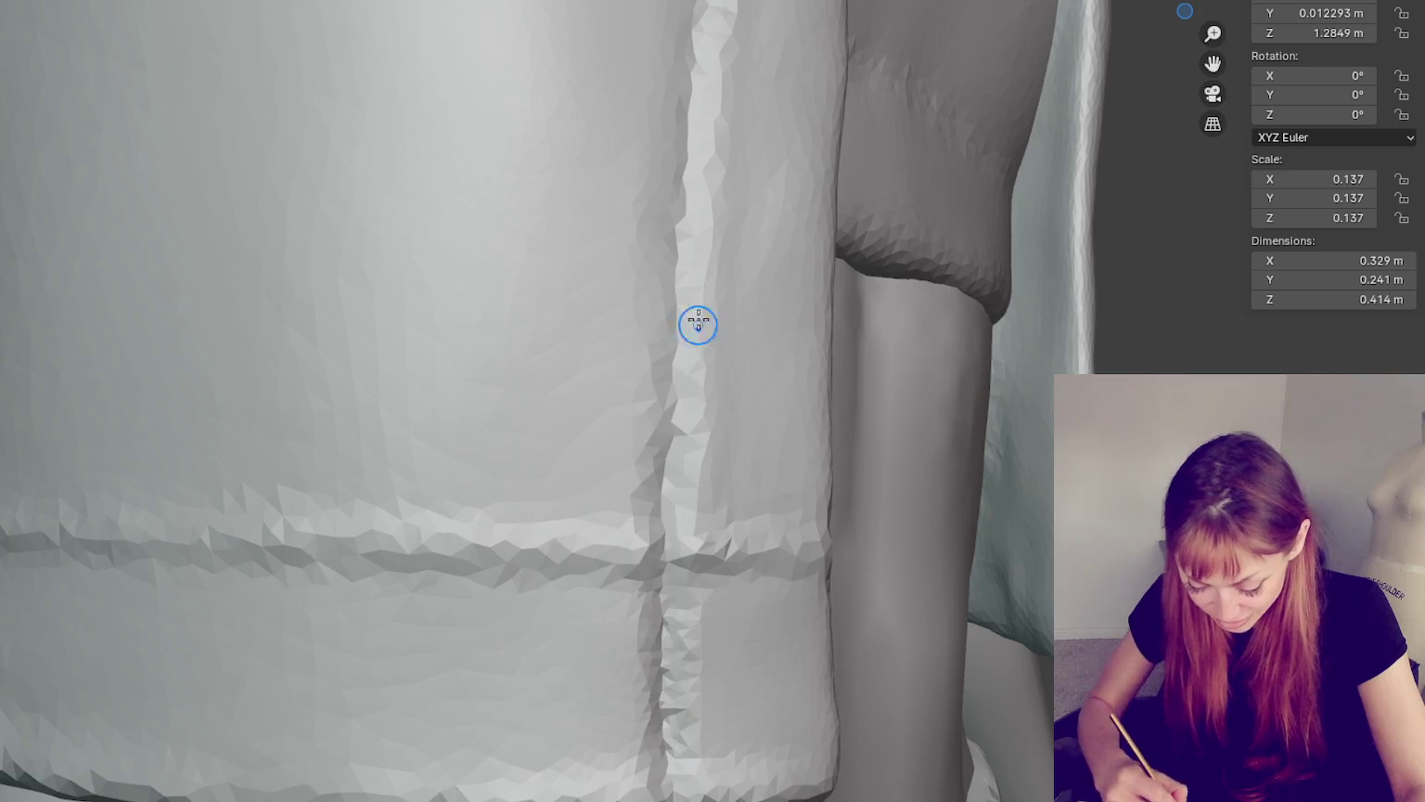
middle_drag(668, 541, 629, 292)
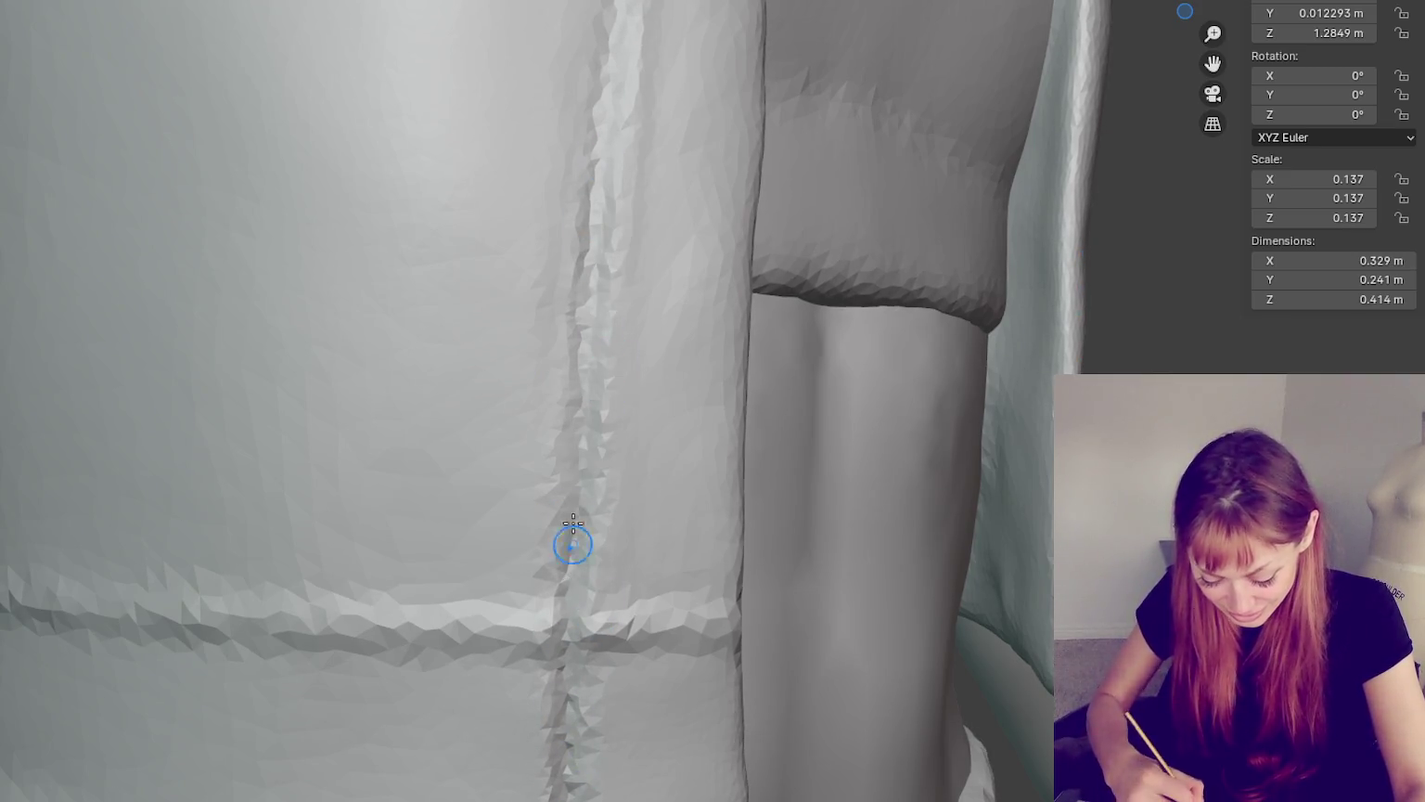
middle_drag(573, 546, 554, 181)
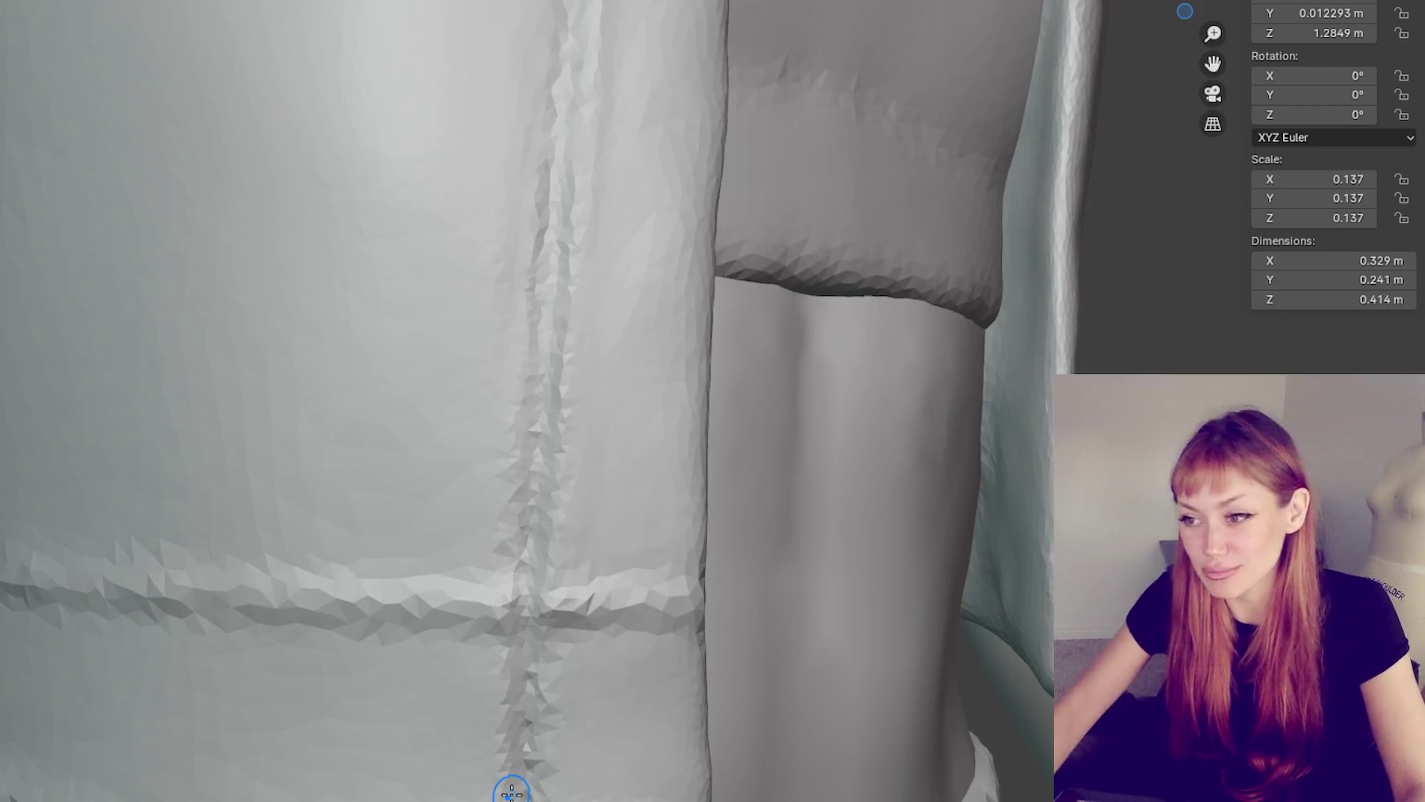
middle_drag(509, 779, 573, 373)
scroll(574, 373, down, 3)
mouse_move(573, 429)
middle_down()
mouse_move(759, 392)
mouse_move(818, 413)
middle_up()
- Smooth the front-panel seam from top to bottom, then recentre on the pocket and seam
scroll(741, 321, up, 3)
mouse_move(741, 321)
middle_down()
mouse_move(690, 352)
mouse_move(717, 345)
middle_up()
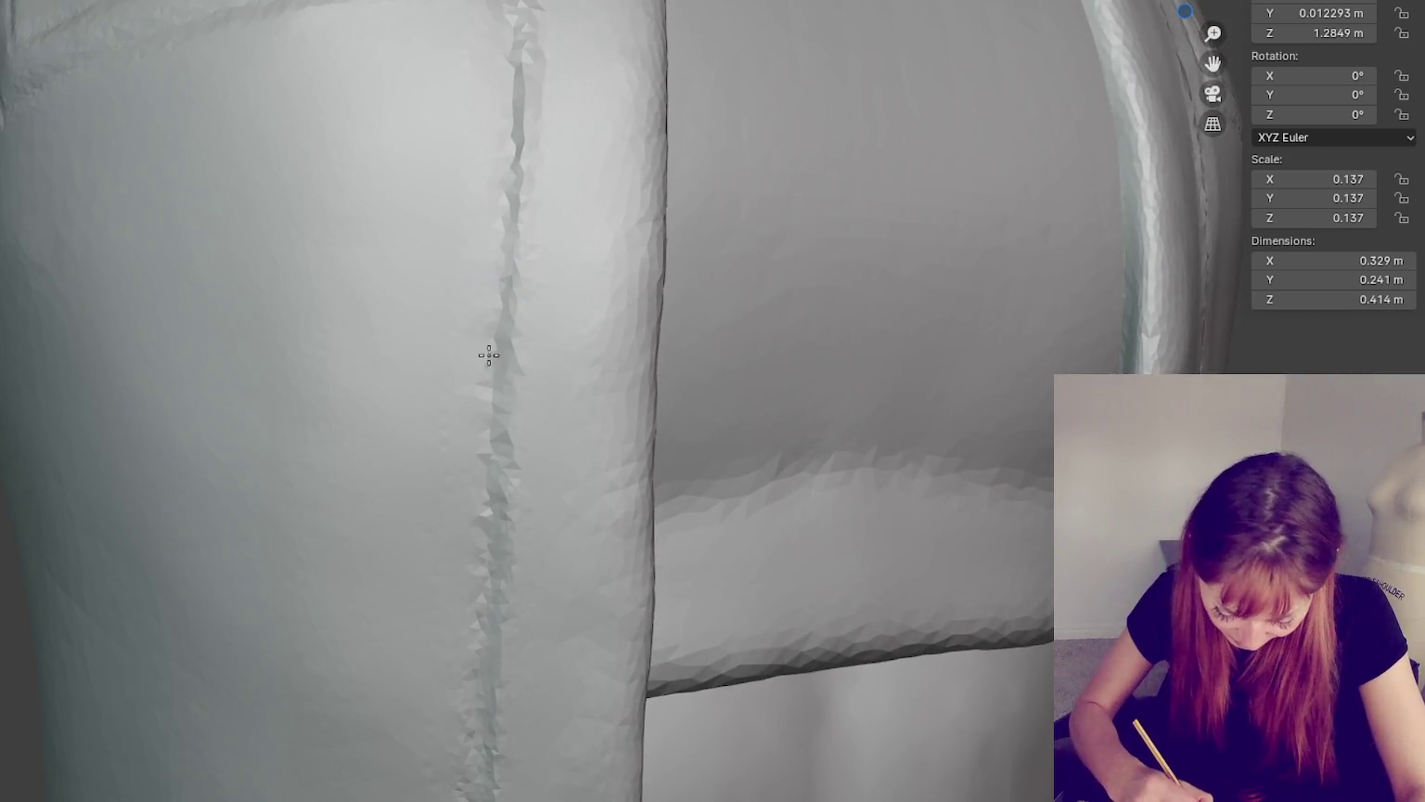
drag(508, 142, 504, 284)
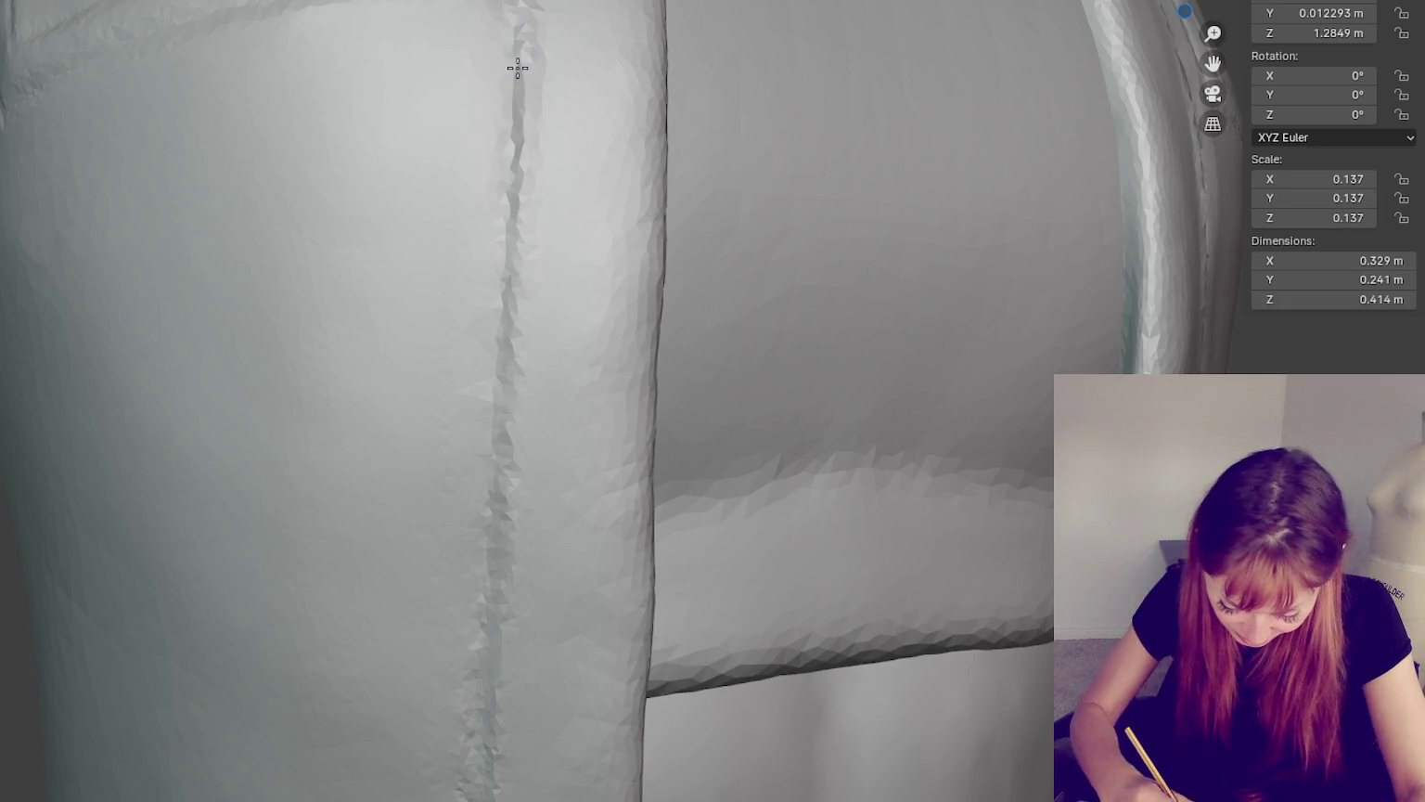
drag(493, 543, 493, 140)
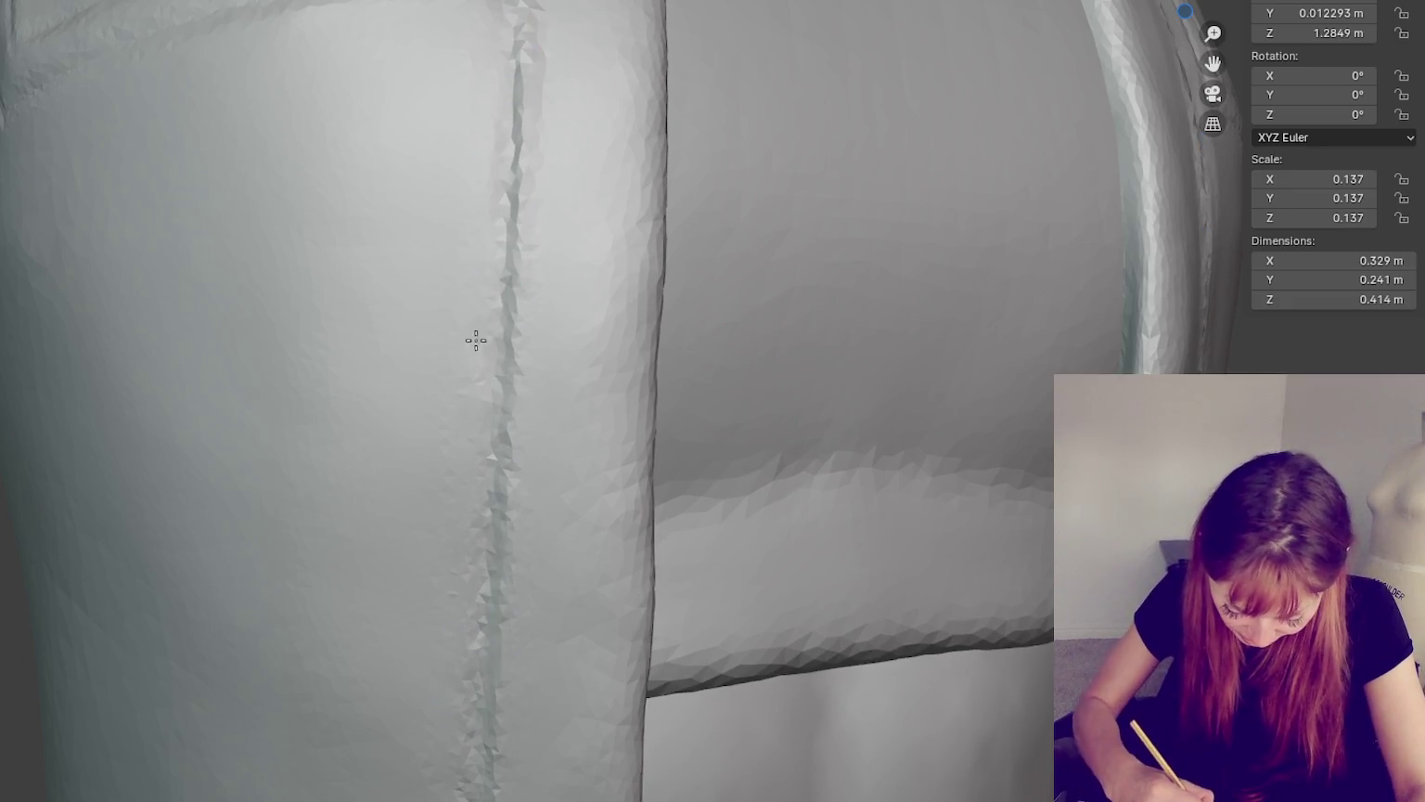
drag(464, 697, 491, 251)
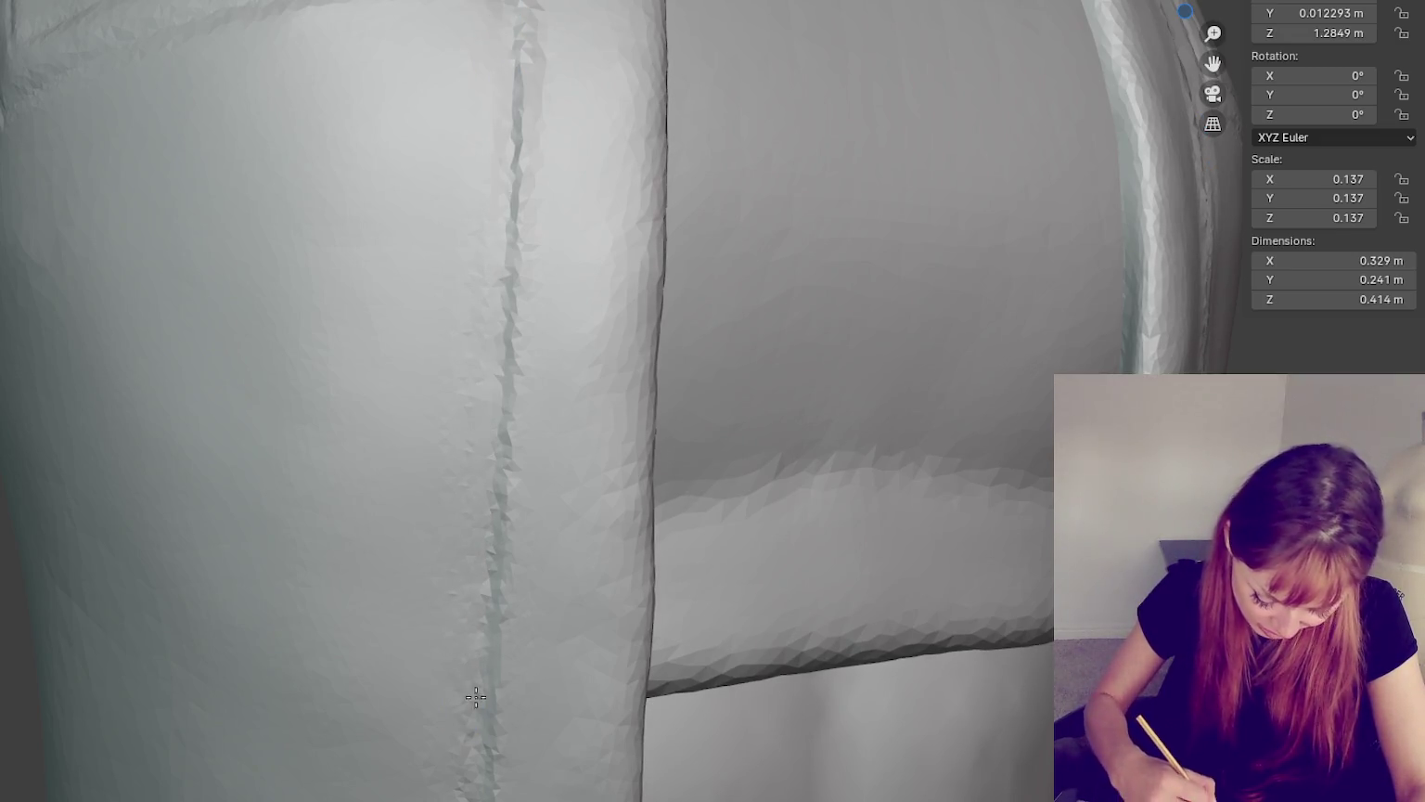
scroll(502, 281, down, 3)
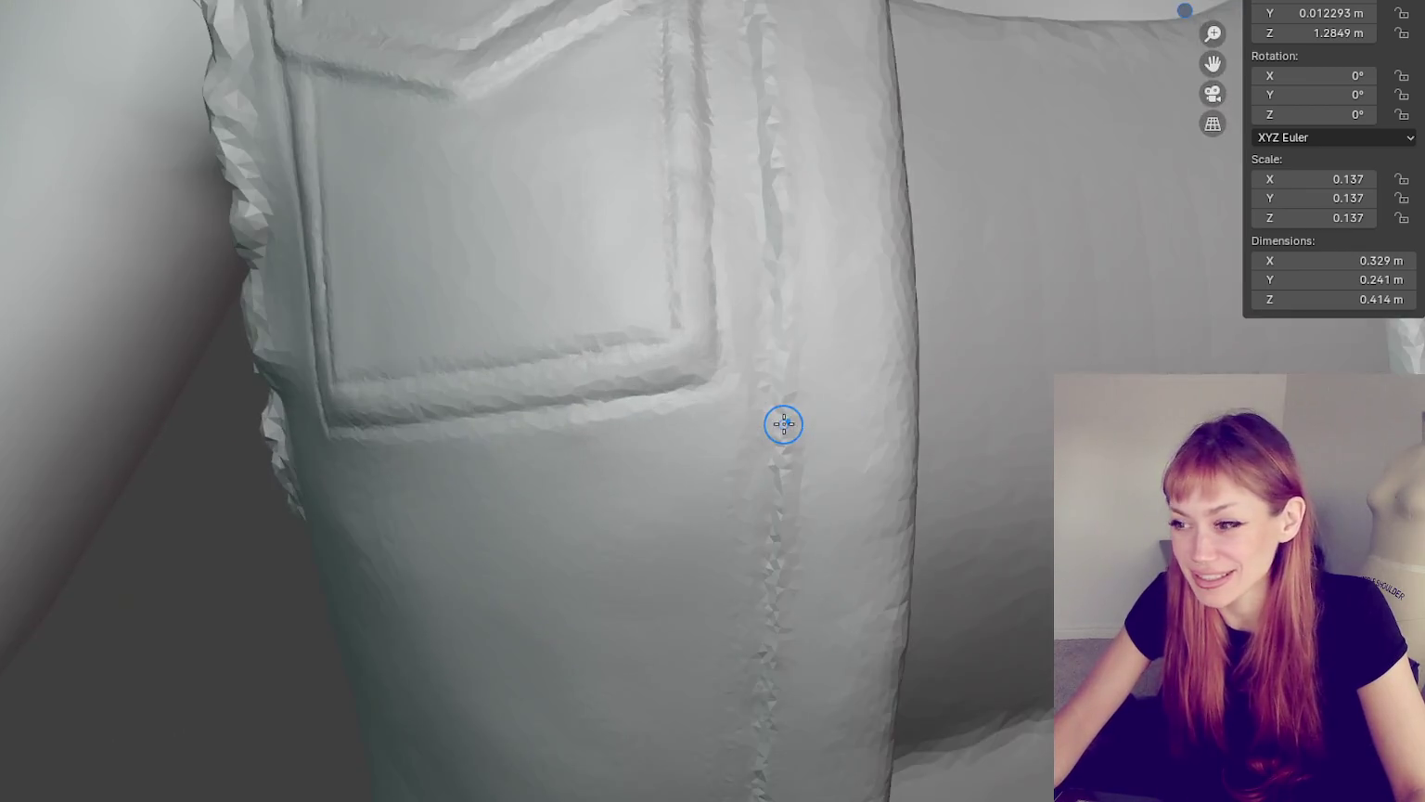
shift+middle_drag(783, 424, 646, 375)
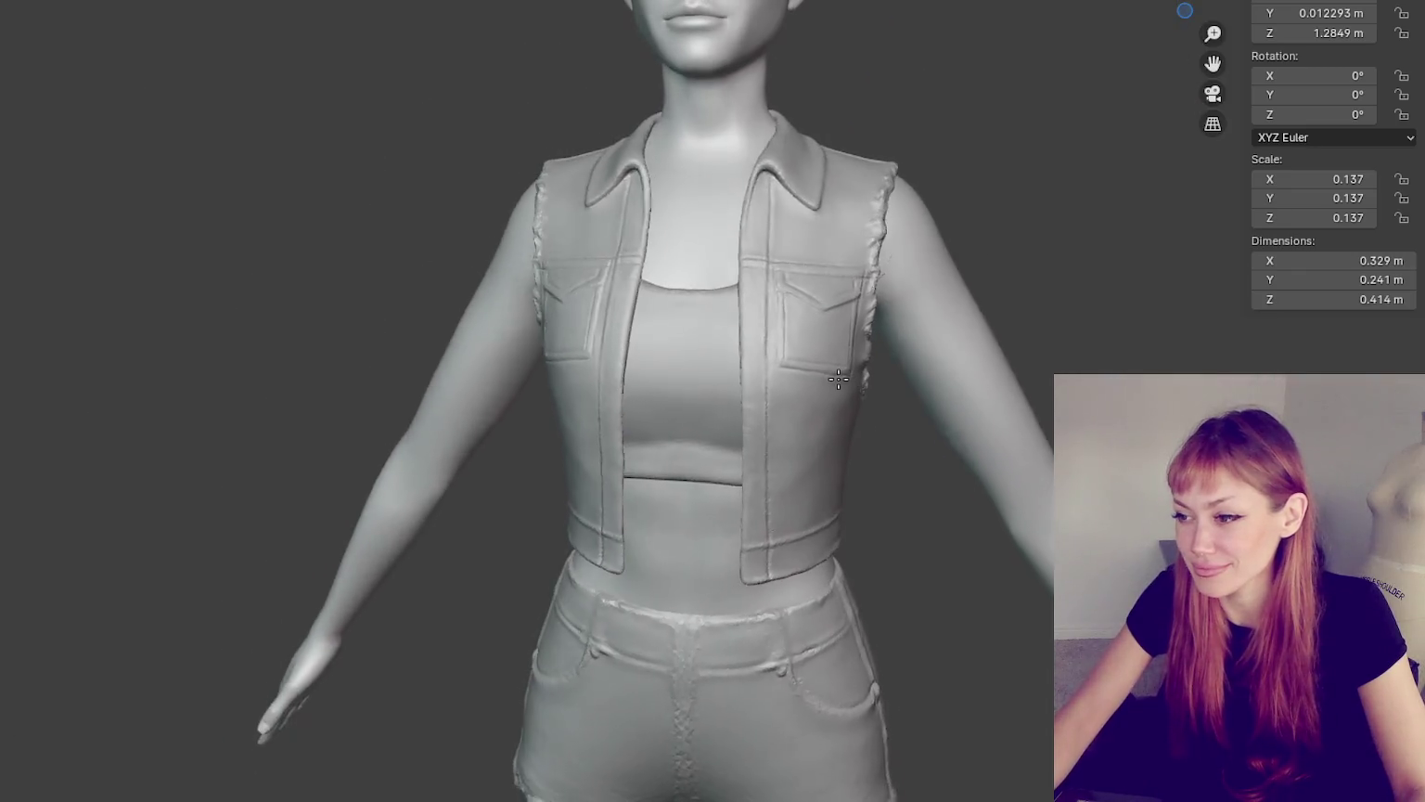
- Smooth the front of the waistband hem seam, checking it from front, side and rear
middle_drag(850, 374, 875, 367)
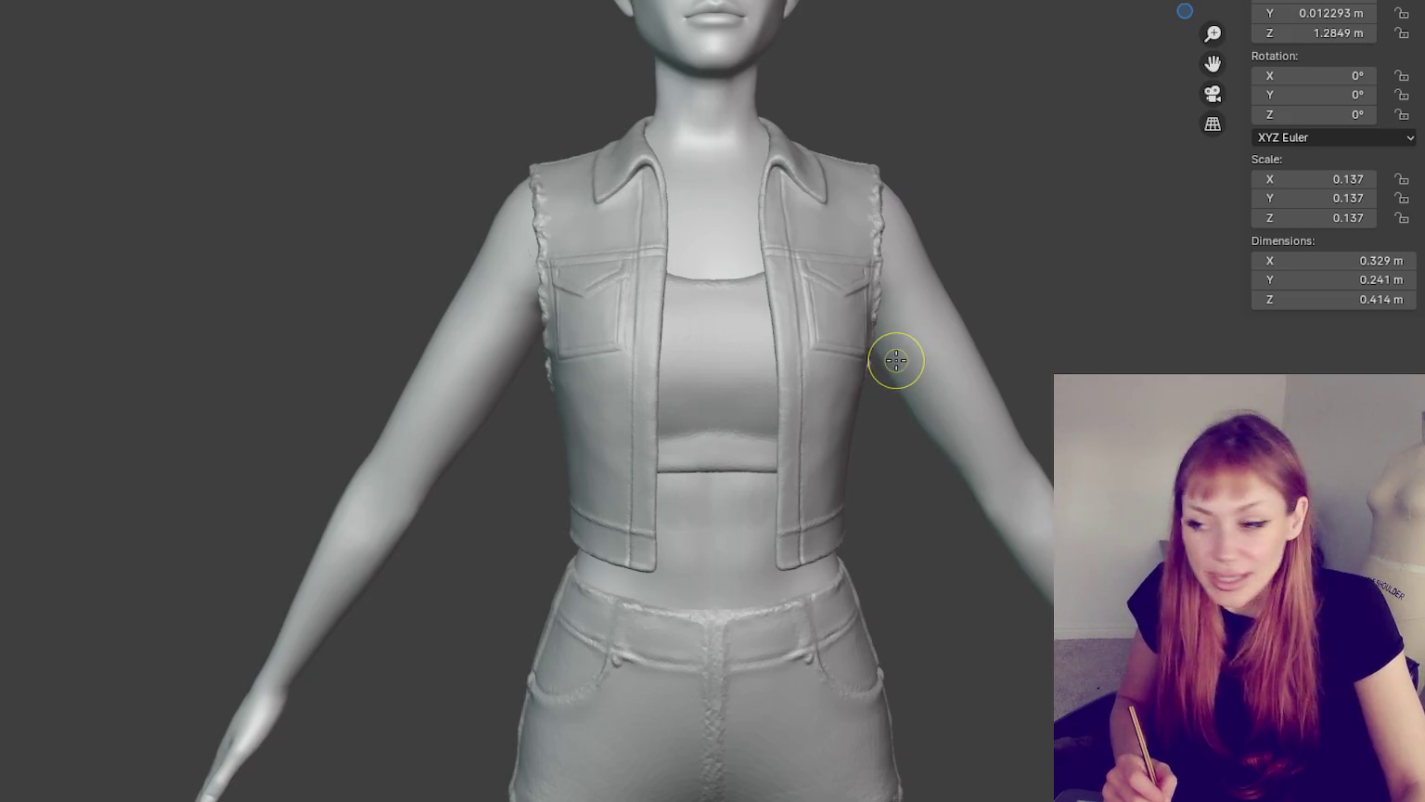
middle_drag(875, 434, 780, 430)
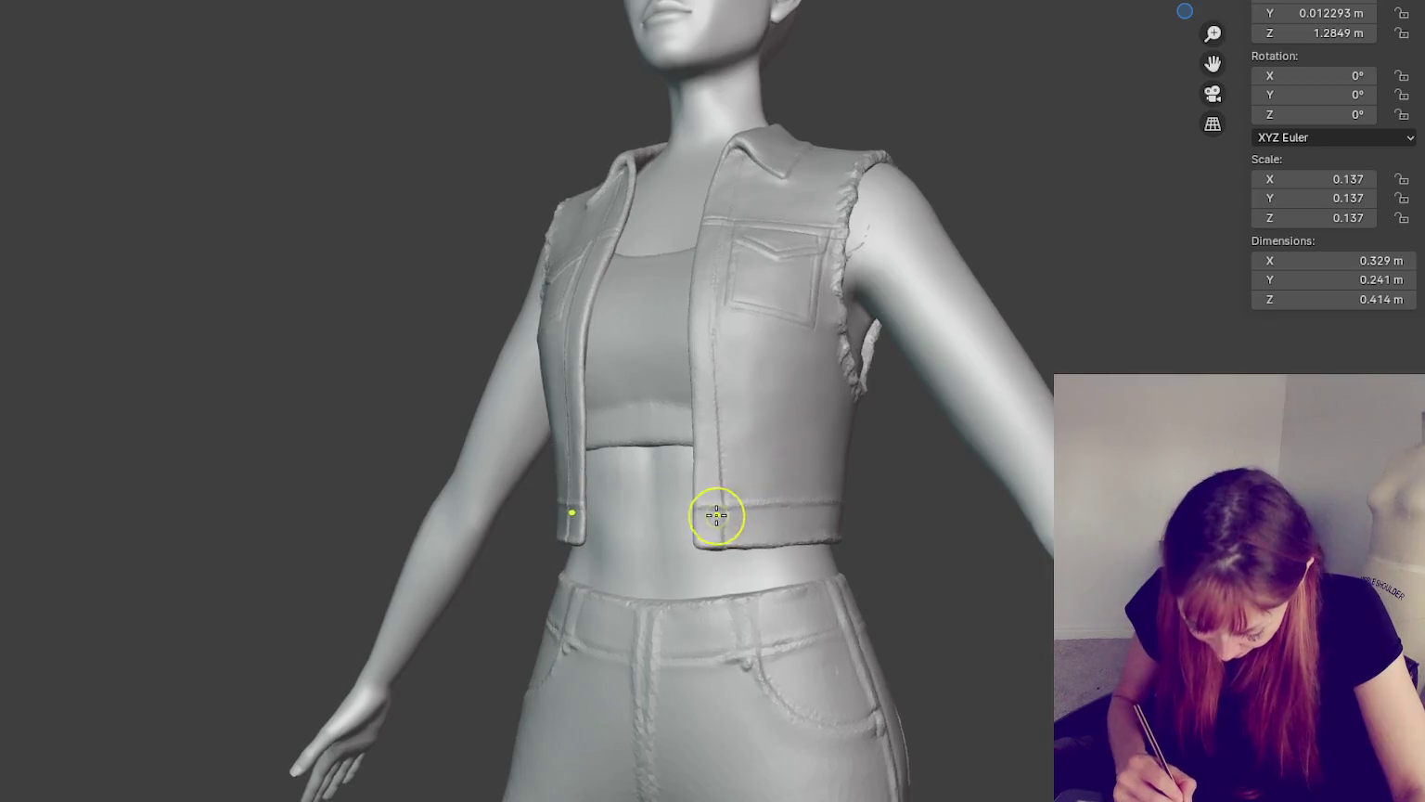
mouse_move(723, 492)
mouse_down()
mouse_move(748, 478)
mouse_move(750, 506)
mouse_up()
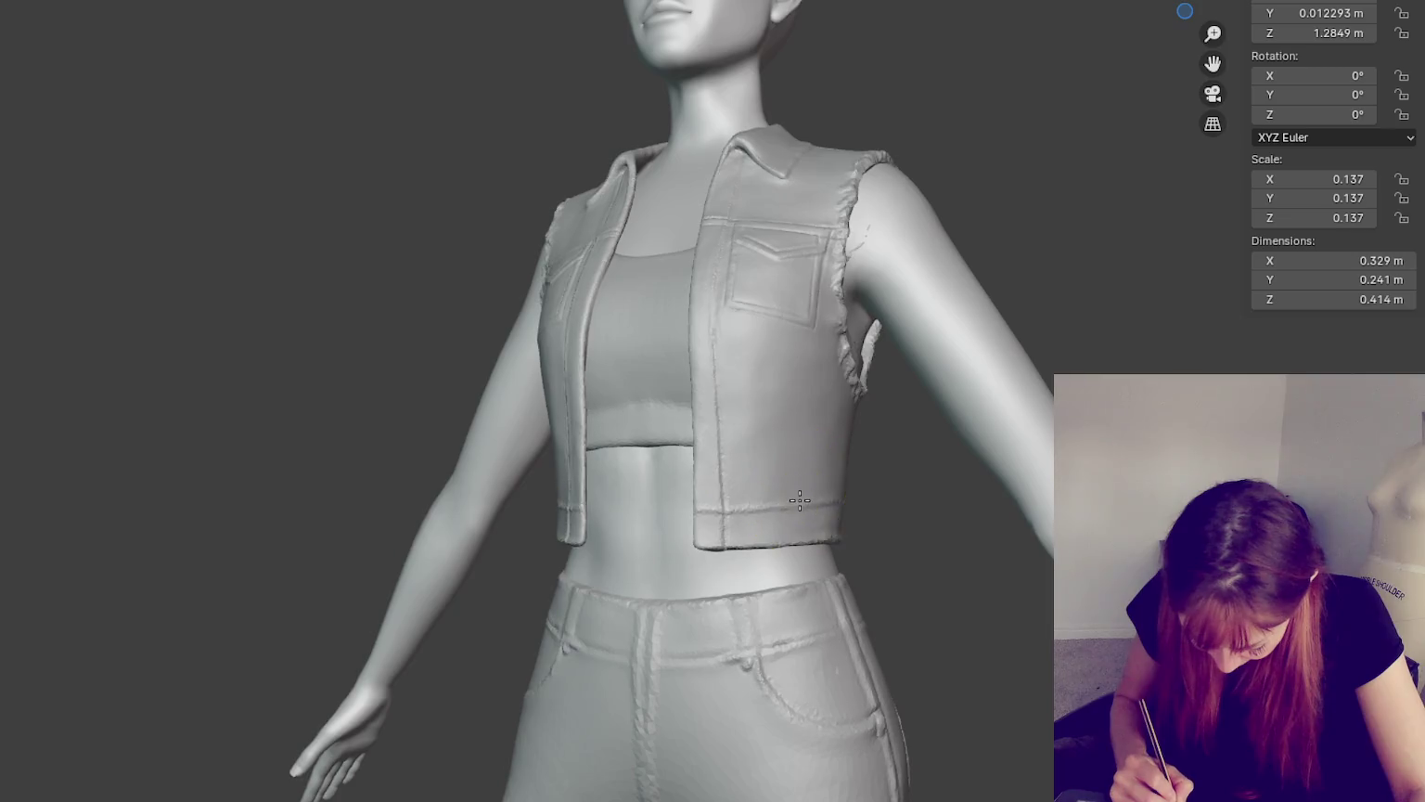
mouse_move(750, 504)
middle_down()
mouse_move(700, 484)
mouse_move(636, 499)
mouse_move(655, 481)
middle_up()
mouse_move(655, 482)
mouse_down()
mouse_move(601, 505)
mouse_move(661, 487)
mouse_up()
mouse_move(626, 493)
middle_down()
mouse_move(744, 522)
mouse_move(710, 543)
mouse_move(772, 546)
mouse_move(751, 515)
mouse_move(835, 509)
middle_up()
middle_drag(738, 512, 849, 493)
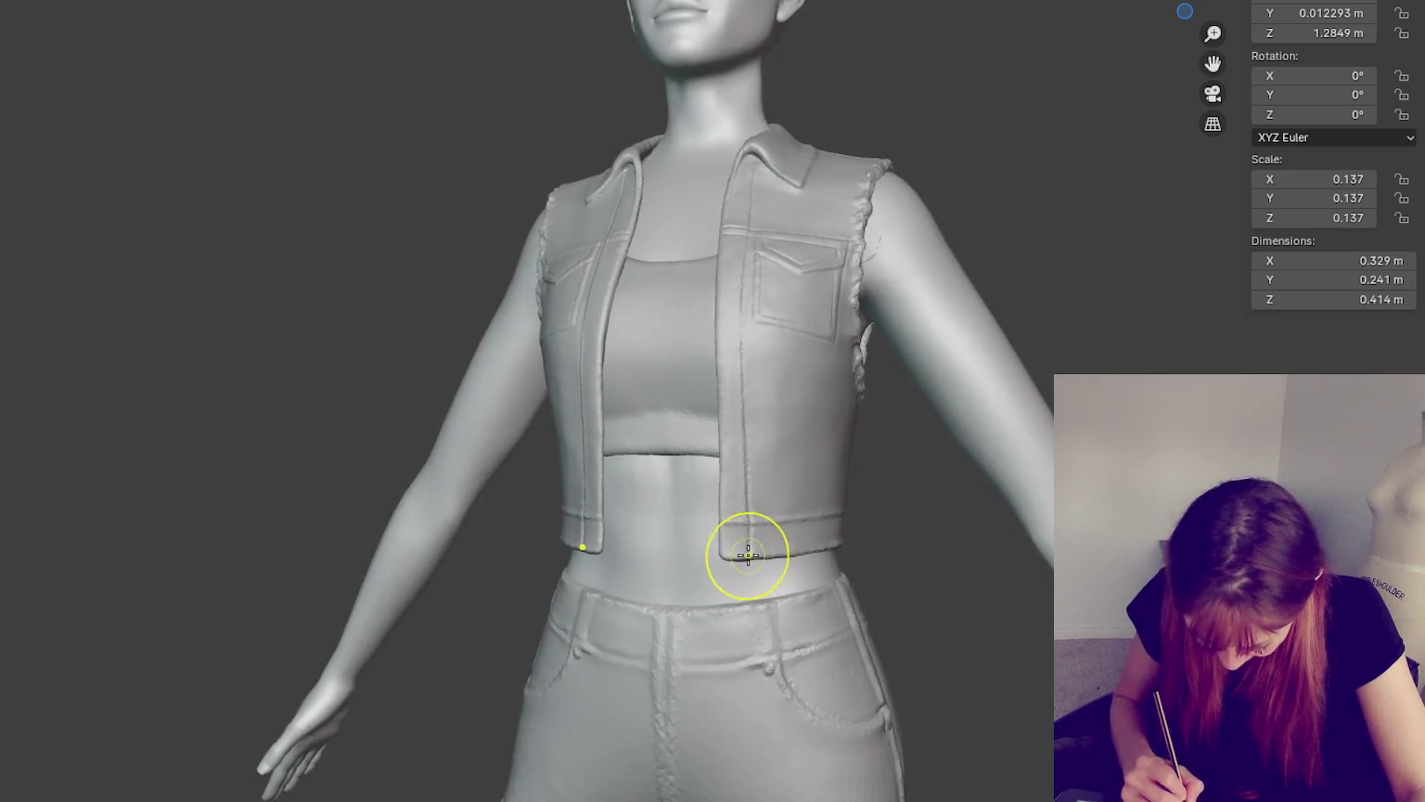
mouse_move(779, 549)
middle_down()
mouse_move(852, 550)
mouse_move(621, 562)
mouse_move(743, 554)
mouse_move(614, 436)
mouse_move(615, 455)
mouse_move(555, 424)
middle_up()
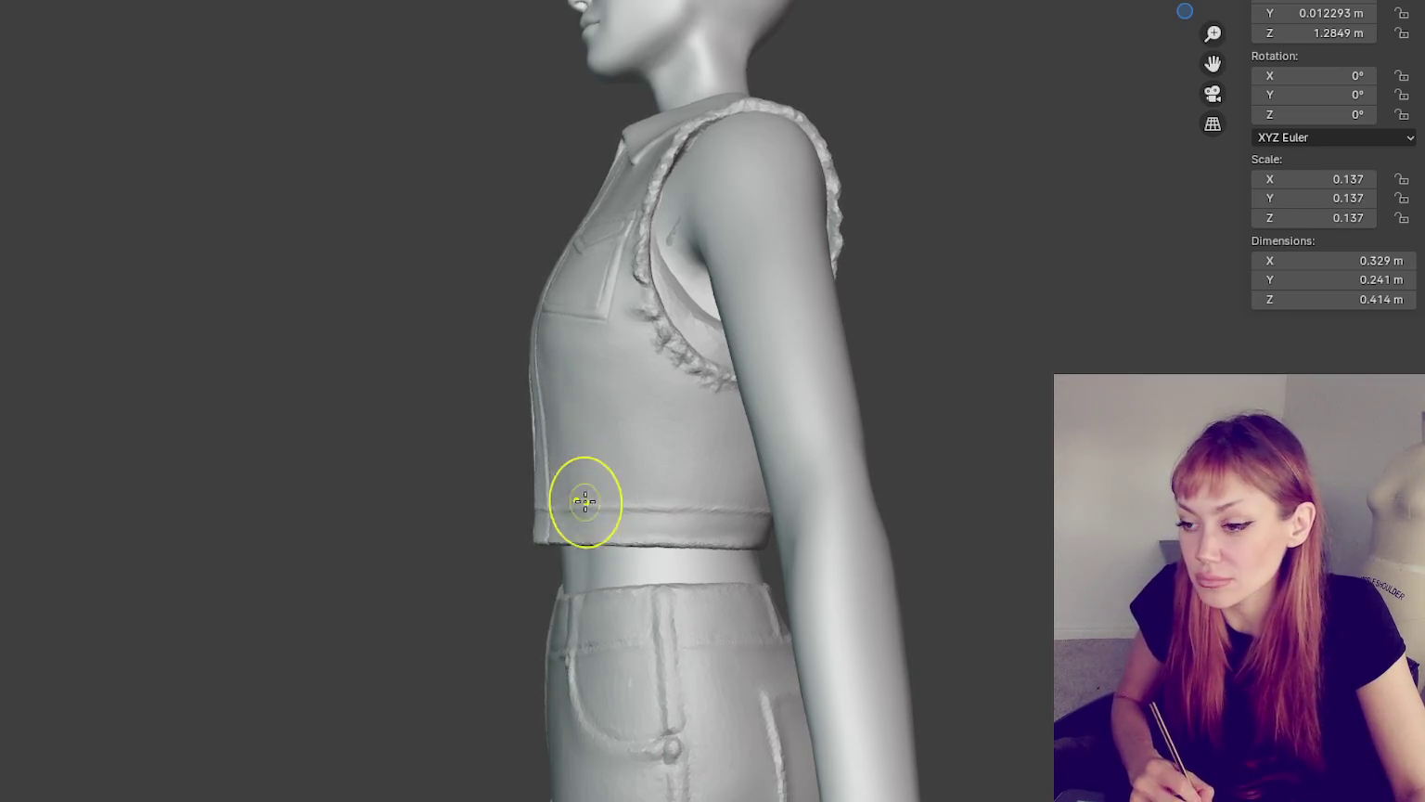
mouse_move(687, 518)
middle_down()
mouse_move(725, 505)
mouse_move(882, 518)
middle_up()
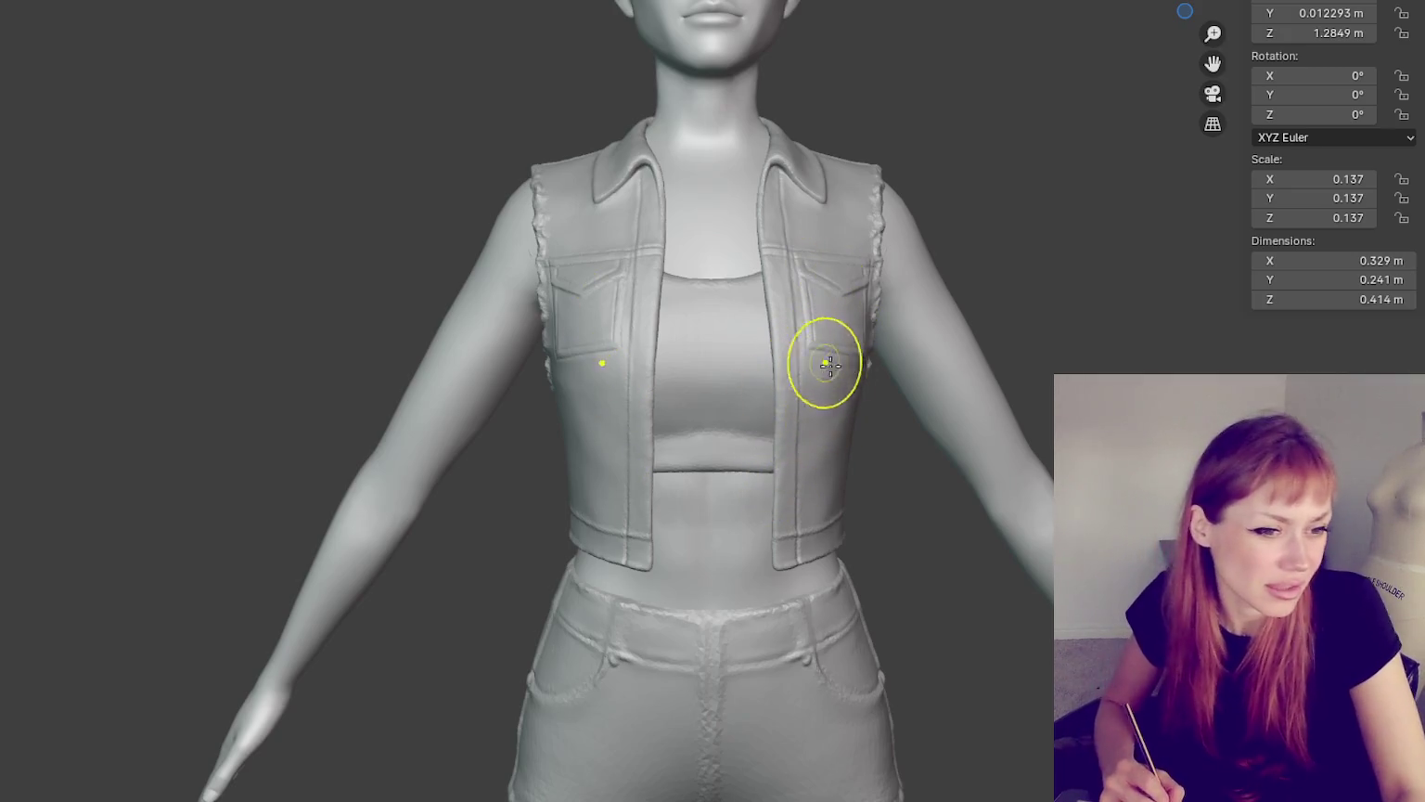
middle_drag(897, 309, 846, 390)
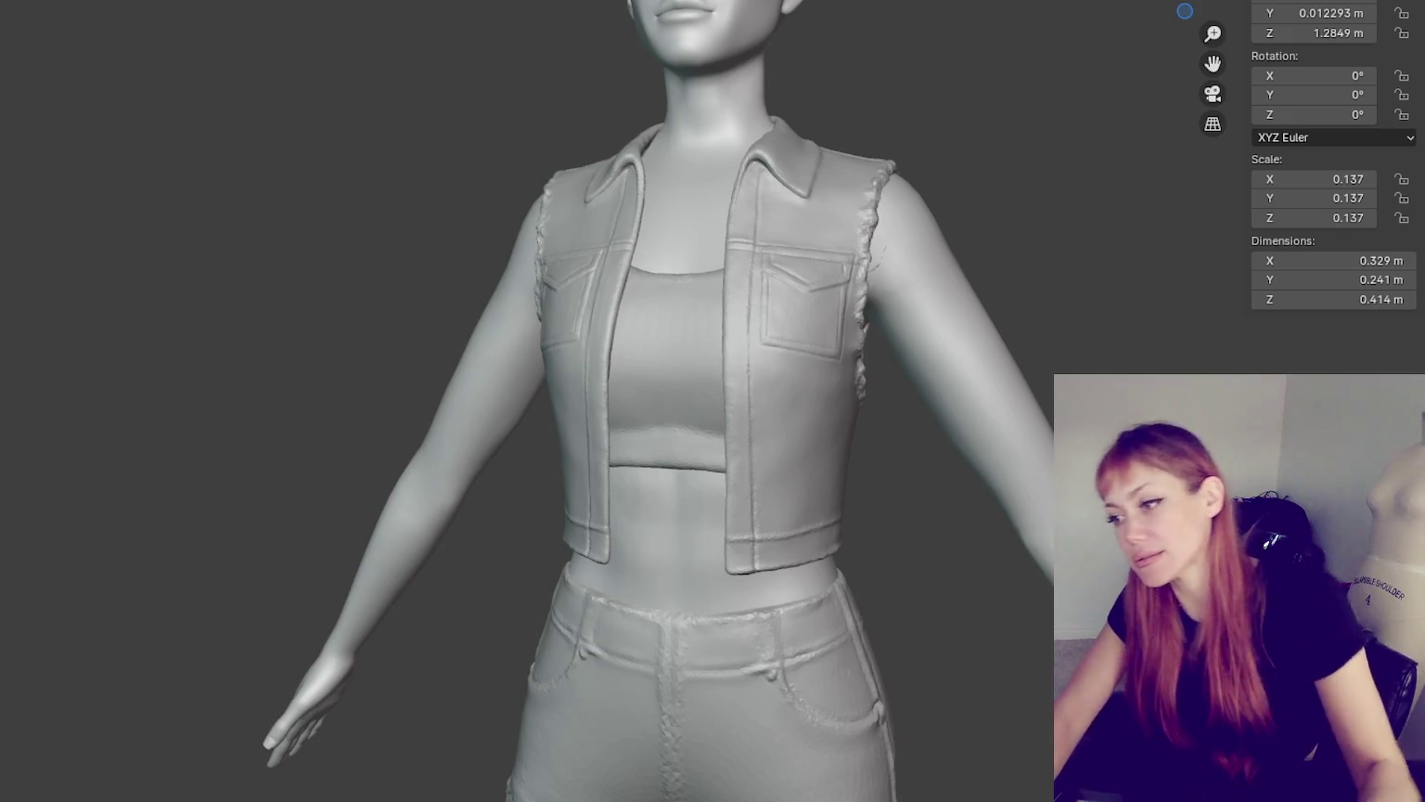
mouse_move(699, 191)
middle_down()
mouse_move(992, 215)
mouse_move(1081, 185)
mouse_move(857, 244)
mouse_move(290, 216)
mouse_move(1004, 236)
mouse_move(664, 153)
middle_up()
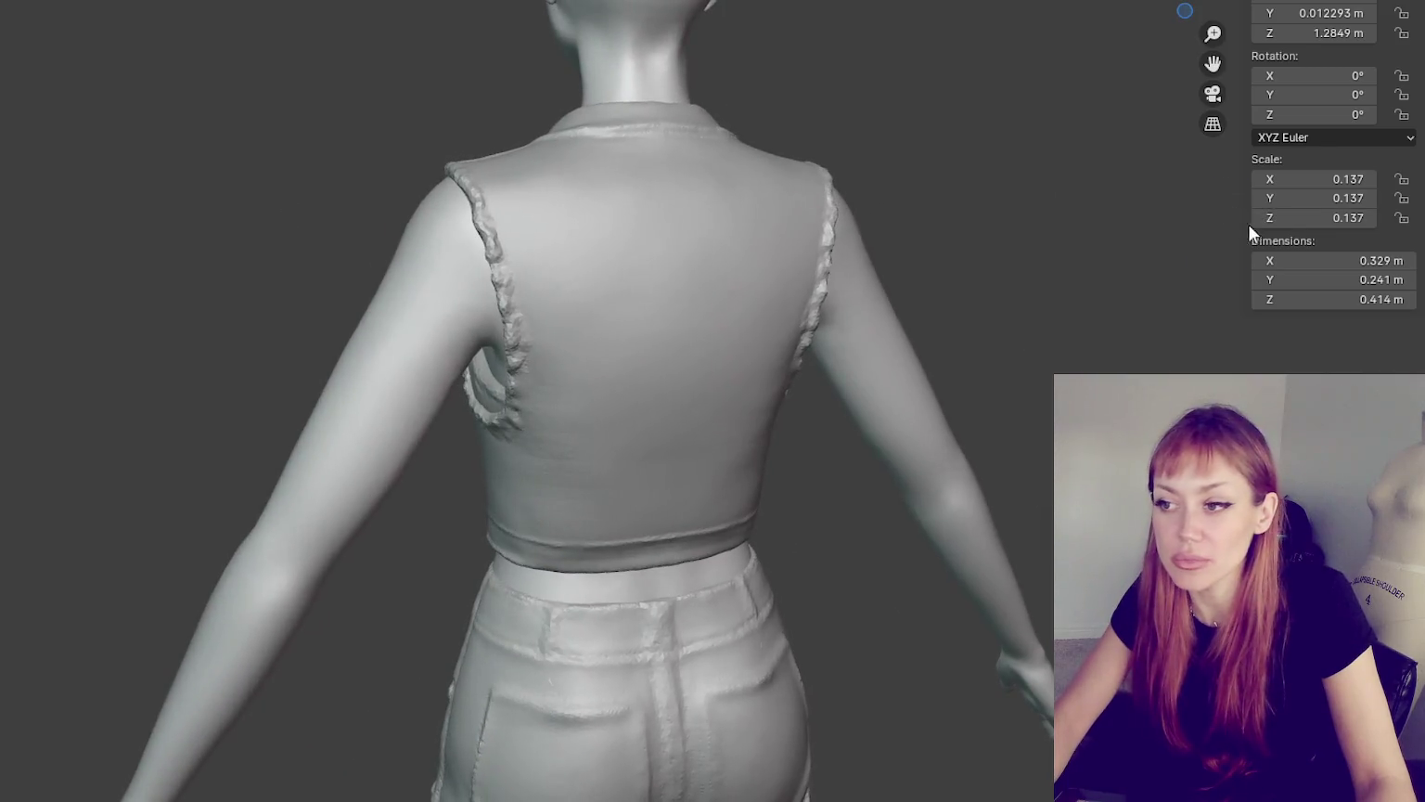
- Try a horizontal crease across the vest back, then undo it to keep the back plain
scroll(664, 149, up, 3)
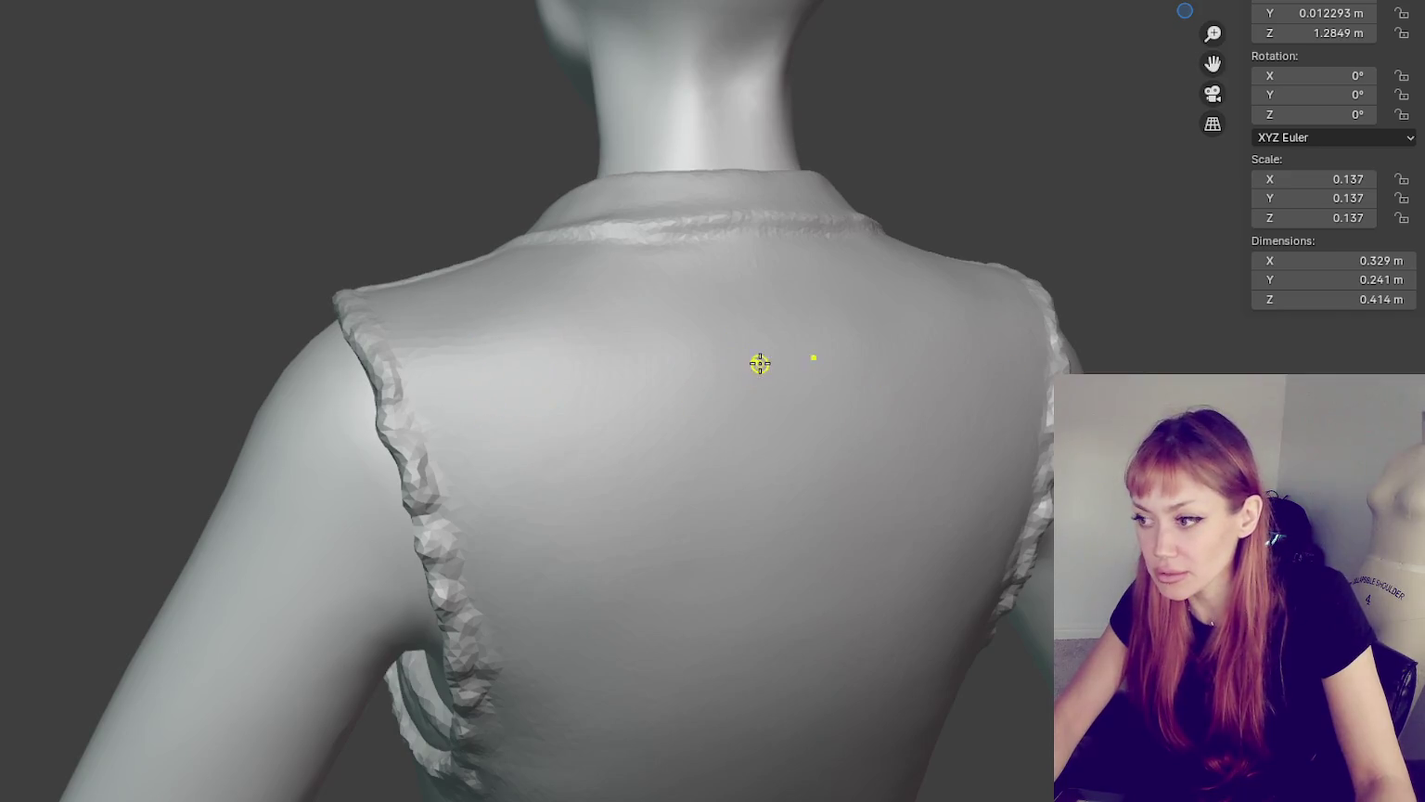
shift+middle_drag(758, 363, 701, 274)
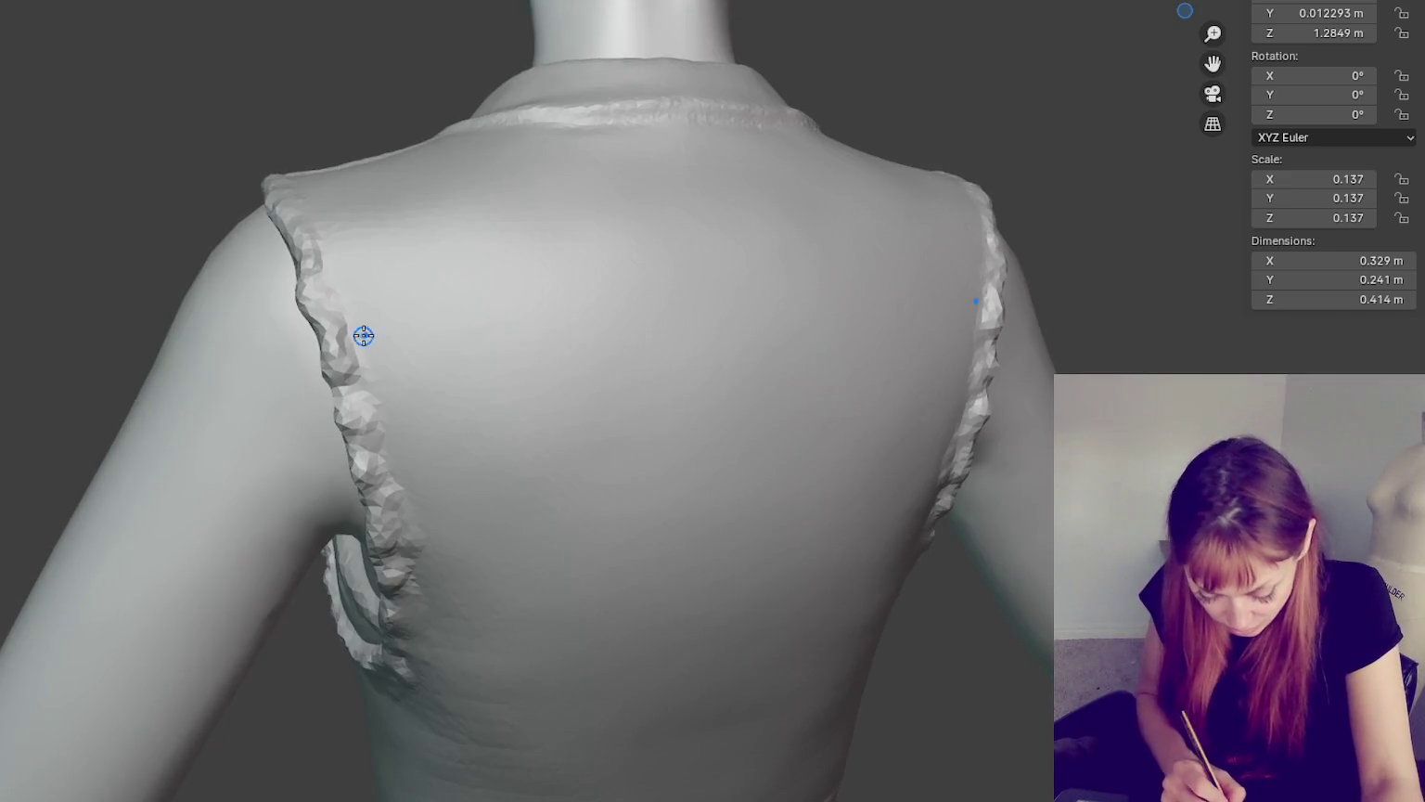
middle_drag(955, 307, 970, 349)
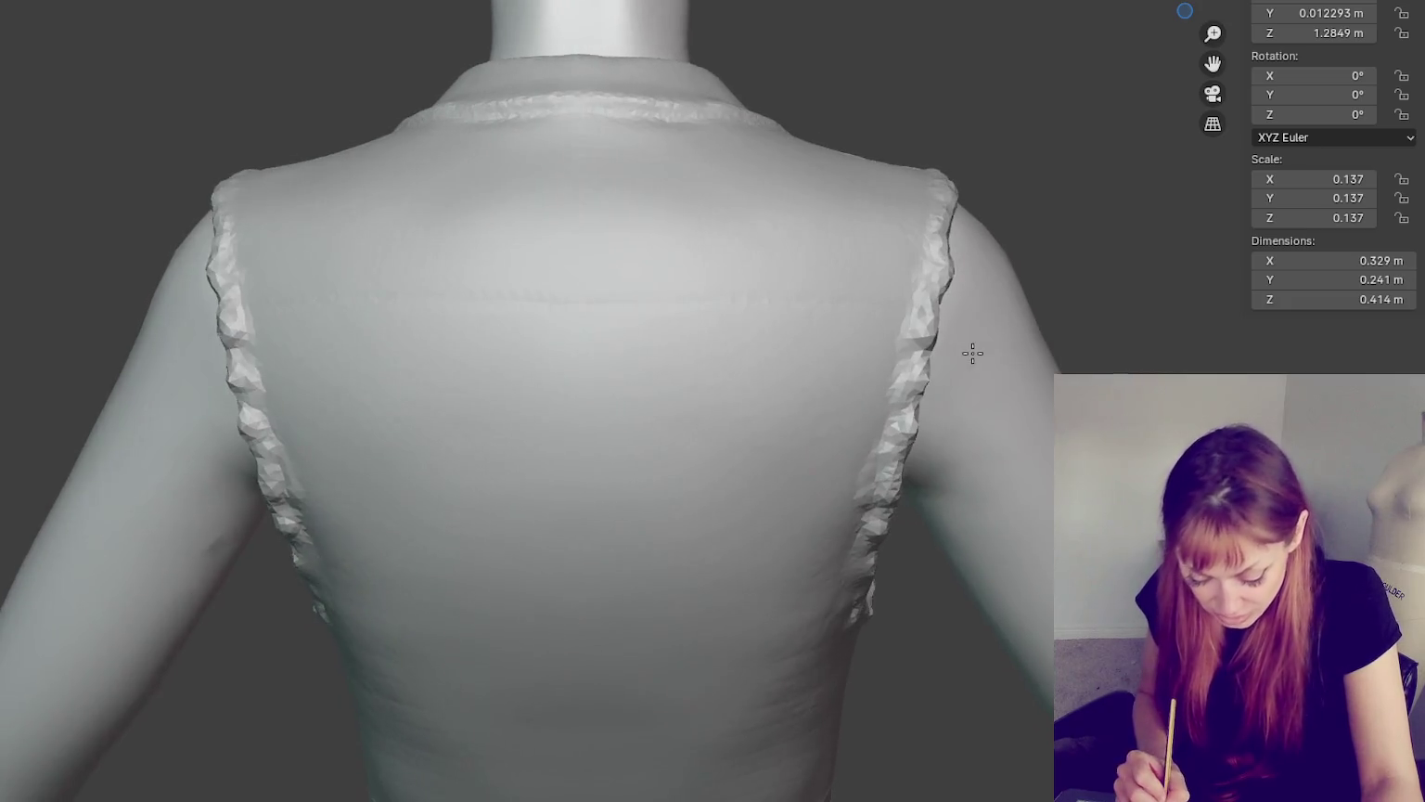
mouse_move(693, 356)
middle_down()
mouse_move(763, 357)
mouse_move(525, 359)
middle_up()
drag(318, 359, 956, 342)
key(ctrl+z)
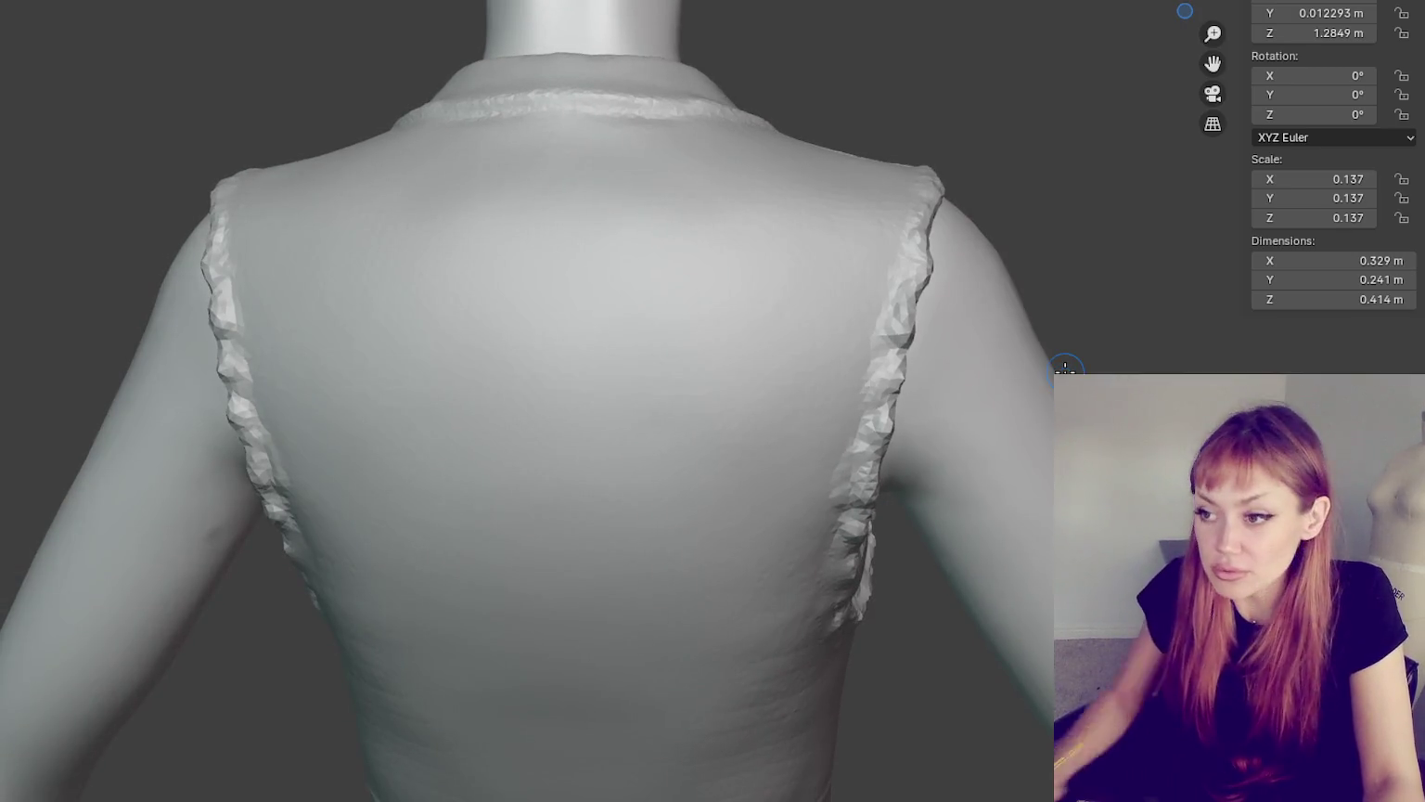
scroll(1130, 355, up, 2)
scroll(1130, 355, down, 2)
shift+middle_drag(953, 436, 1129, 446)
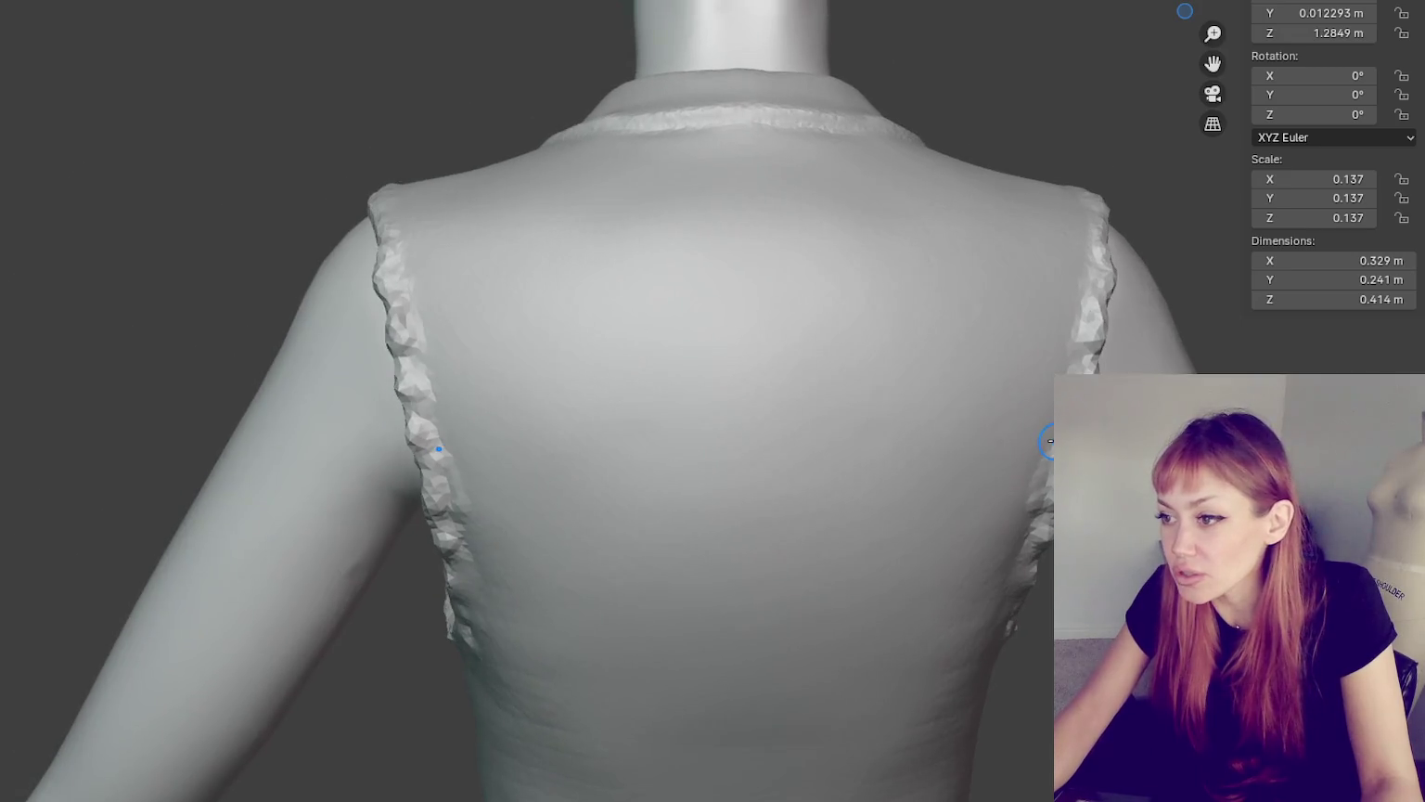
scroll(779, 468, down, 1)
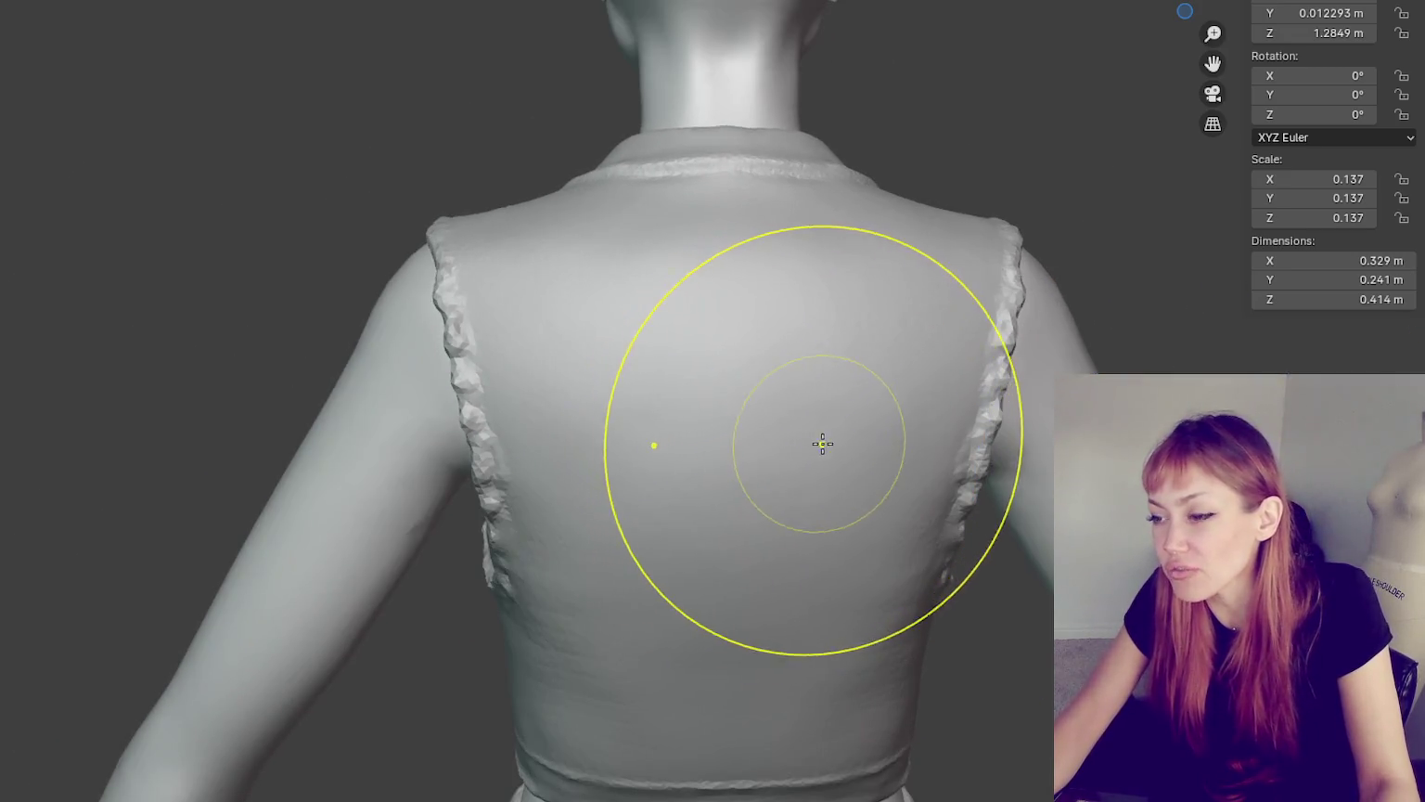
- Shrink the brush radius and test folds near the back armhole, undoing them
middle_drag(821, 439, 955, 446)
middle_drag(866, 270, 1034, 414)
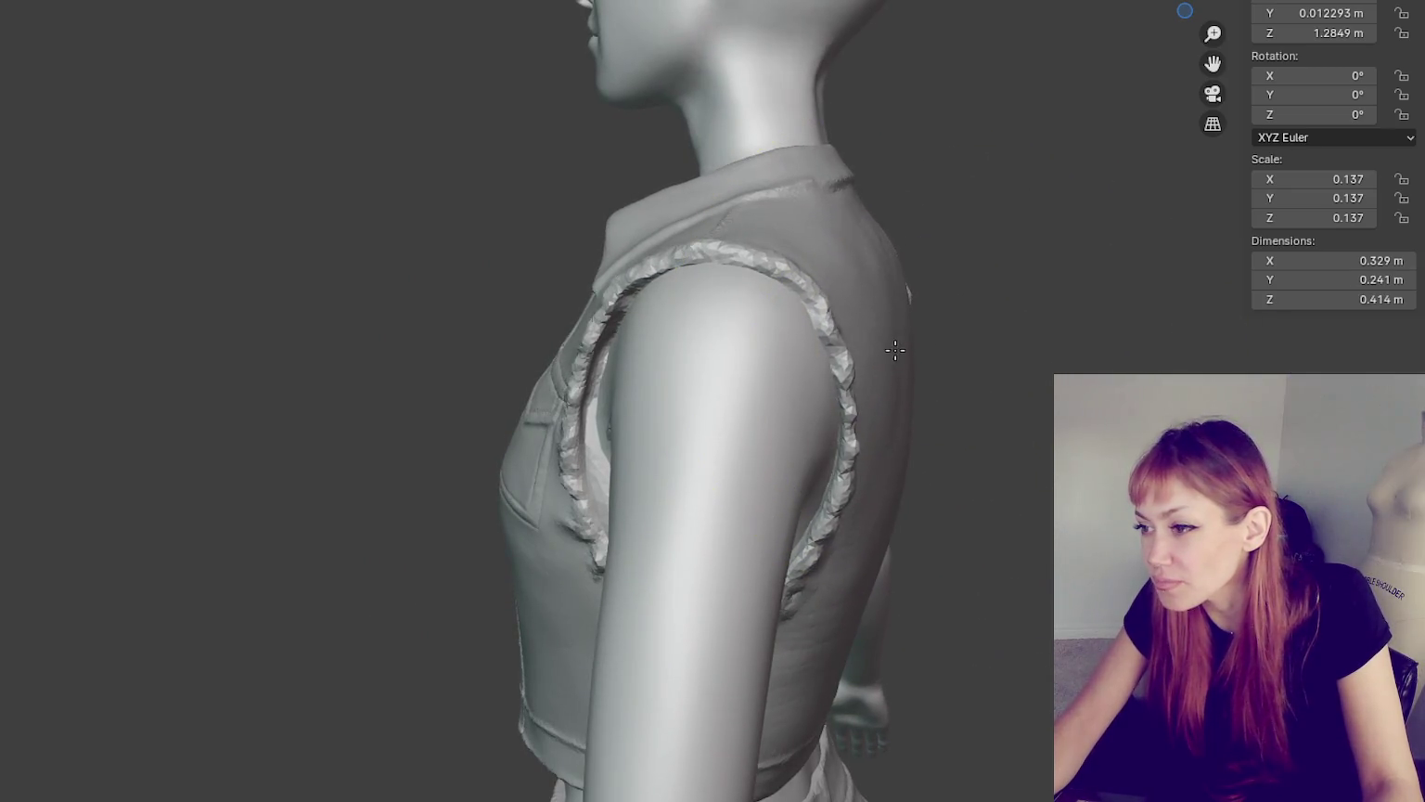
key(f)
click(906, 305)
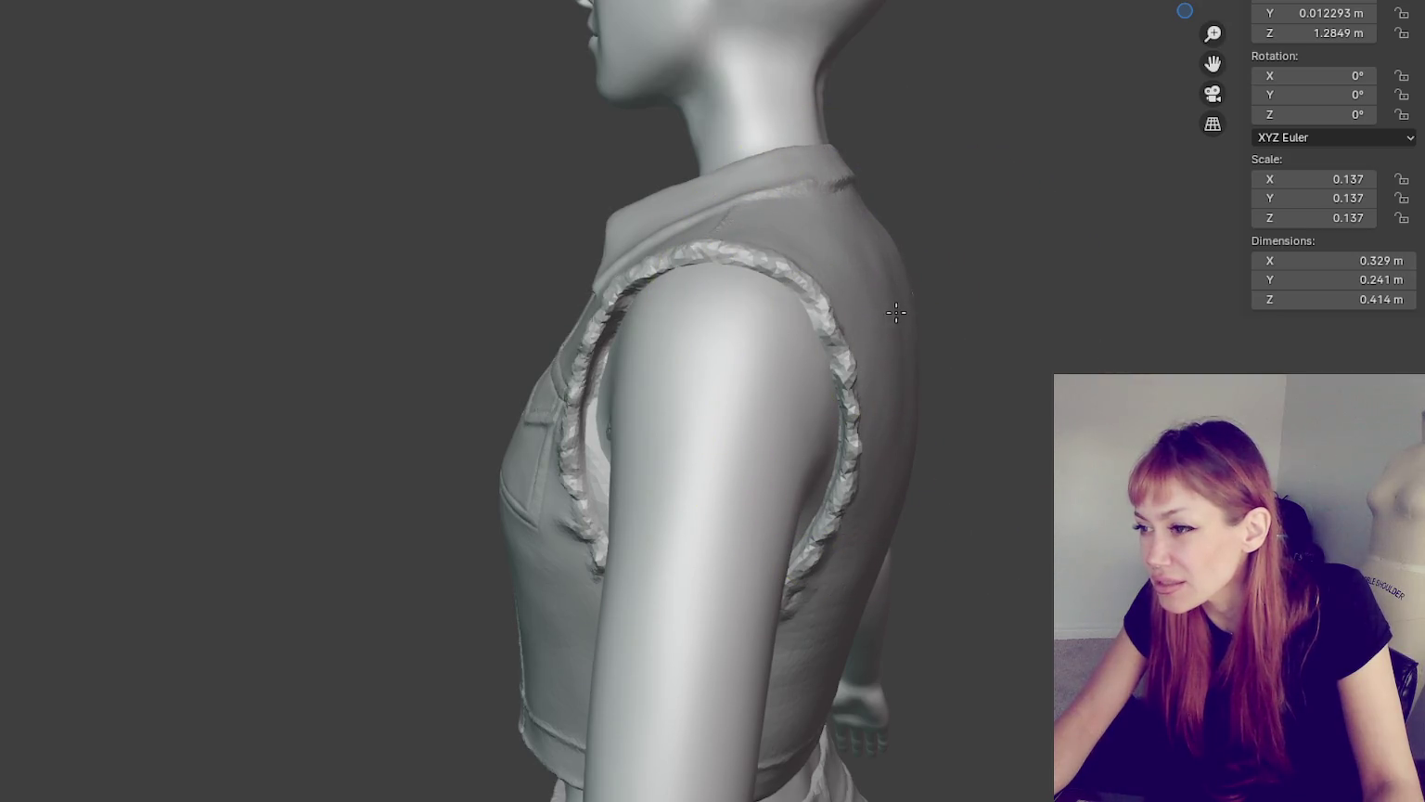
middle_drag(905, 311, 906, 461)
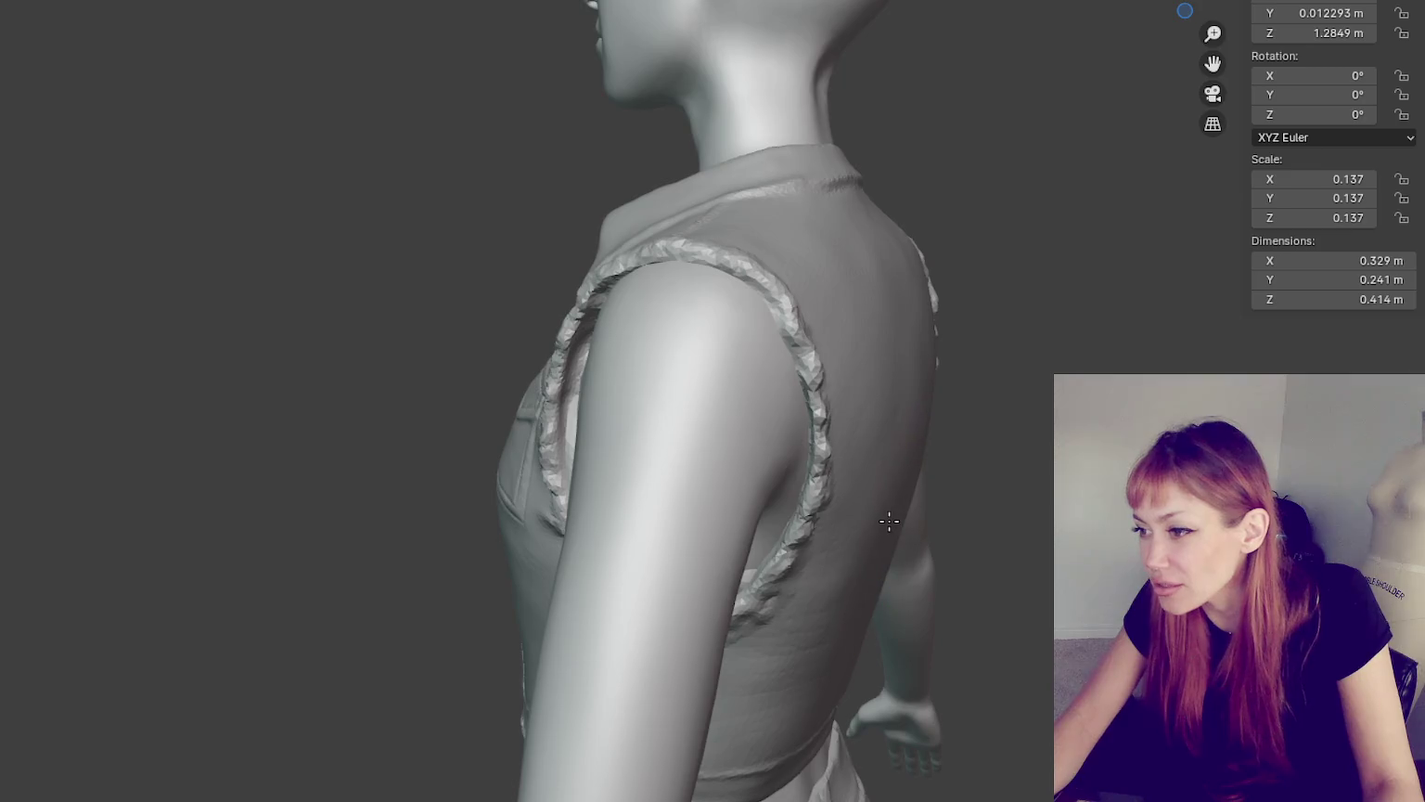
mouse_move(869, 548)
mouse_down()
mouse_move(886, 427)
mouse_move(915, 380)
mouse_up()
key(ctrl+z)
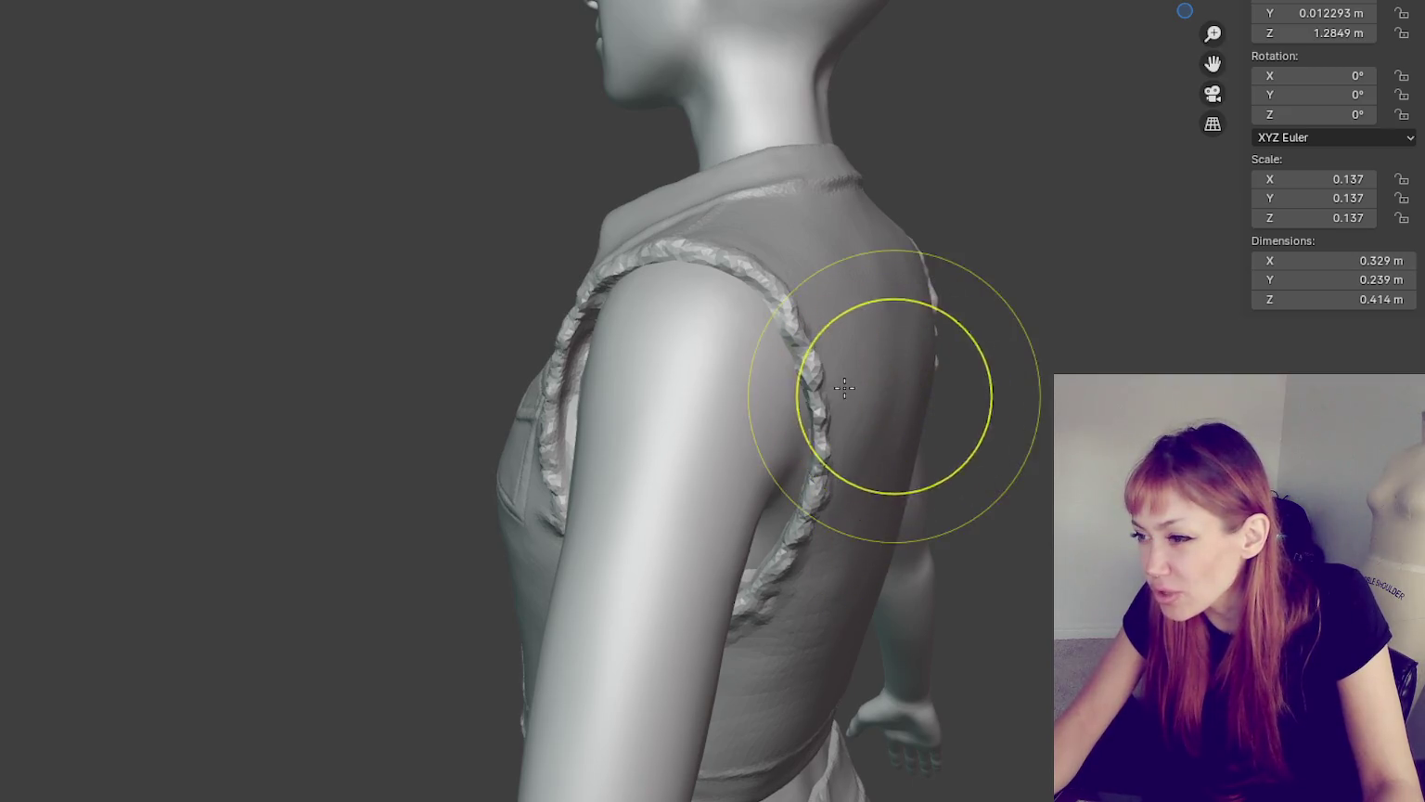
drag(872, 640, 866, 612)
key(ctrl+KP_1)
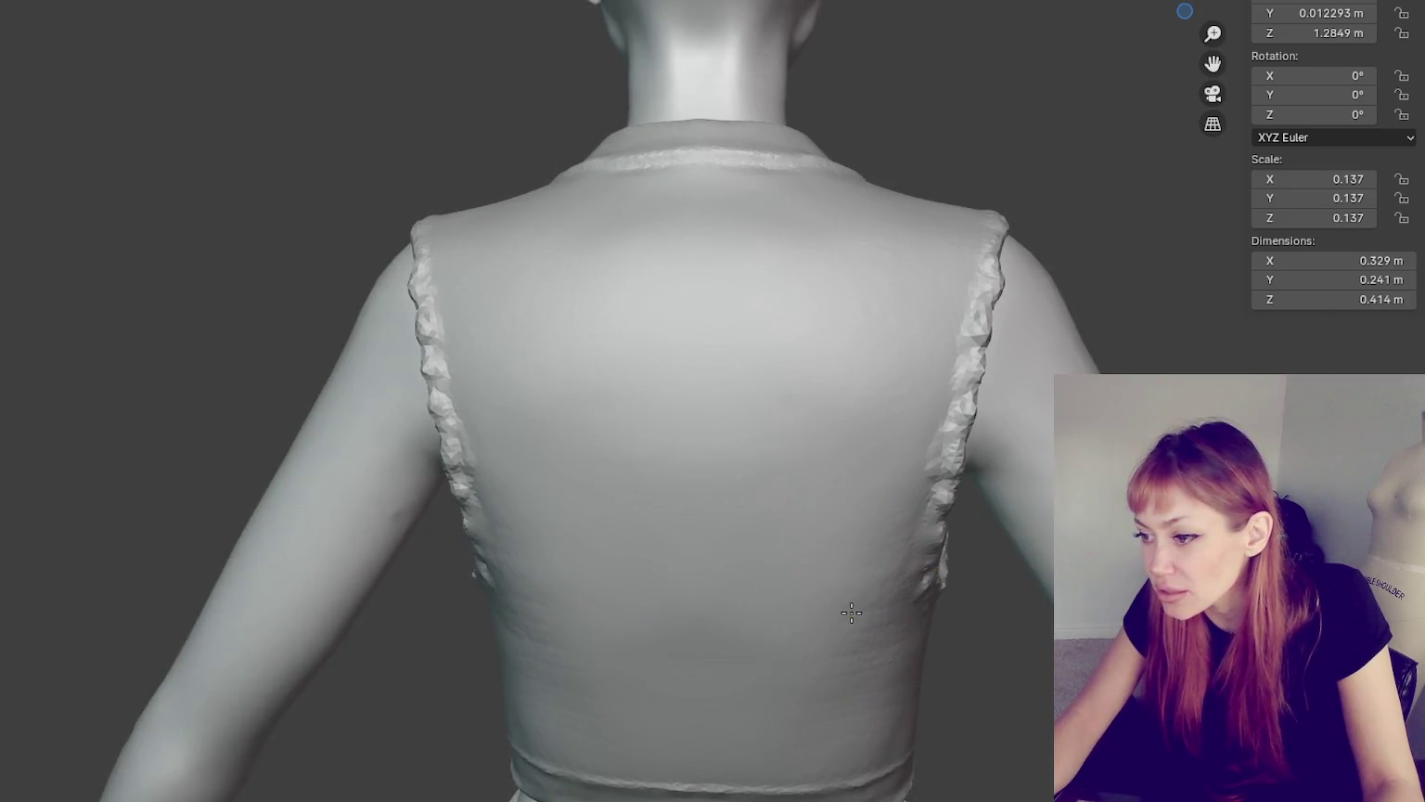
key(ctrl+z)
- Reshape the vest edge along the arm and the back surface near the armhole
middle_drag(852, 612, 863, 609)
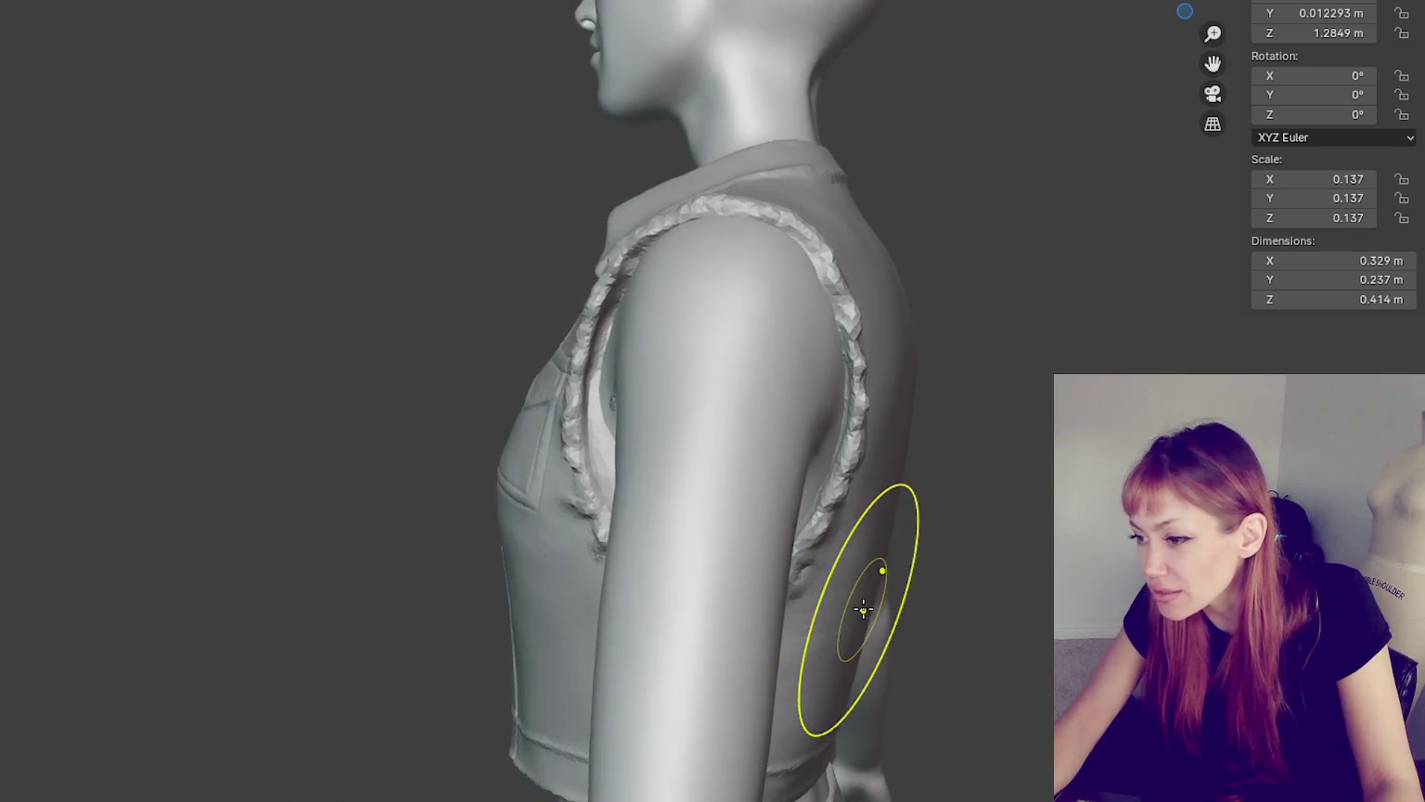
drag(862, 599, 855, 562)
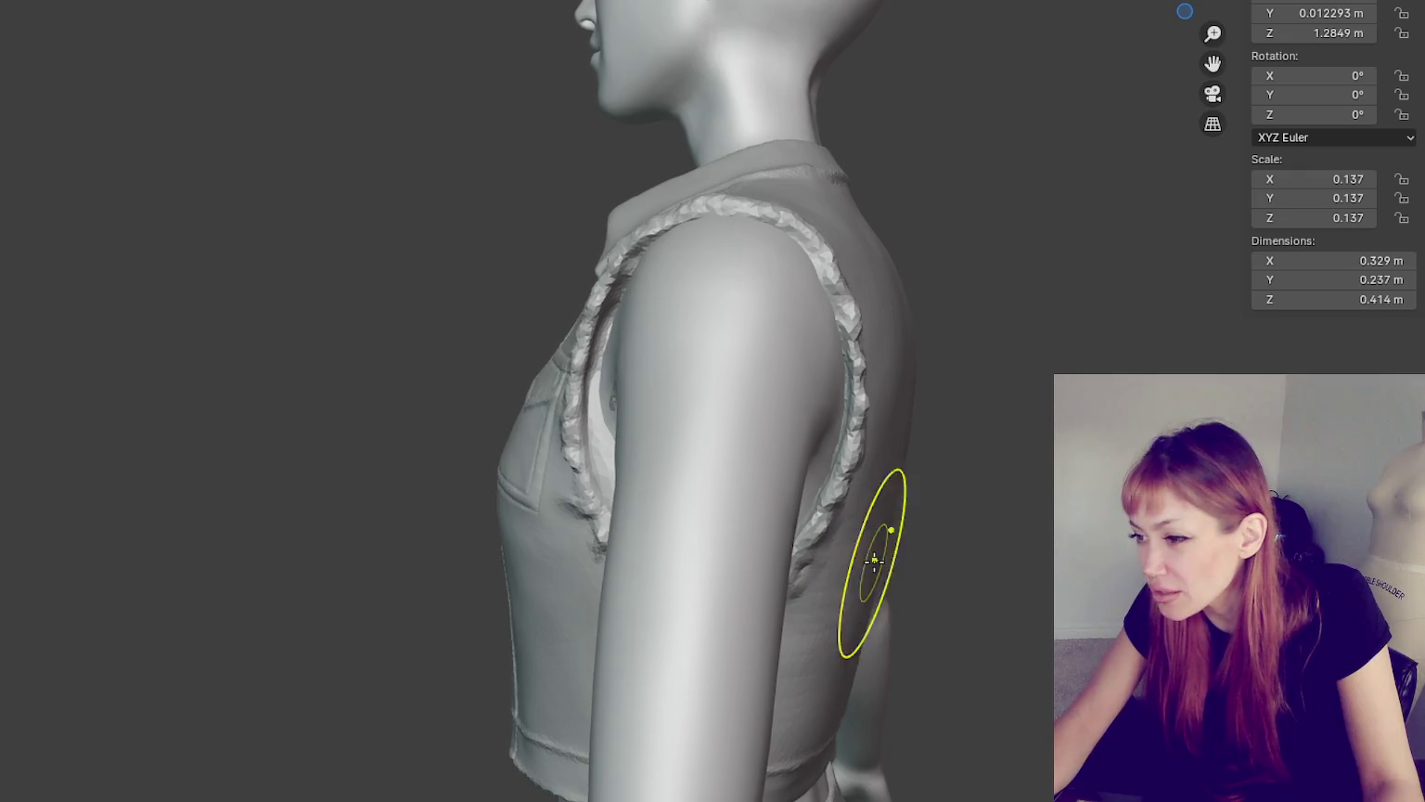
middle_drag(874, 559, 831, 643)
drag(852, 595, 889, 506)
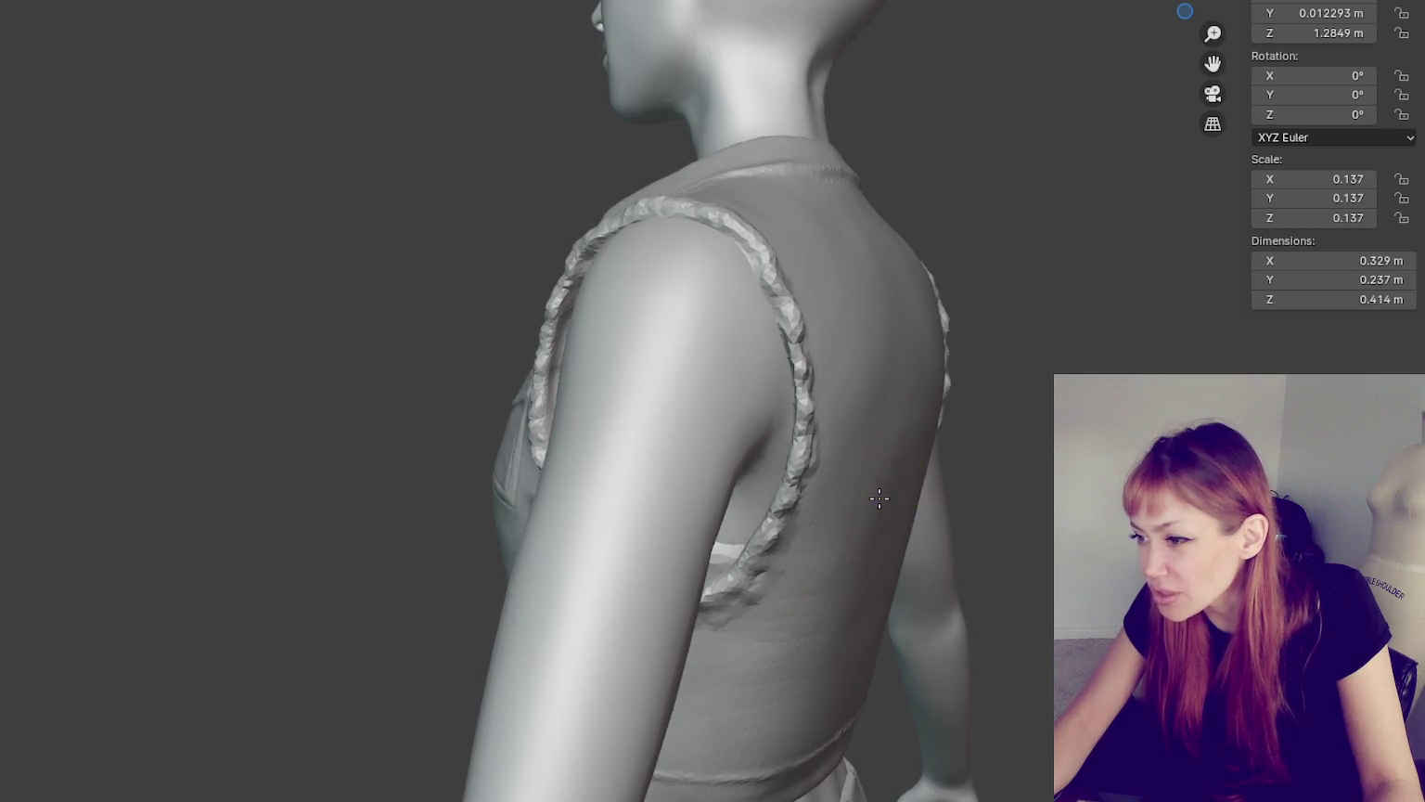
mouse_move(912, 490)
middle_down()
mouse_move(754, 592)
mouse_move(754, 448)
middle_up()
click(708, 615)
click(716, 683)
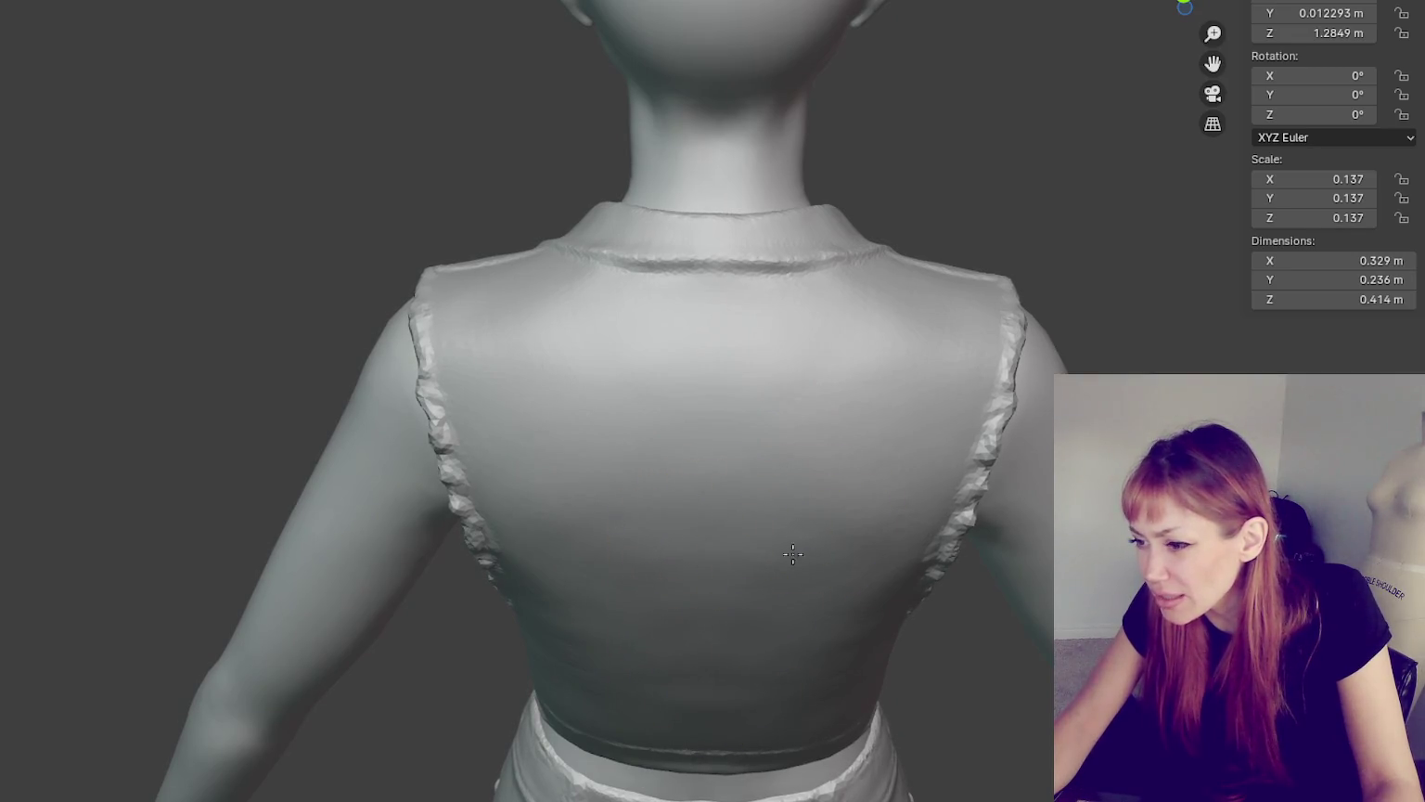
mouse_move(820, 722)
middle_down()
mouse_move(821, 579)
mouse_move(796, 534)
mouse_move(795, 429)
mouse_move(746, 382)
mouse_move(817, 410)
middle_up()
key(f)
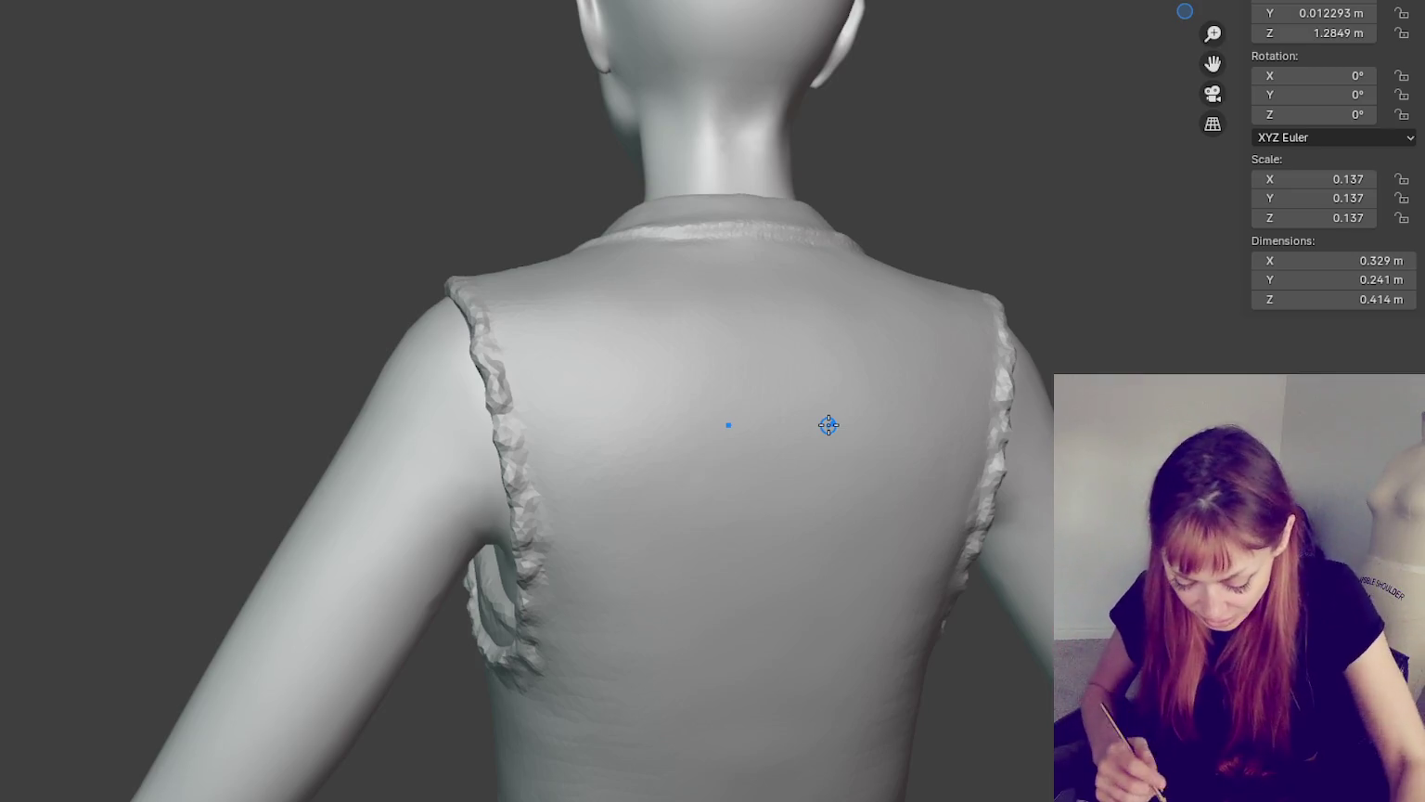
- Carve a horizontal seam crease across the vest's upper back and inspect it
scroll(836, 370, up, 1)
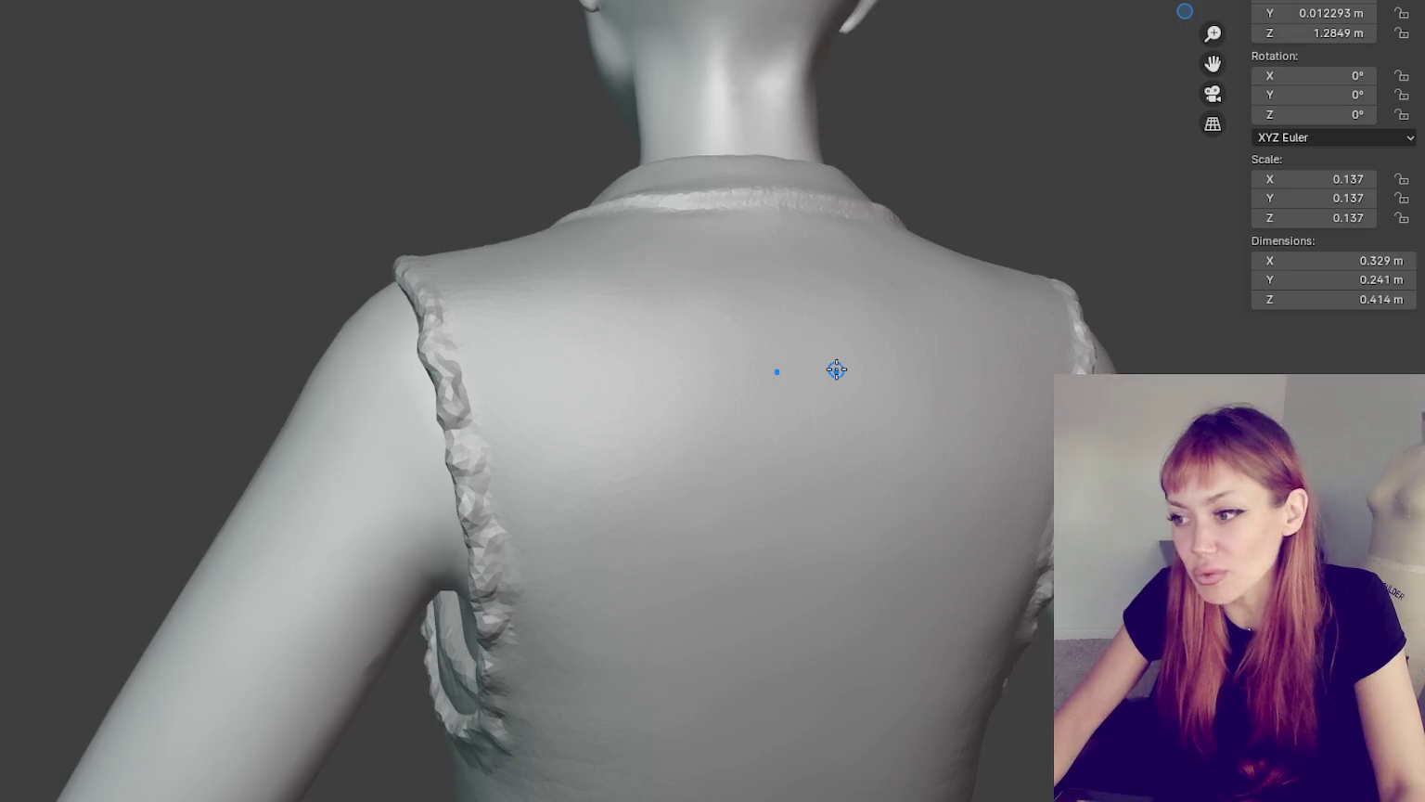
scroll(631, 320, up, 3)
drag(217, 394, 816, 390)
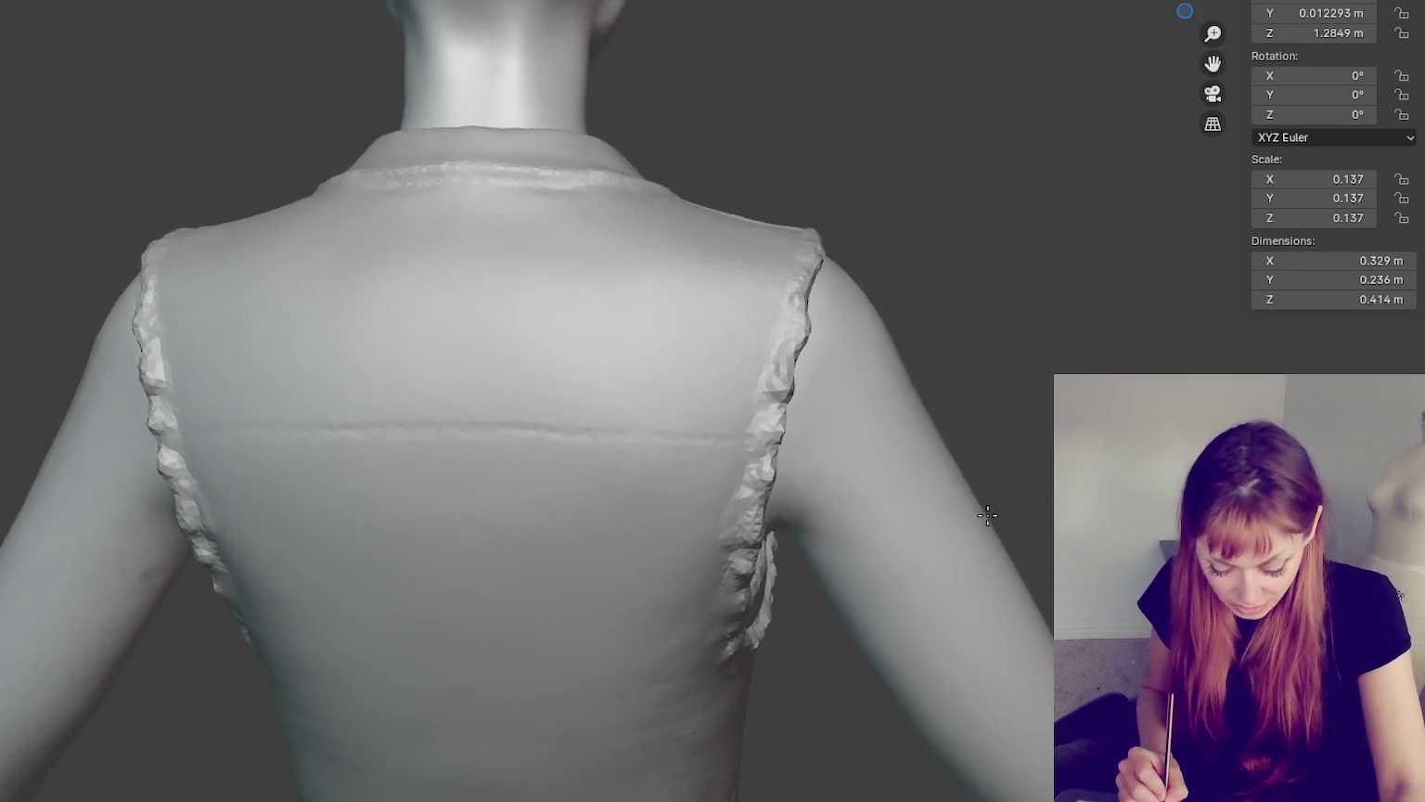
mouse_move(1026, 466)
middle_down()
mouse_move(1027, 514)
mouse_move(1019, 485)
middle_up()
- Go over the back crease again, deepening it along its full length into a doubled seam
scroll(661, 264, up, 1)
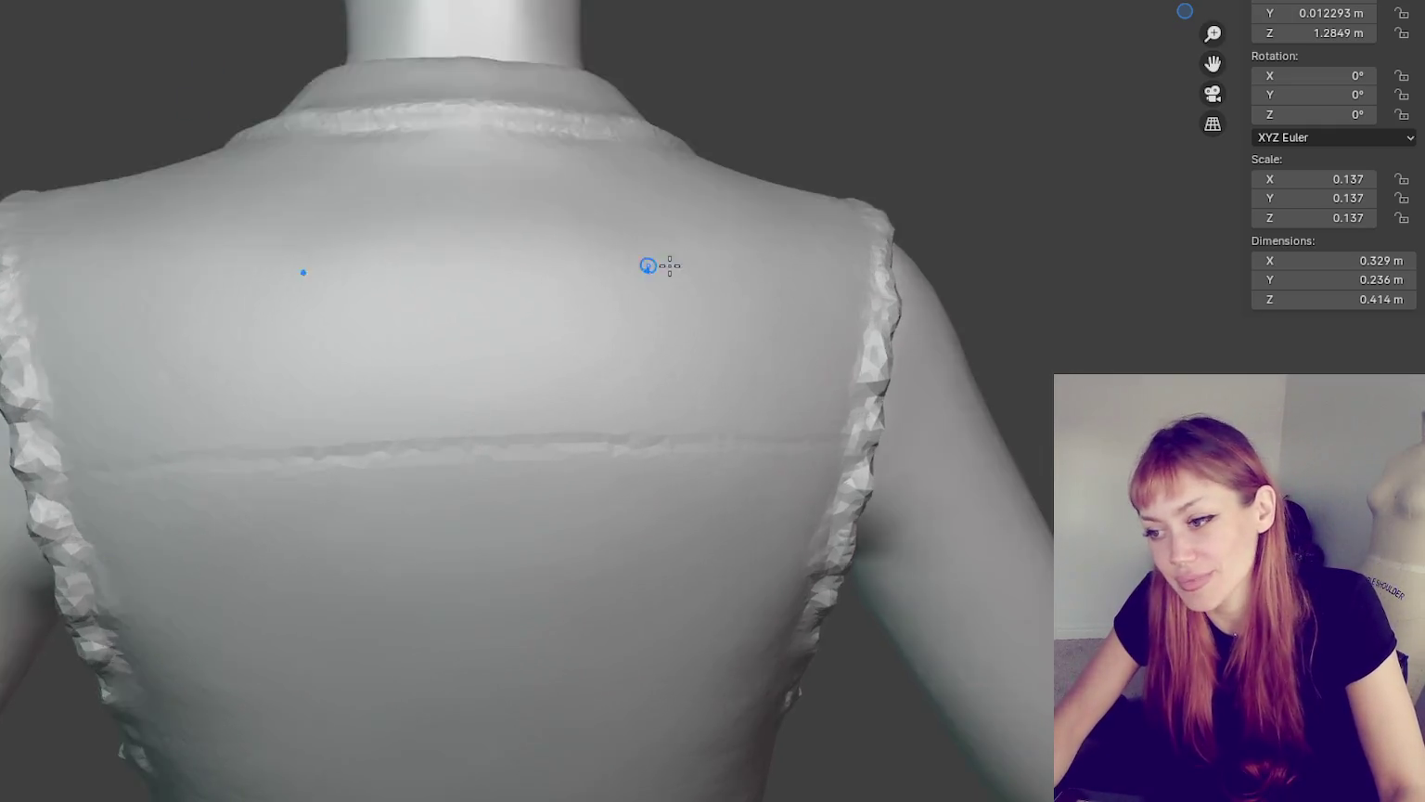
scroll(995, 64, up, 2)
scroll(919, 201, up, 2)
scroll(827, 270, down, 2)
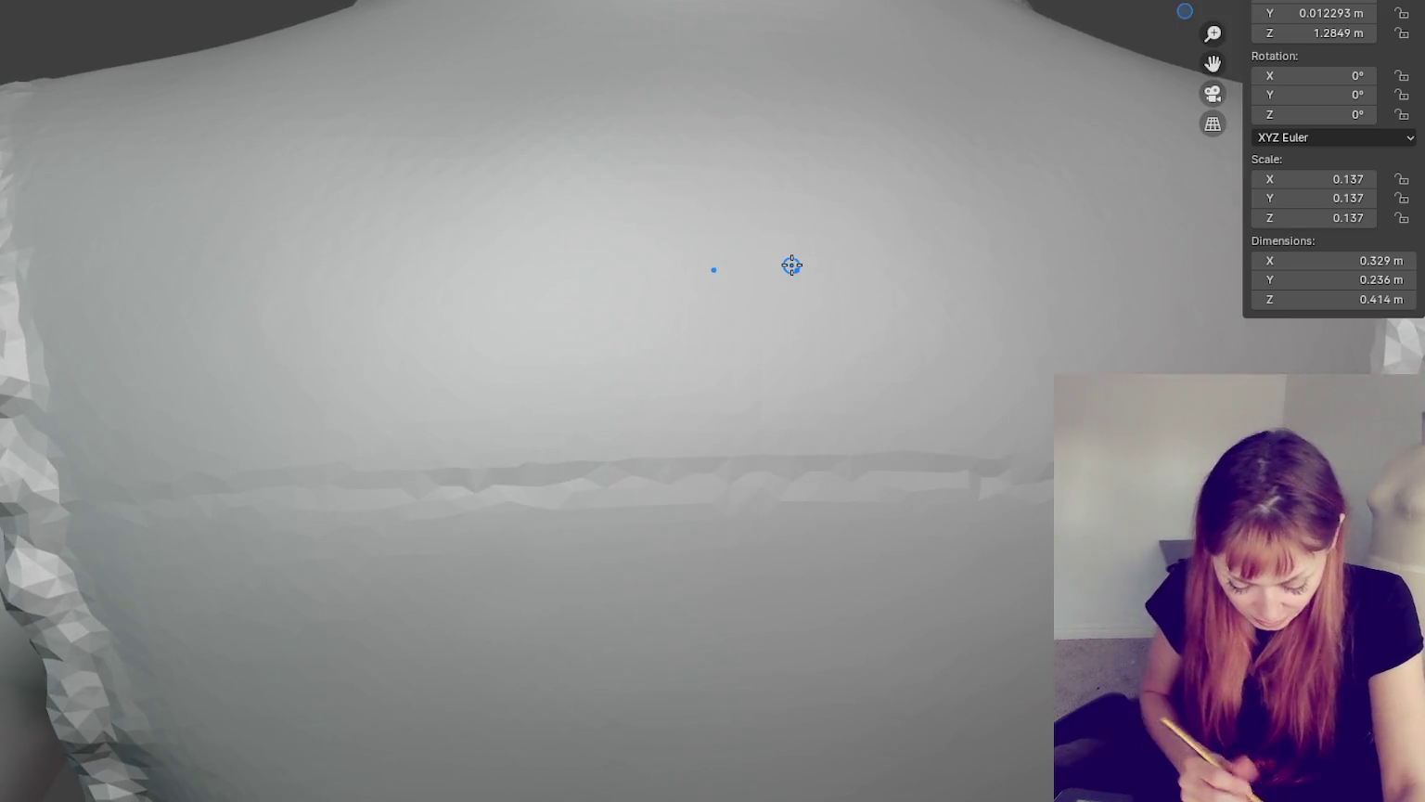
drag(792, 265, 107, 502)
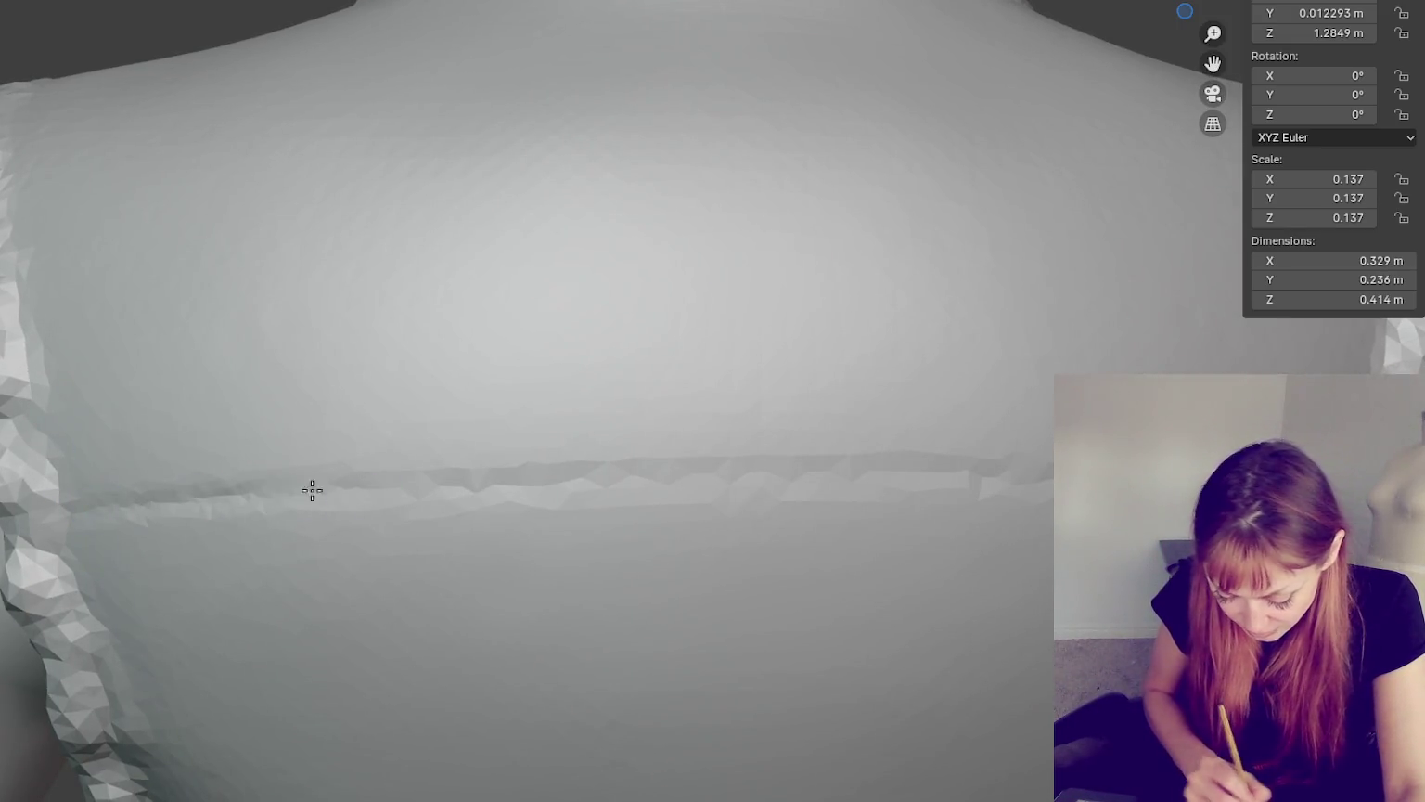
drag(328, 502, 961, 481)
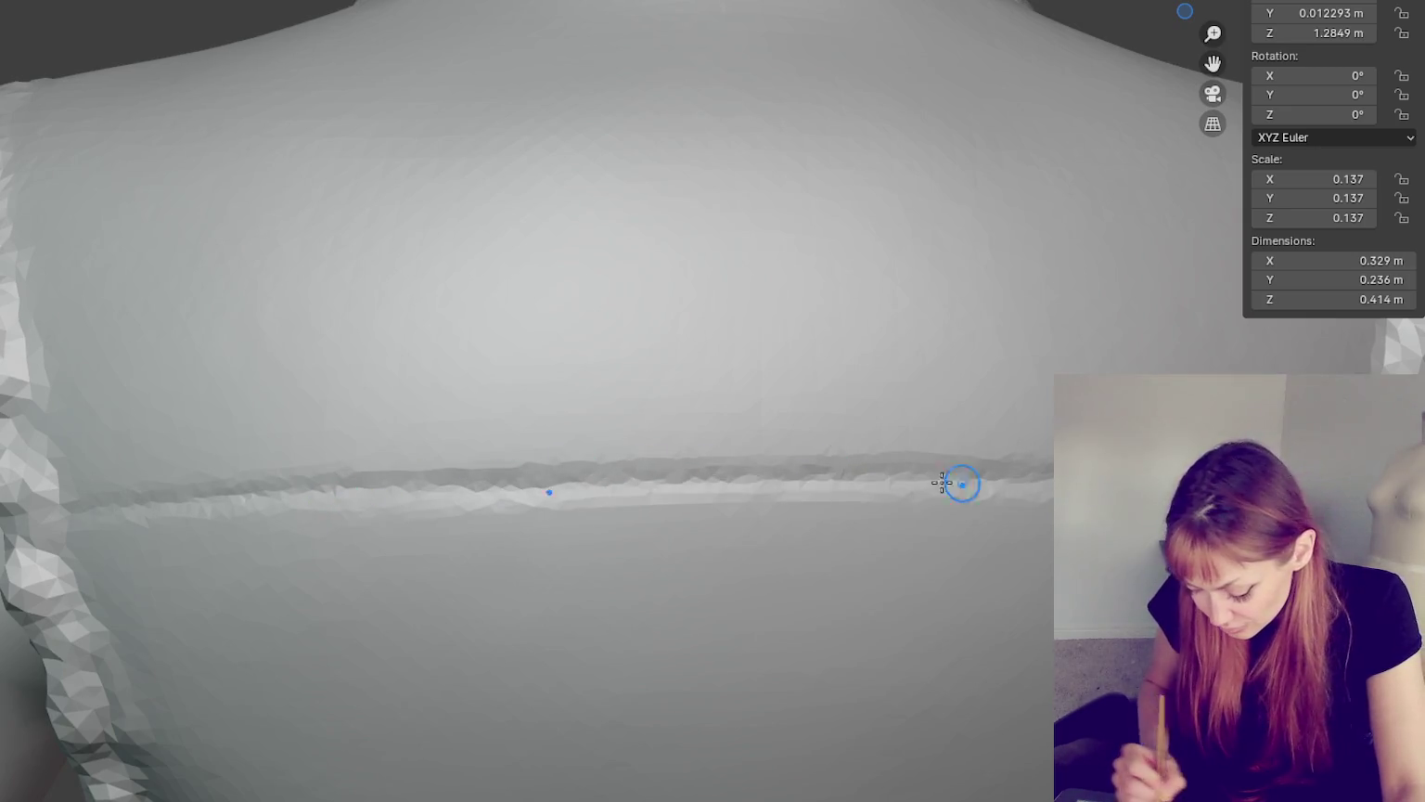
drag(121, 494, 846, 483)
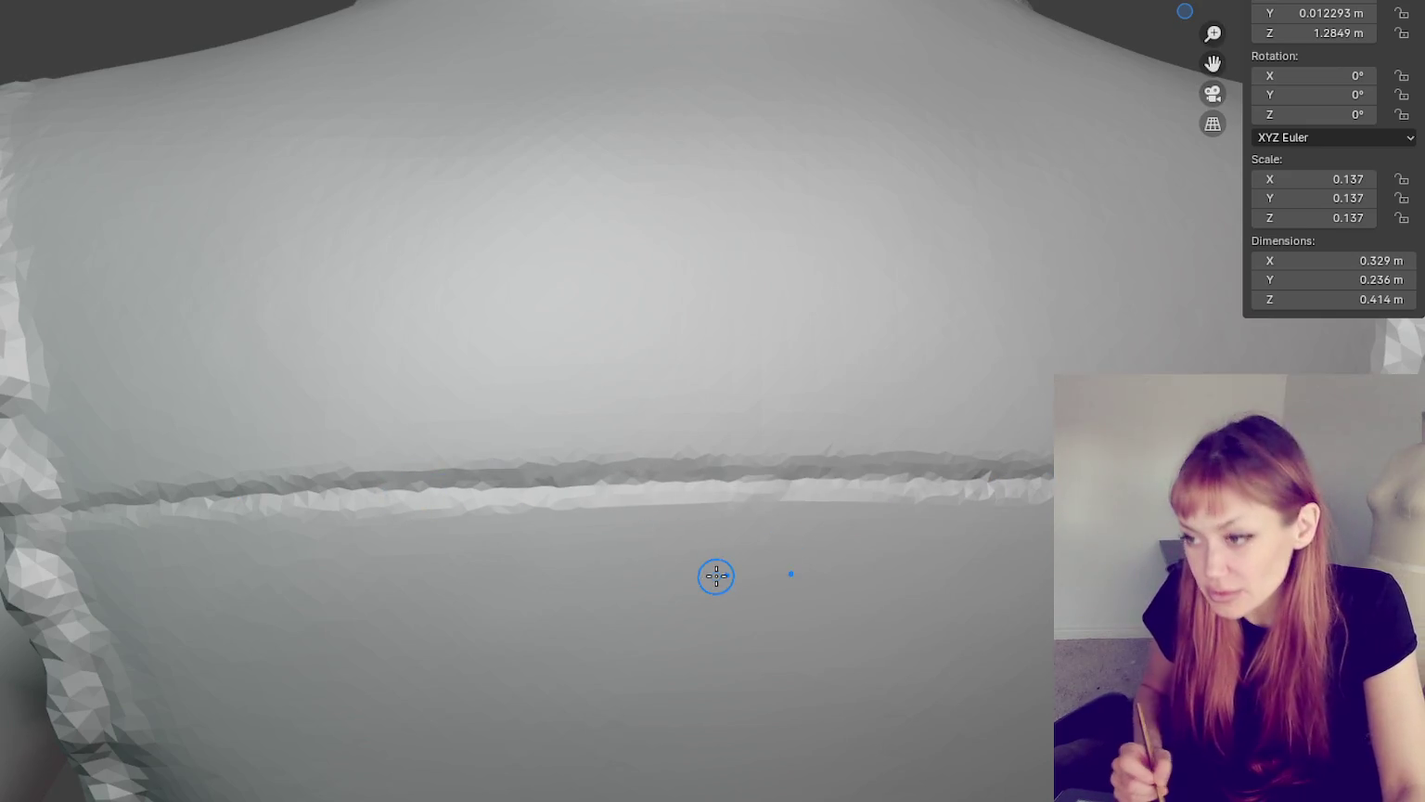
mouse_move(909, 475)
middle_down()
mouse_move(951, 525)
mouse_move(207, 470)
middle_up()
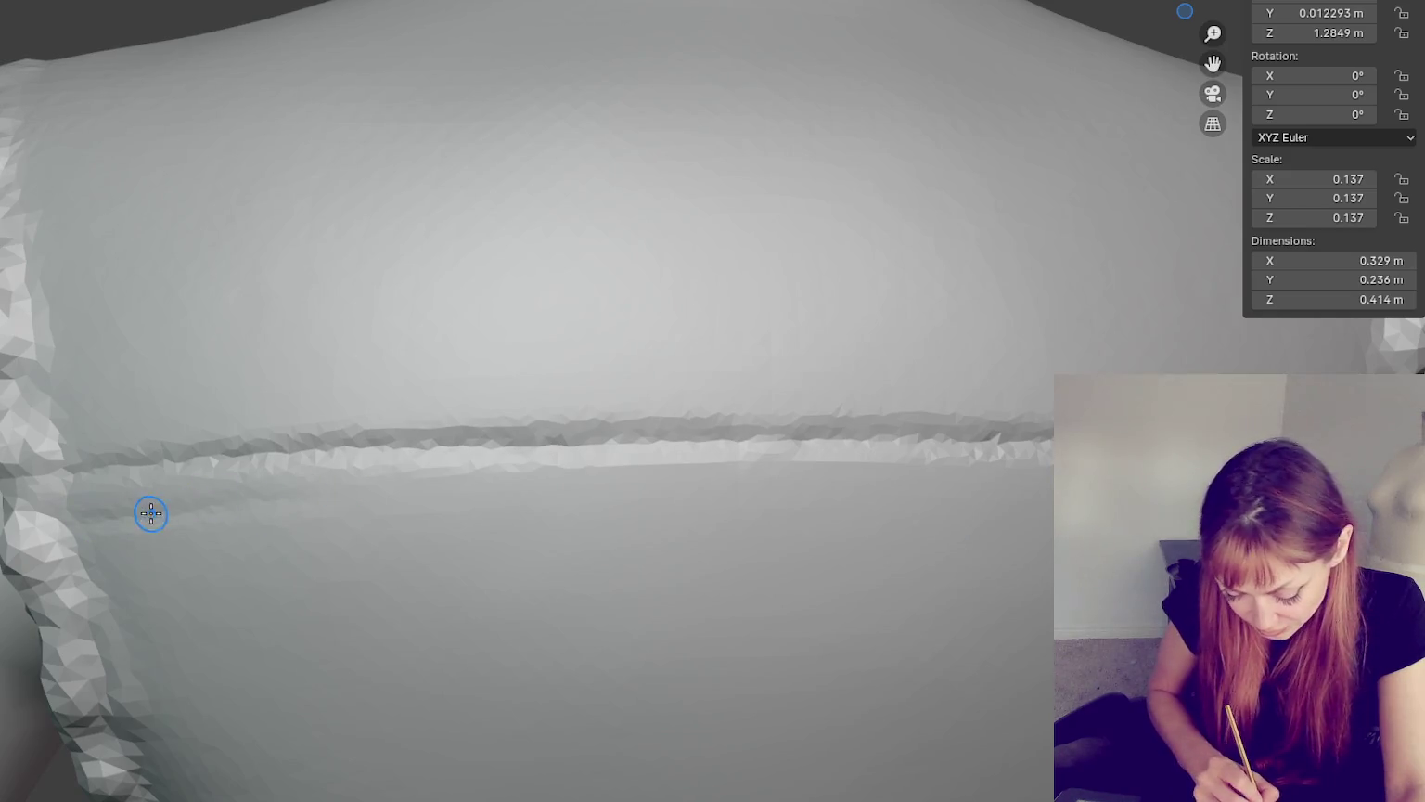
middle_drag(329, 488, 939, 455)
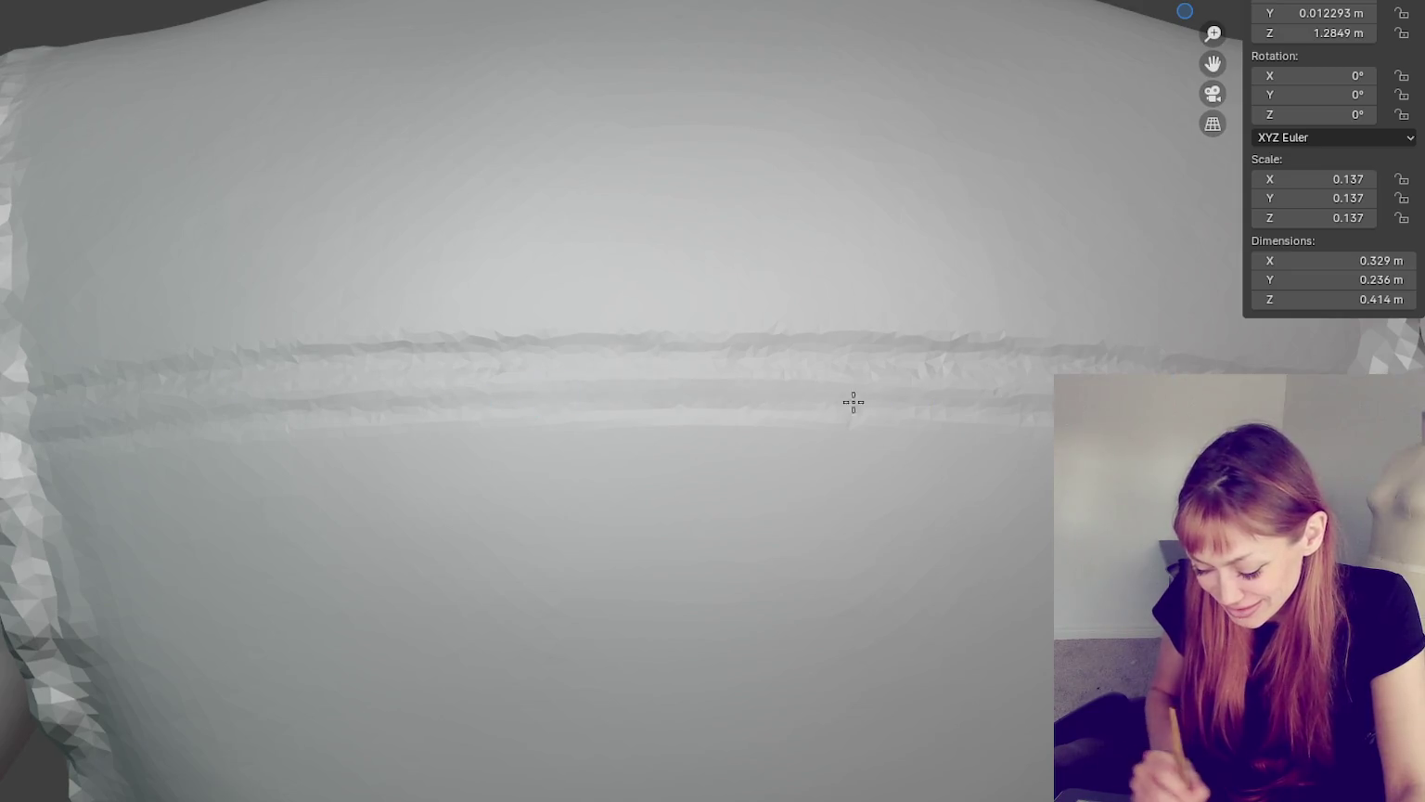
- Smooth the back seam's crease ridges with the seam running horizontally in view
middle_drag(854, 402, 952, 464)
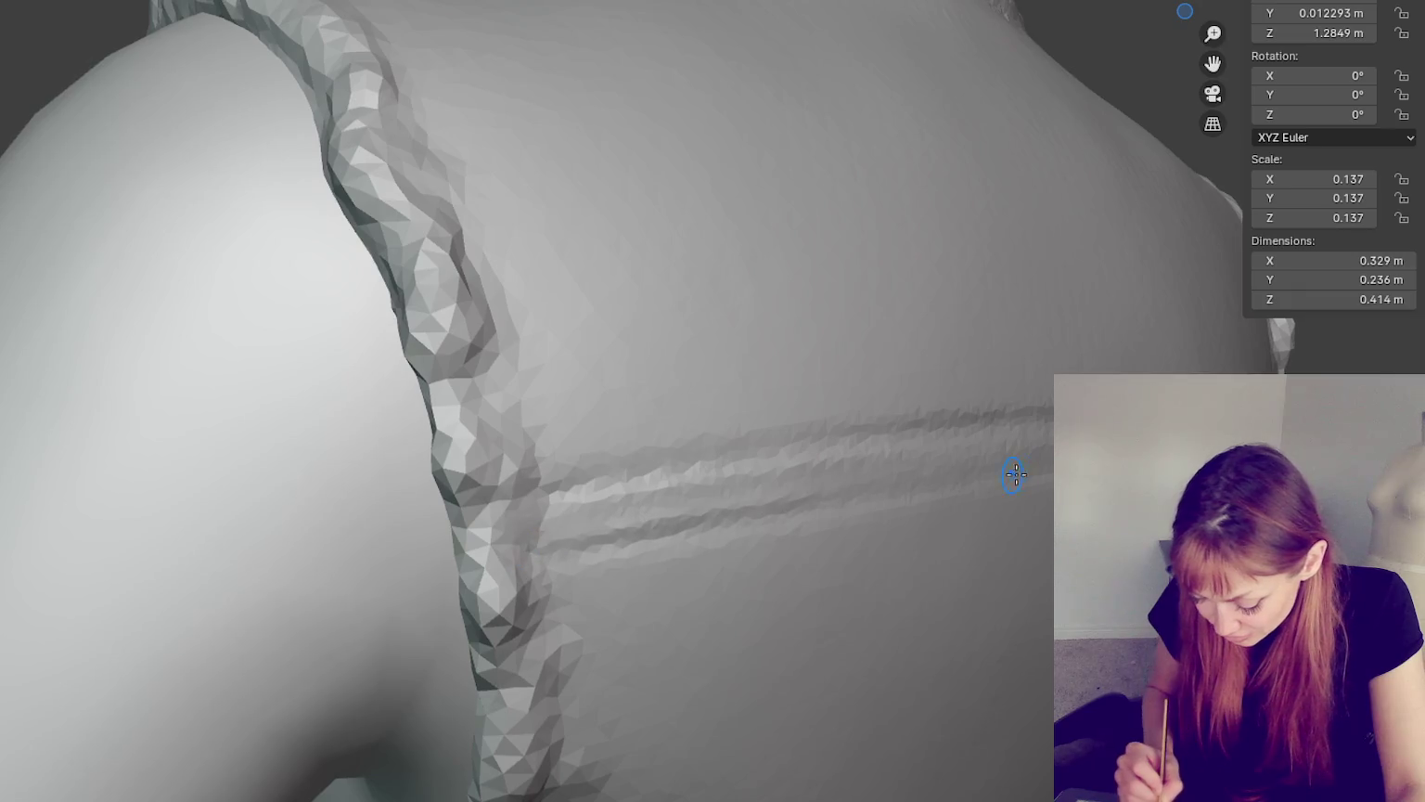
middle_drag(759, 501, 701, 474)
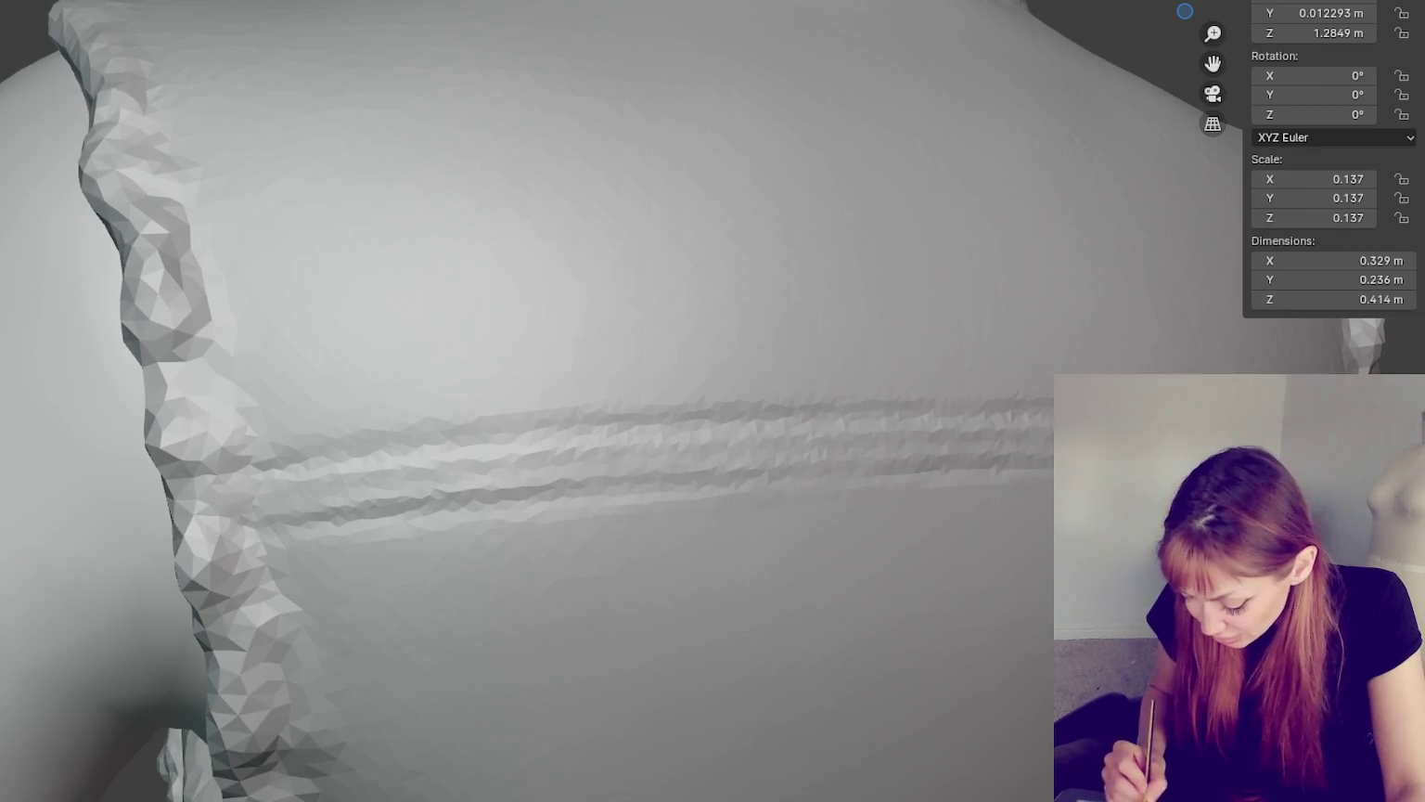
mouse_move(814, 485)
mouse_down()
mouse_move(372, 449)
mouse_move(309, 501)
mouse_up()
drag(534, 456, 403, 483)
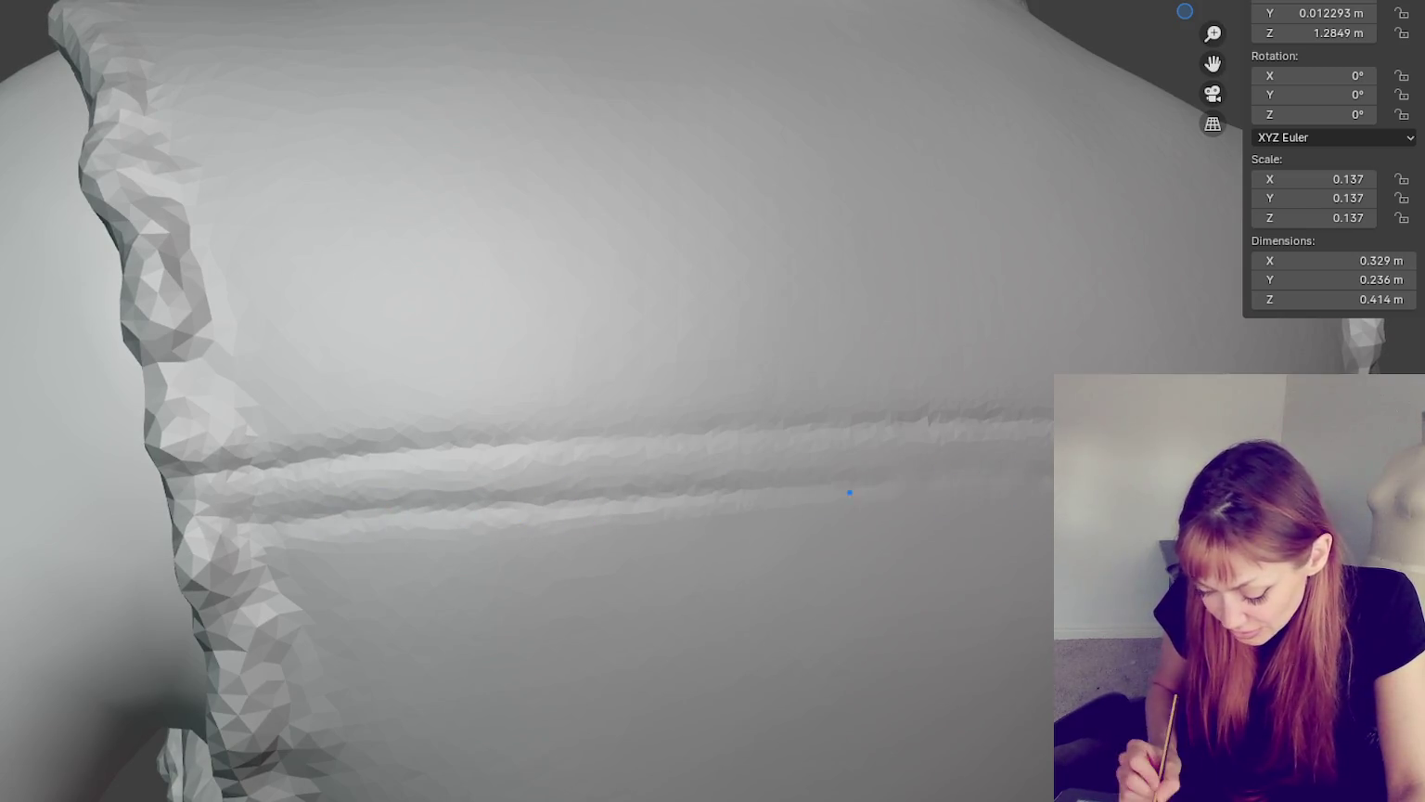
- Stroke along the seam with a larger brush to shape two crisp parallel ridges
mouse_move(487, 500)
mouse_down()
mouse_move(668, 502)
mouse_move(382, 470)
mouse_move(376, 488)
mouse_move(799, 433)
mouse_up()
middle_drag(799, 432, 817, 487)
mouse_move(688, 463)
mouse_down()
mouse_move(535, 493)
mouse_move(878, 464)
mouse_move(703, 460)
mouse_move(678, 471)
mouse_move(881, 464)
mouse_move(859, 446)
mouse_move(887, 451)
mouse_up()
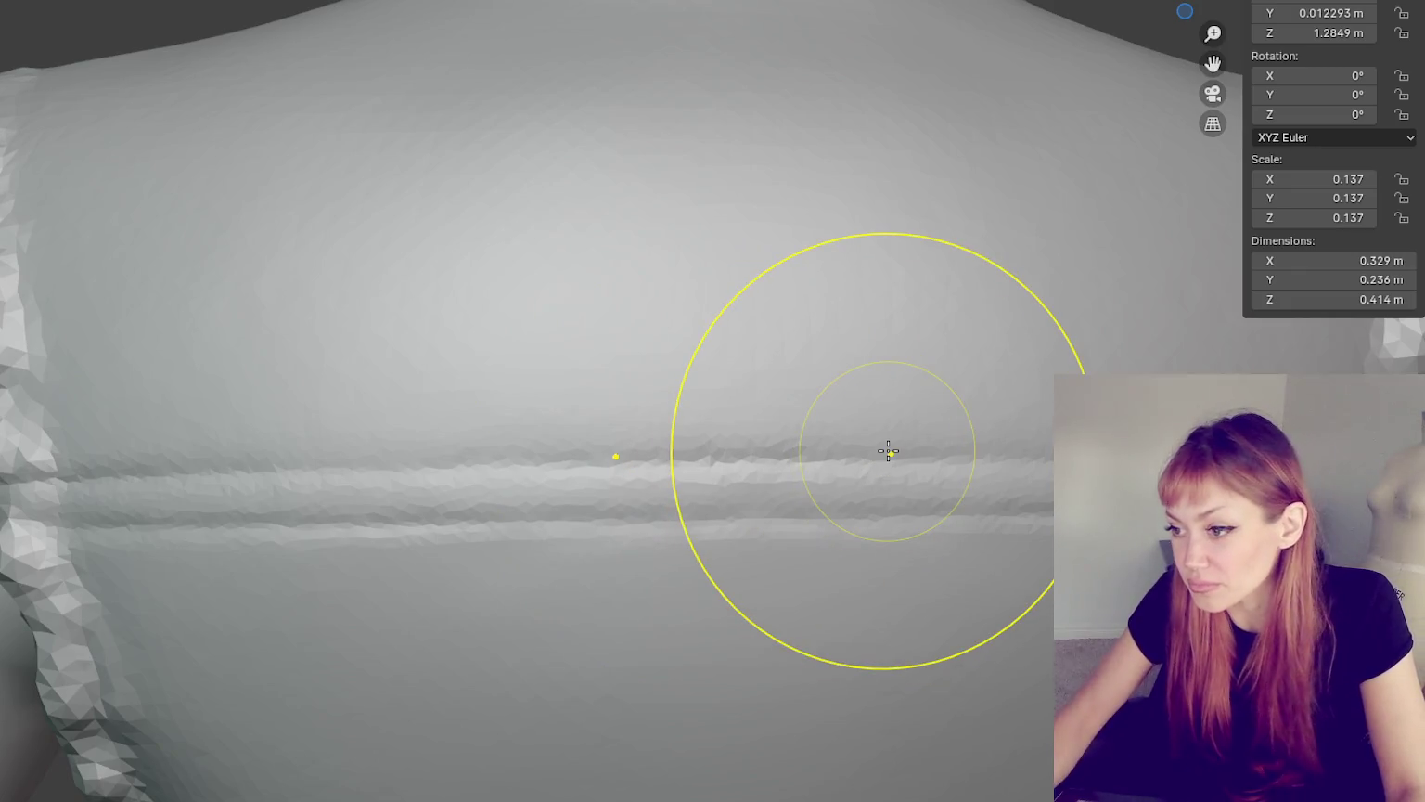
scroll(888, 451, down, 5)
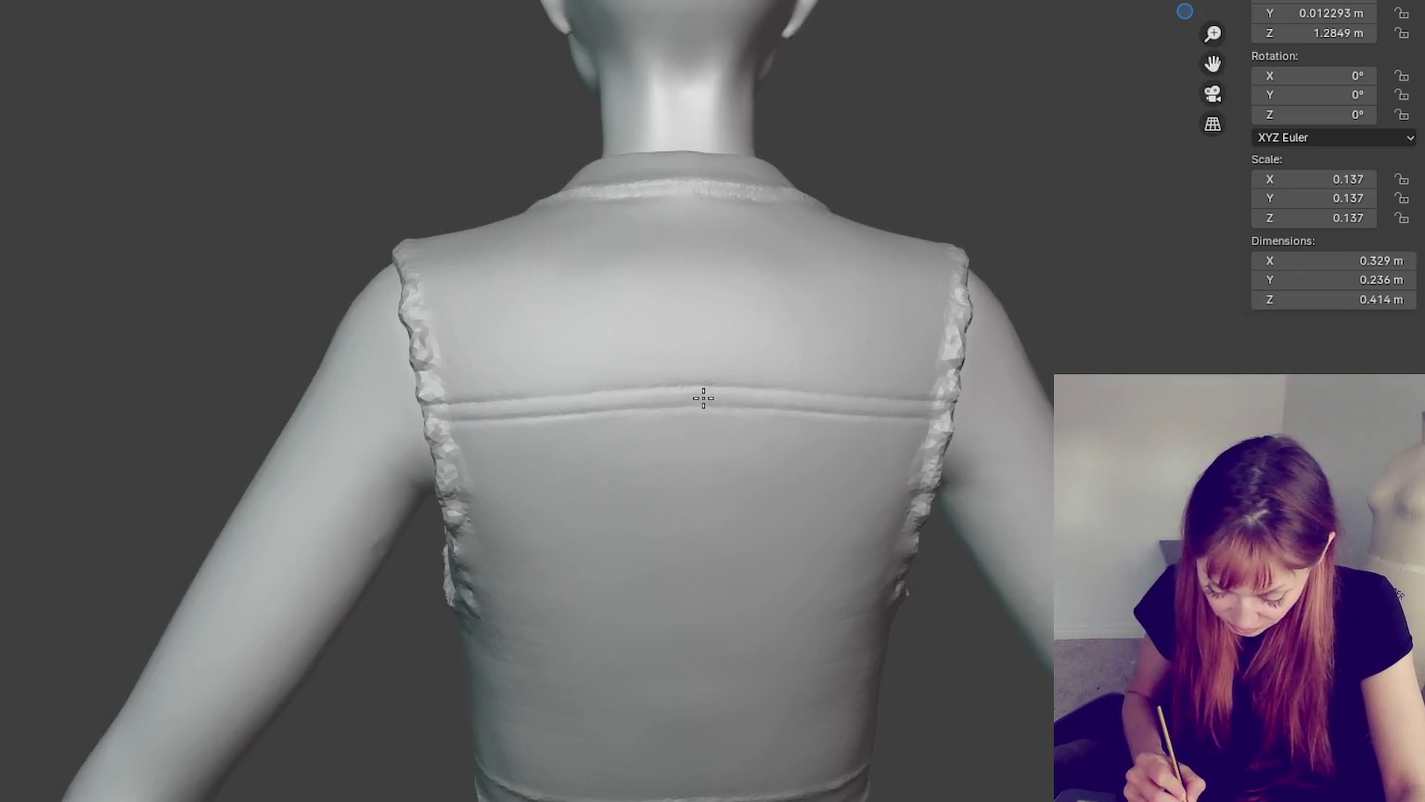
- Resize the brush and sculpt along the back yoke seam line
key(f)
click(647, 309)
mouse_move(679, 423)
mouse_down()
mouse_move(595, 413)
mouse_move(674, 414)
mouse_up()
mouse_move(592, 434)
mouse_down()
mouse_move(585, 416)
mouse_move(926, 428)
mouse_move(852, 414)
mouse_up()
click(519, 437)
- Refine the yoke seam near the left shoulder blade, viewed from the left
middle_drag(885, 424, 980, 420)
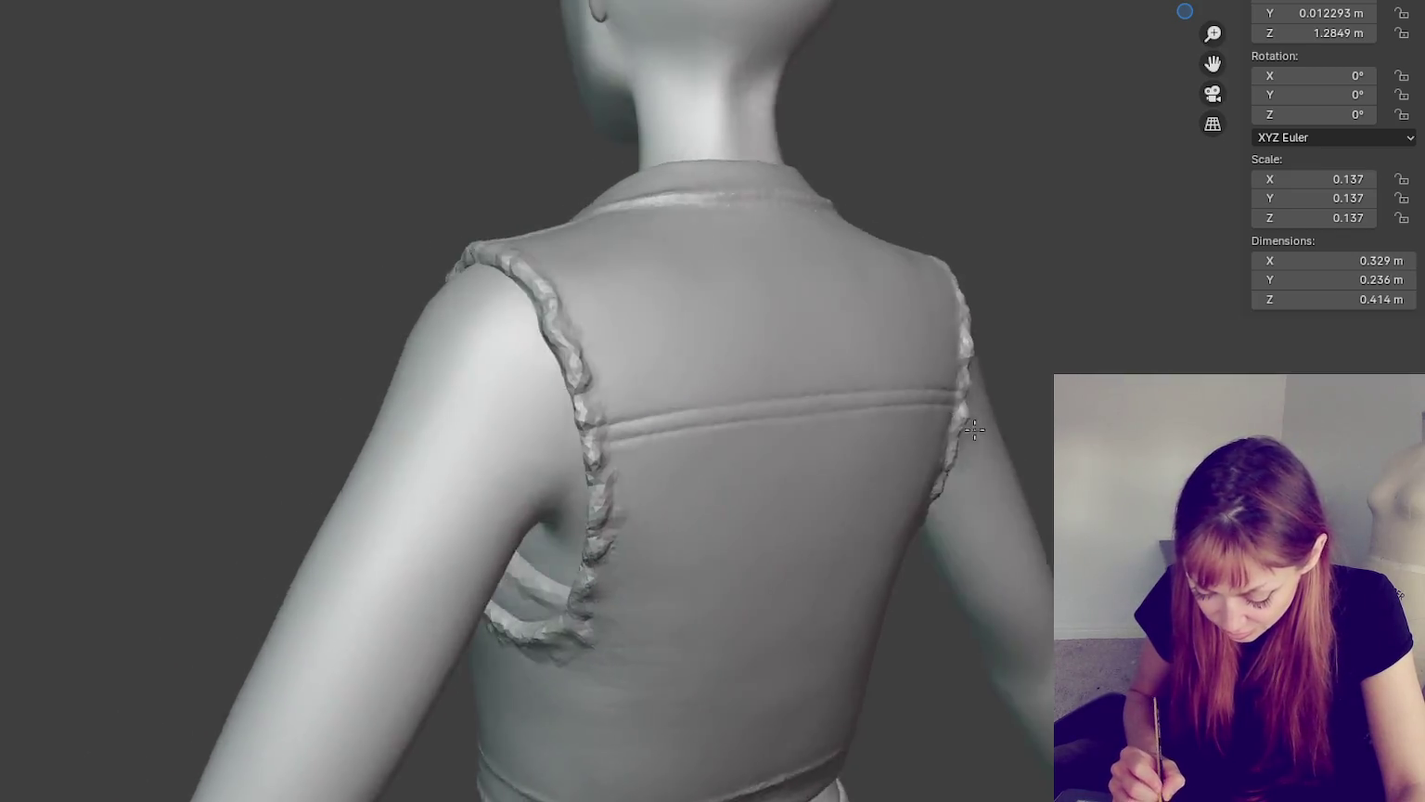
mouse_move(904, 461)
mouse_down()
mouse_move(801, 420)
mouse_move(917, 360)
mouse_up()
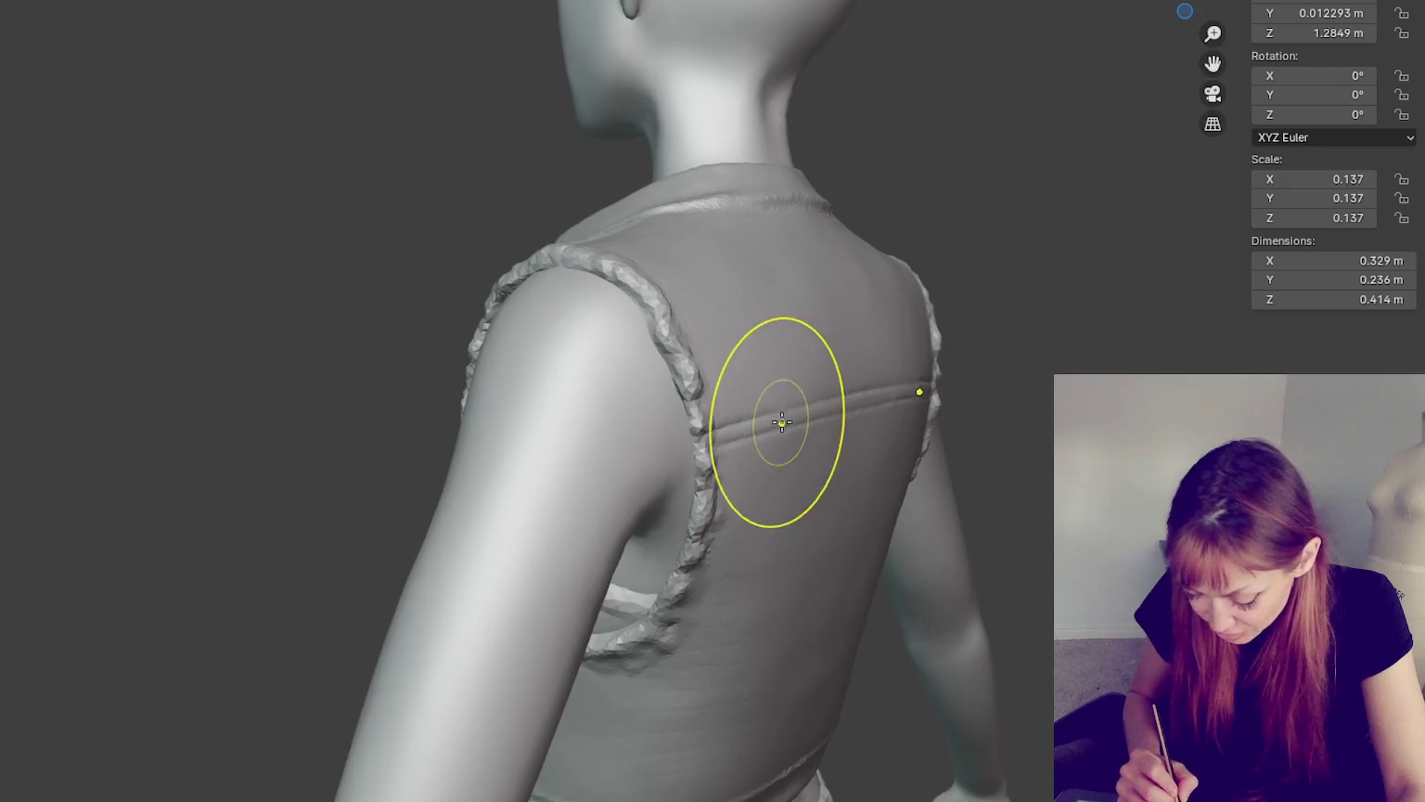
mouse_move(814, 417)
mouse_down()
mouse_move(907, 394)
mouse_move(913, 369)
mouse_move(816, 501)
mouse_up()
mouse_move(842, 370)
mouse_down()
mouse_move(876, 362)
mouse_move(859, 371)
mouse_up()
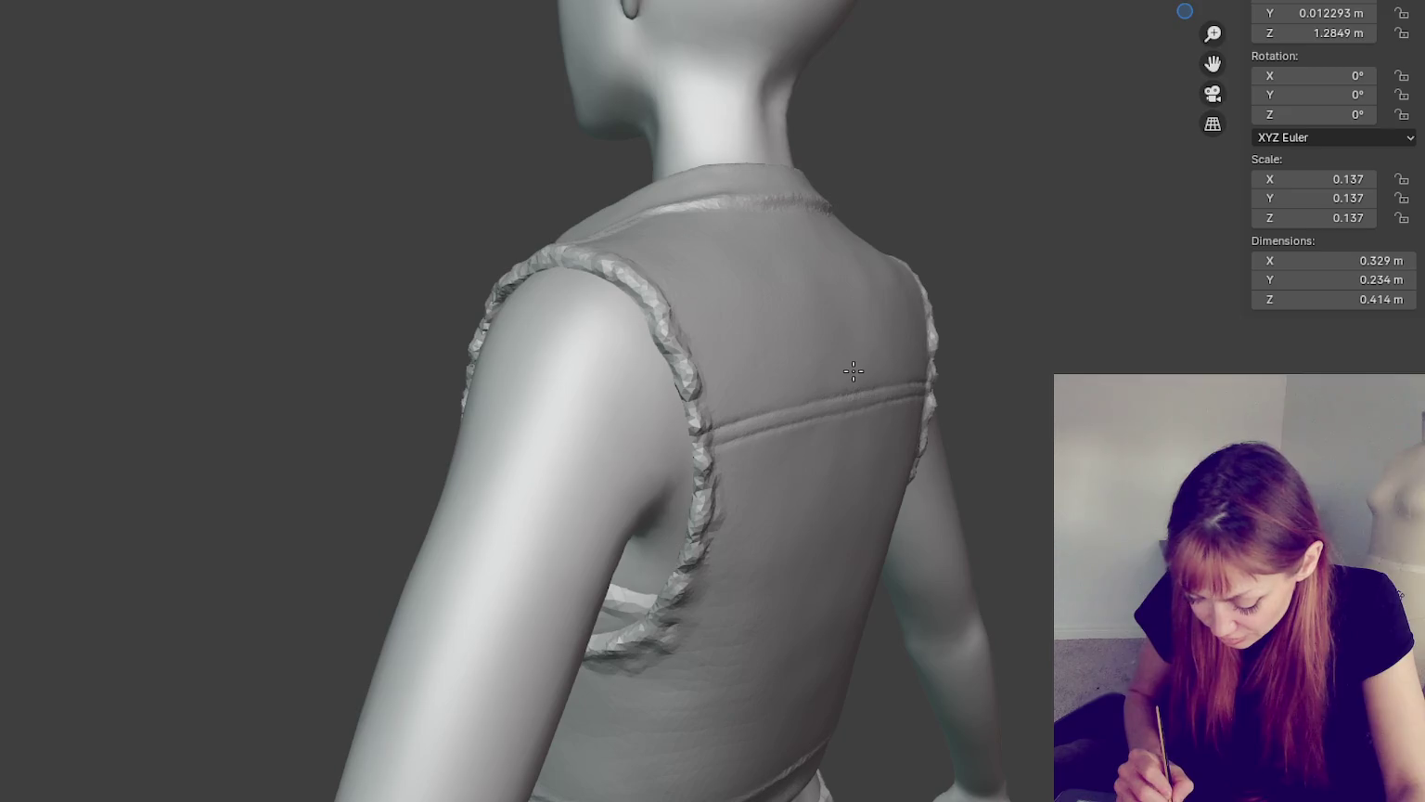
middle_drag(859, 371, 866, 376)
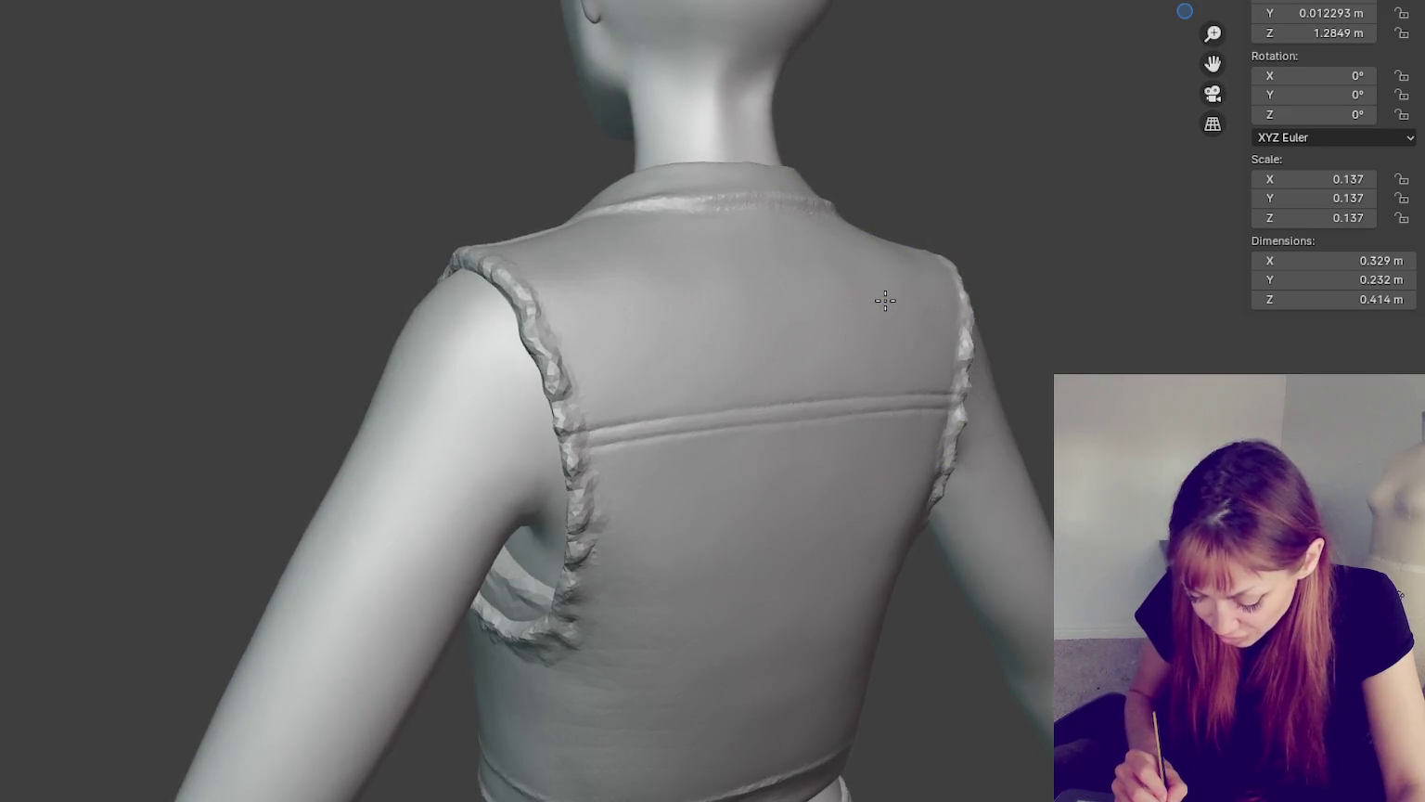
- Check the back from above and level, sculpt down the left side, then undo that stroke
mouse_move(888, 297)
middle_down()
mouse_move(820, 408)
mouse_move(837, 461)
middle_up()
drag(837, 461, 779, 544)
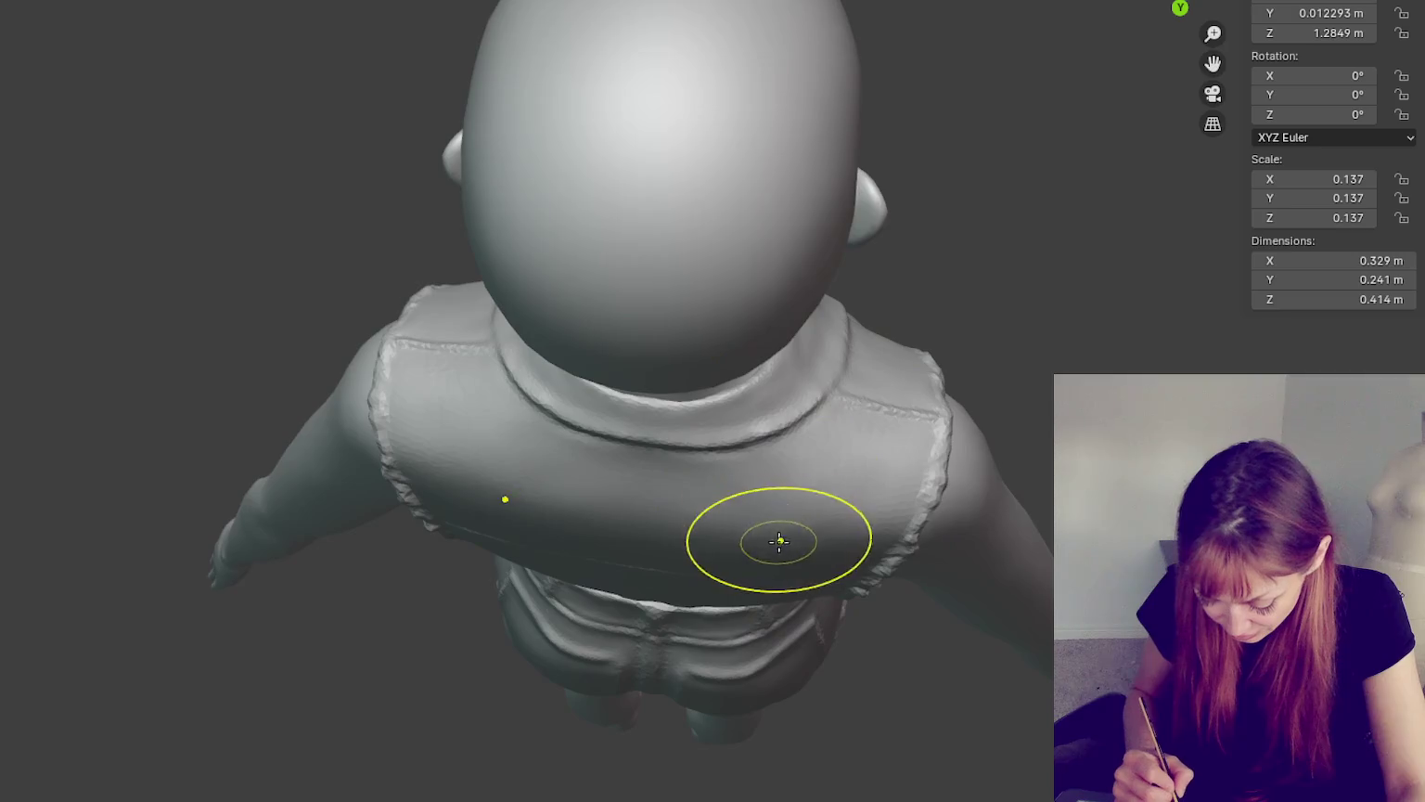
mouse_move(779, 519)
middle_down()
mouse_move(837, 381)
mouse_move(843, 264)
mouse_move(816, 188)
middle_up()
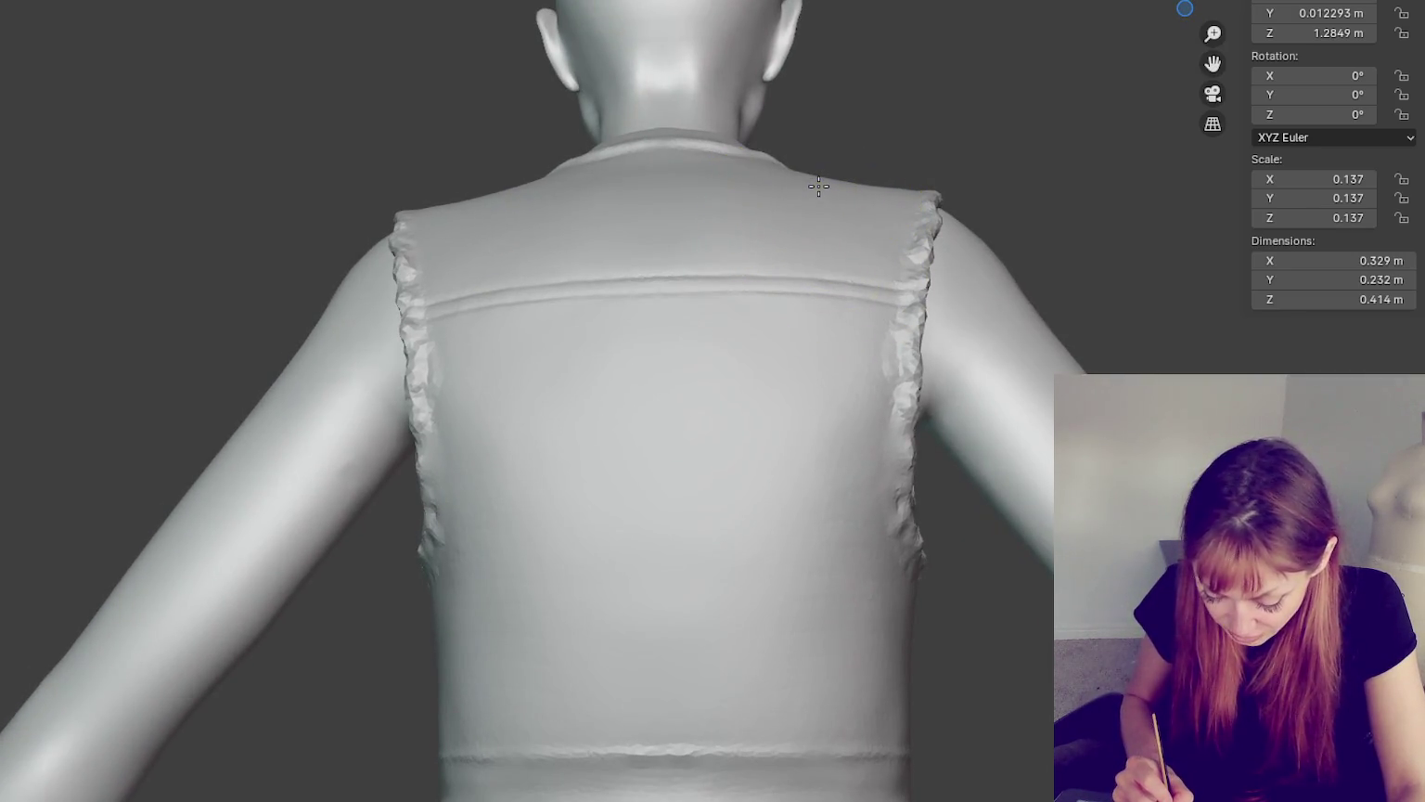
drag(818, 185, 486, 319)
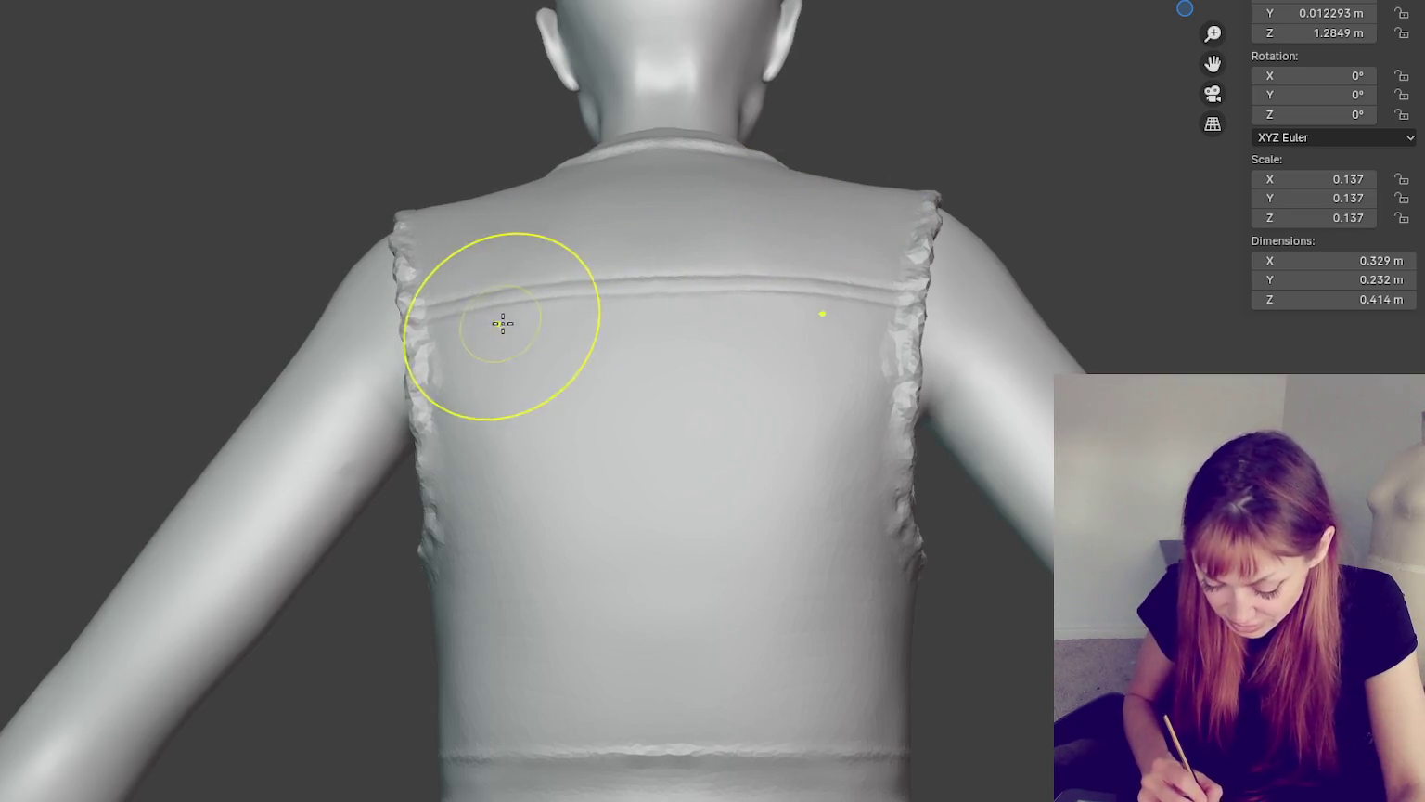
middle_drag(922, 365, 614, 503)
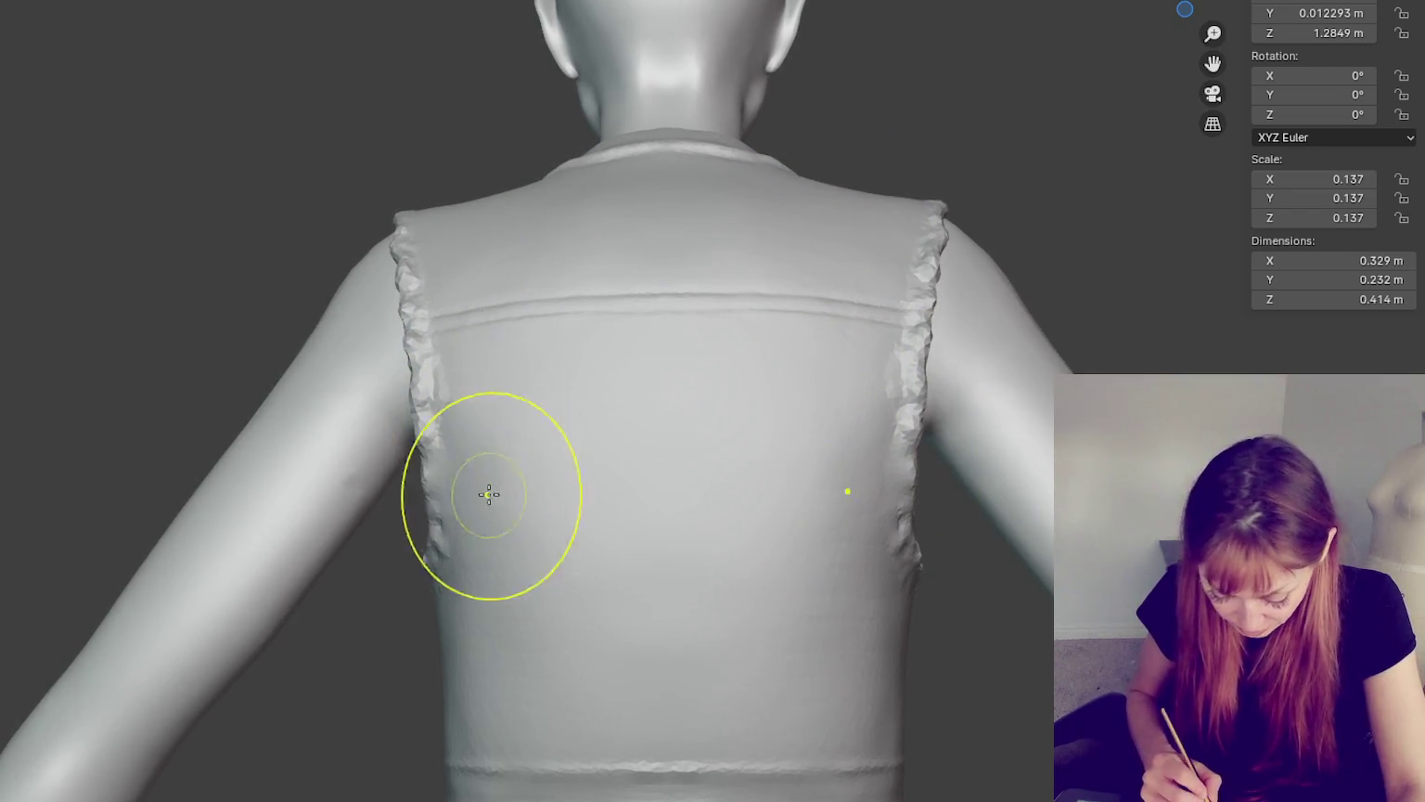
drag(489, 494, 483, 566)
drag(852, 649, 853, 656)
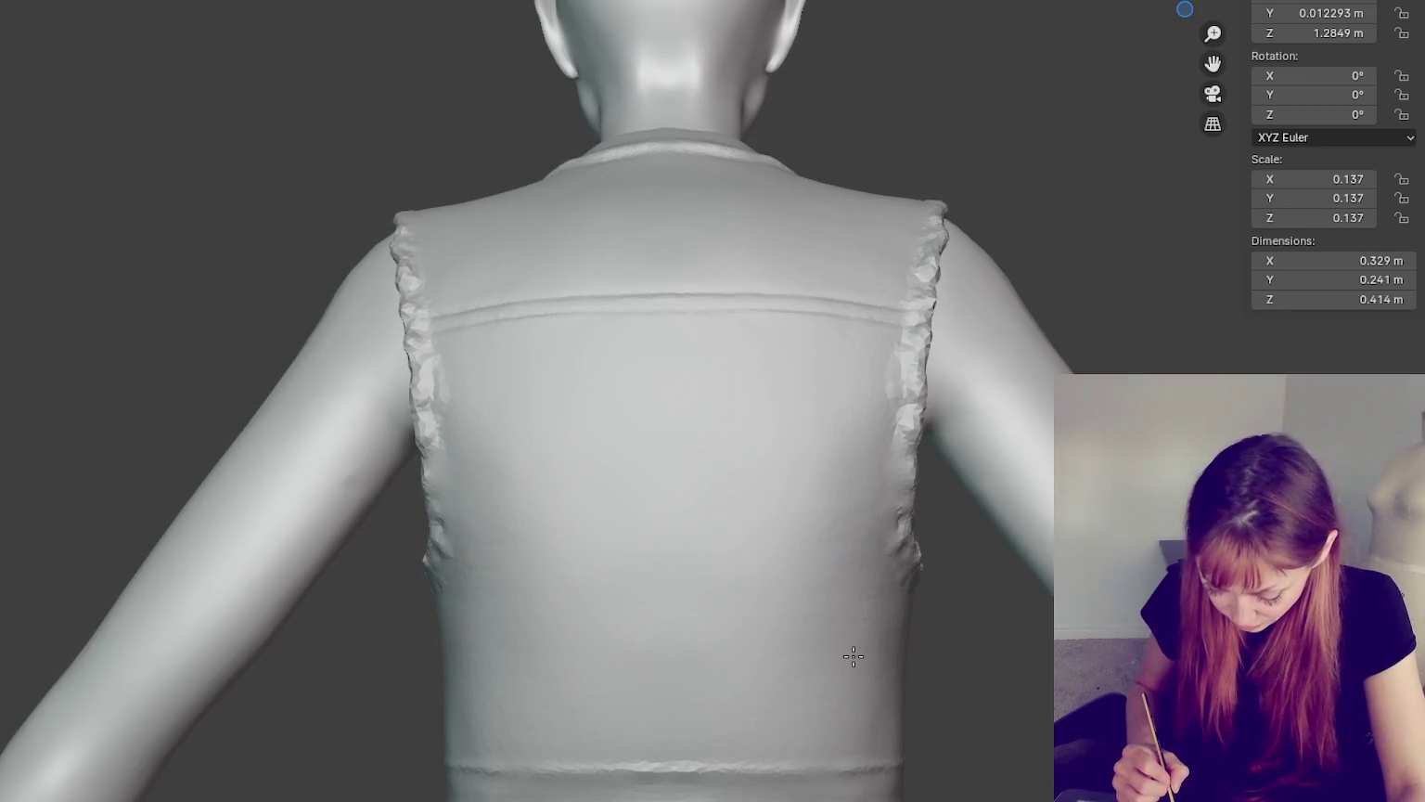
key(ctrl+z)
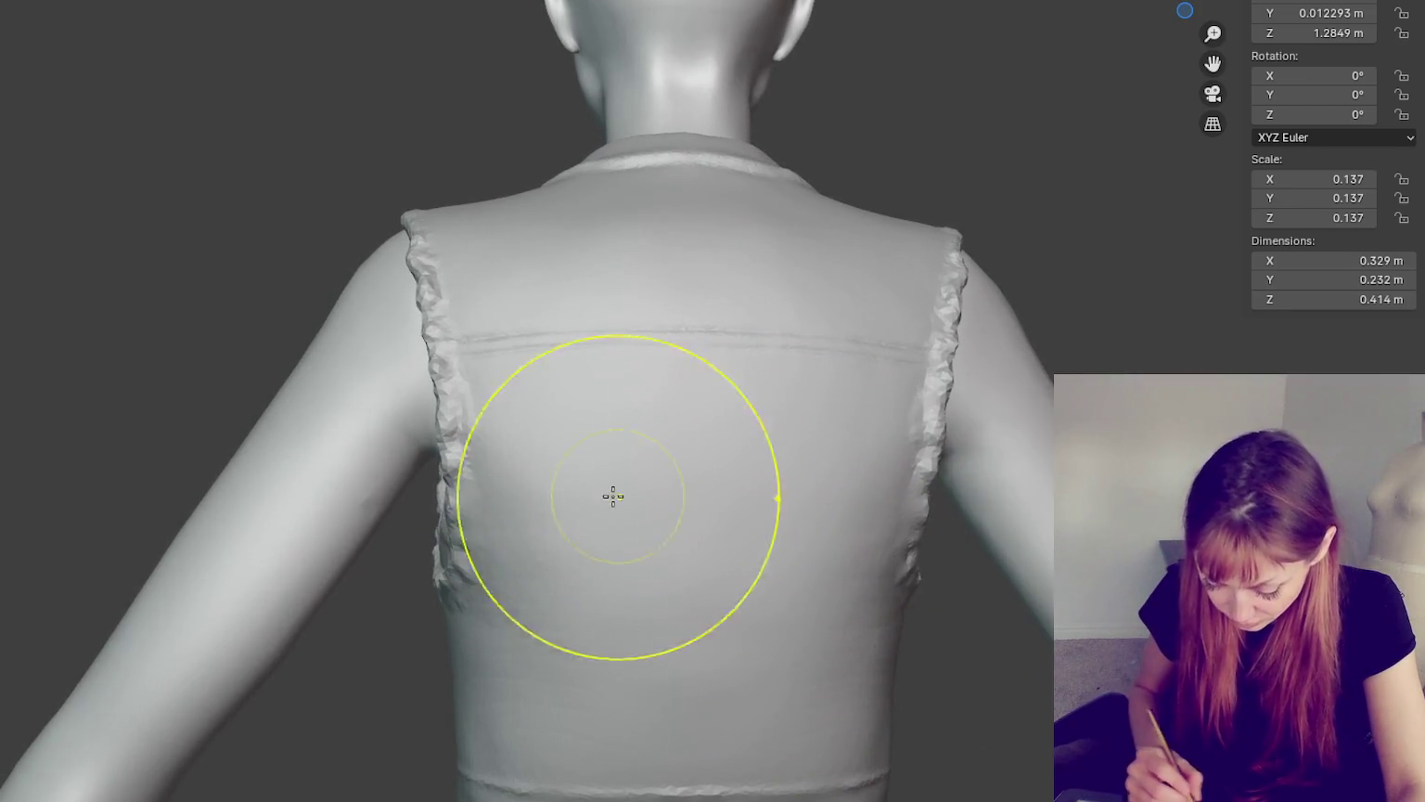
- Orbit around to the vest's front and zoom out to see the whole figure
mouse_move(509, 470)
middle_down()
mouse_move(959, 499)
mouse_move(884, 381)
middle_up()
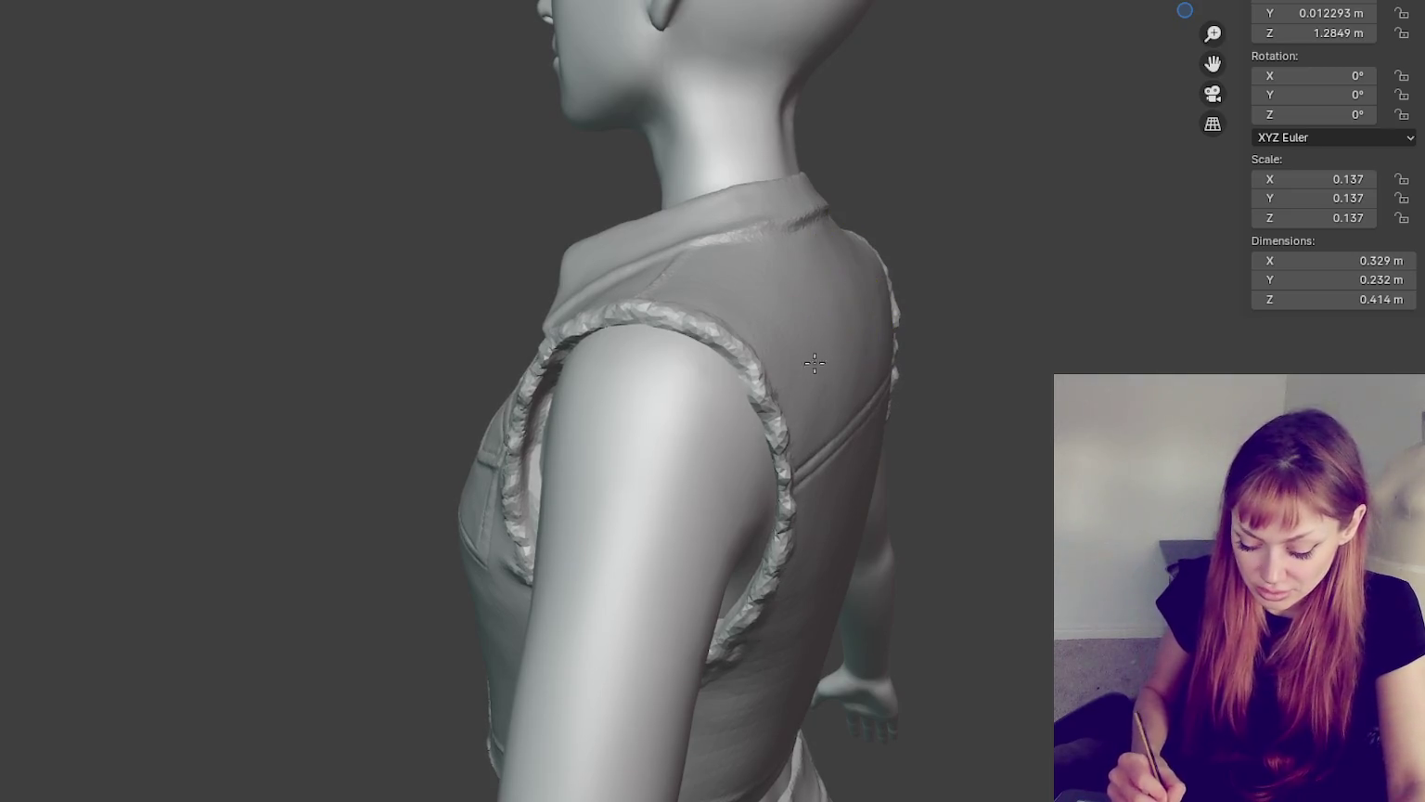
middle_drag(980, 414, 1206, 436)
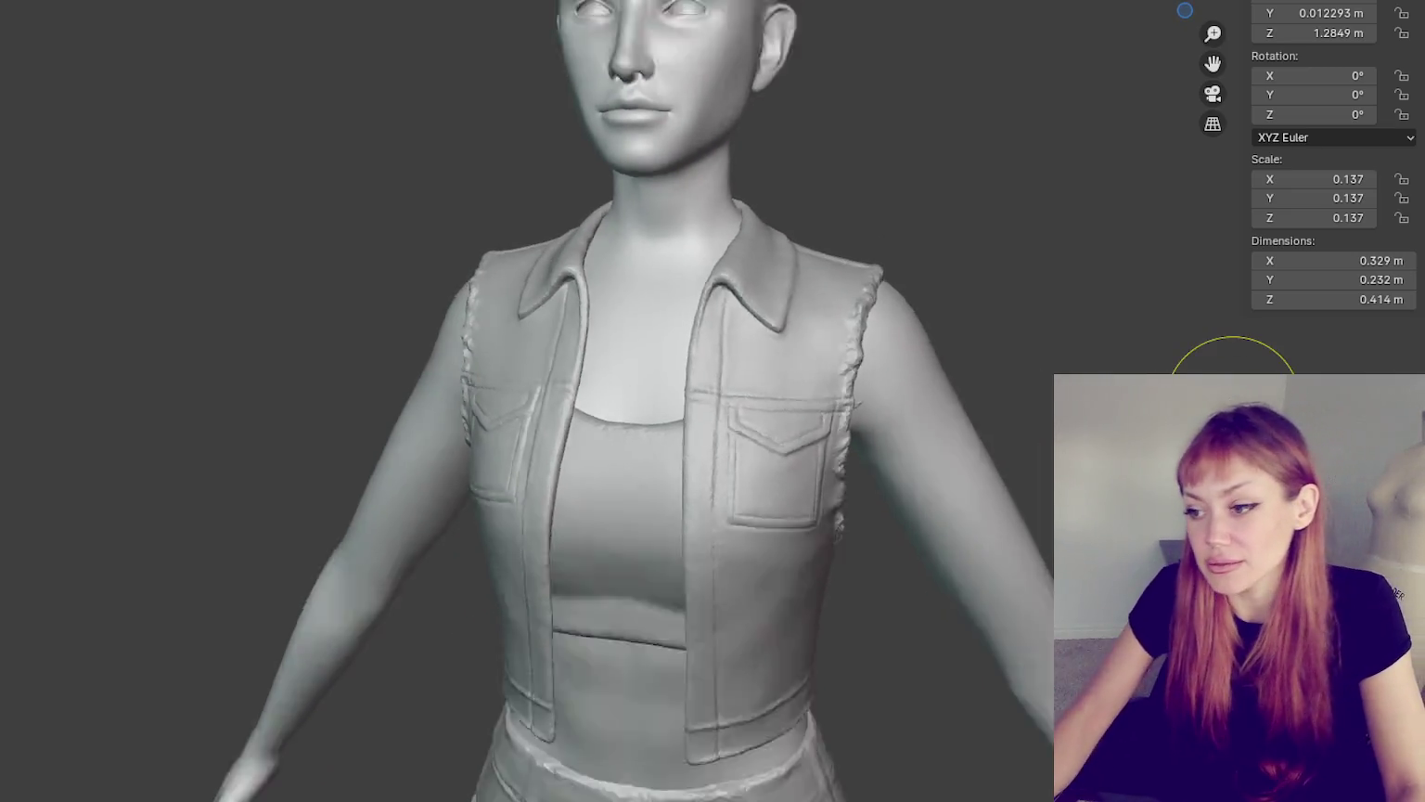
scroll(747, 248, down, 4)
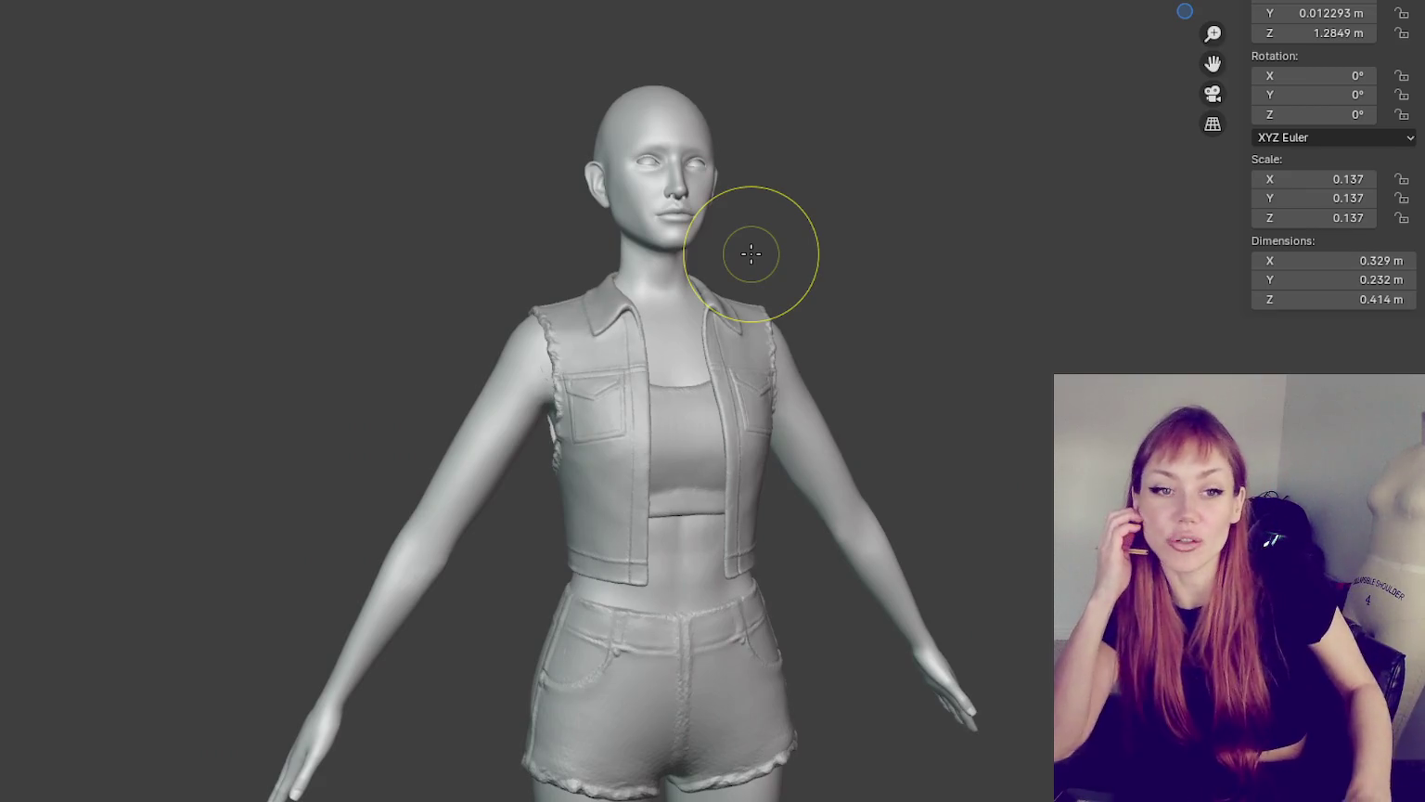
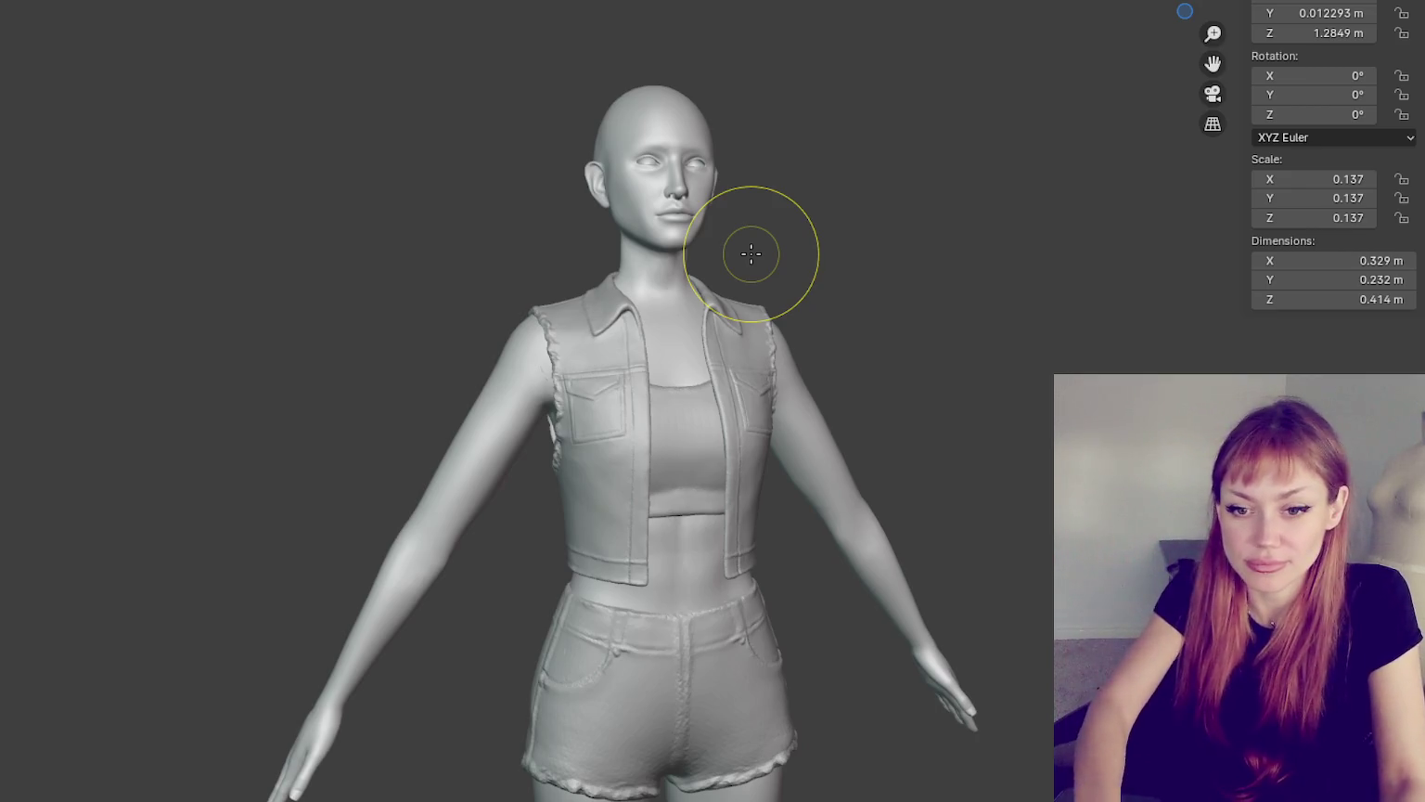
- Zoom in on the torso and undo the accidental dimension change
ctrl+middle_drag(1018, 683, 945, 487)
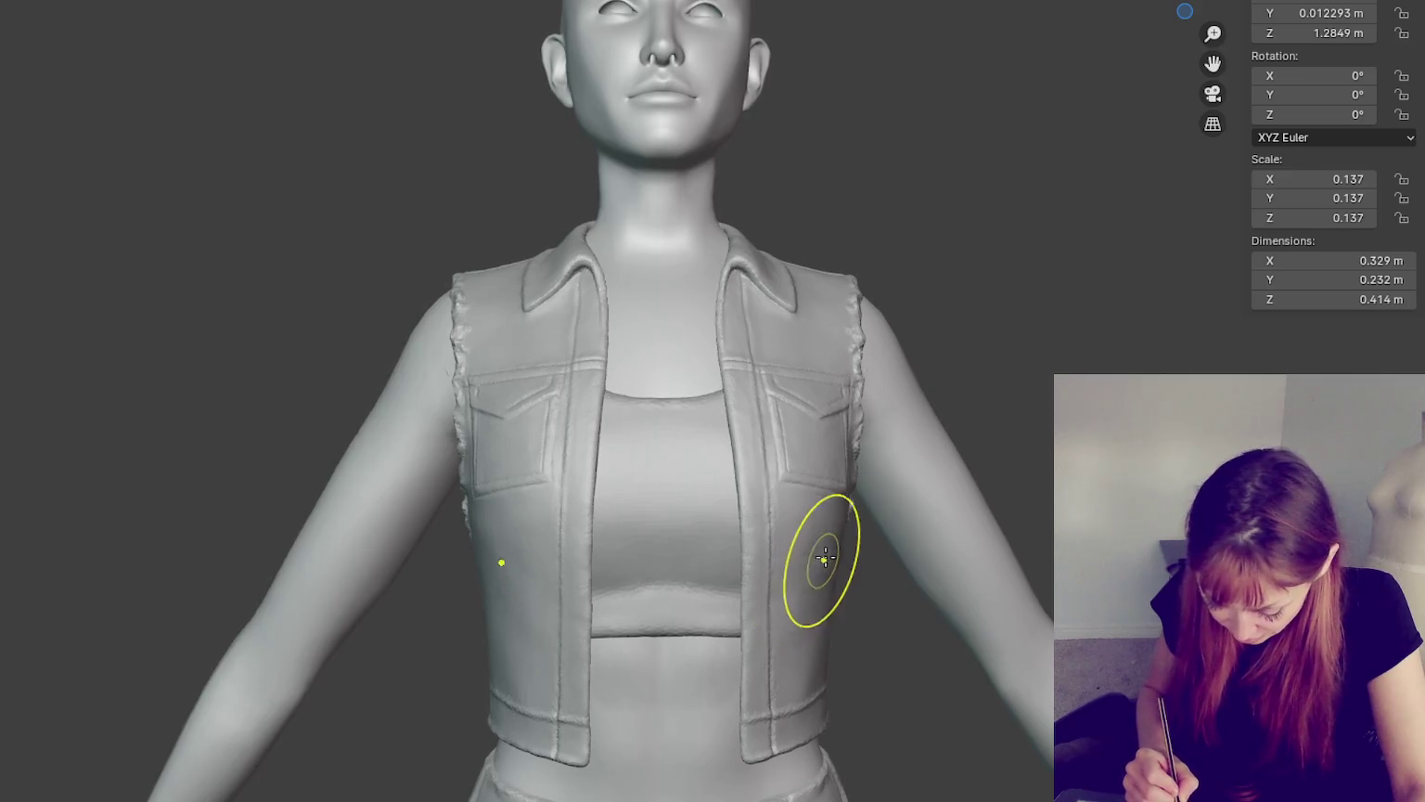
middle_drag(916, 572, 900, 636)
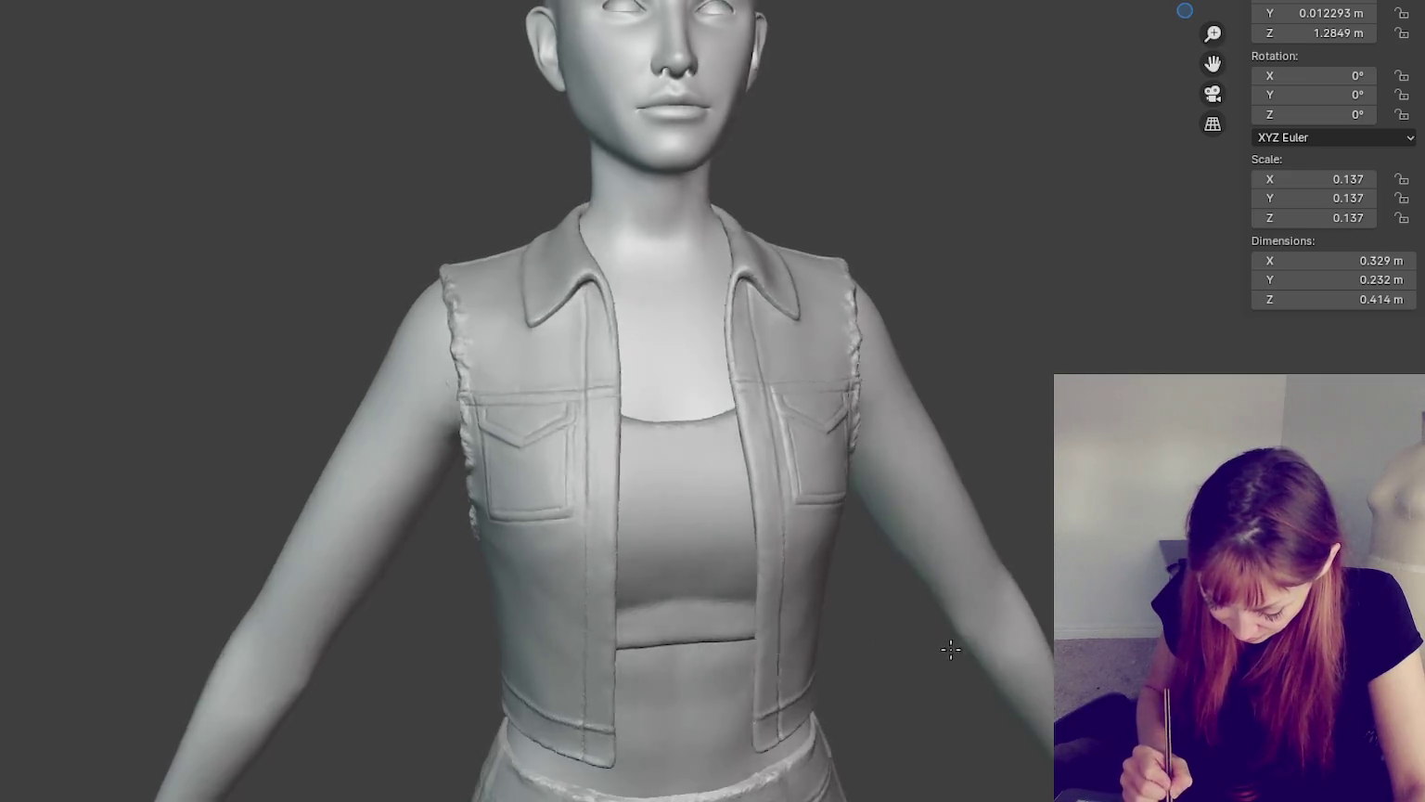
key(ctrl+z)
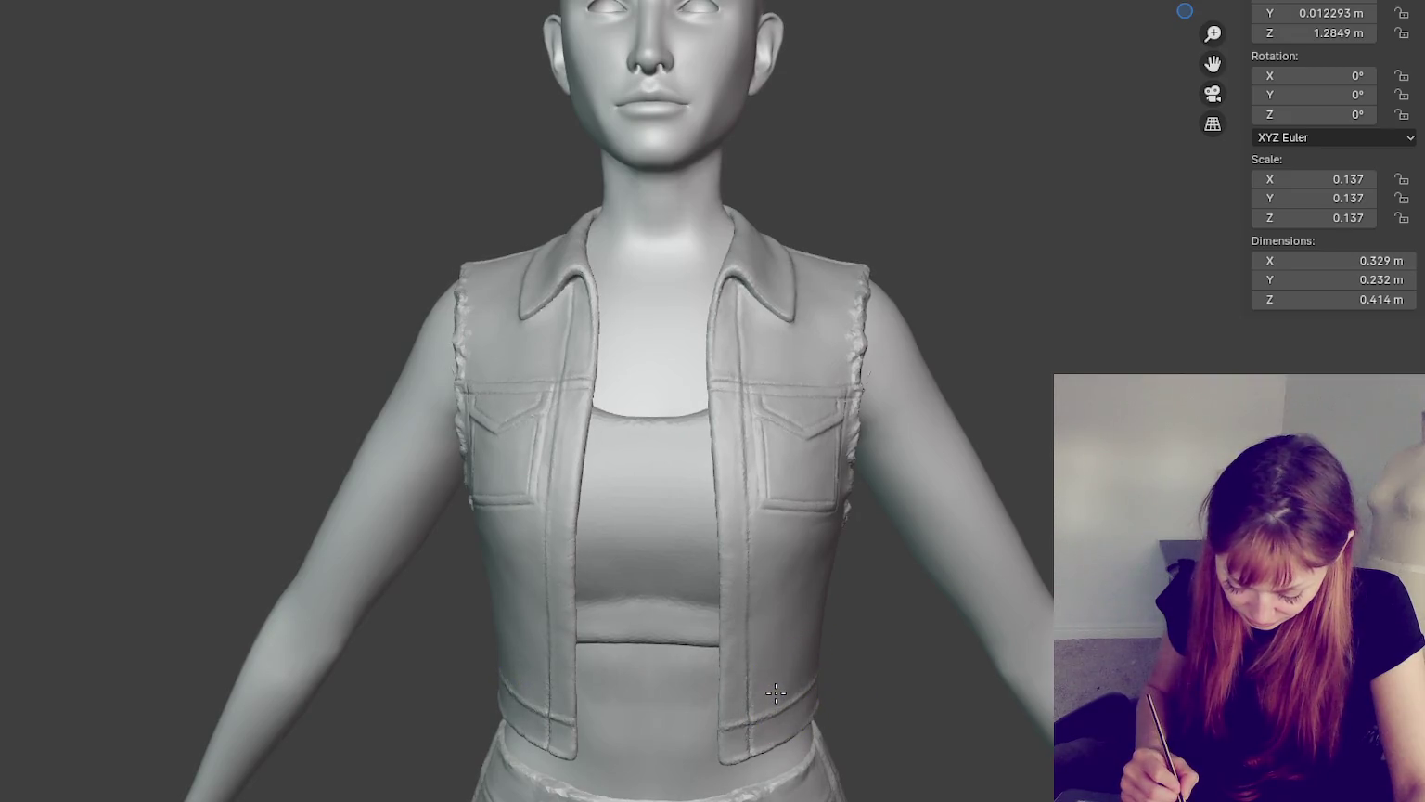
- Check the vest from another angle, return to front view, and bring up Save As
middle_drag(776, 692, 850, 598)
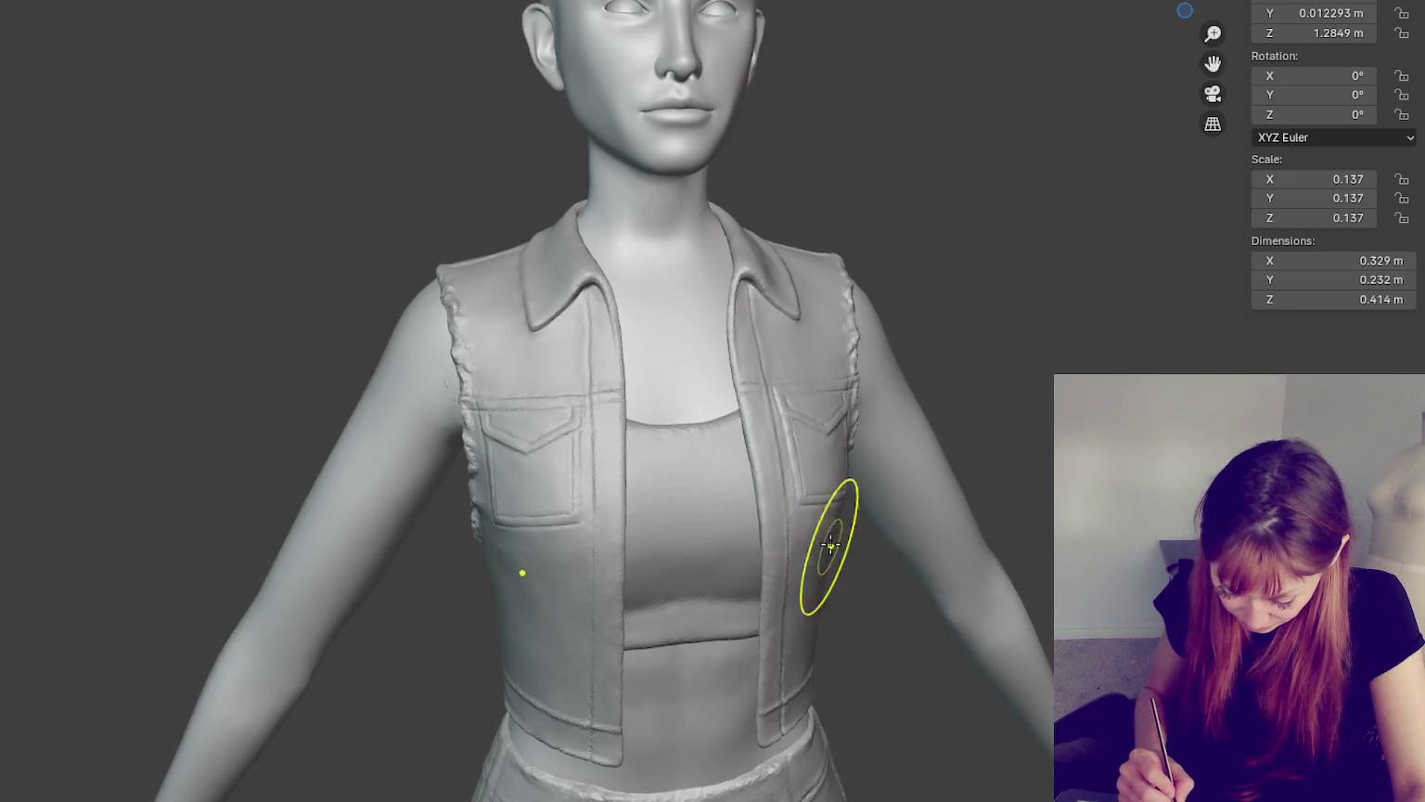
key(KP_1)
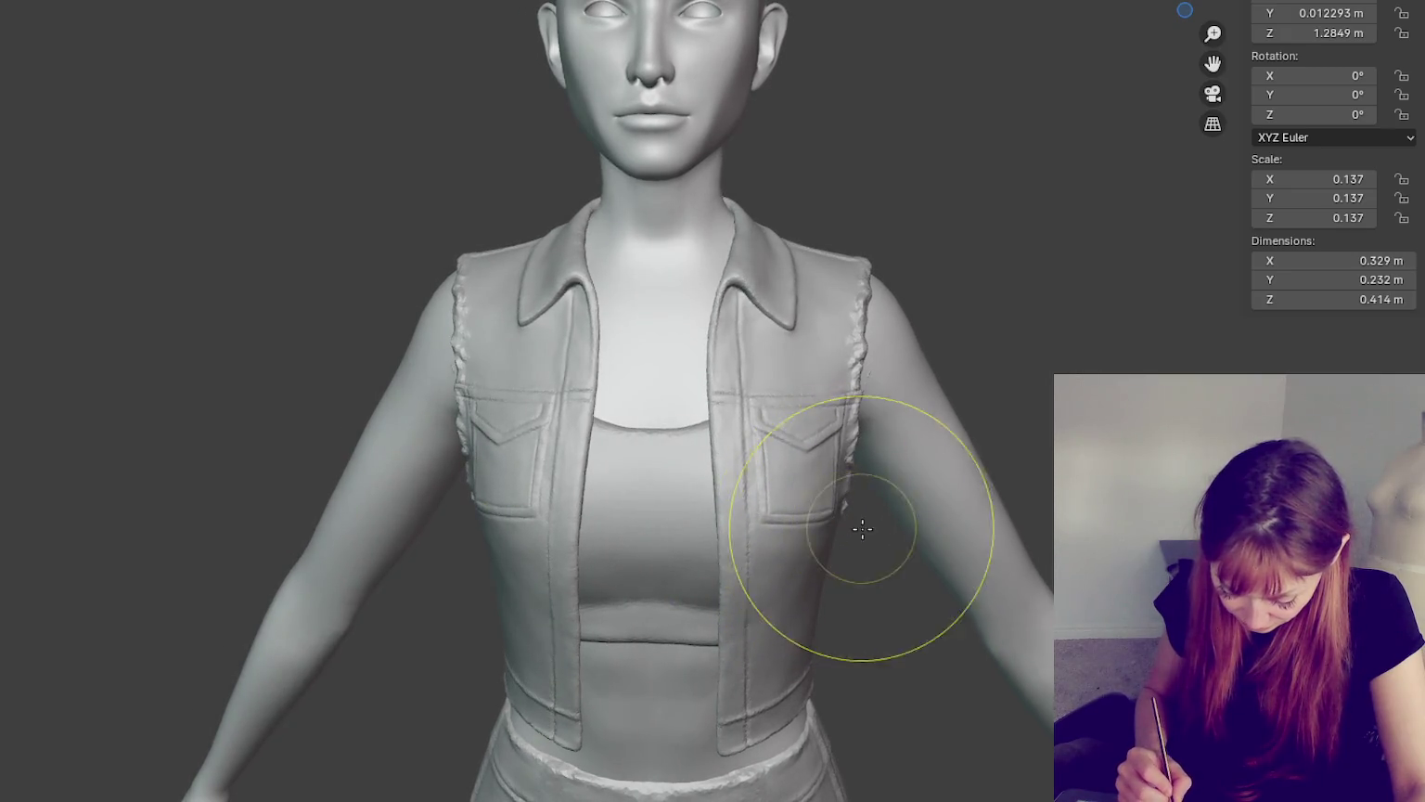
key(ctrl+shift+s)
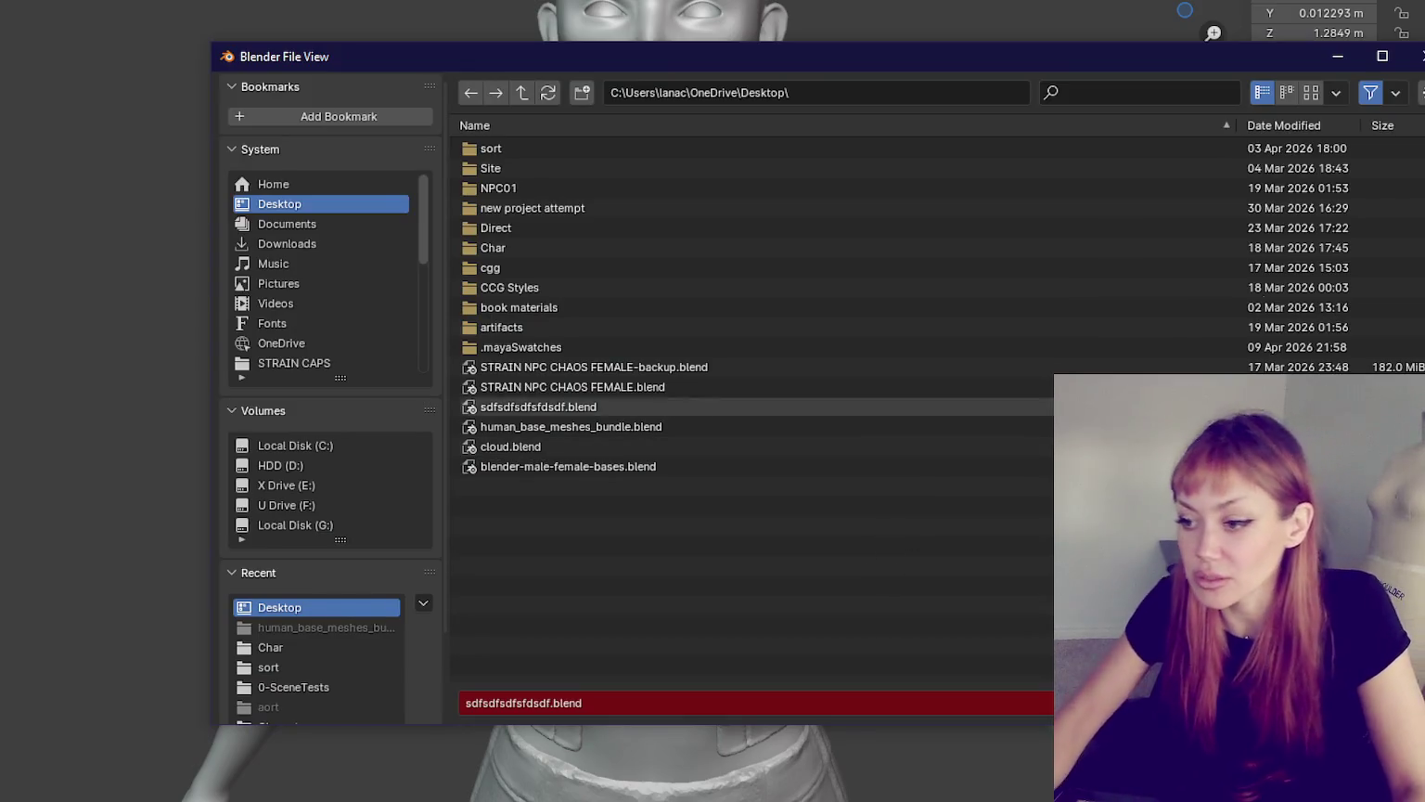
- Cancel the save browser and orbit to a three-quarter view of the denim vest
key(Escape)
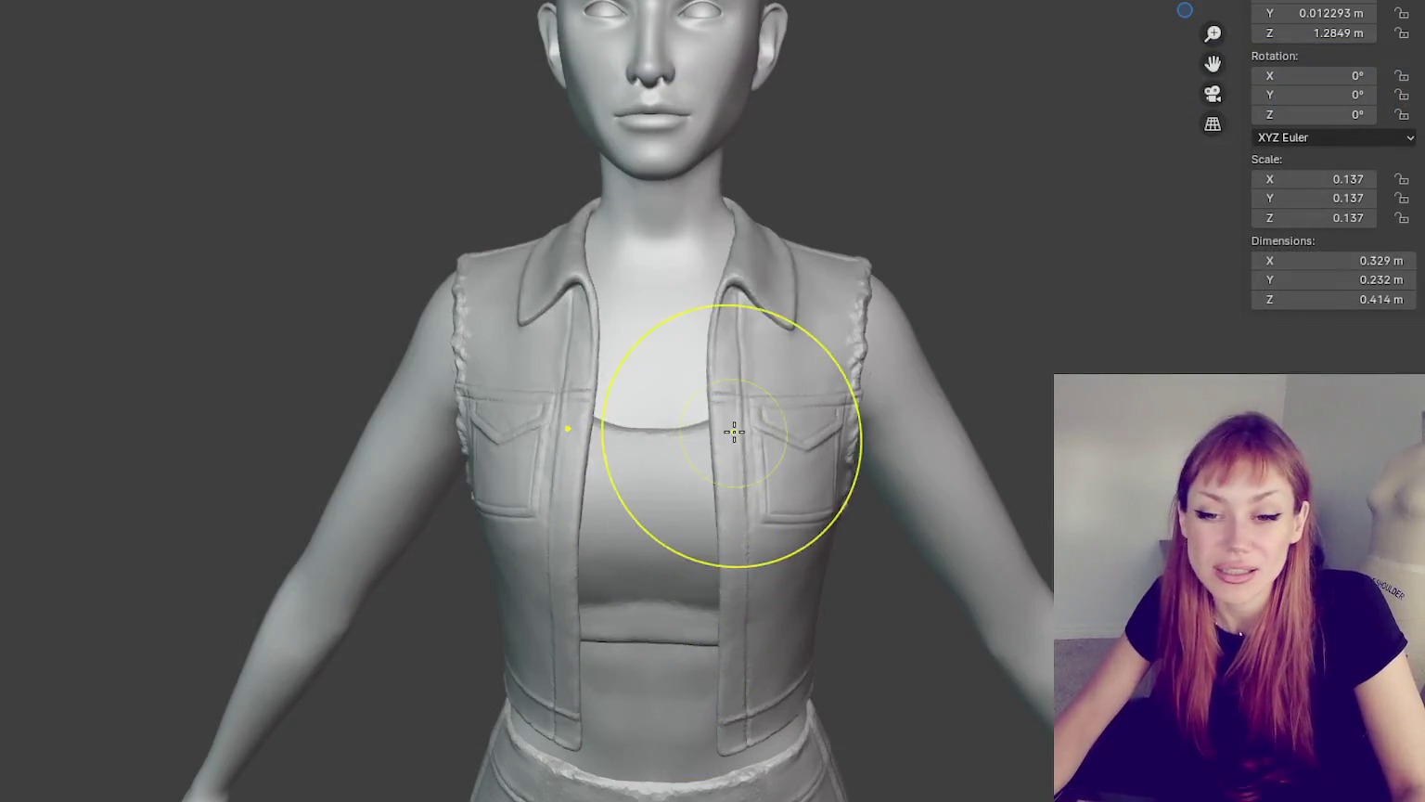
scroll(732, 278, down, 2)
scroll(775, 285, up, 3)
scroll(775, 285, down, 2)
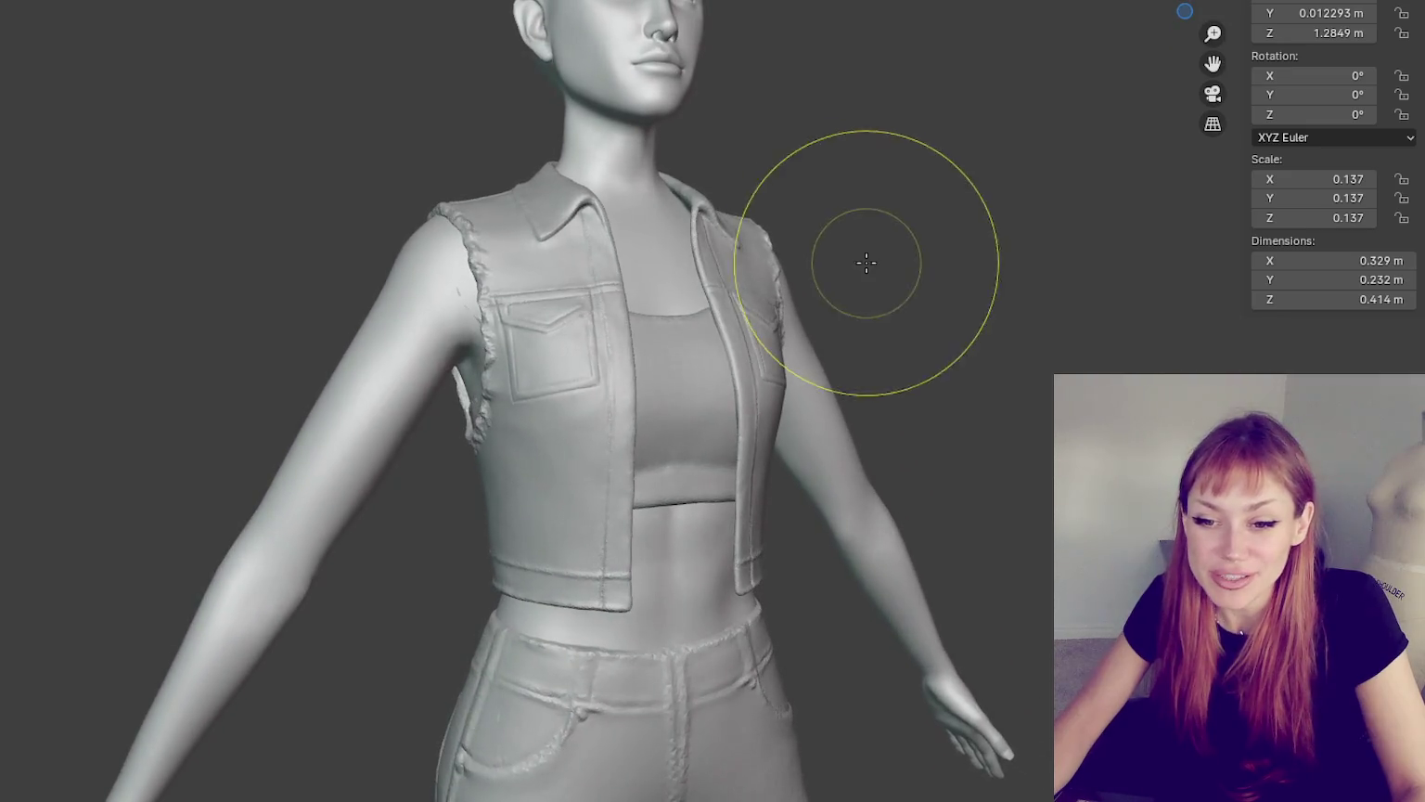
scroll(932, 260, up, 2)
mouse_move(866, 267)
middle_down()
mouse_move(932, 259)
mouse_move(609, 507)
middle_up()
scroll(932, 260, down, 2)
scroll(899, 285, up, 3)
scroll(899, 285, down, 2)
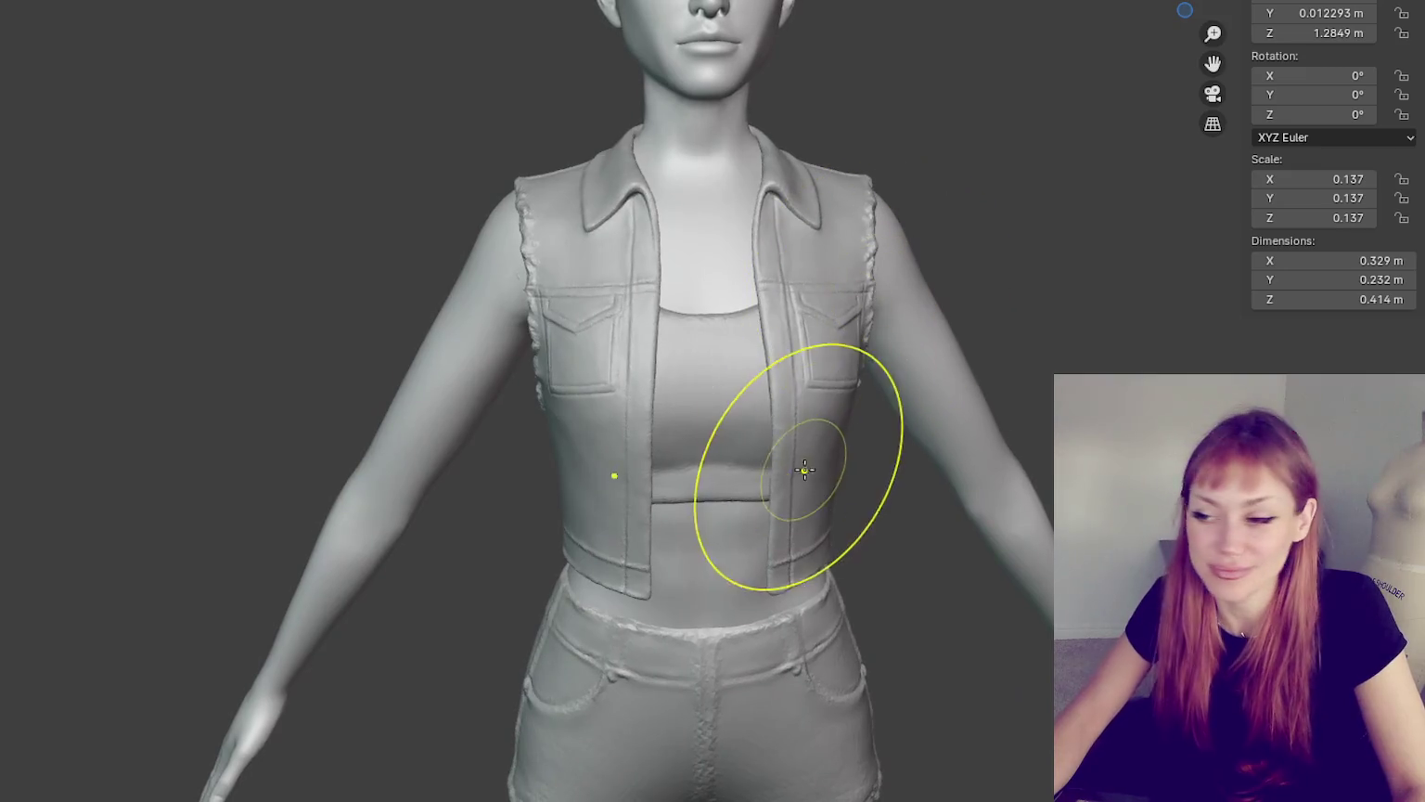
scroll(517, 514, up, 2)
scroll(518, 513, down, 2)
middle_drag(493, 515, 255, 274)
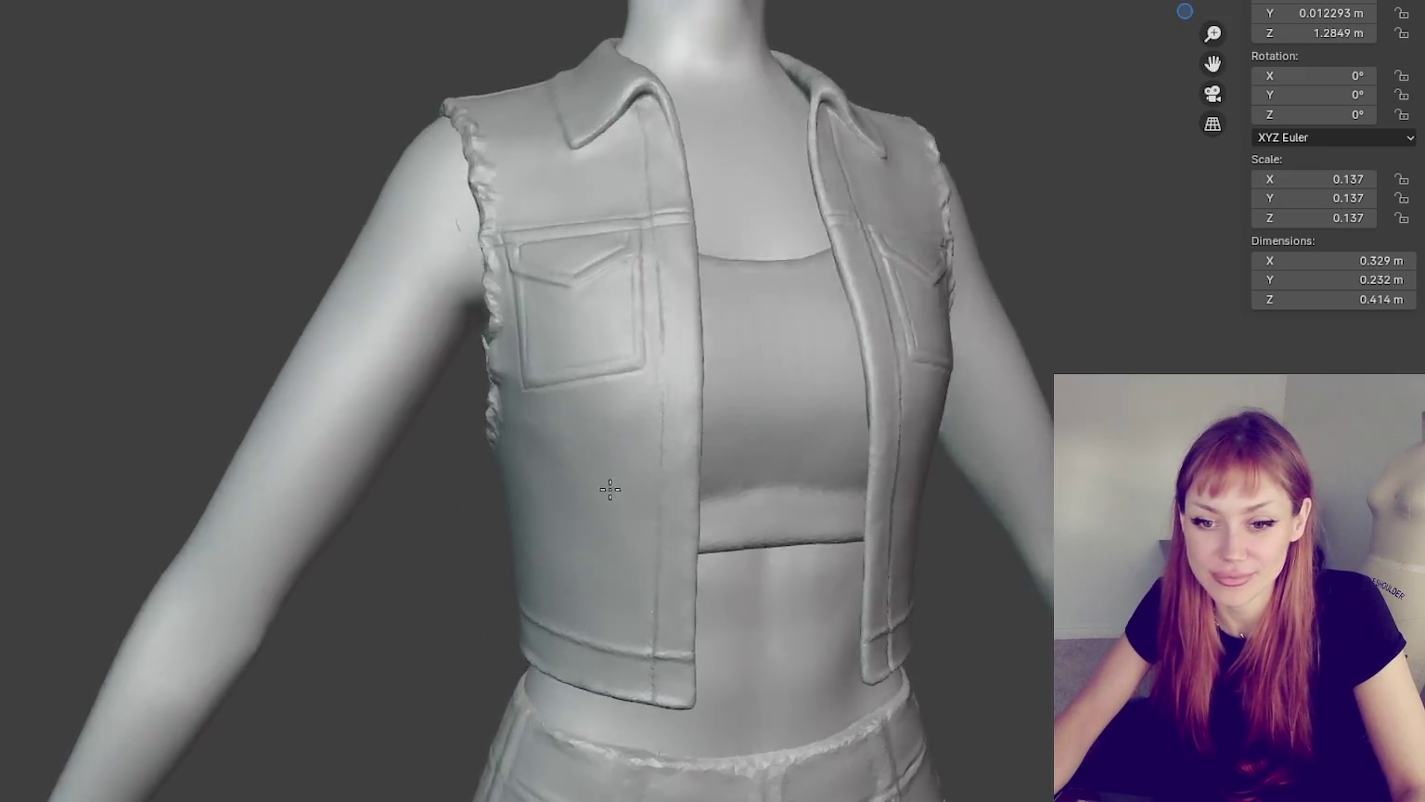
scroll(255, 274, up, 3)
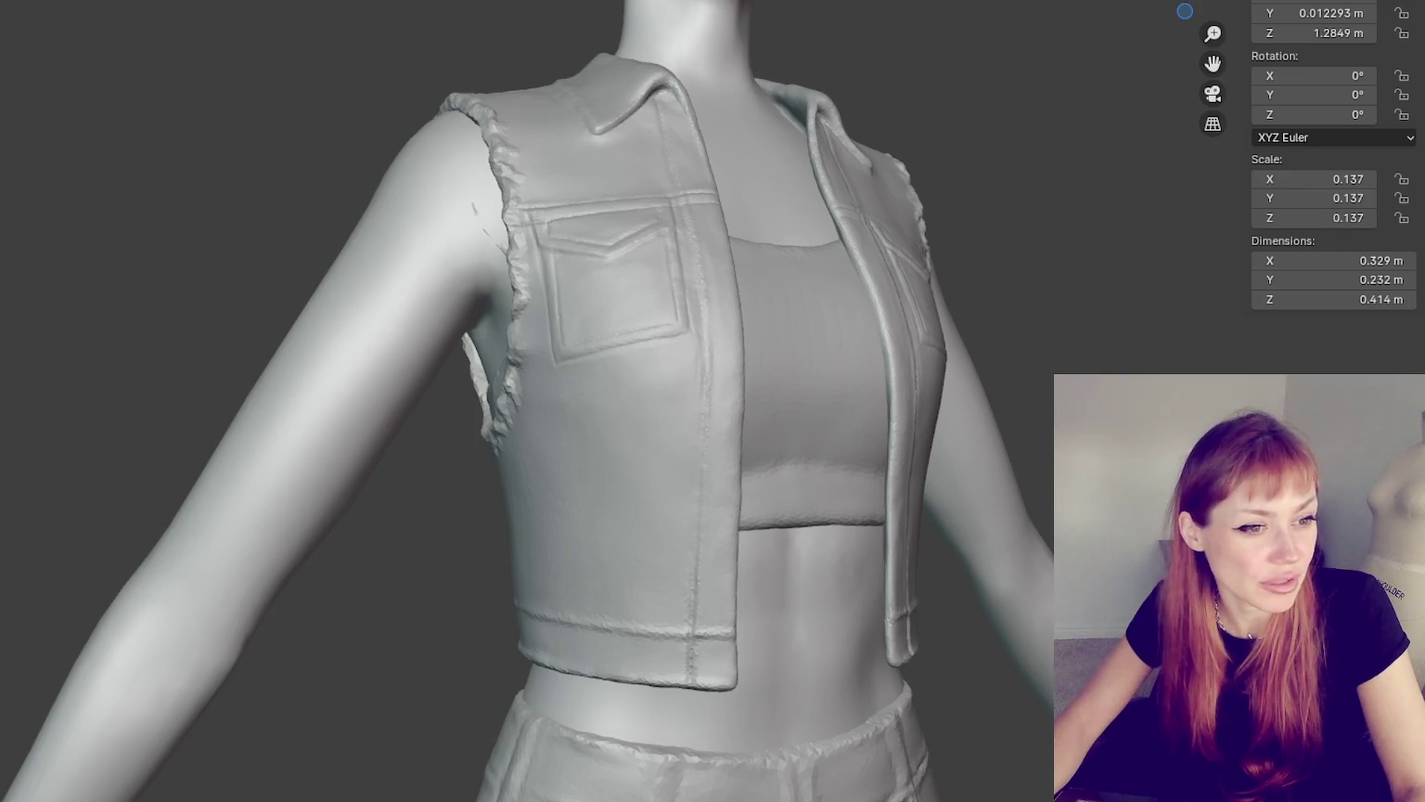
scroll(688, 211, down, 3)
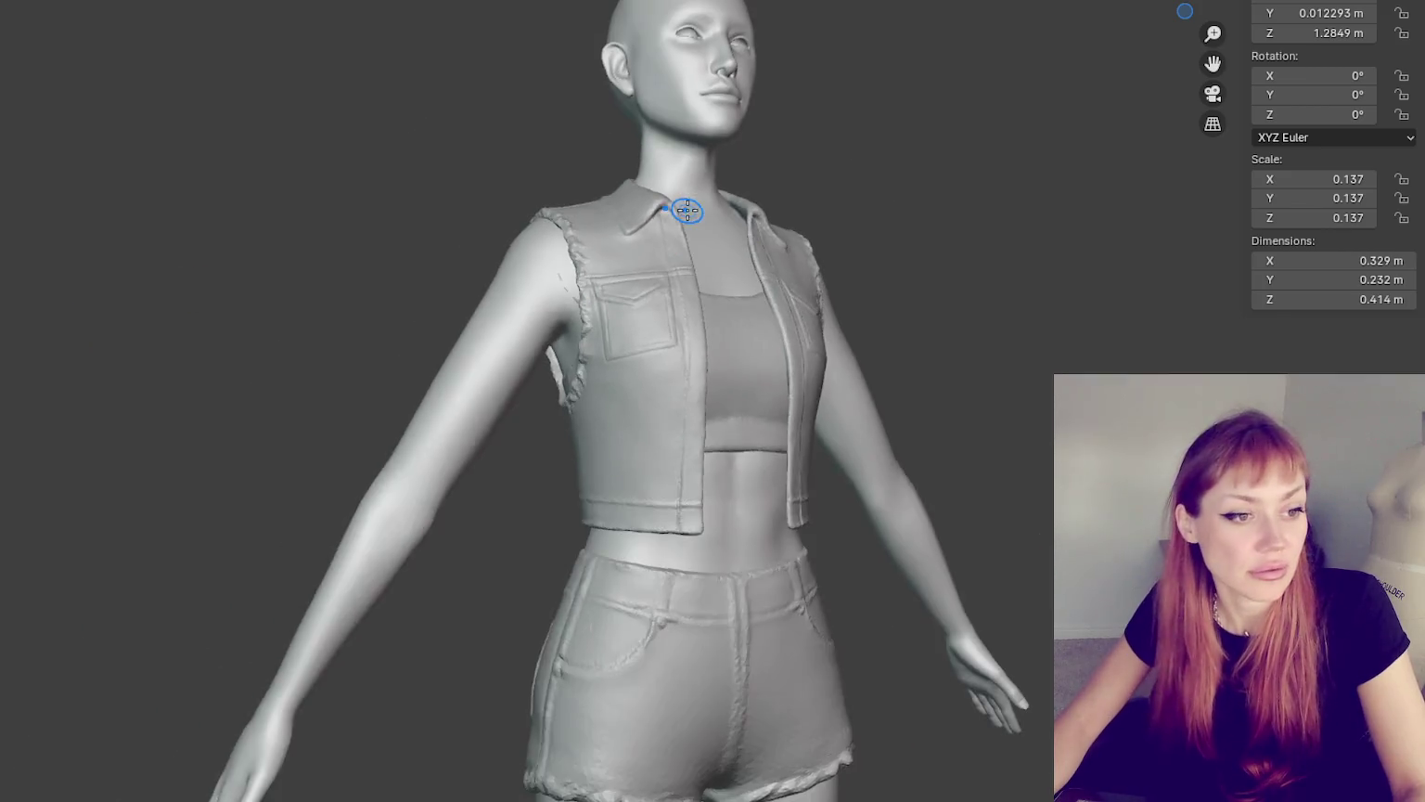
key(KP_1)
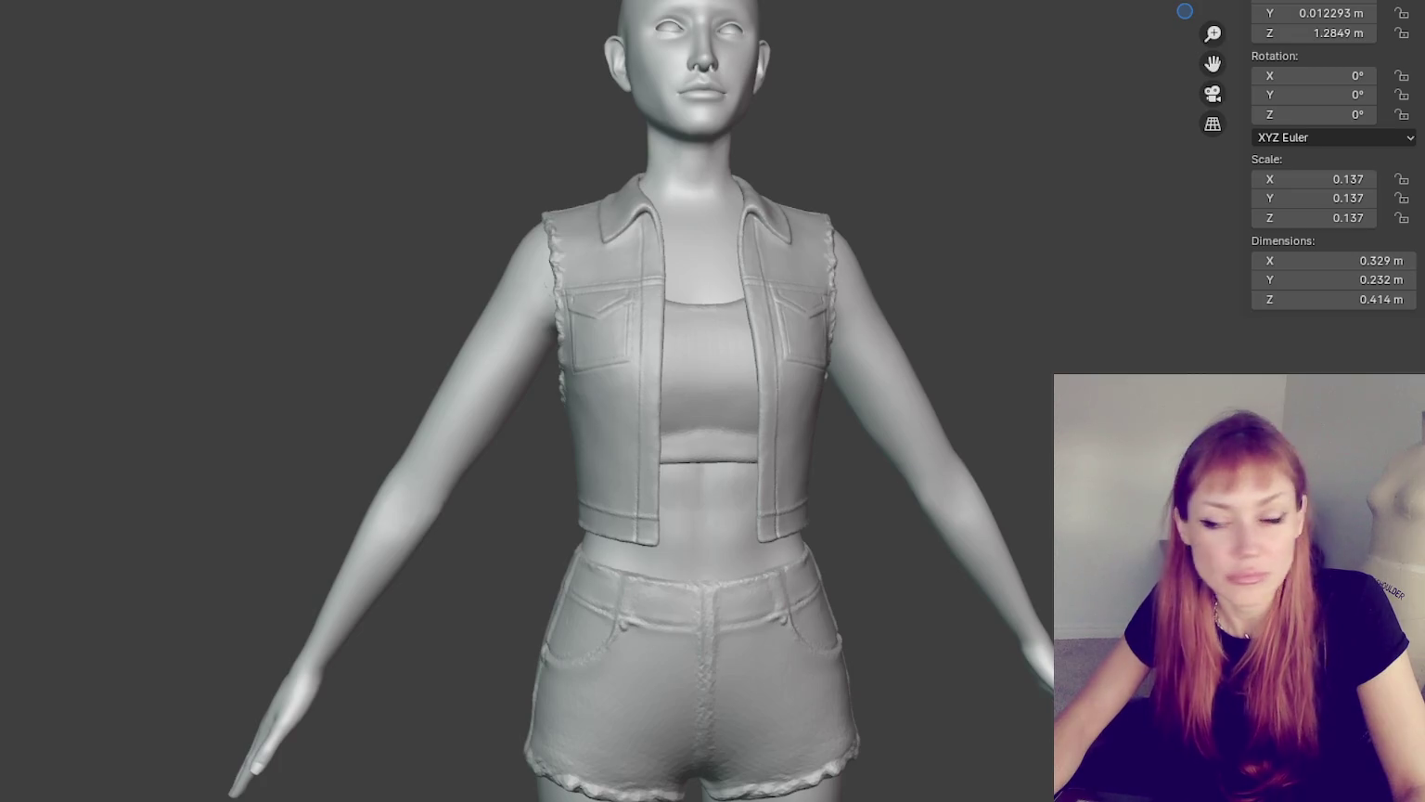
scroll(694, 438, up, 2)
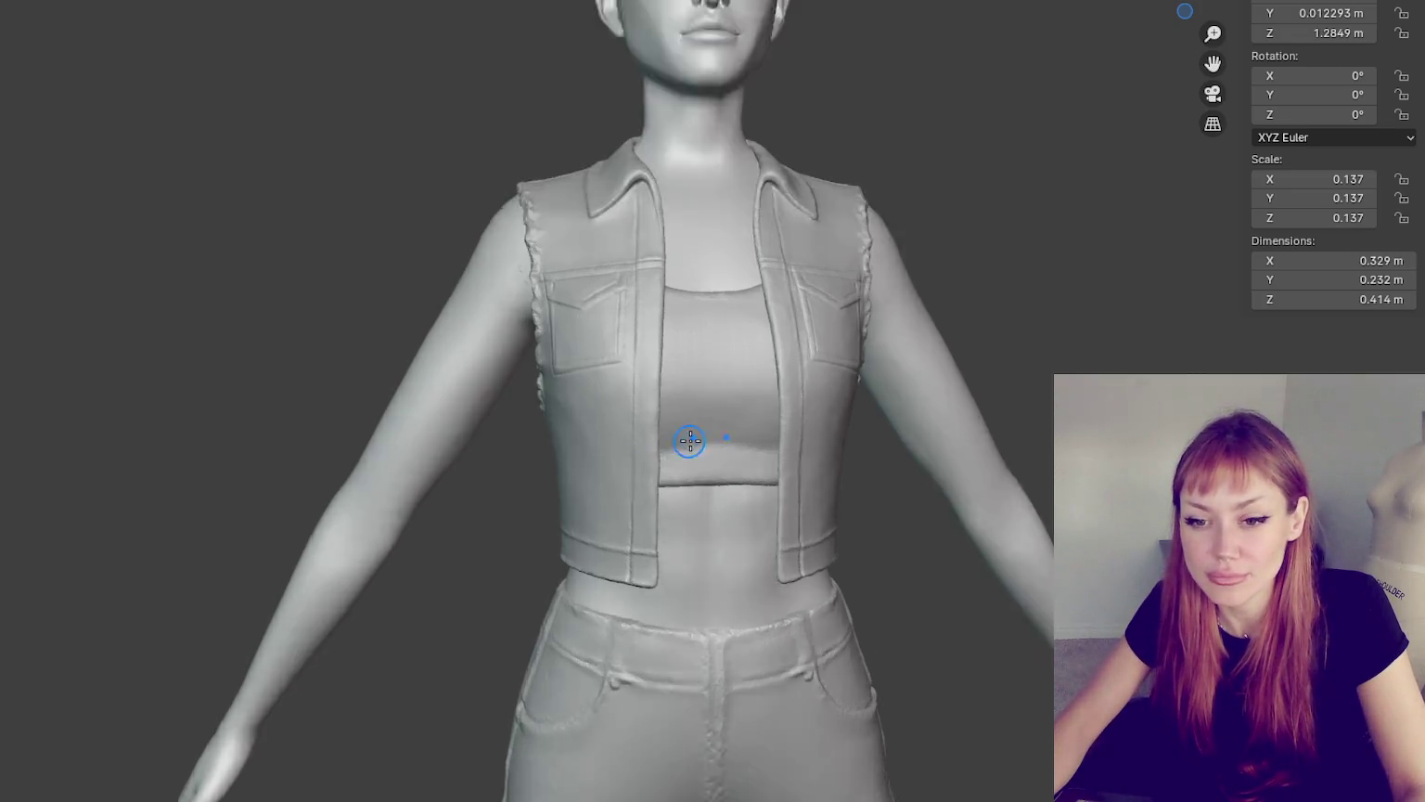
scroll(715, 306, up, 3)
scroll(643, 405, up, 1)
scroll(632, 415, up, 3)
mouse_move(642, 395)
shift+middle_down()
mouse_move(620, 292)
mouse_move(646, 397)
shift+middle_up()
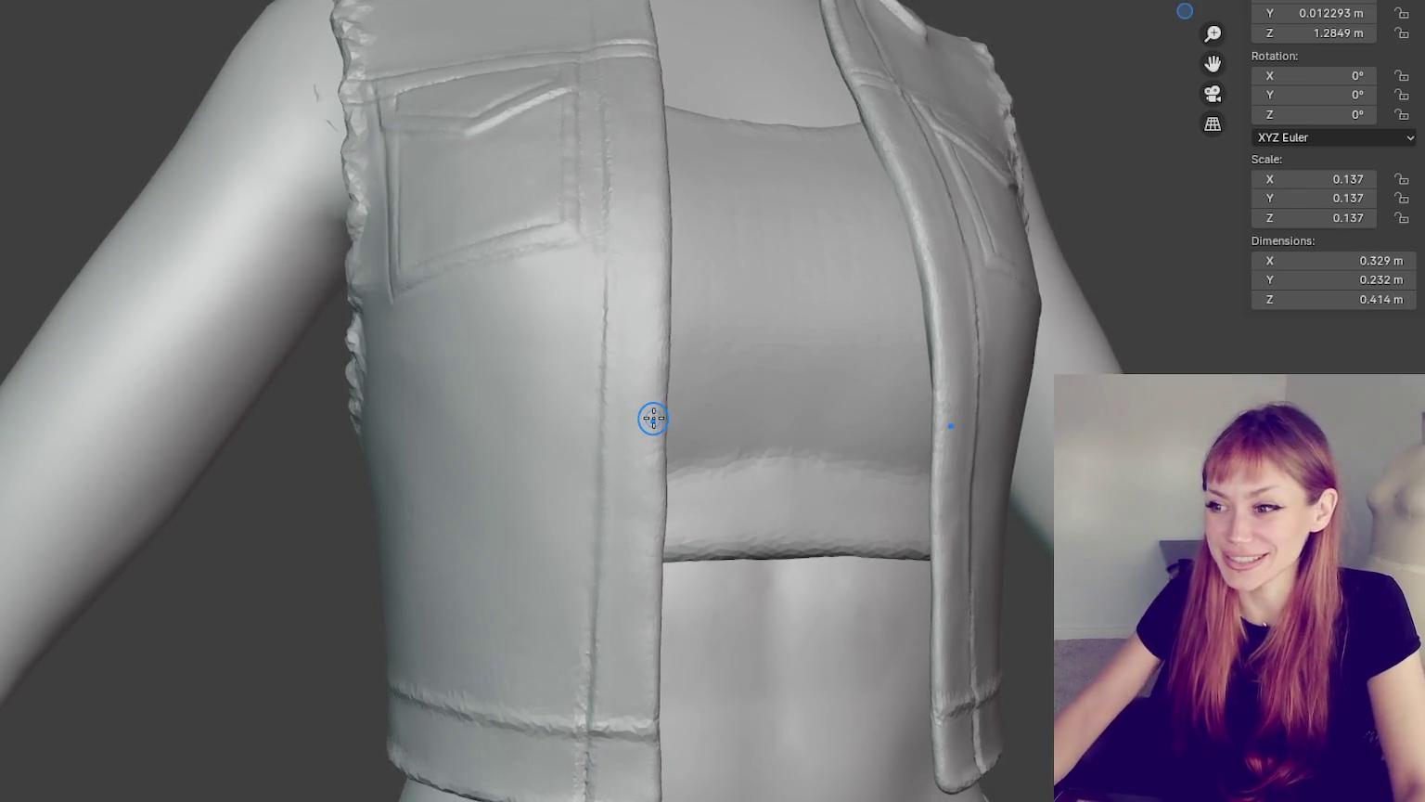
scroll(640, 520, down, 3)
scroll(706, 428, up, 2)
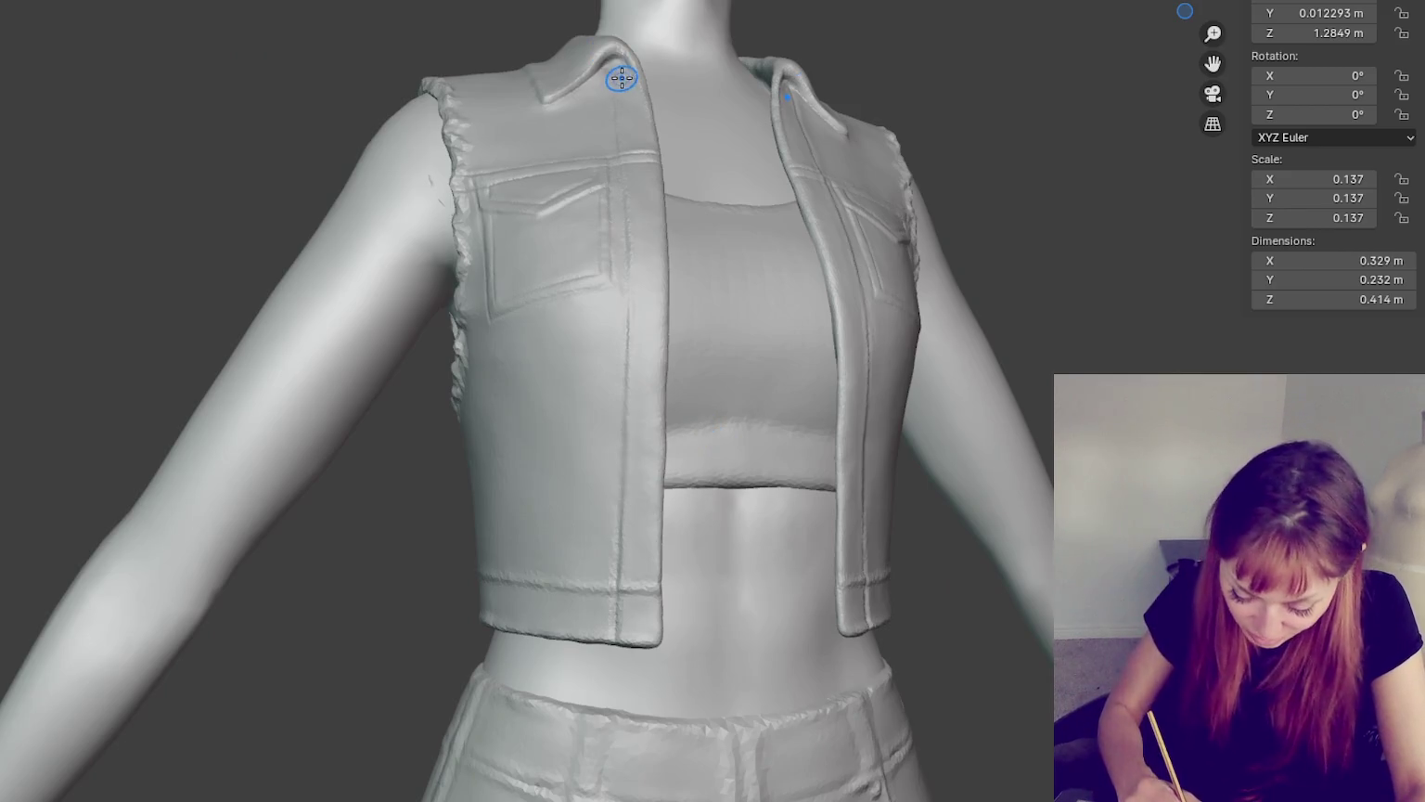
key(KP_1)
mouse_move(615, 86)
mouse_down()
mouse_move(637, 105)
mouse_move(627, 87)
mouse_move(620, 140)
mouse_move(618, 70)
mouse_move(623, 131)
mouse_up()
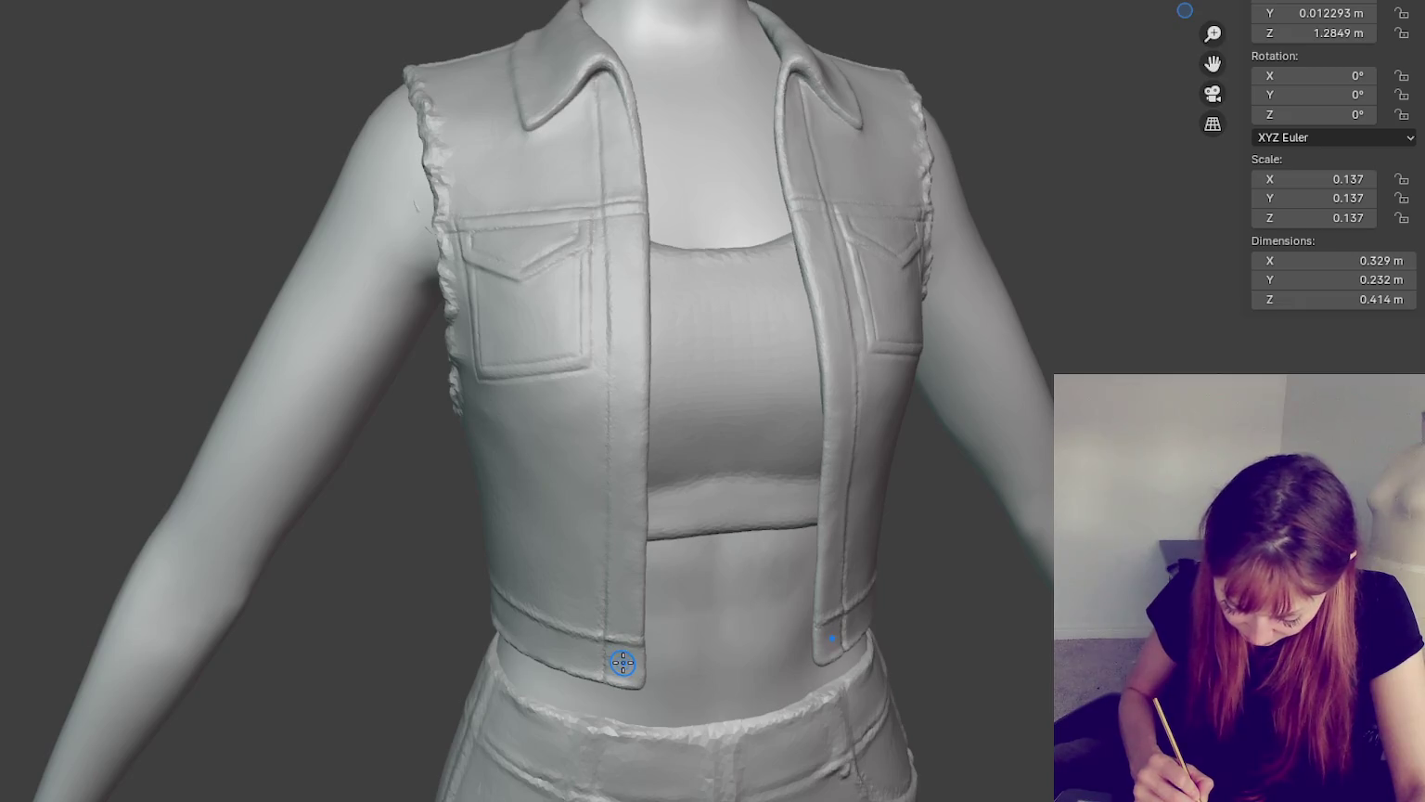
scroll(1182, 26, up, 2)
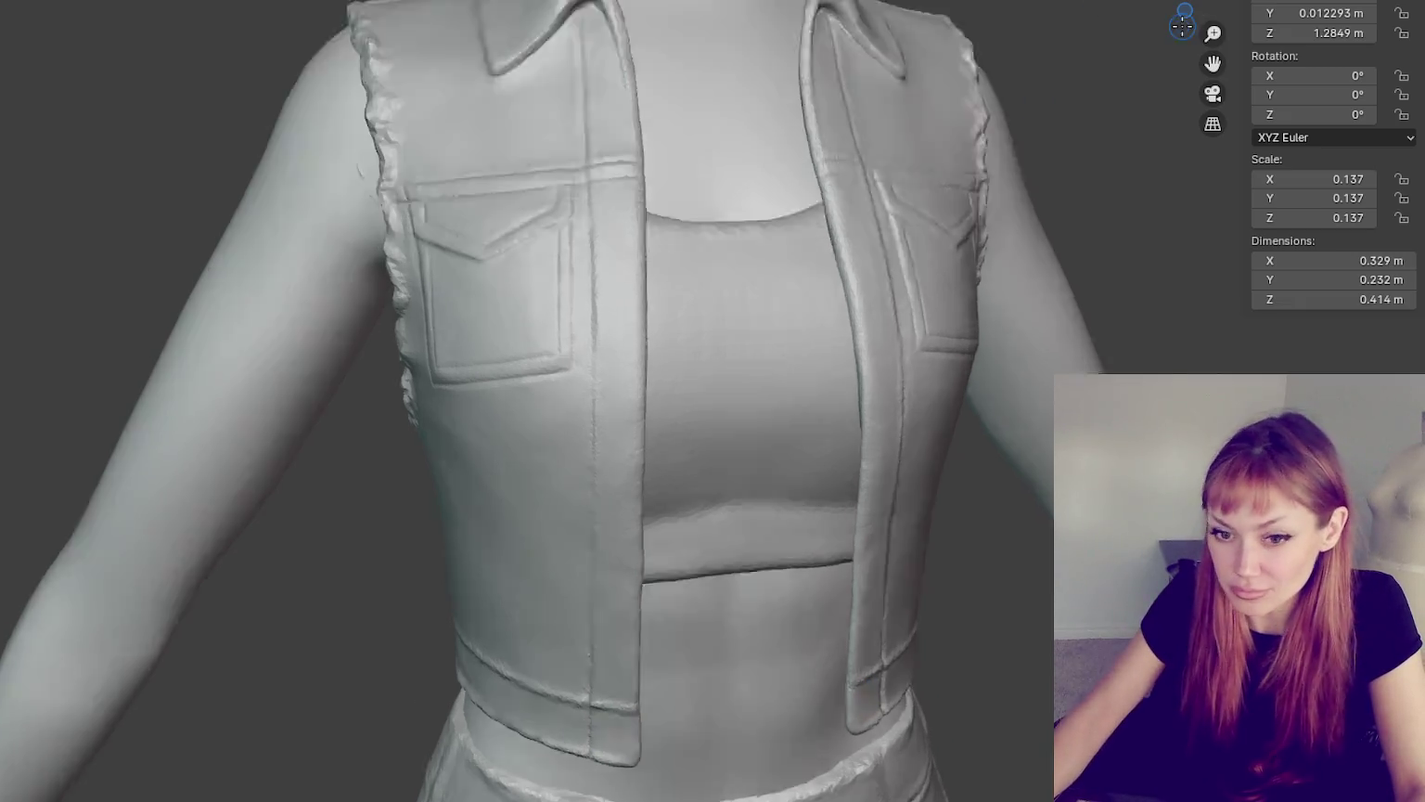
scroll(672, 523, up, 3)
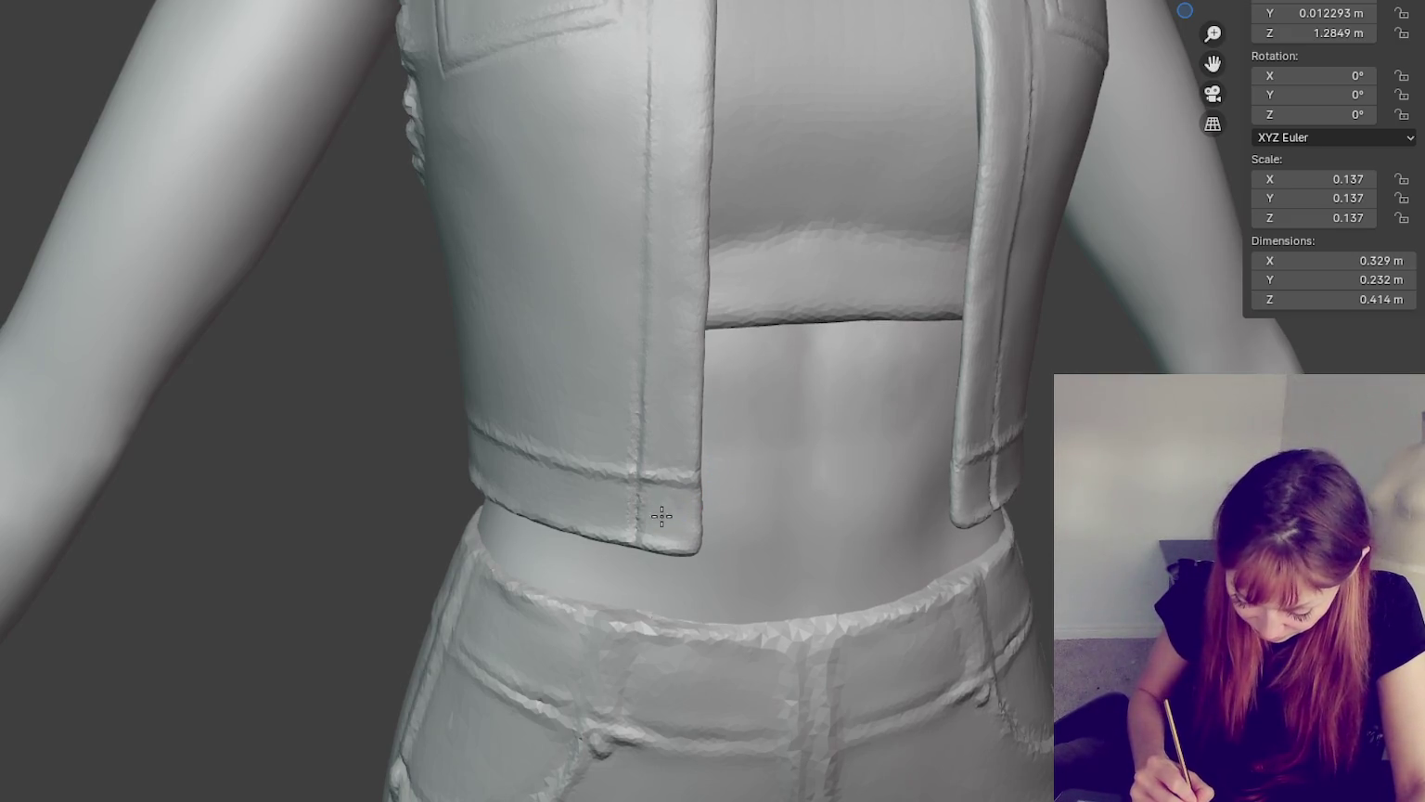
- Dab sculpt detail along the vest's lower-front hem corner and touch up the placket seam
scroll(674, 501, up, 1)
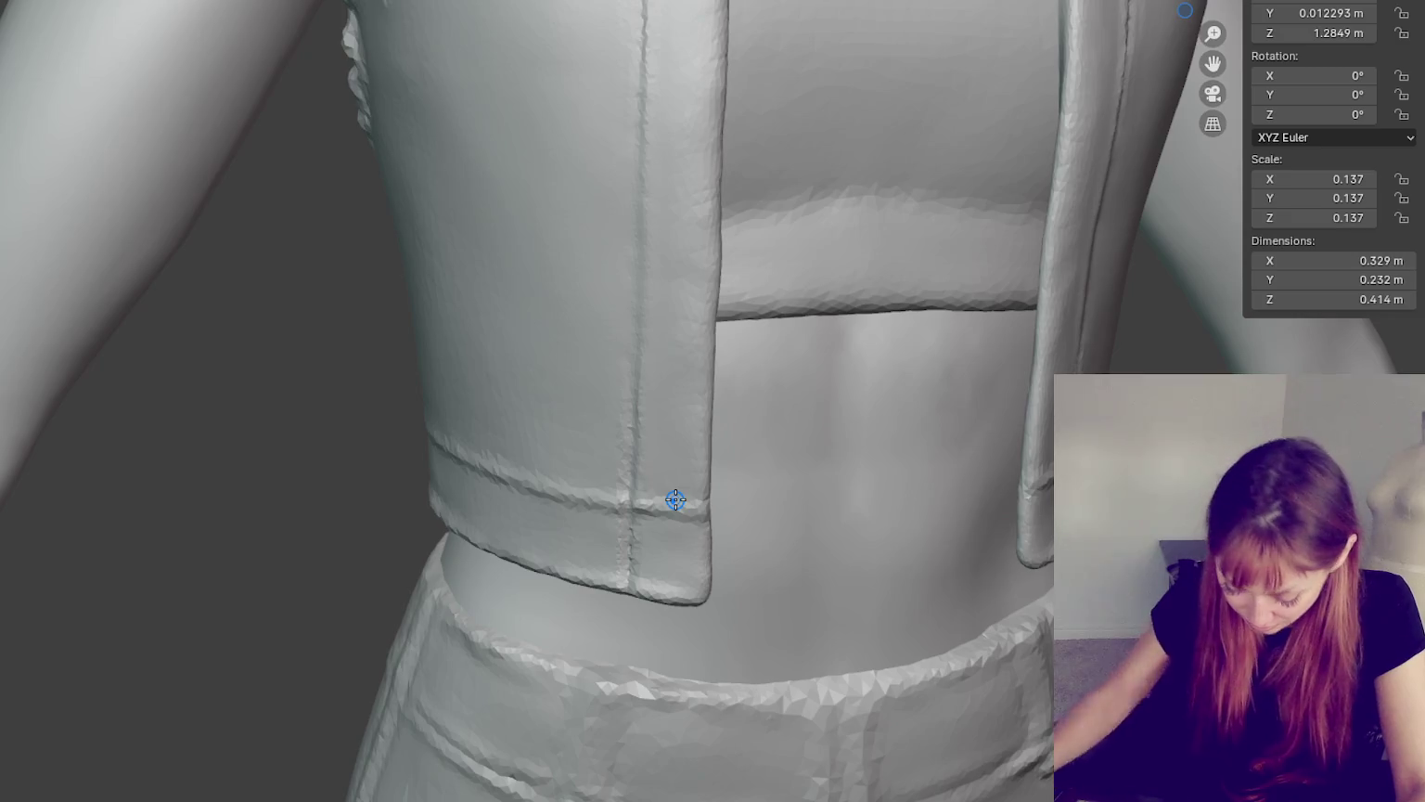
scroll(679, 543, up, 1)
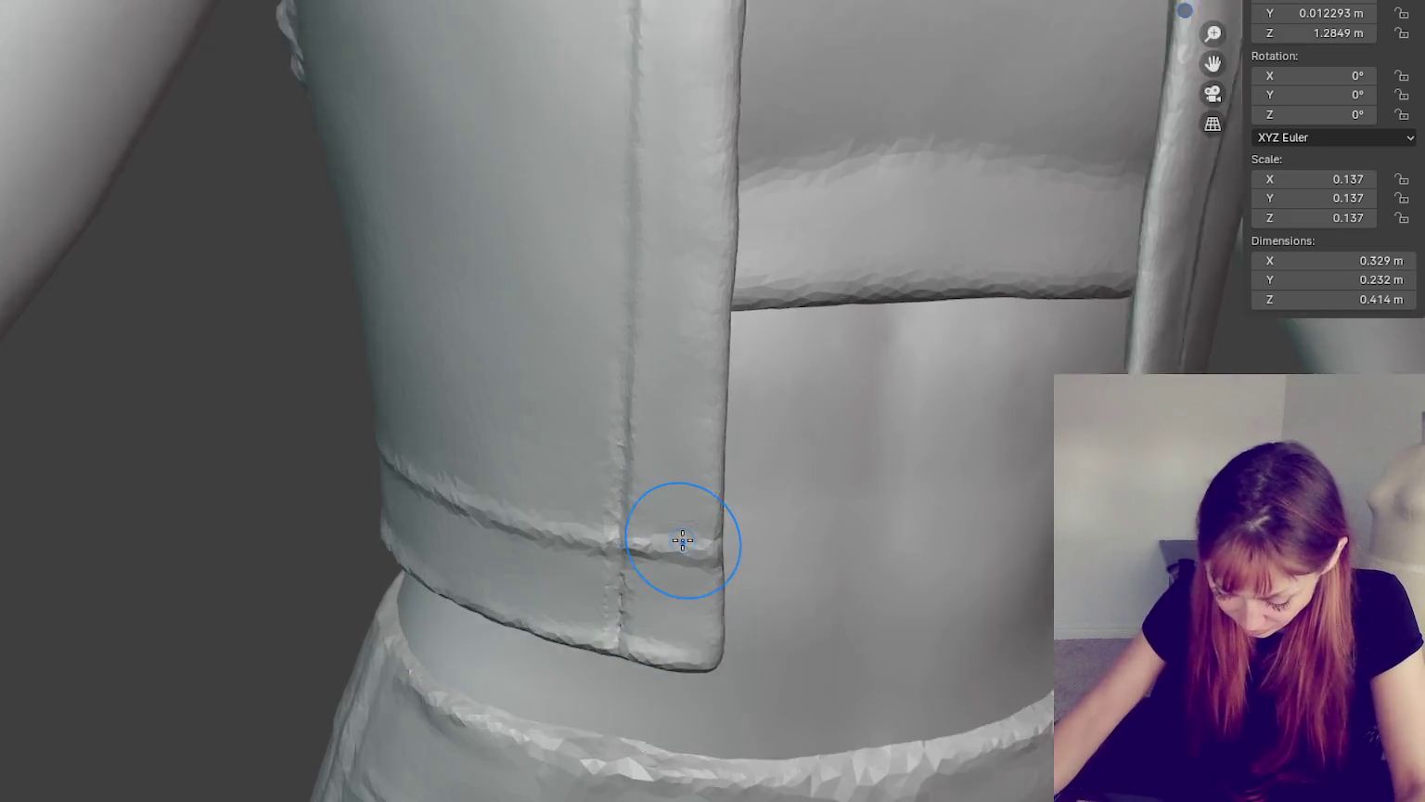
scroll(684, 548, up, 1)
scroll(685, 547, down, 2)
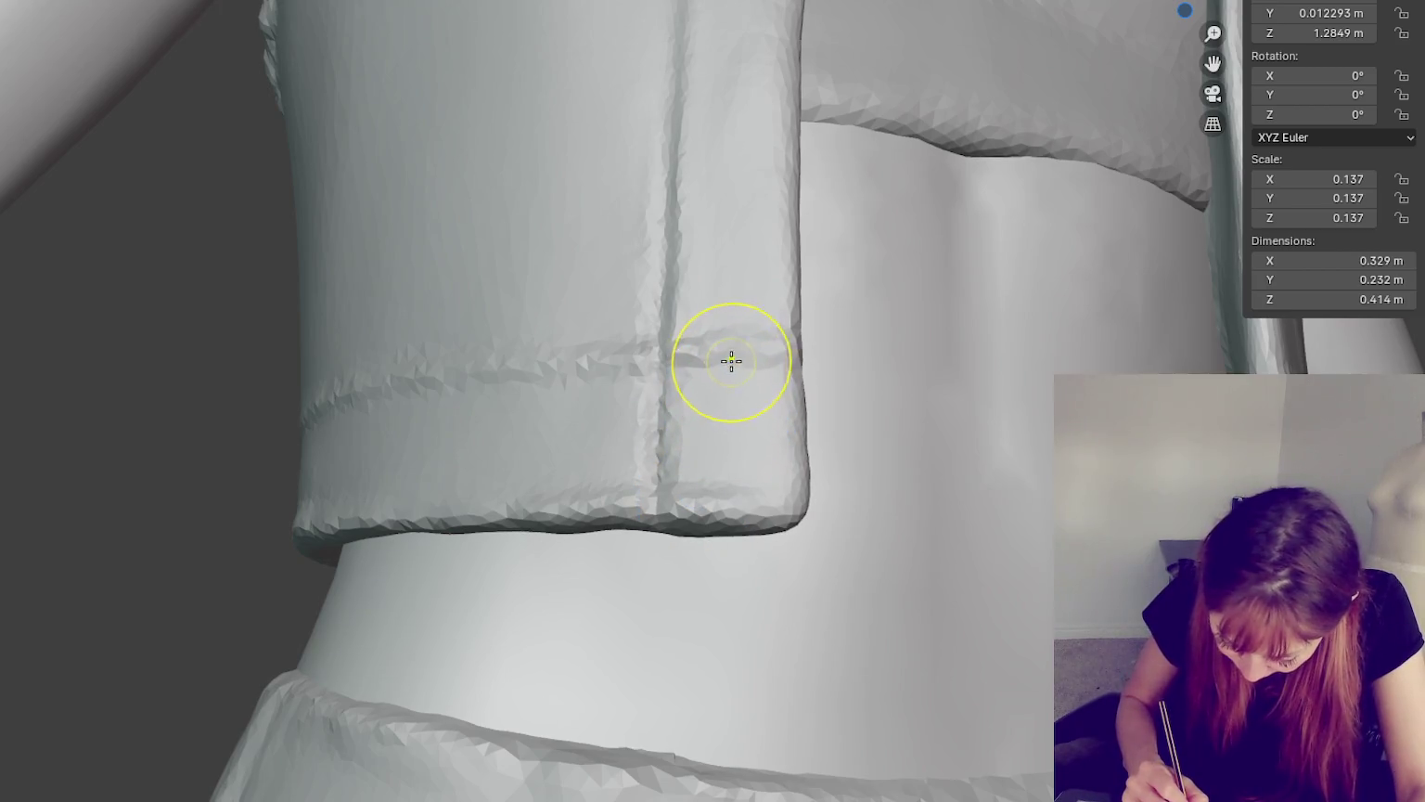
mouse_move(788, 340)
middle_down()
mouse_move(766, 408)
mouse_move(835, 401)
middle_up()
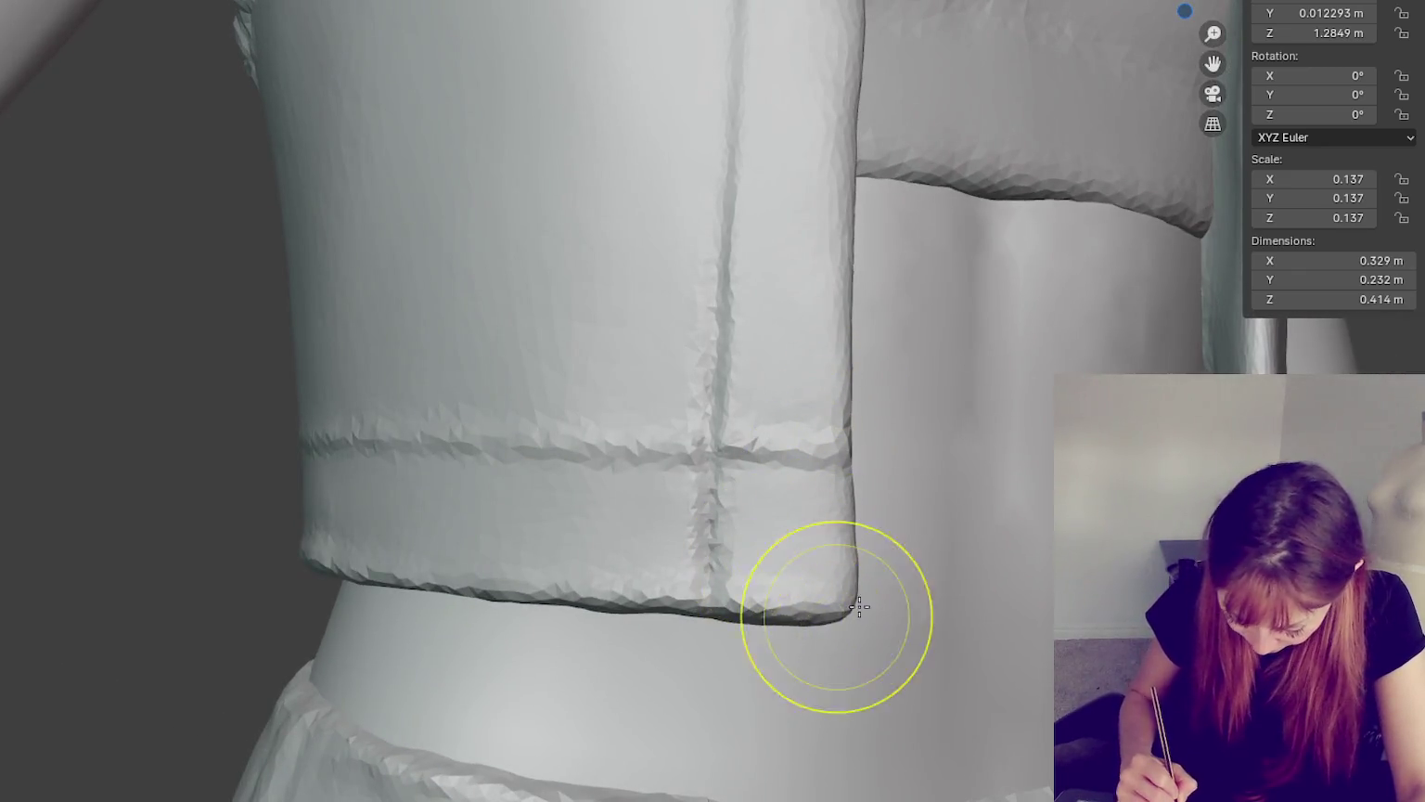
click(751, 620)
click(829, 585)
click(774, 607)
click(742, 604)
click(707, 487)
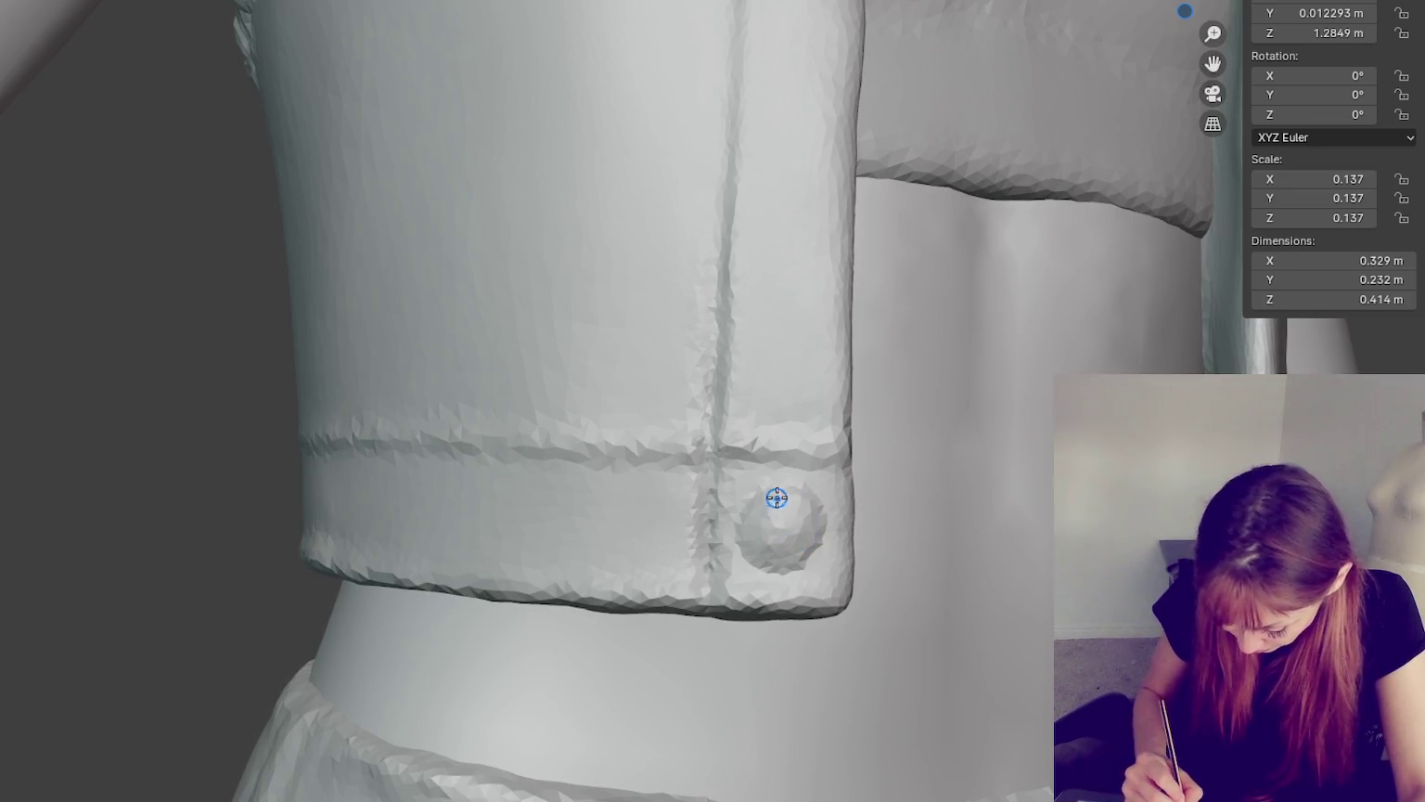
- Sculpt a round button onto the hem band and smooth the vertical placket seam
drag(773, 493, 779, 503)
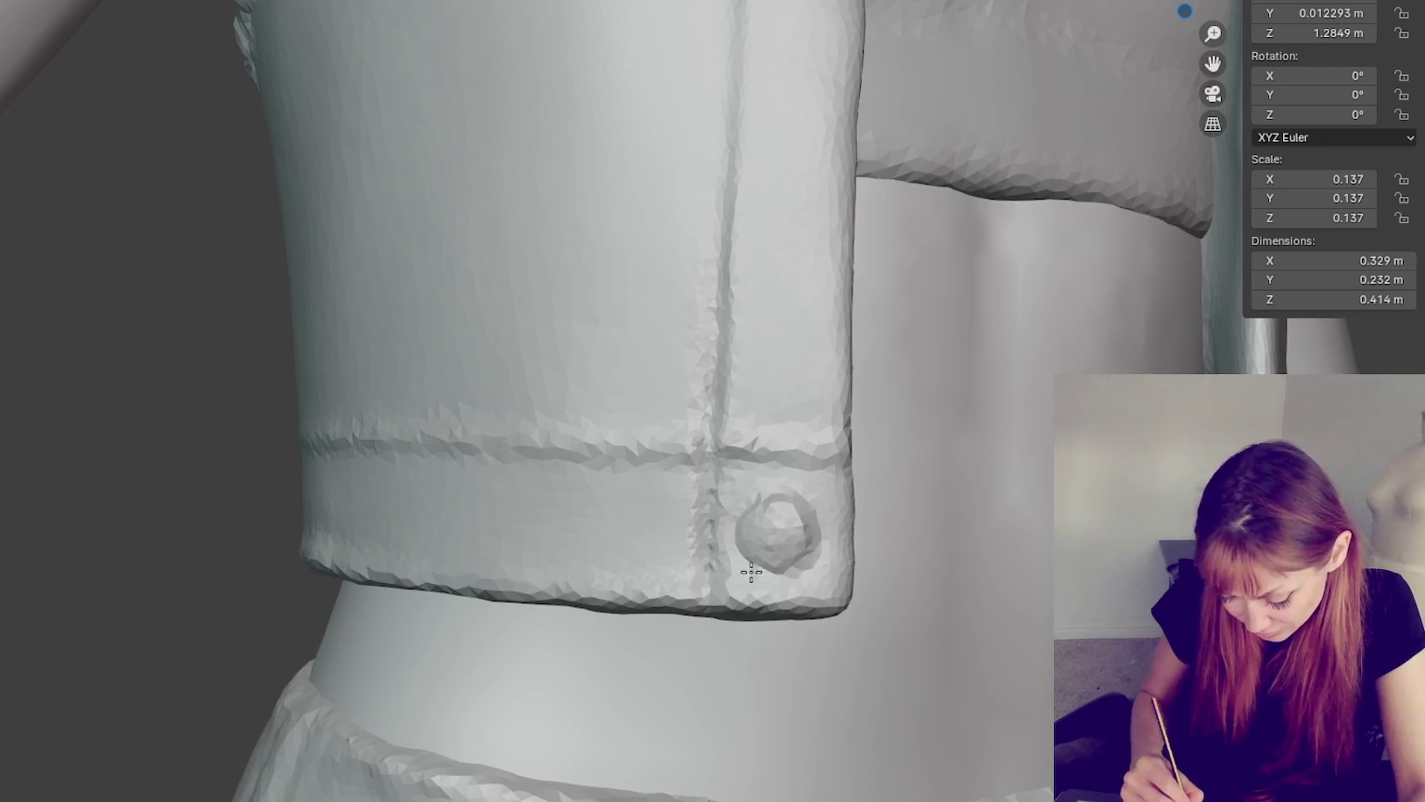
scroll(802, 566, up, 2)
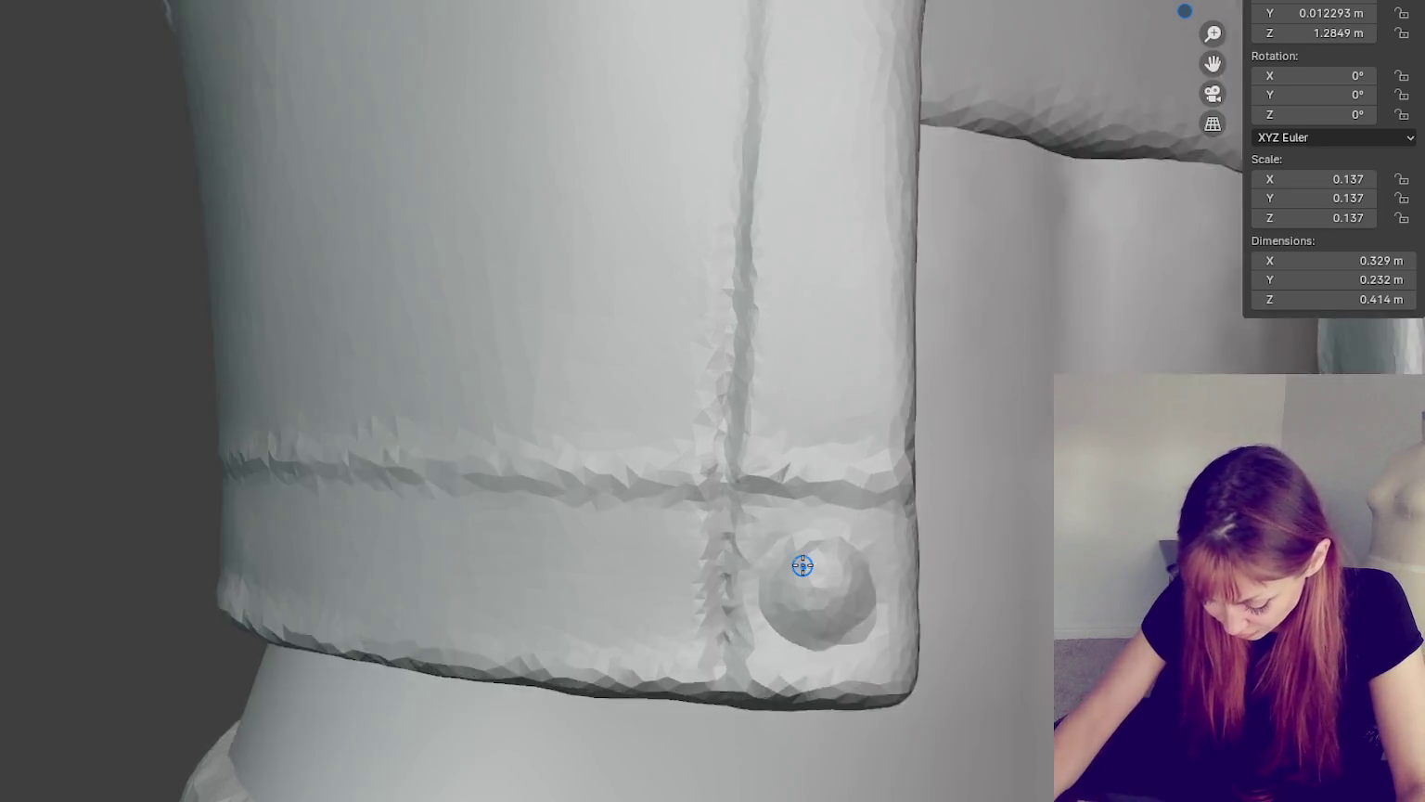
scroll(835, 575, up, 3)
shift+middle_drag(934, 607, 884, 547)
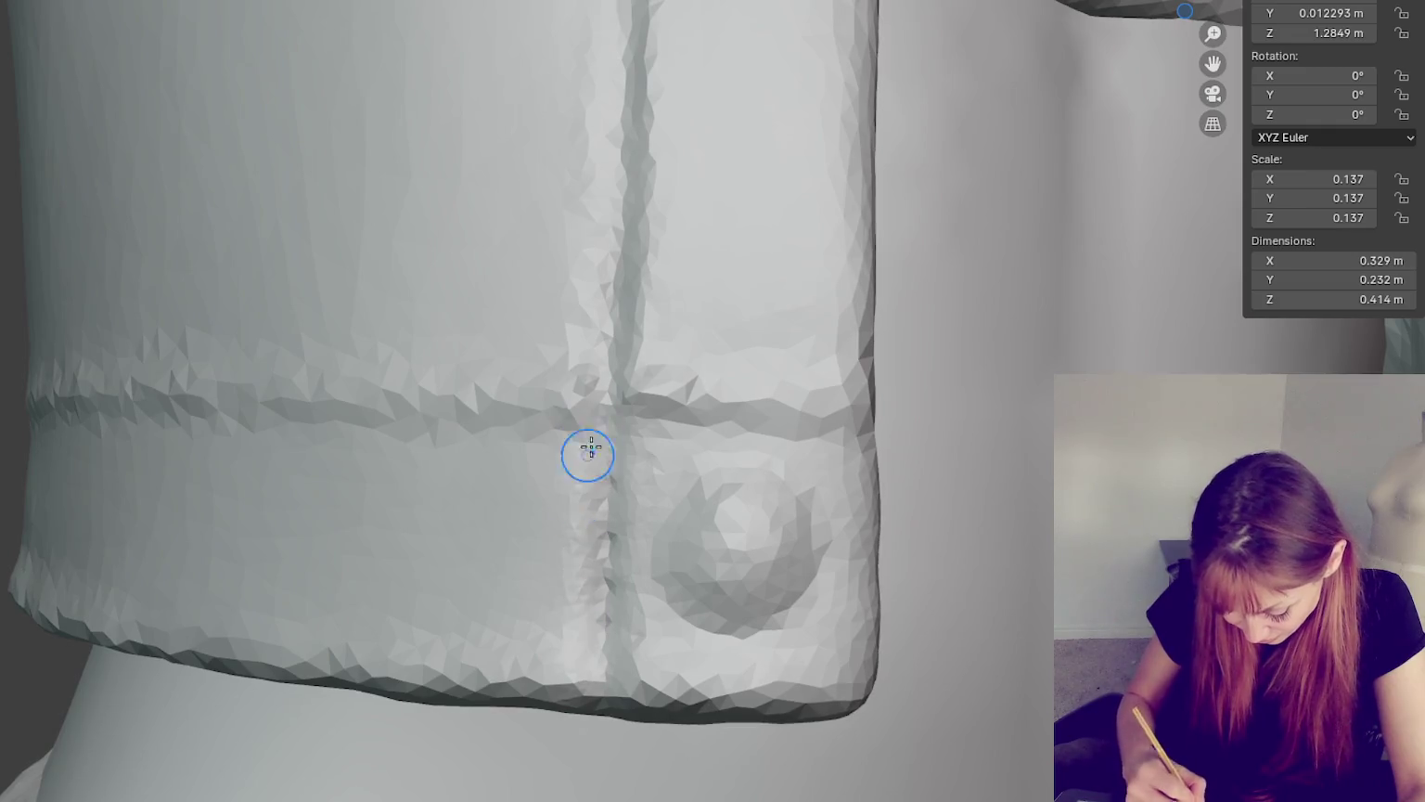
mouse_move(604, 490)
mouse_down()
mouse_move(615, 450)
mouse_move(860, 427)
mouse_move(528, 414)
mouse_up()
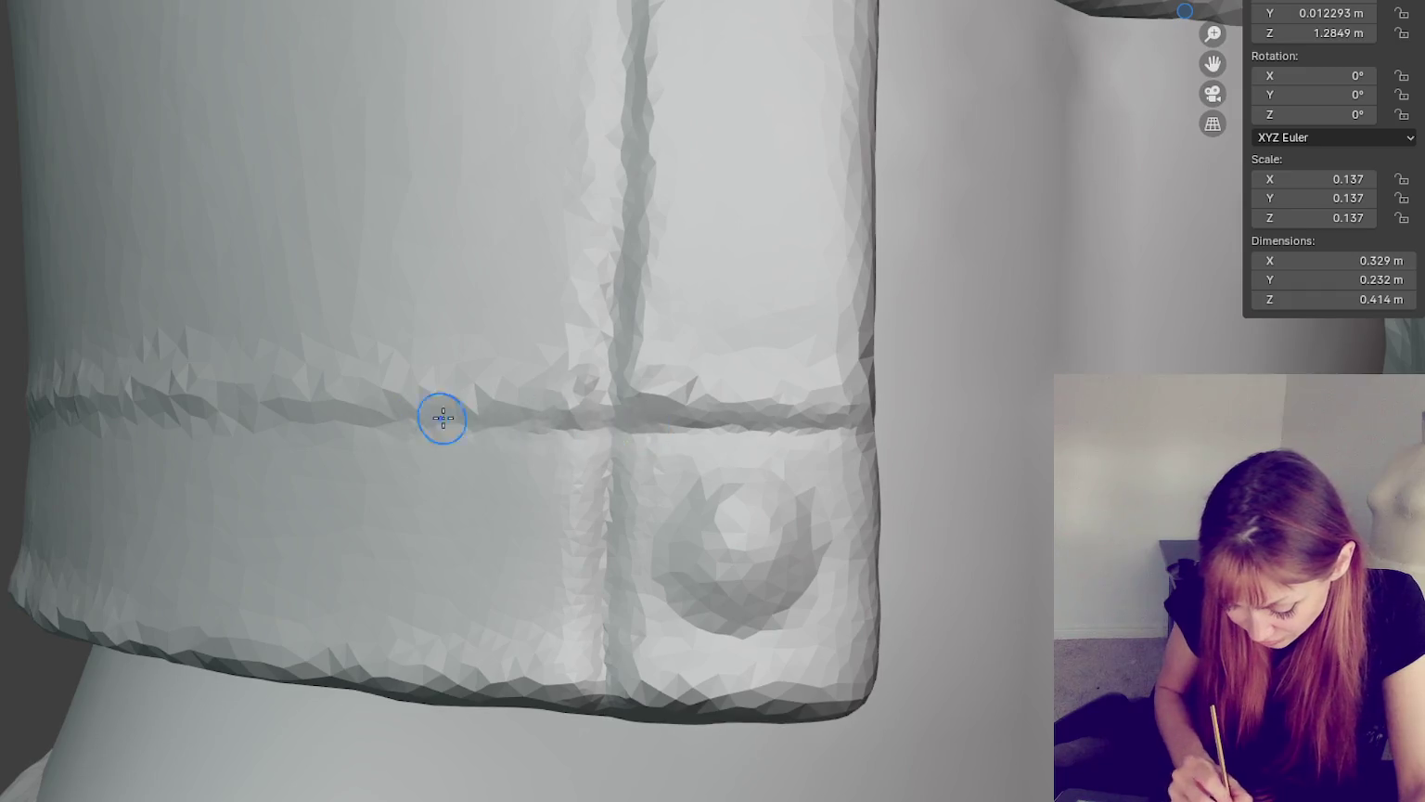
- Line up the view along the hem and sharpen the horizontal seam into a continuous crease
ctrl+middle_drag(439, 417, 803, 435)
middle_drag(603, 455, 703, 467)
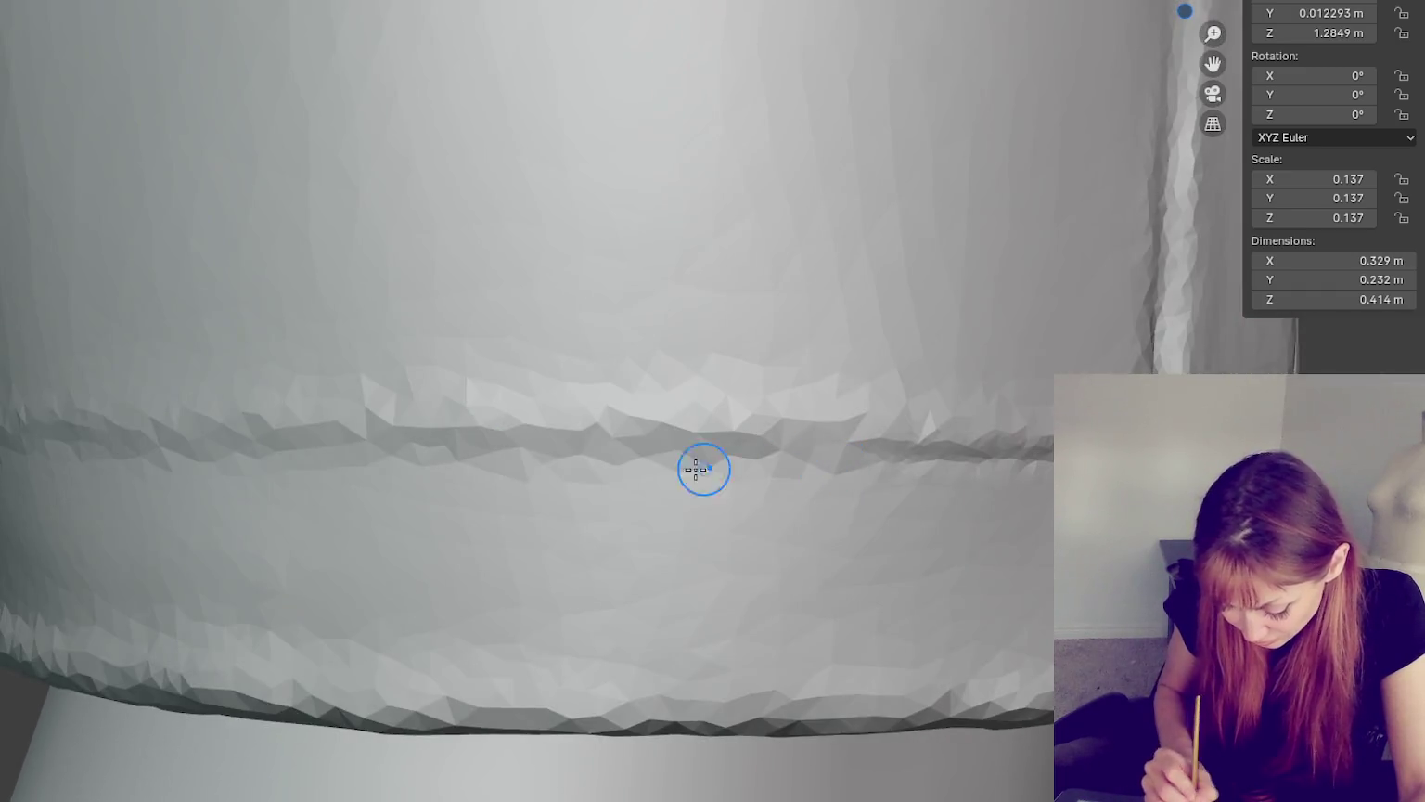
middle_drag(835, 455, 908, 460)
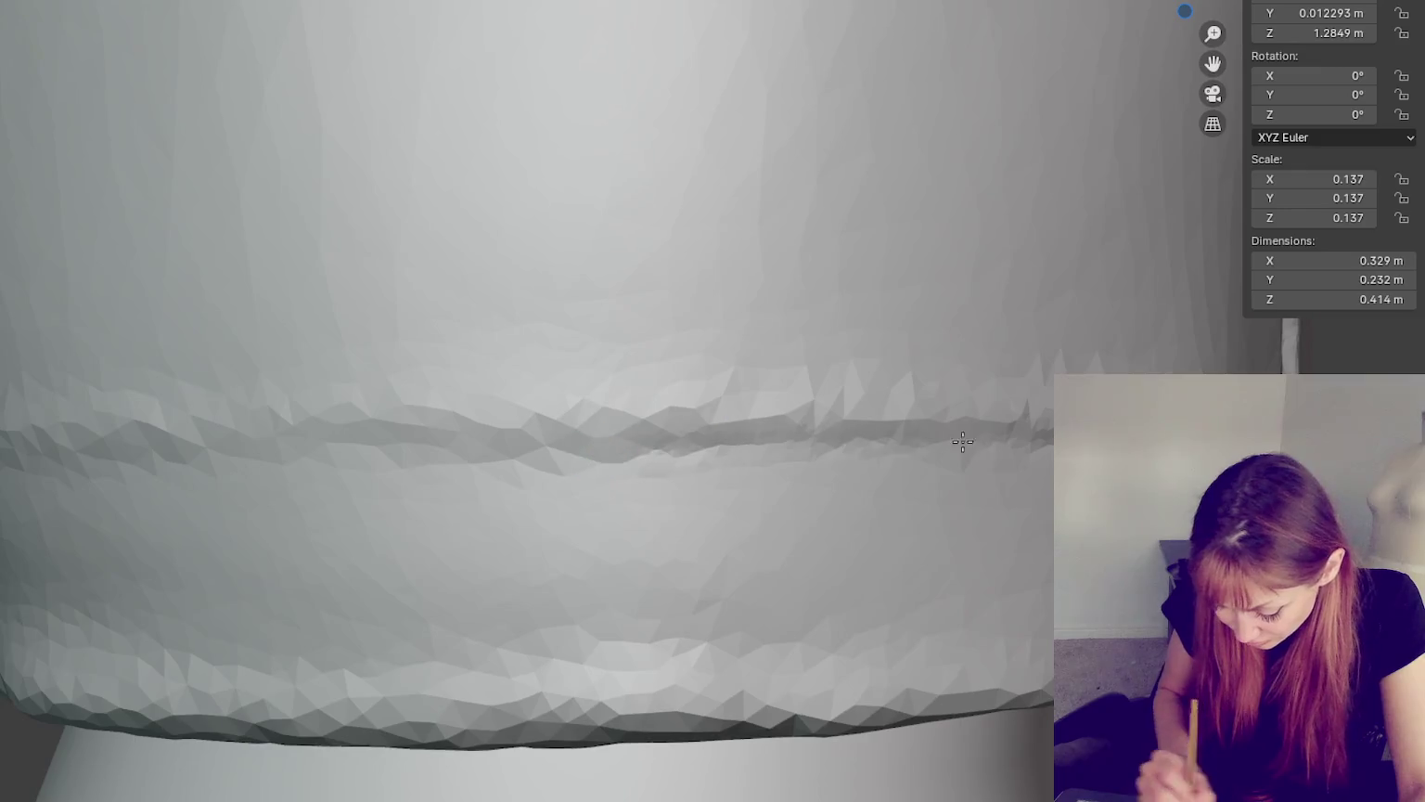
middle_drag(496, 462, 919, 455)
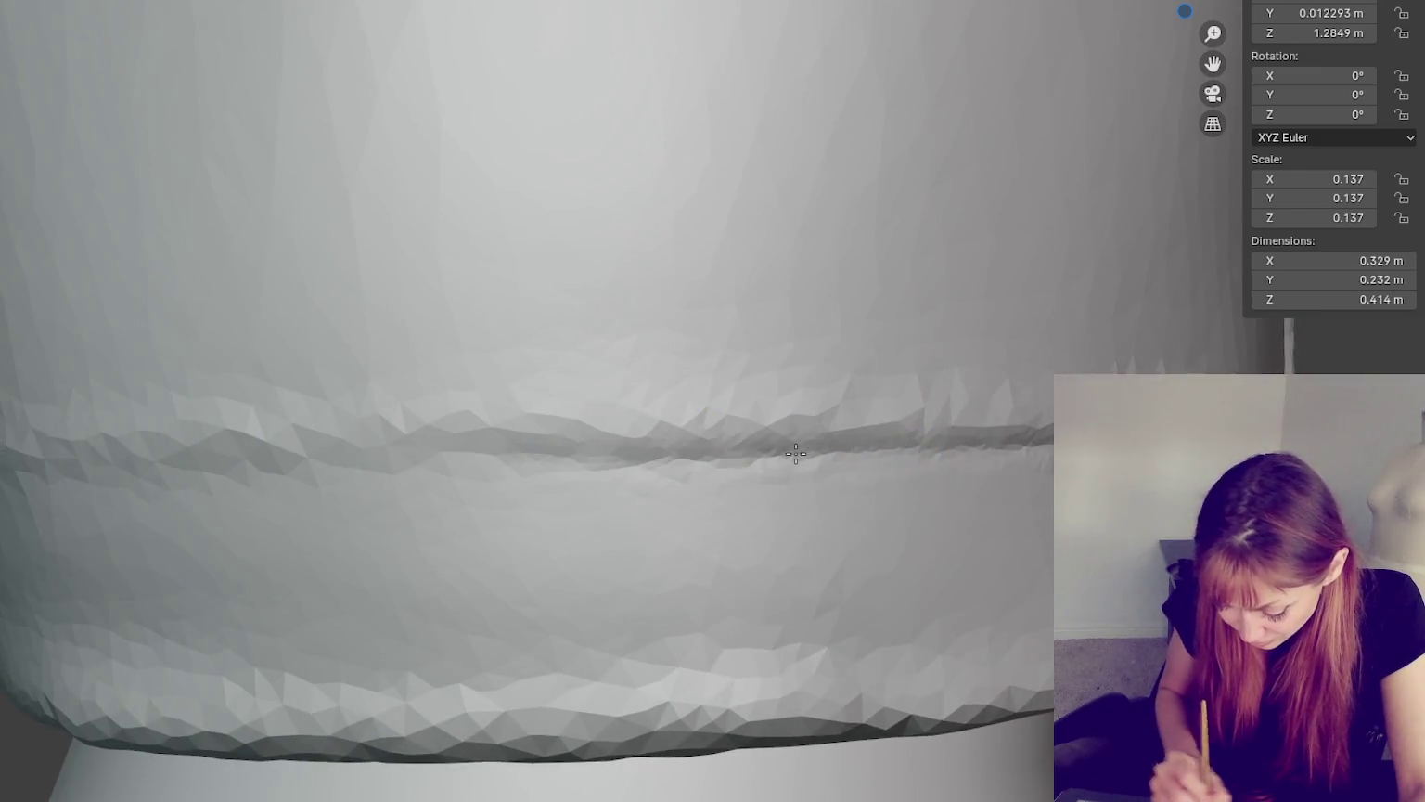
middle_drag(773, 468, 623, 398)
middle_drag(710, 388, 931, 409)
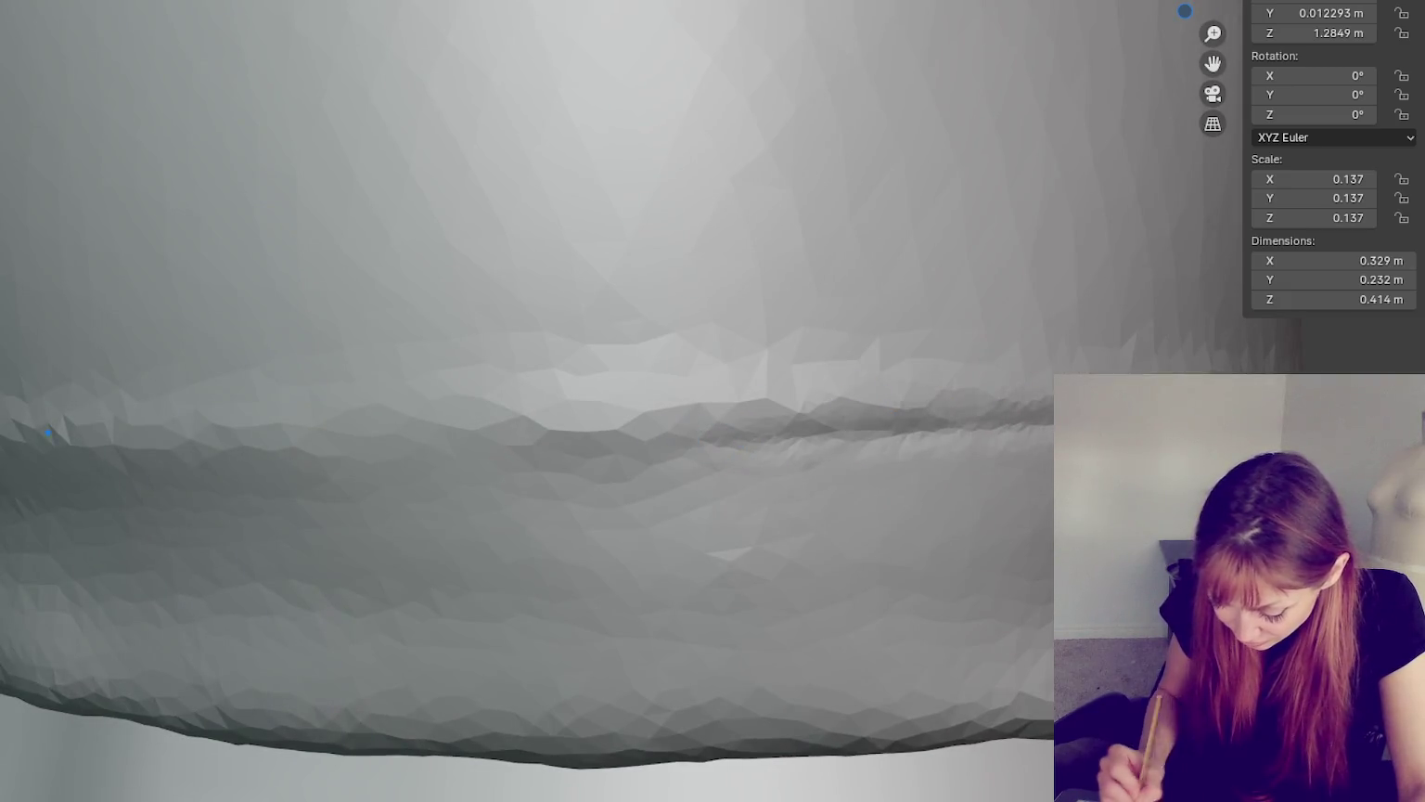
middle_drag(394, 468, 735, 442)
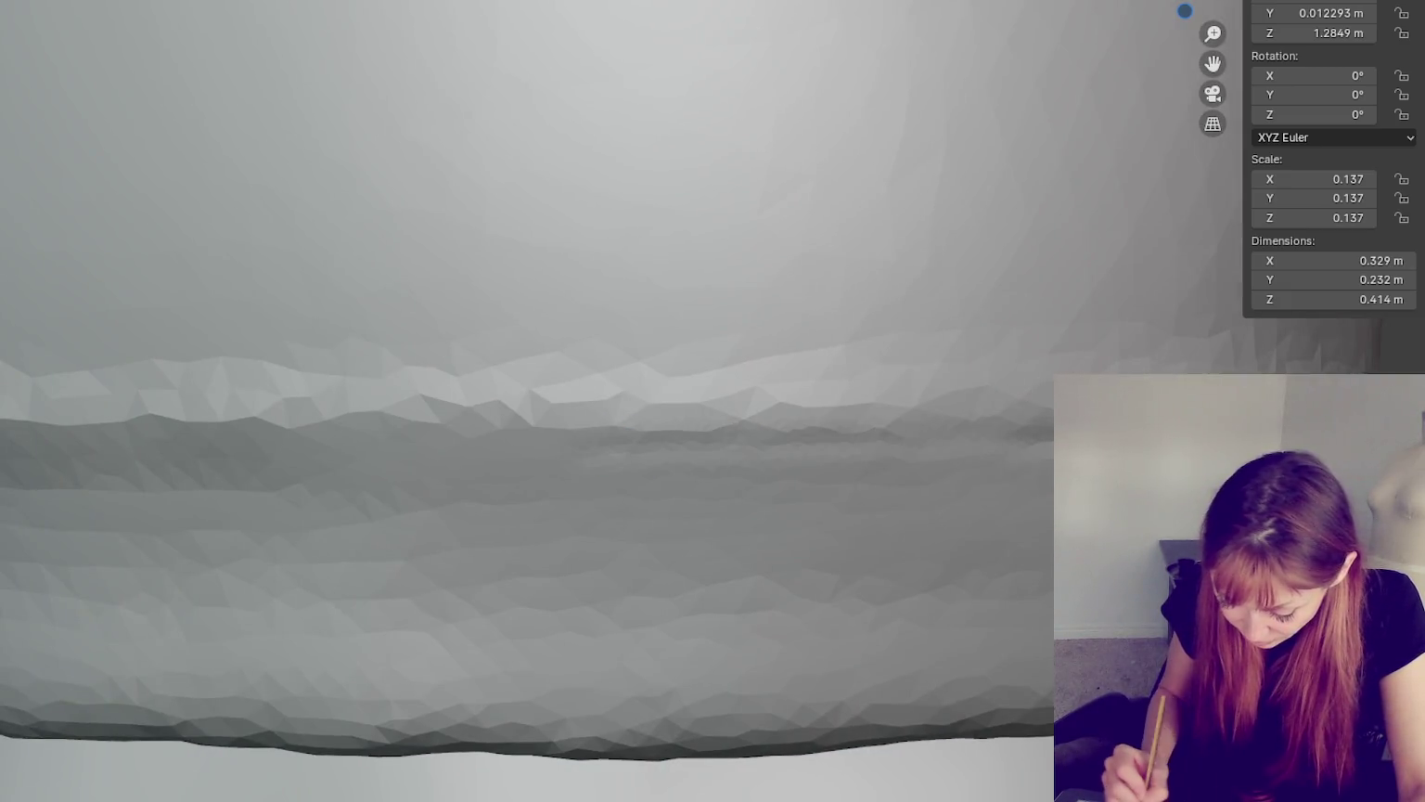
mouse_move(525, 446)
middle_down()
mouse_move(827, 445)
mouse_move(685, 473)
middle_up()
mouse_move(412, 509)
mouse_down()
mouse_move(376, 503)
mouse_move(693, 477)
mouse_move(955, 490)
mouse_up()
- Reshape the hem seam to the right of the vertical placket
scroll(929, 503, down, 5)
middle_drag(965, 501, 884, 503)
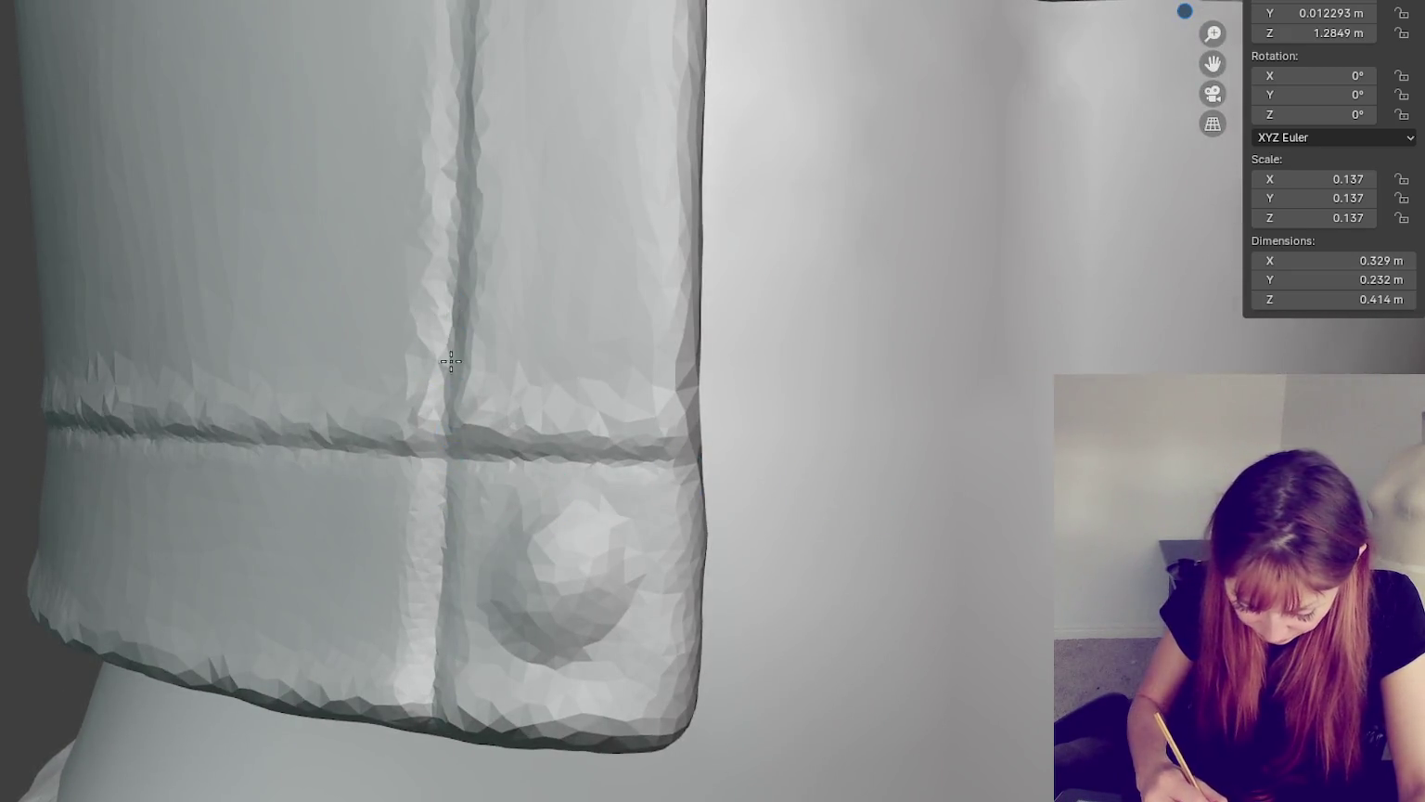
middle_drag(451, 362, 556, 385)
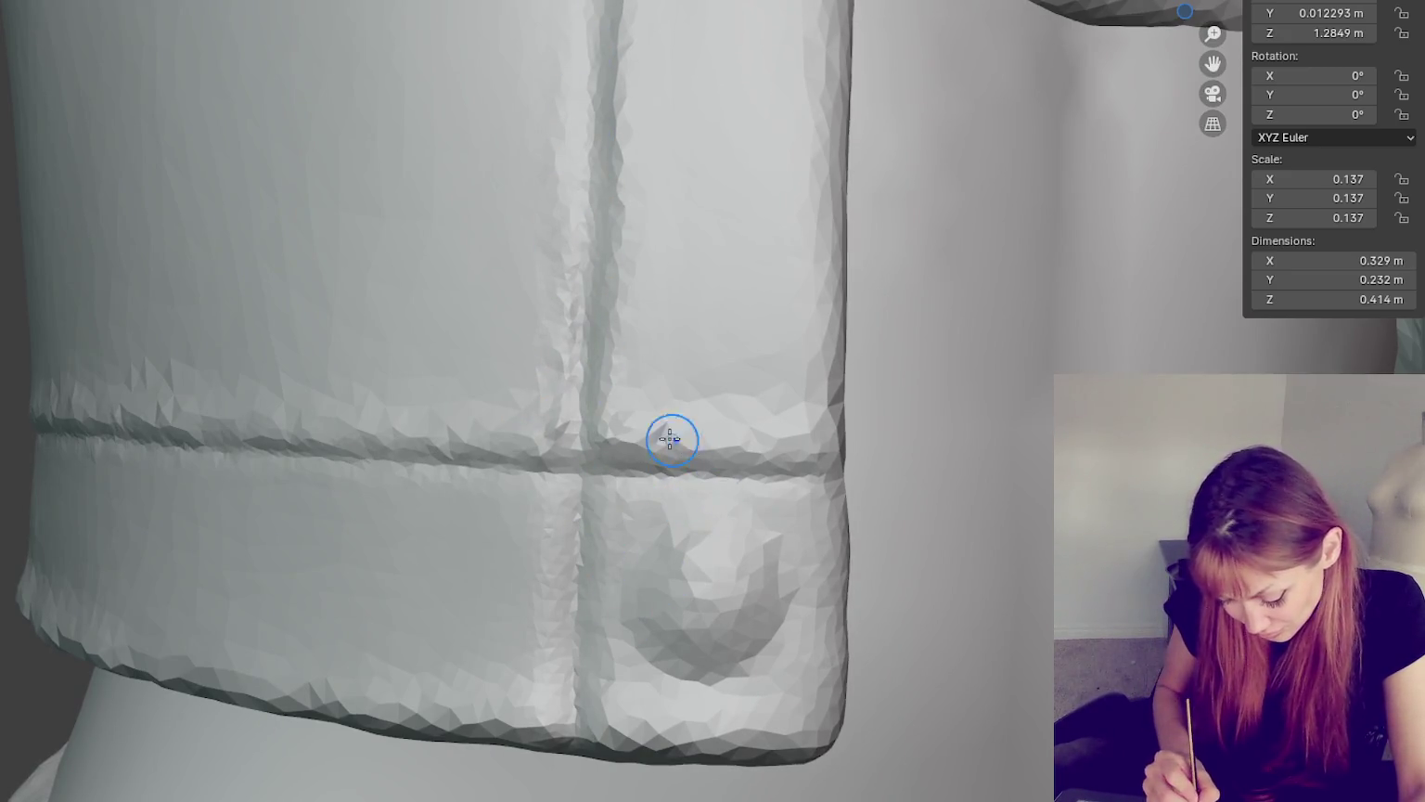
middle_drag(655, 417, 914, 458)
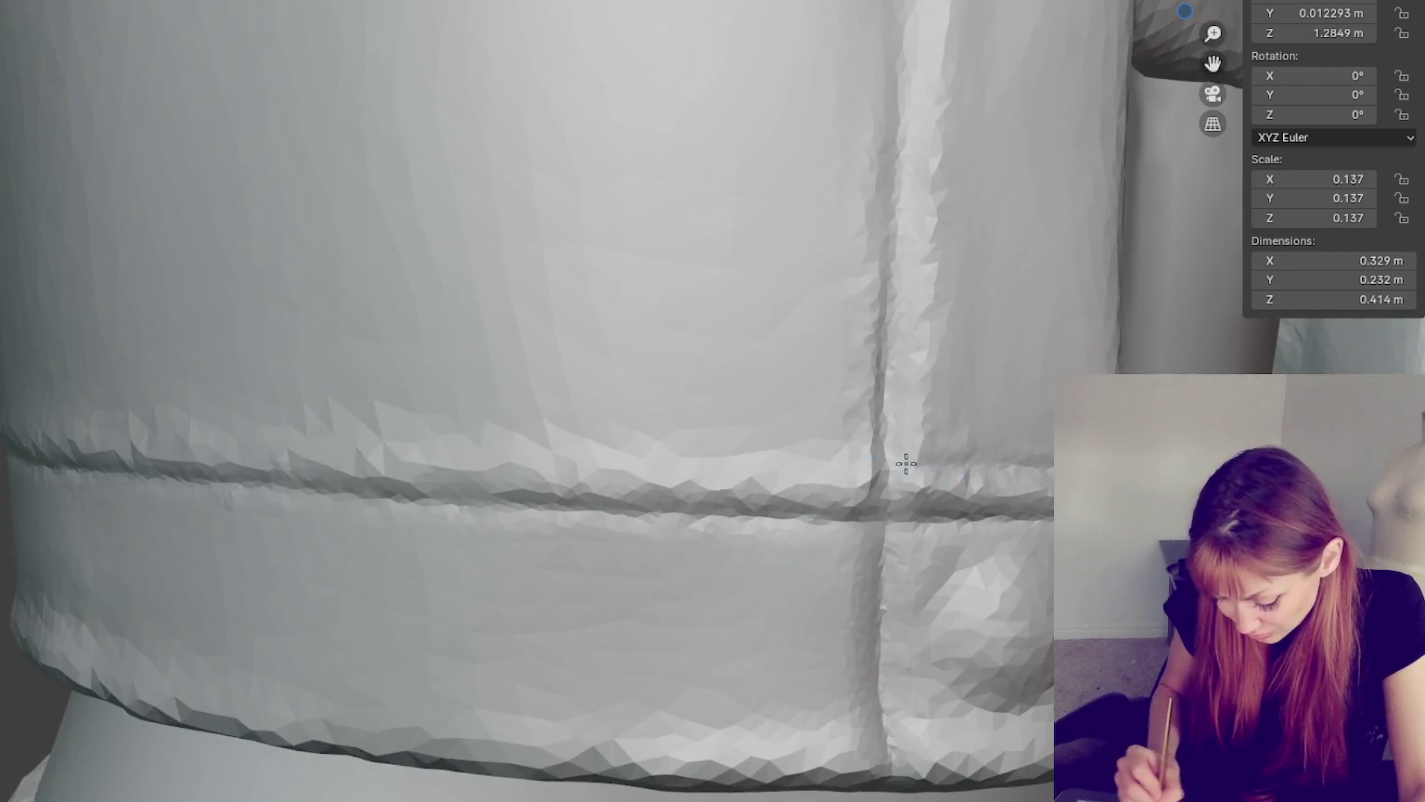
drag(963, 489, 923, 484)
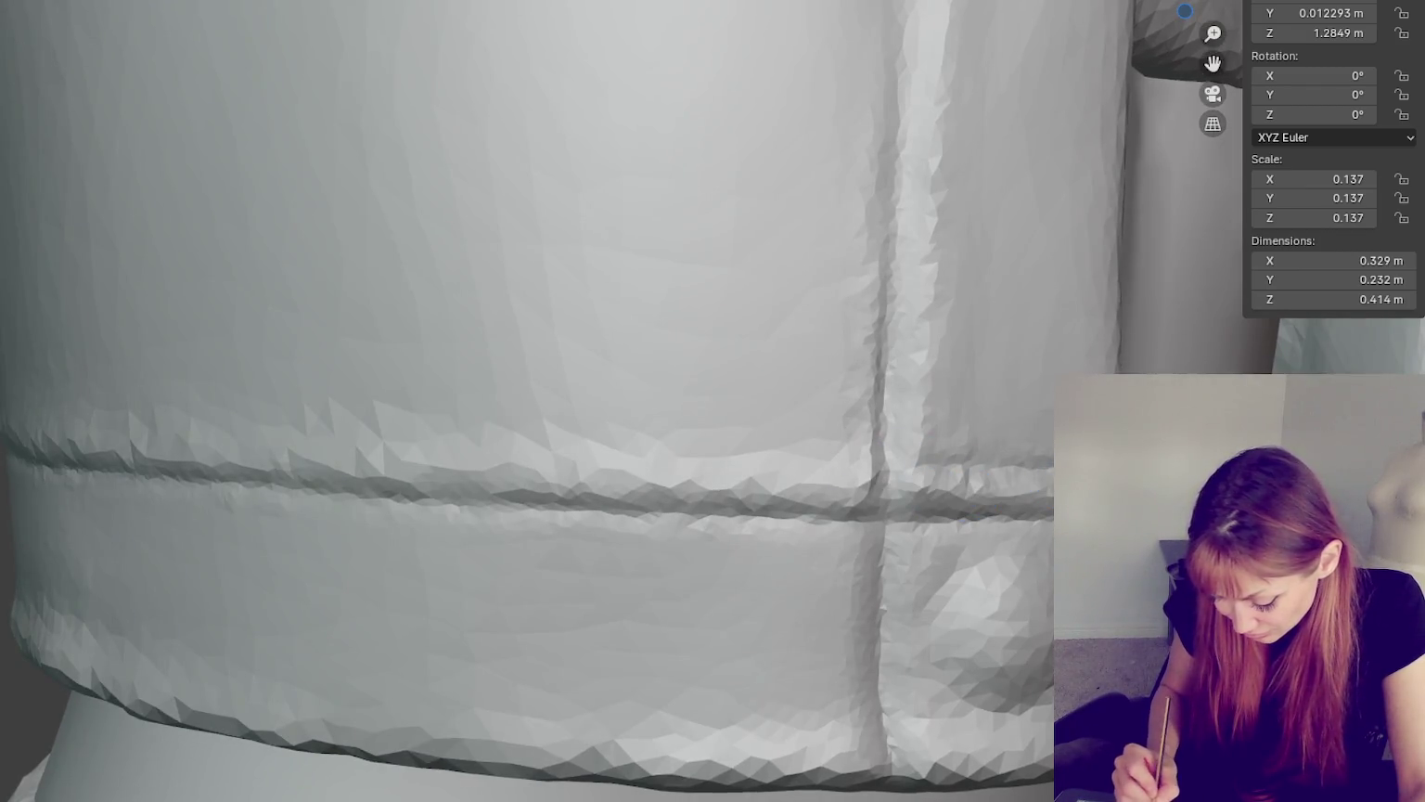
- Re-sculpt and smooth the hem ridge evenly along its full length
mouse_move(918, 462)
middle_down()
mouse_move(1016, 479)
mouse_move(1006, 385)
middle_up()
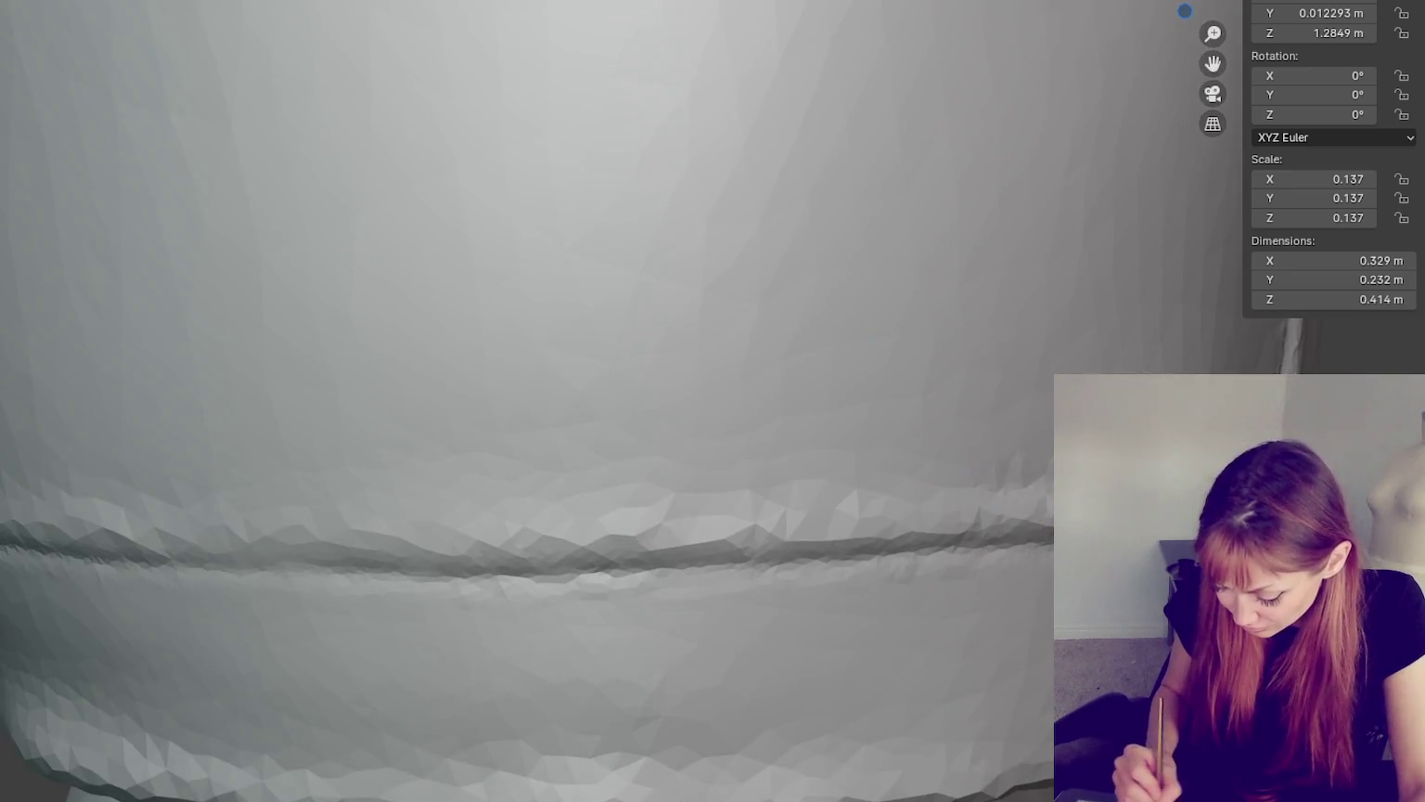
middle_drag(887, 496, 930, 499)
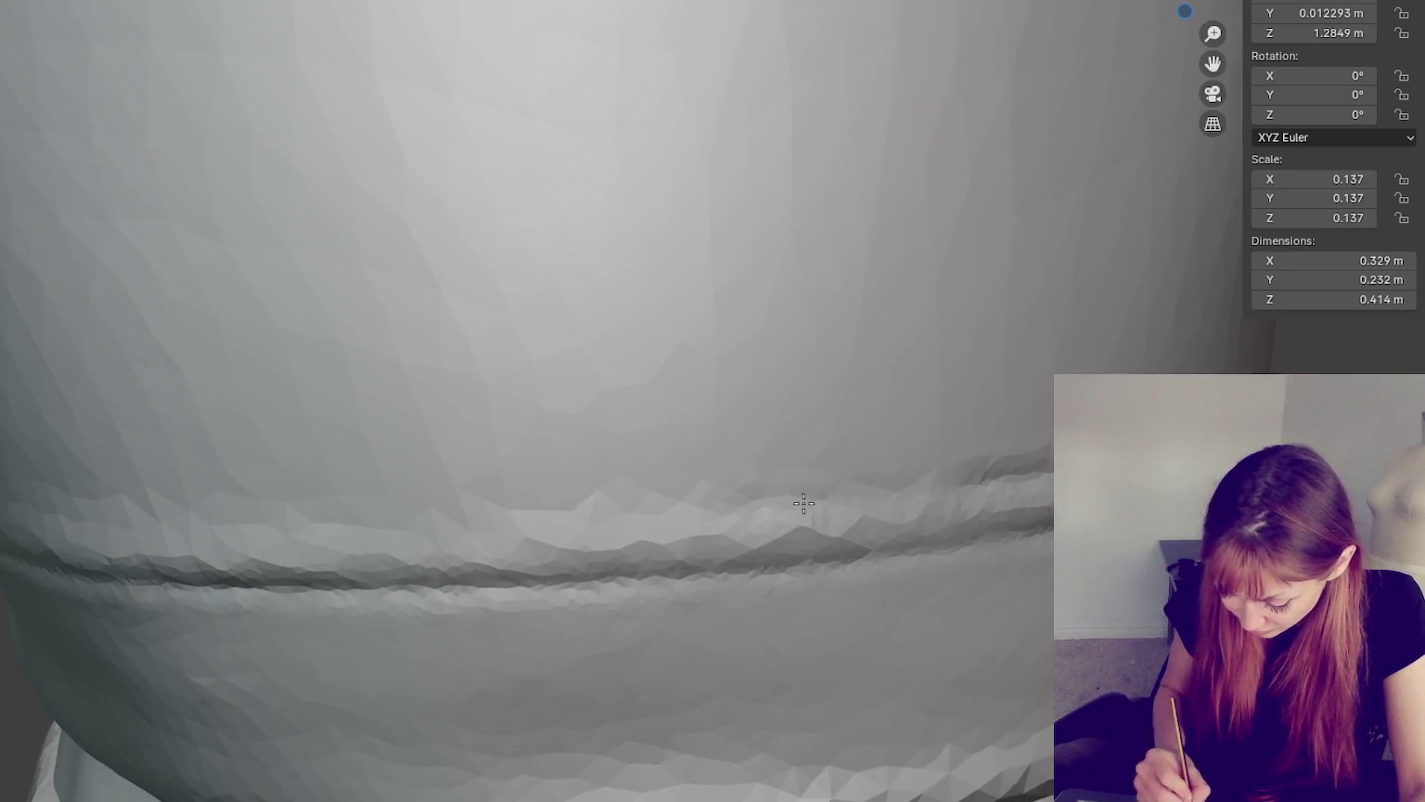
mouse_move(719, 508)
middle_down()
mouse_move(733, 482)
mouse_move(900, 472)
middle_up()
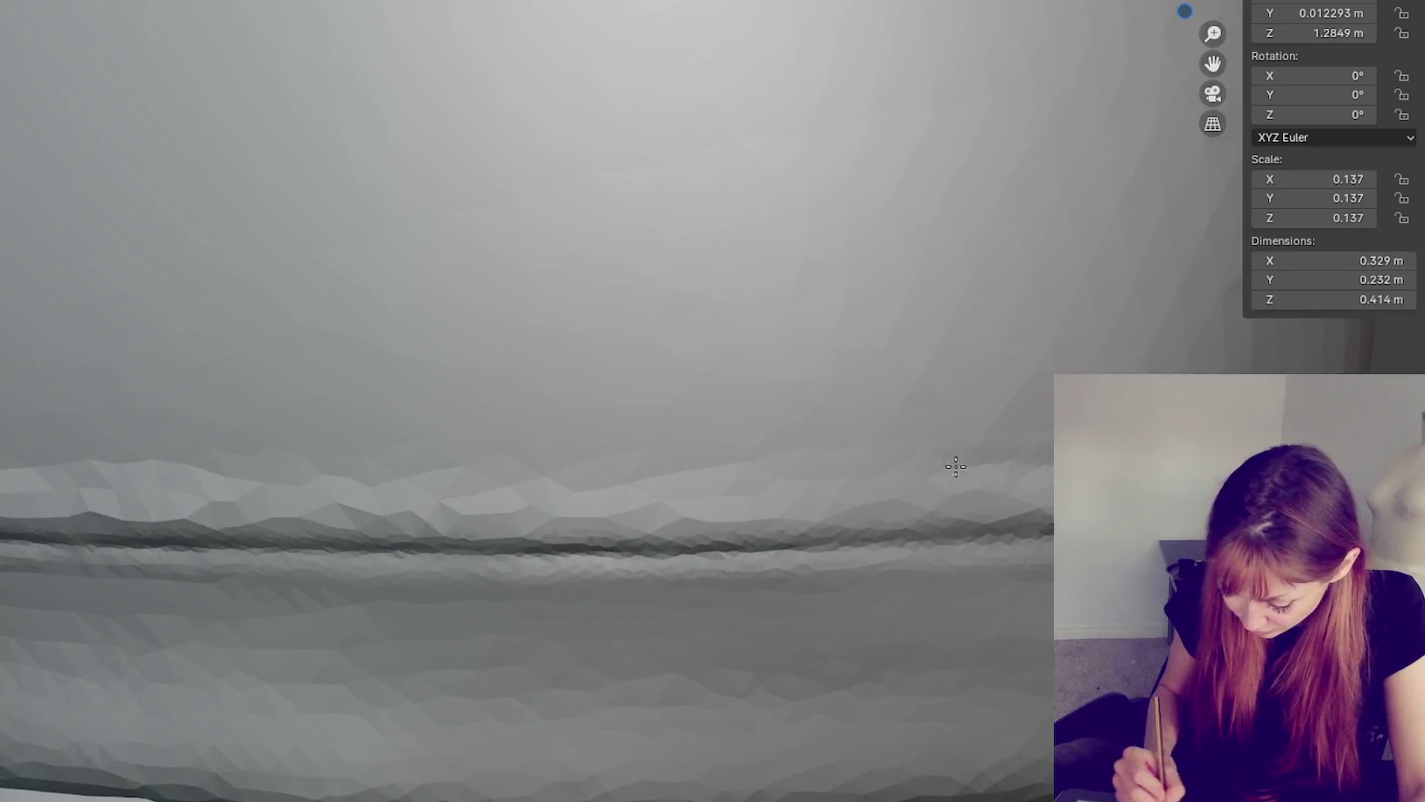
middle_drag(757, 499, 858, 496)
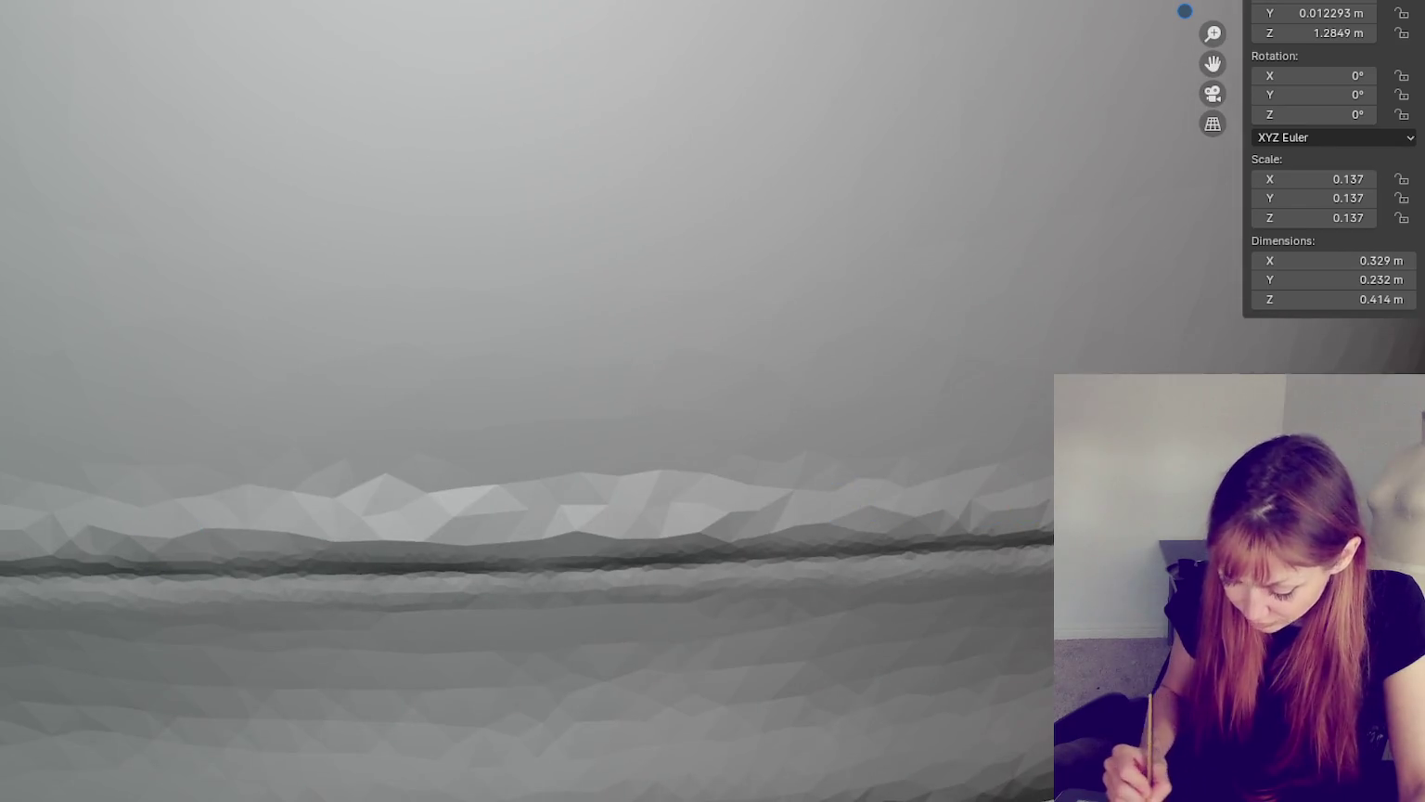
click(960, 507)
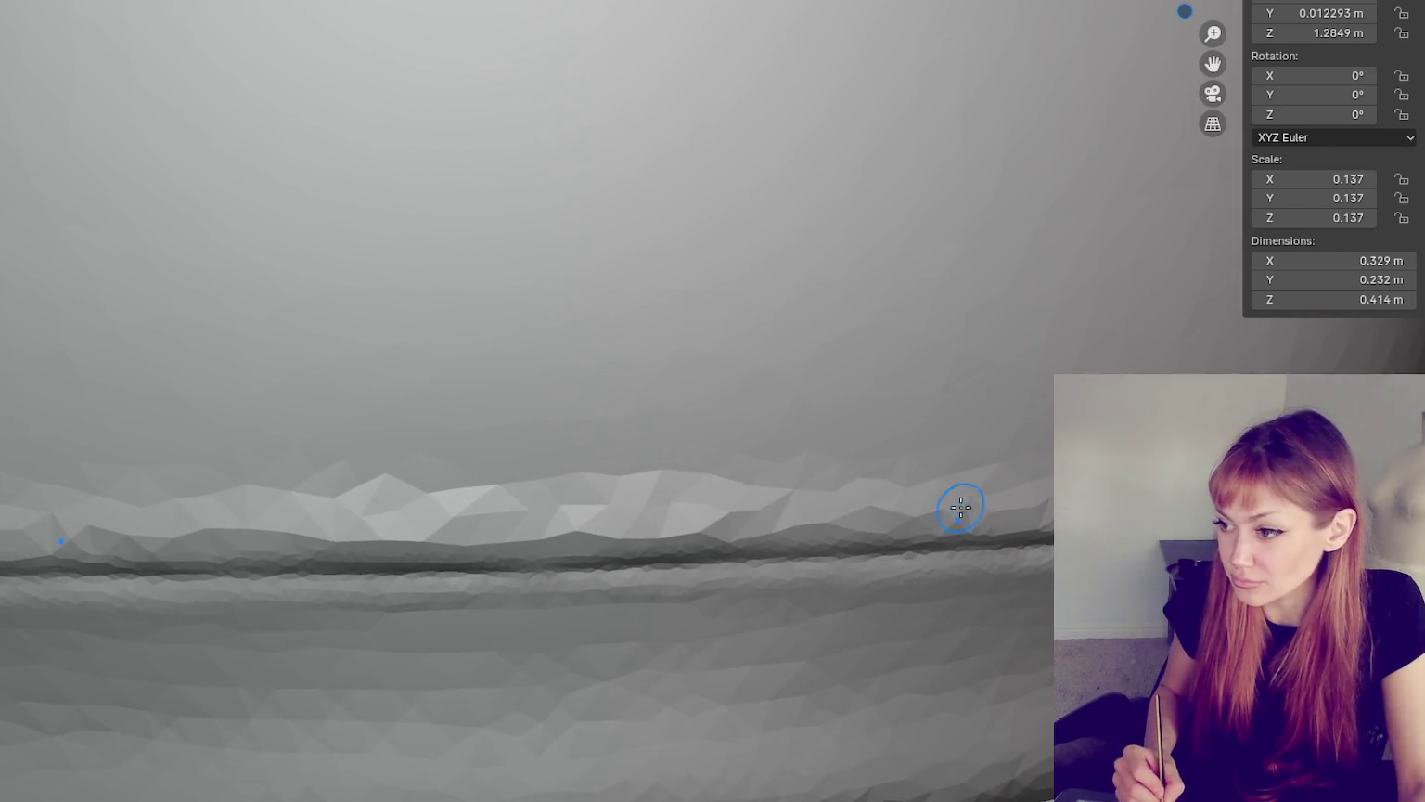
click(1040, 507)
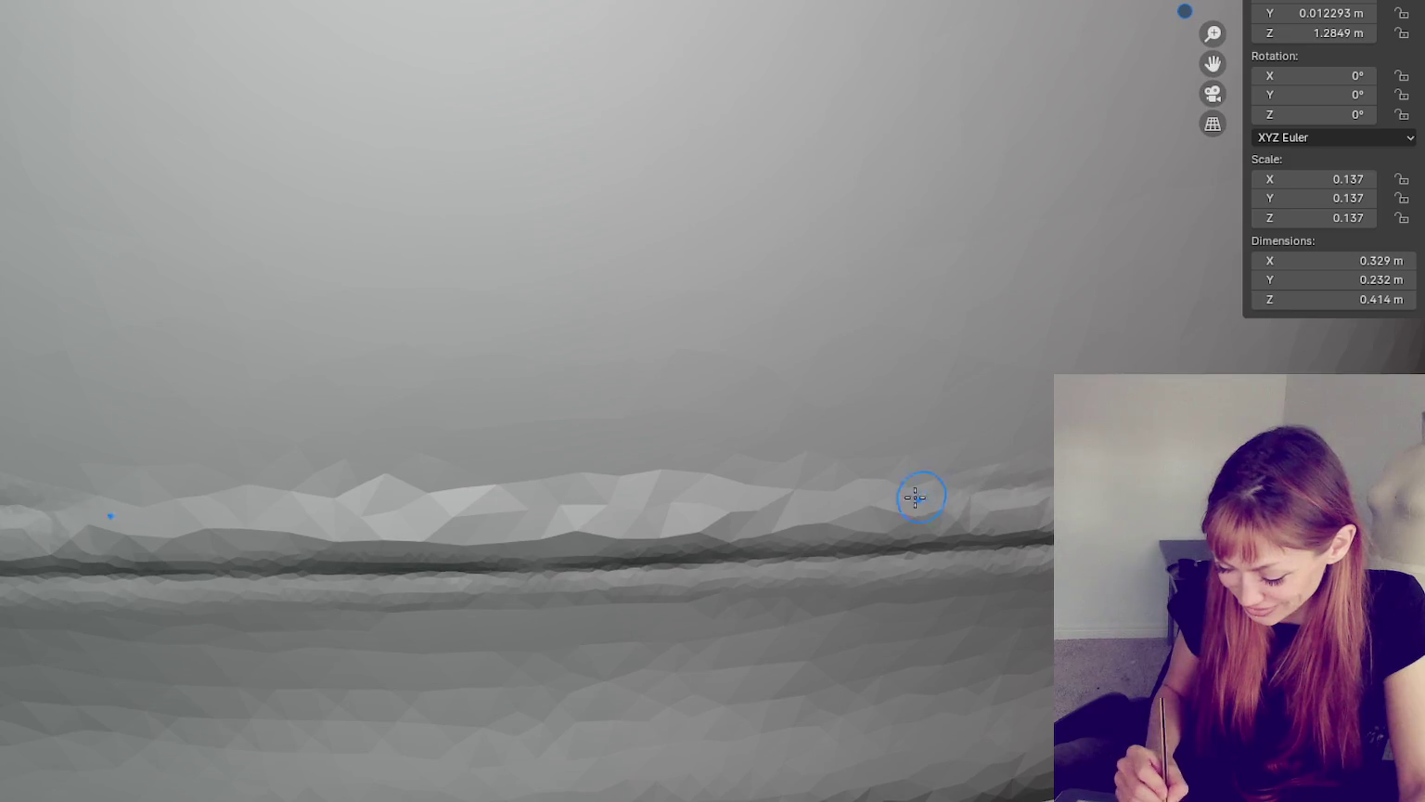
mouse_move(1007, 492)
mouse_down()
mouse_move(334, 509)
mouse_move(911, 489)
mouse_move(436, 543)
mouse_move(637, 483)
mouse_up()
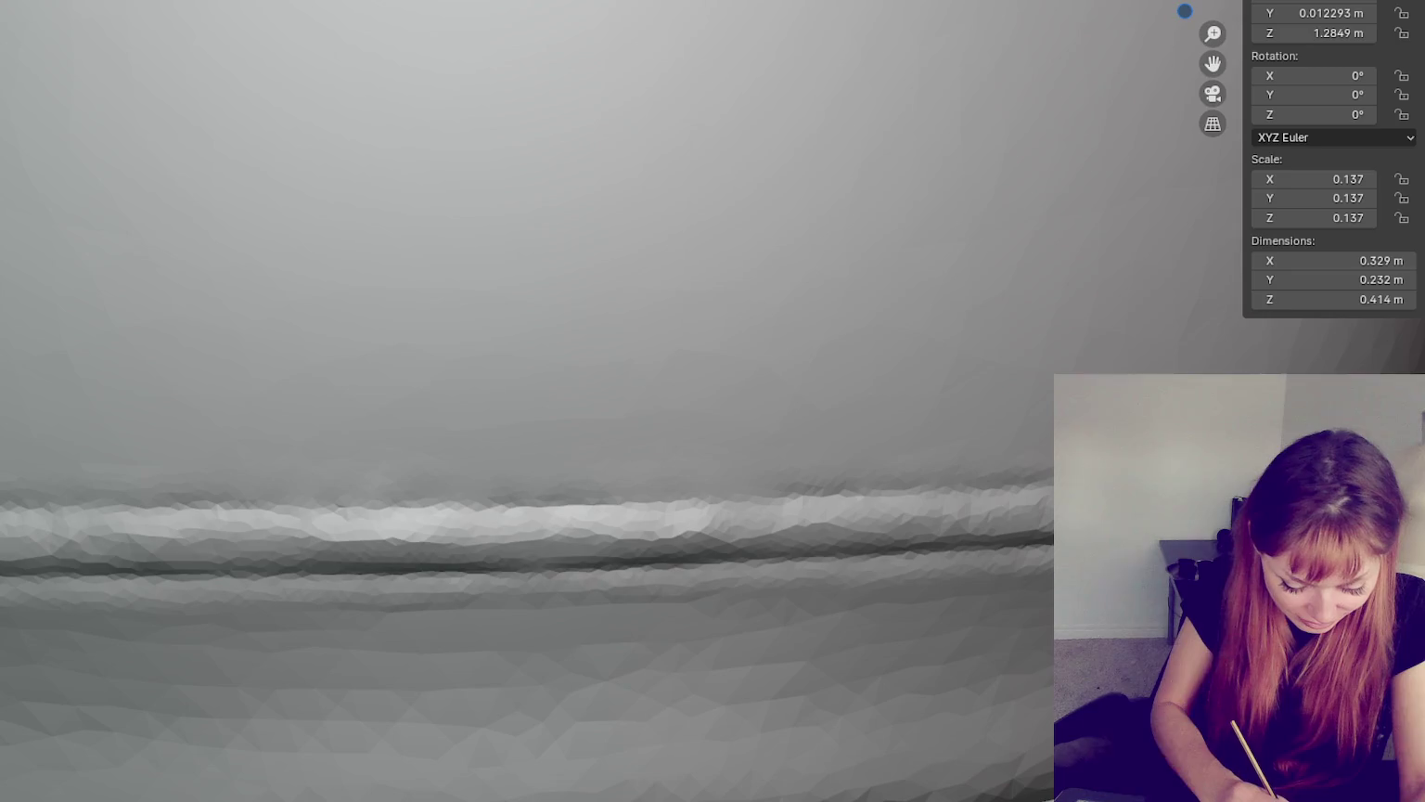
mouse_move(454, 461)
mouse_down()
mouse_move(753, 526)
mouse_move(306, 537)
mouse_up()
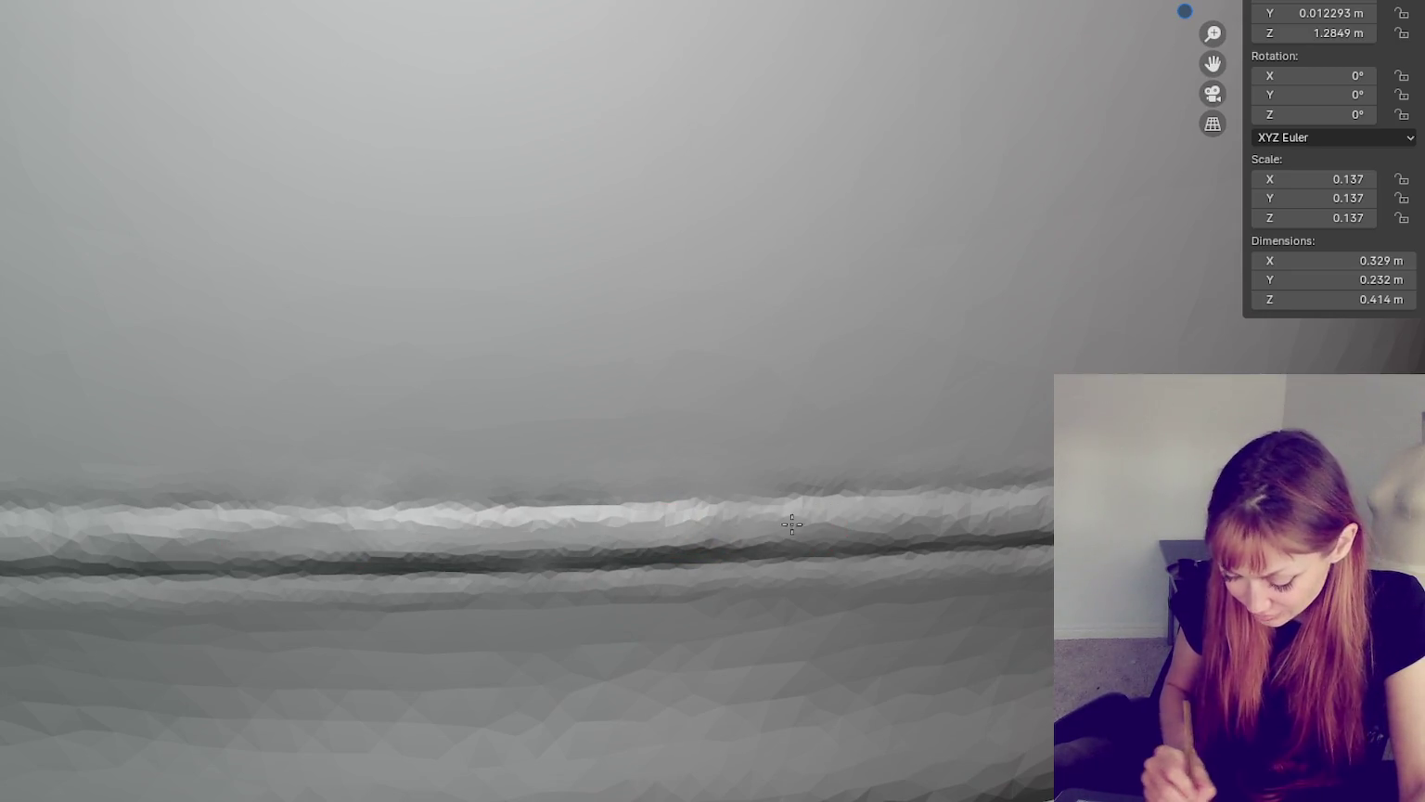
drag(139, 538, 1011, 516)
- Orbit around the hem ridge to inspect its curve, ending on the placket and button
middle_drag(1031, 513, 999, 498)
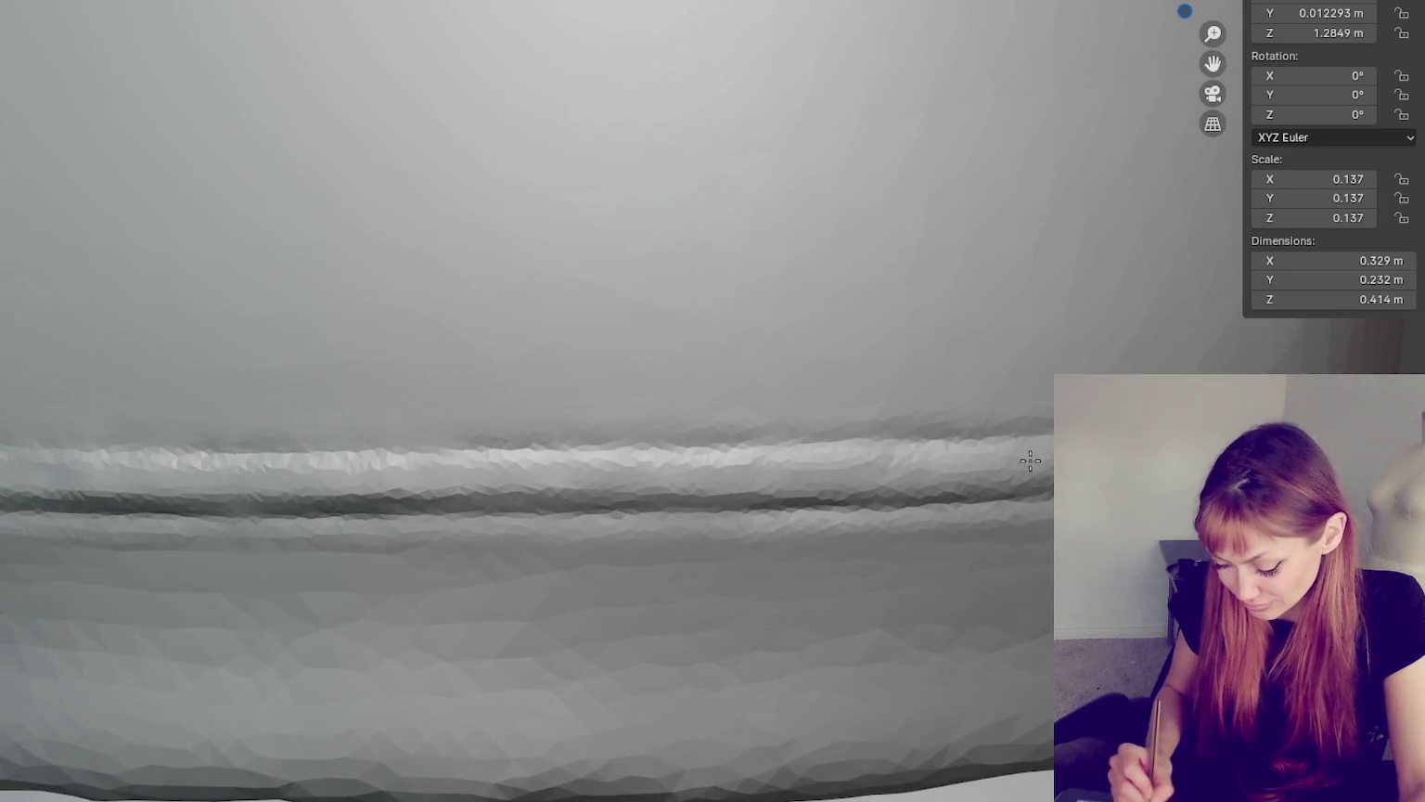
middle_drag(774, 460, 775, 459)
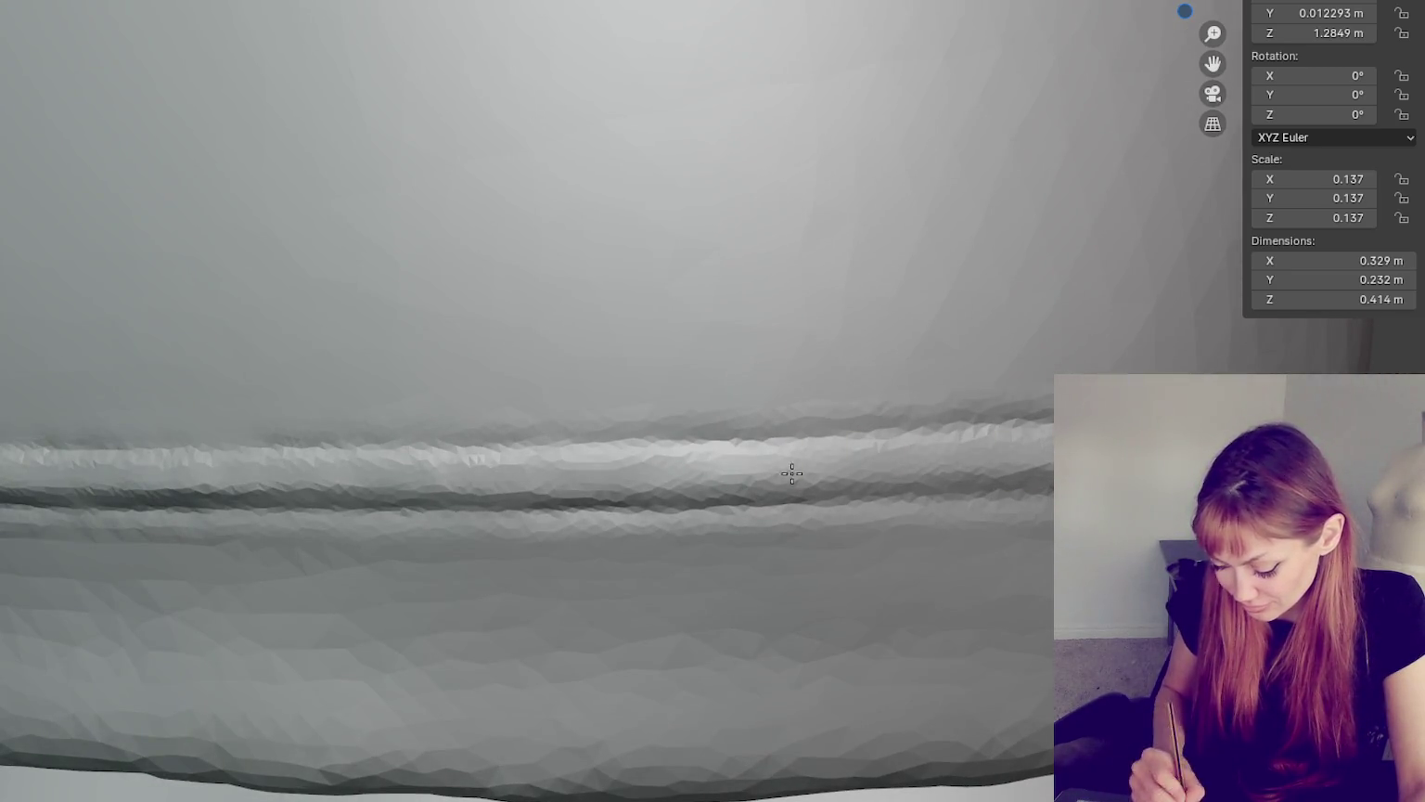
middle_drag(1018, 463, 932, 471)
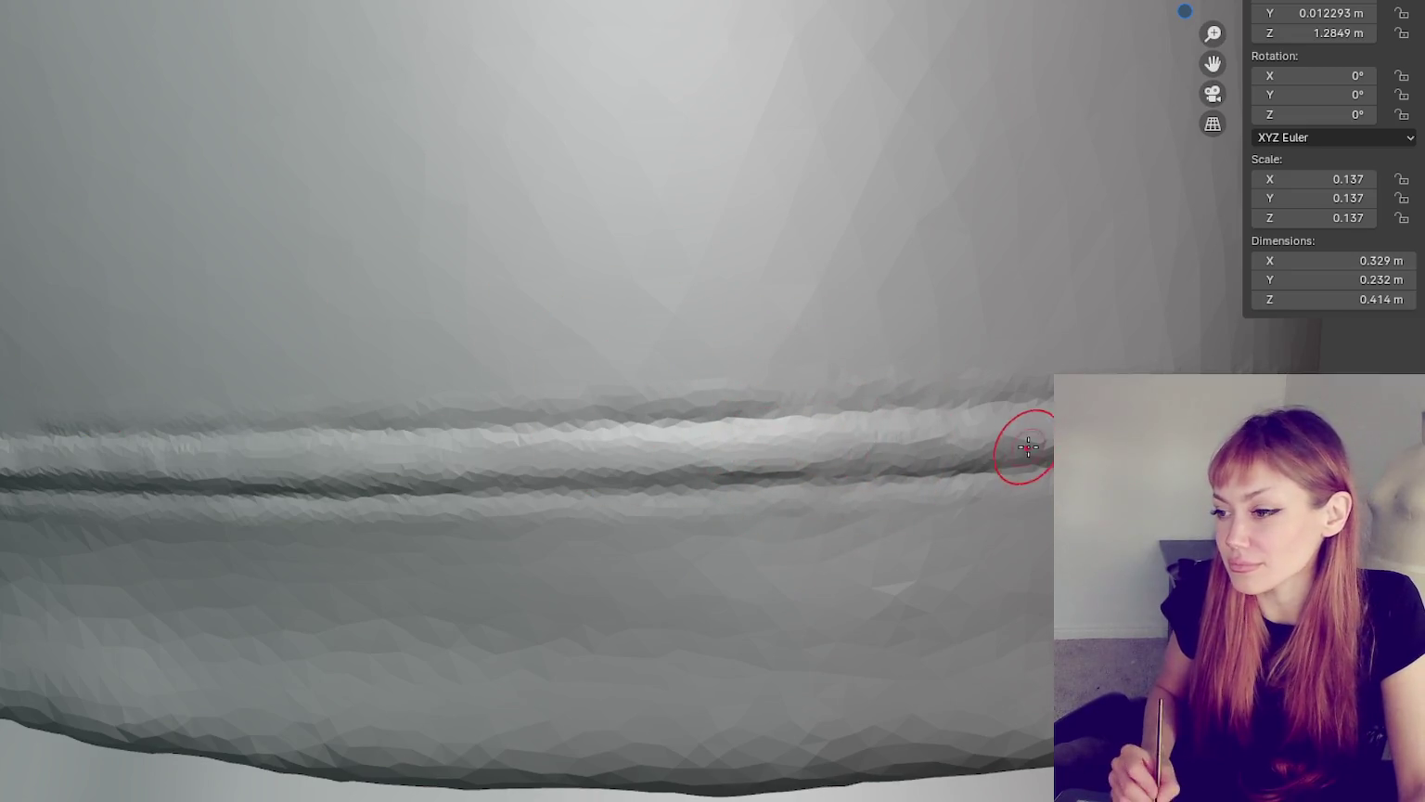
middle_drag(1076, 436, 436, 408)
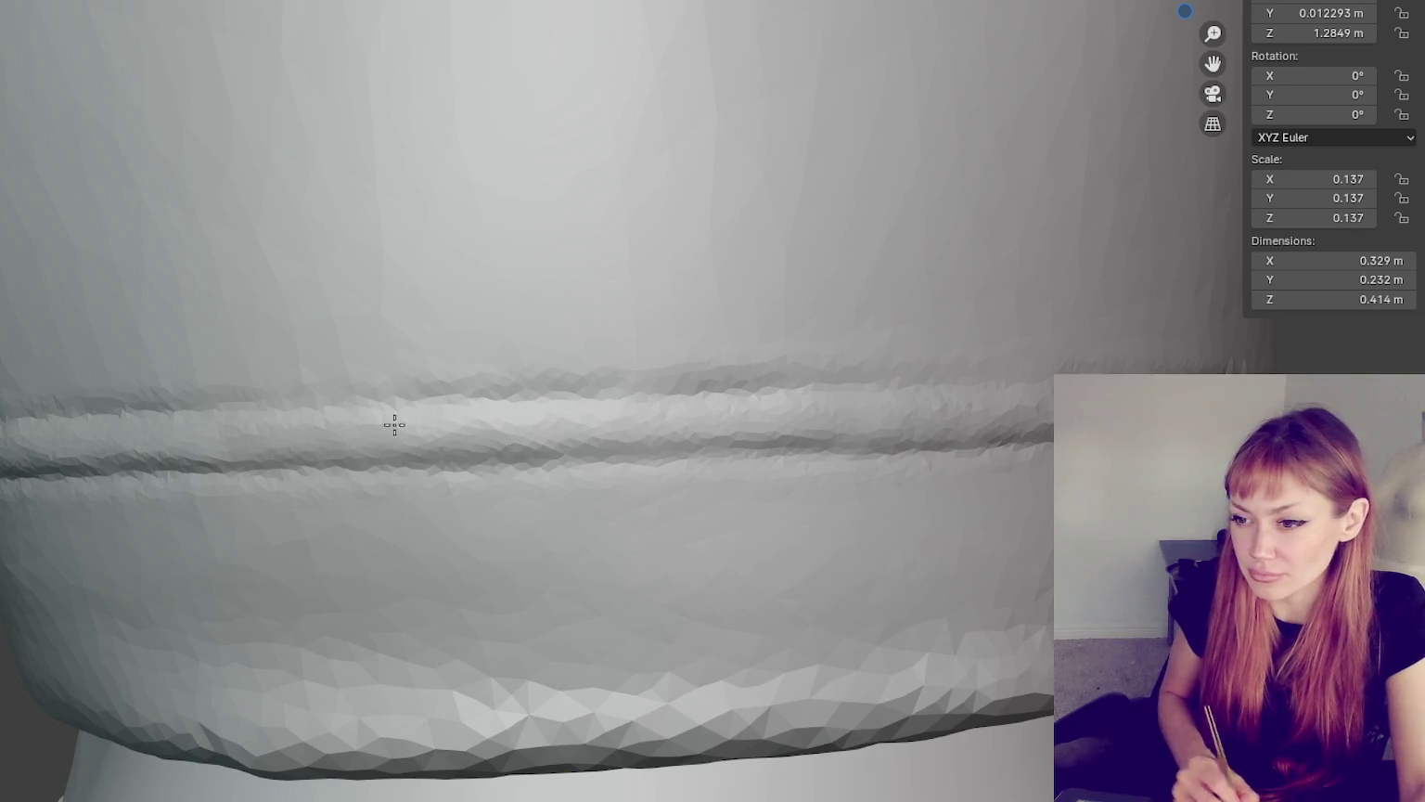
middle_drag(601, 426, 922, 426)
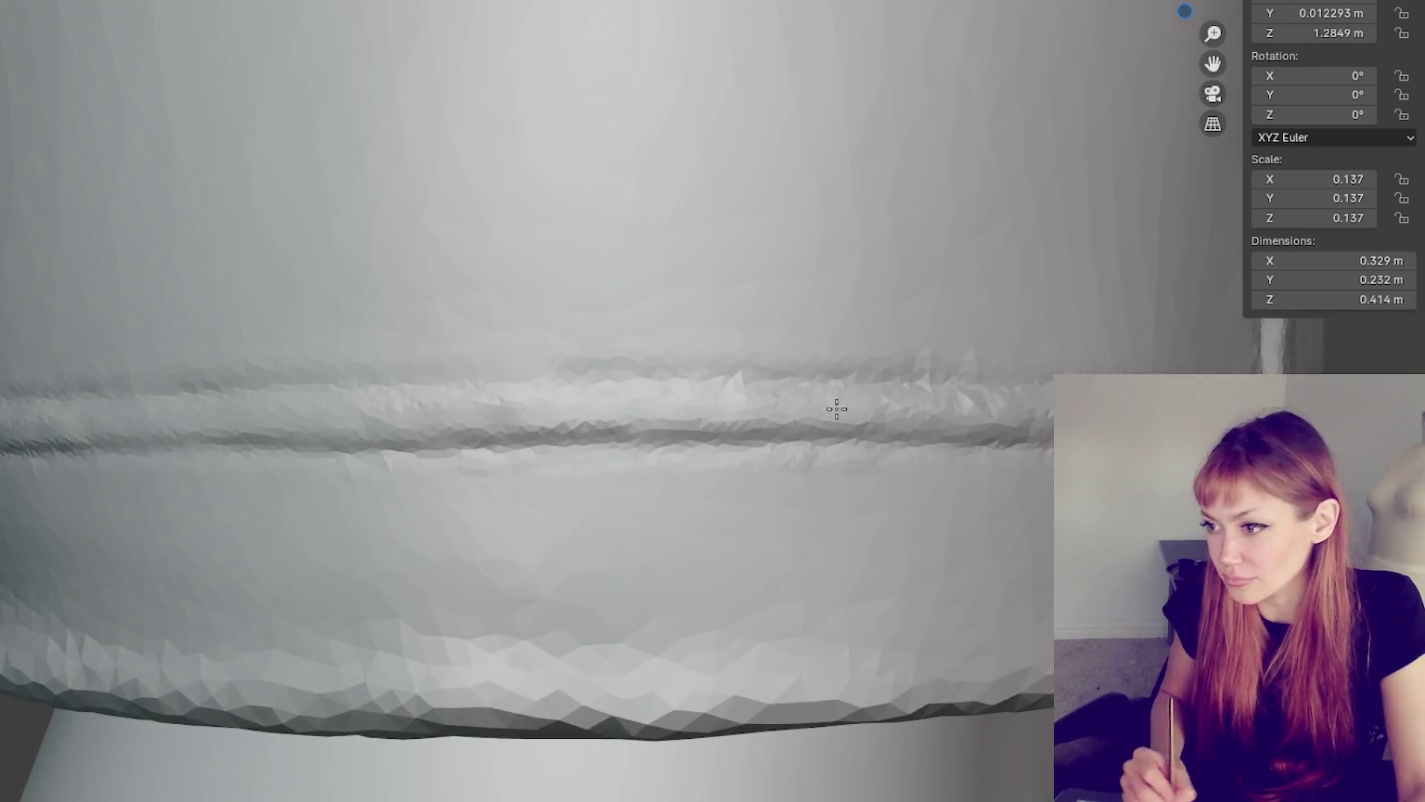
middle_drag(757, 420, 865, 426)
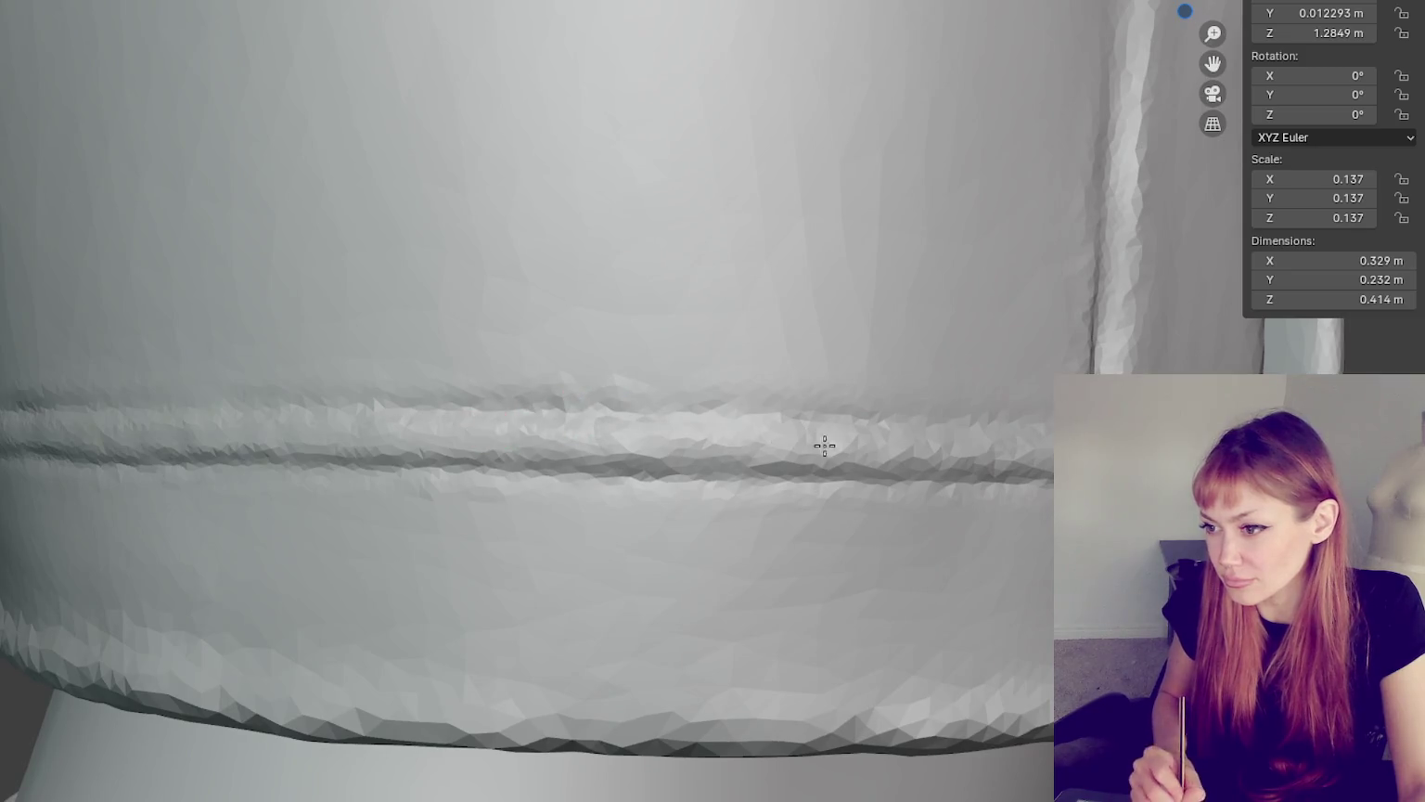
mouse_move(995, 455)
middle_down()
mouse_move(942, 458)
mouse_move(630, 398)
middle_up()
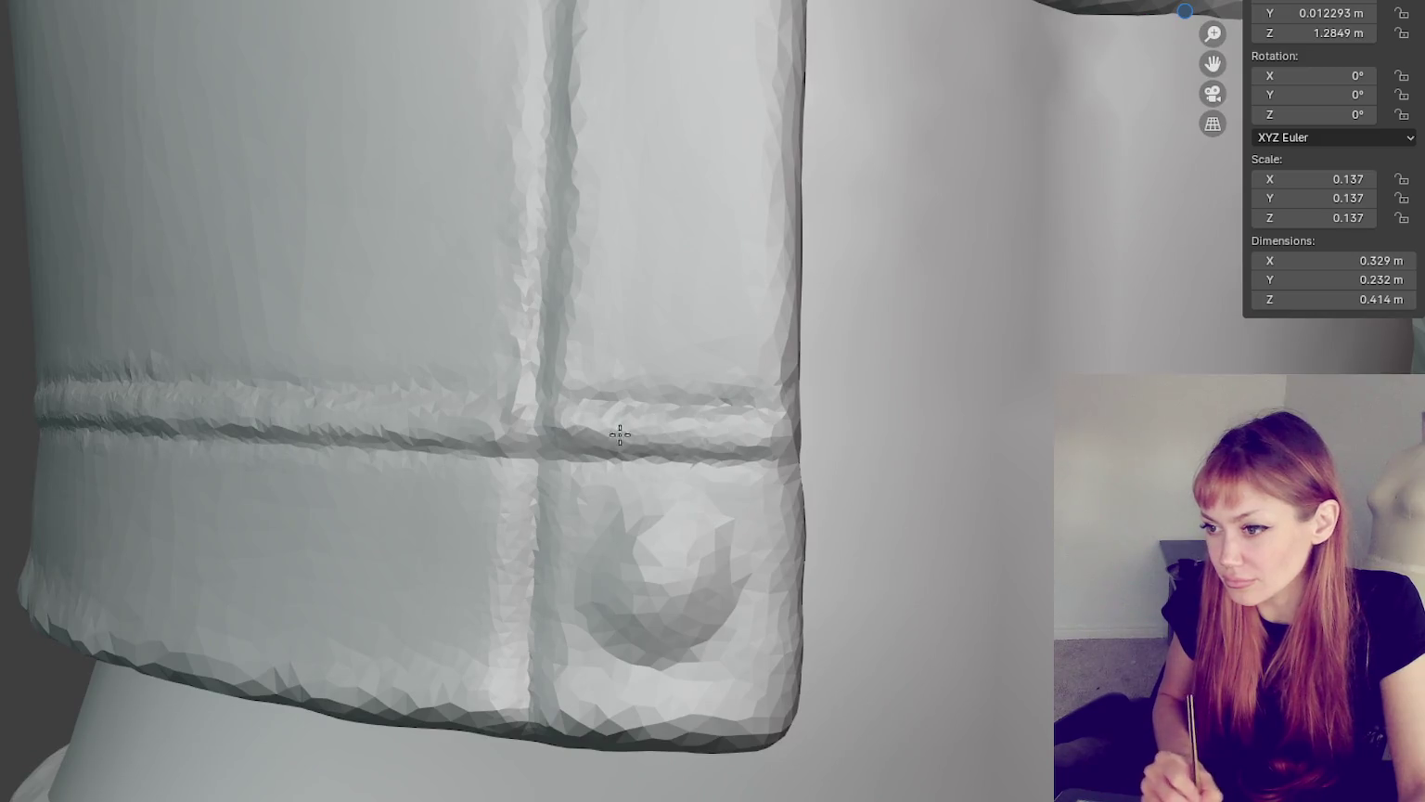
- Round and smooth the bulge beside the placket seam and carve its lower rim edge
middle_drag(763, 438, 777, 452)
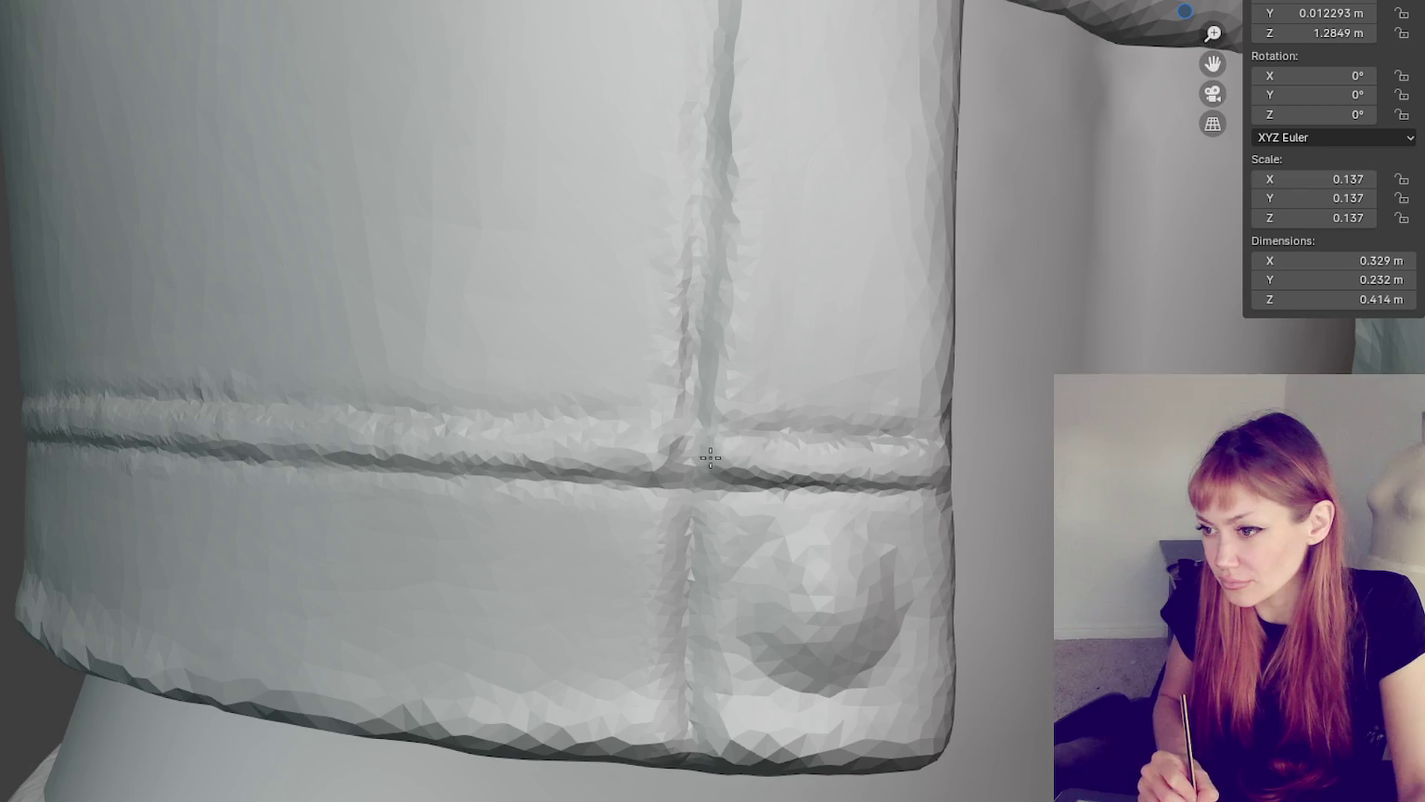
middle_drag(904, 460, 785, 474)
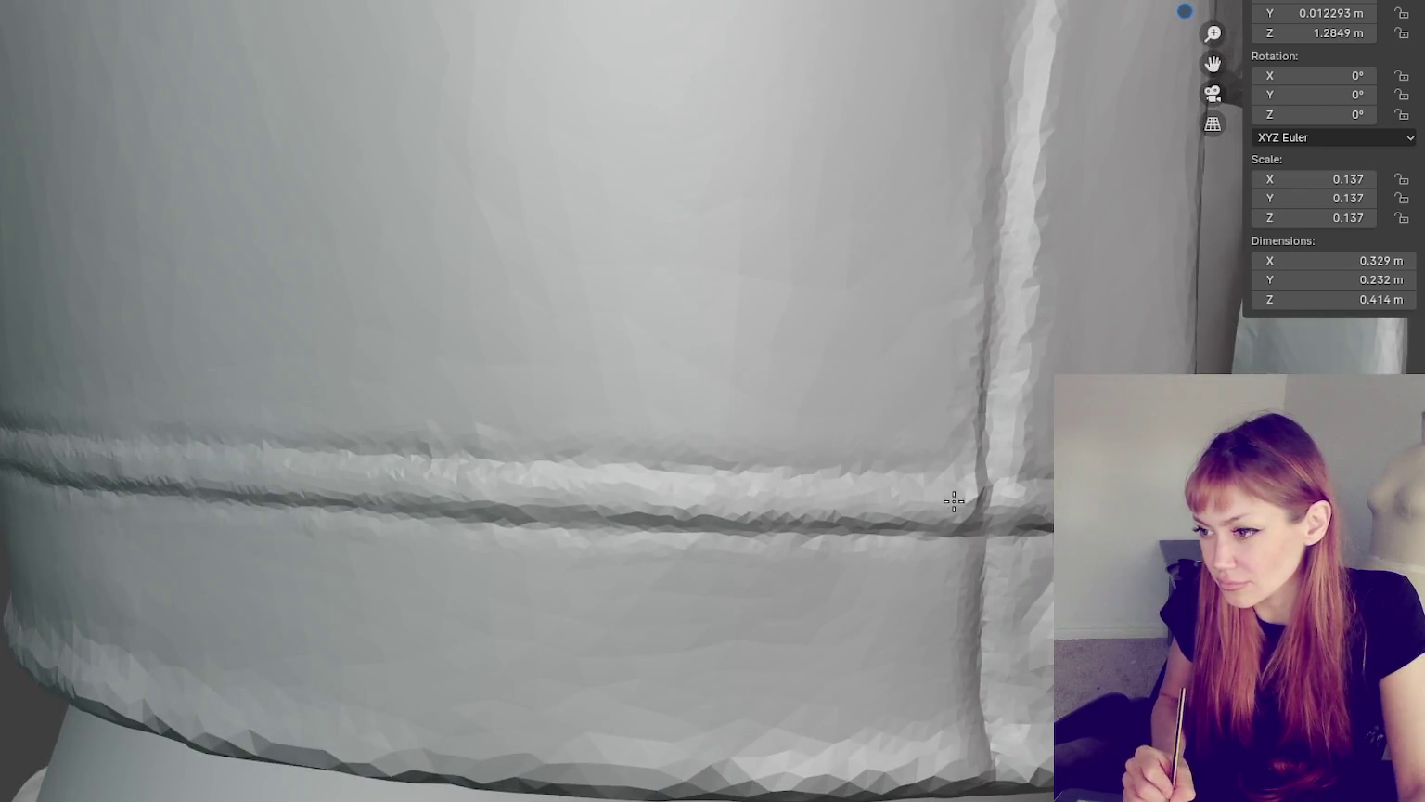
middle_drag(694, 499, 846, 499)
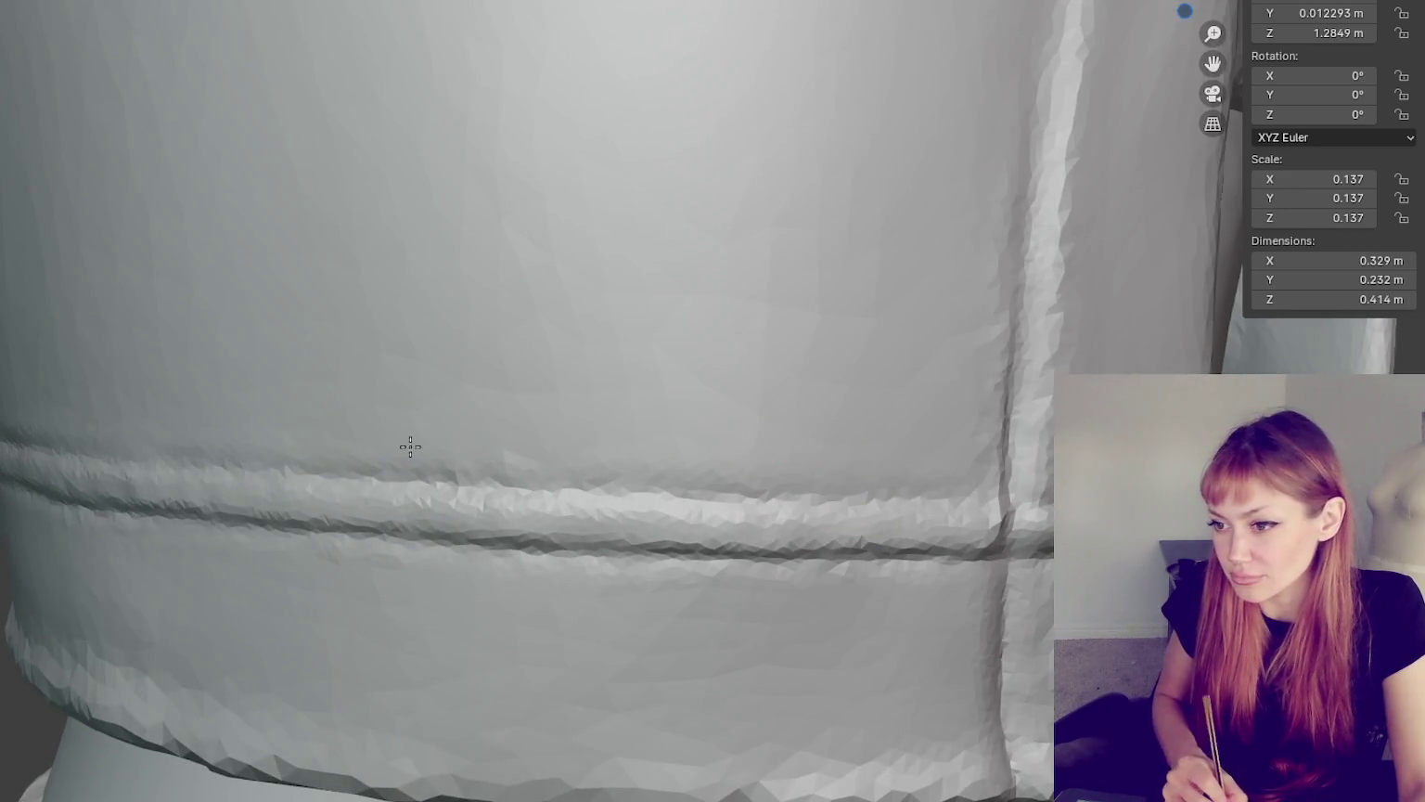
middle_drag(608, 455, 821, 492)
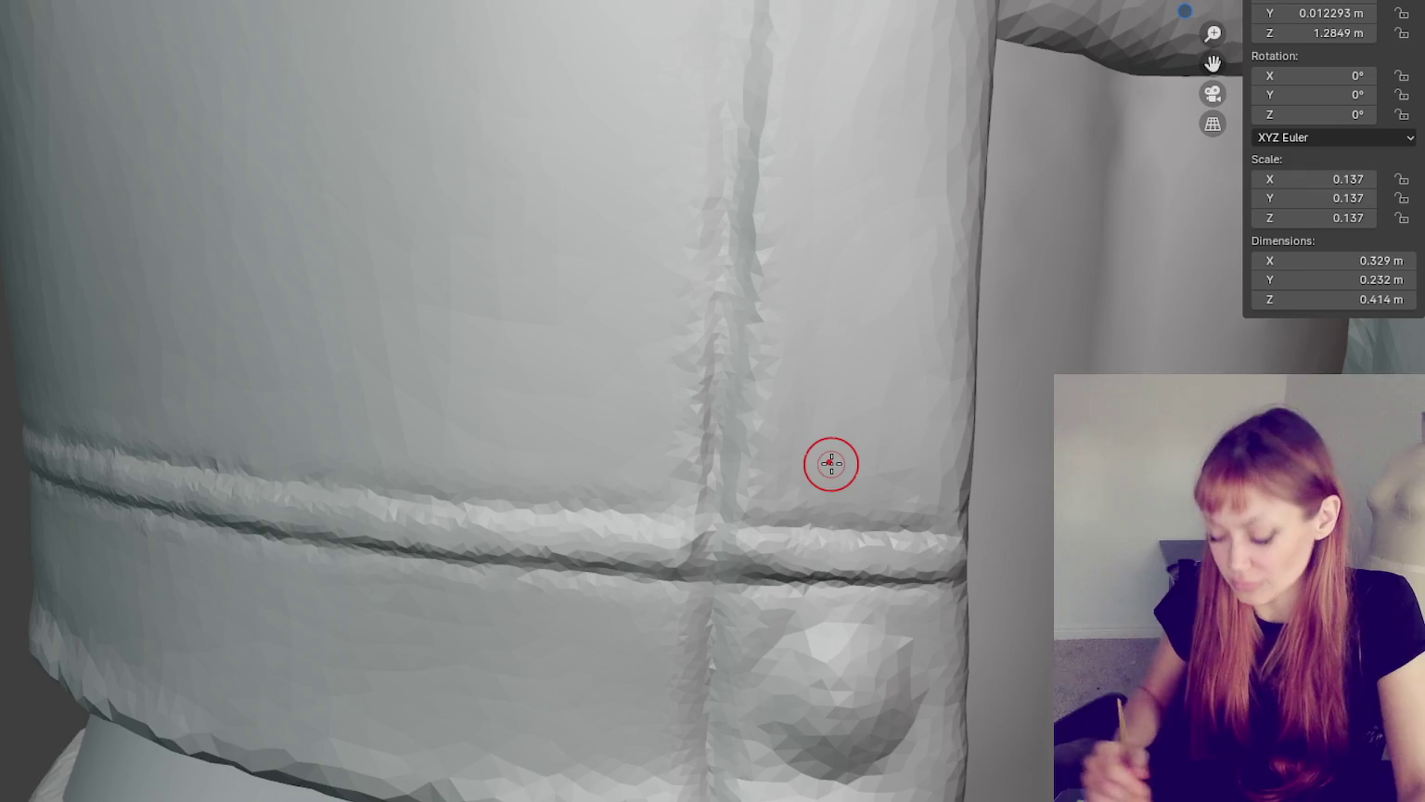
middle_drag(859, 650, 800, 558)
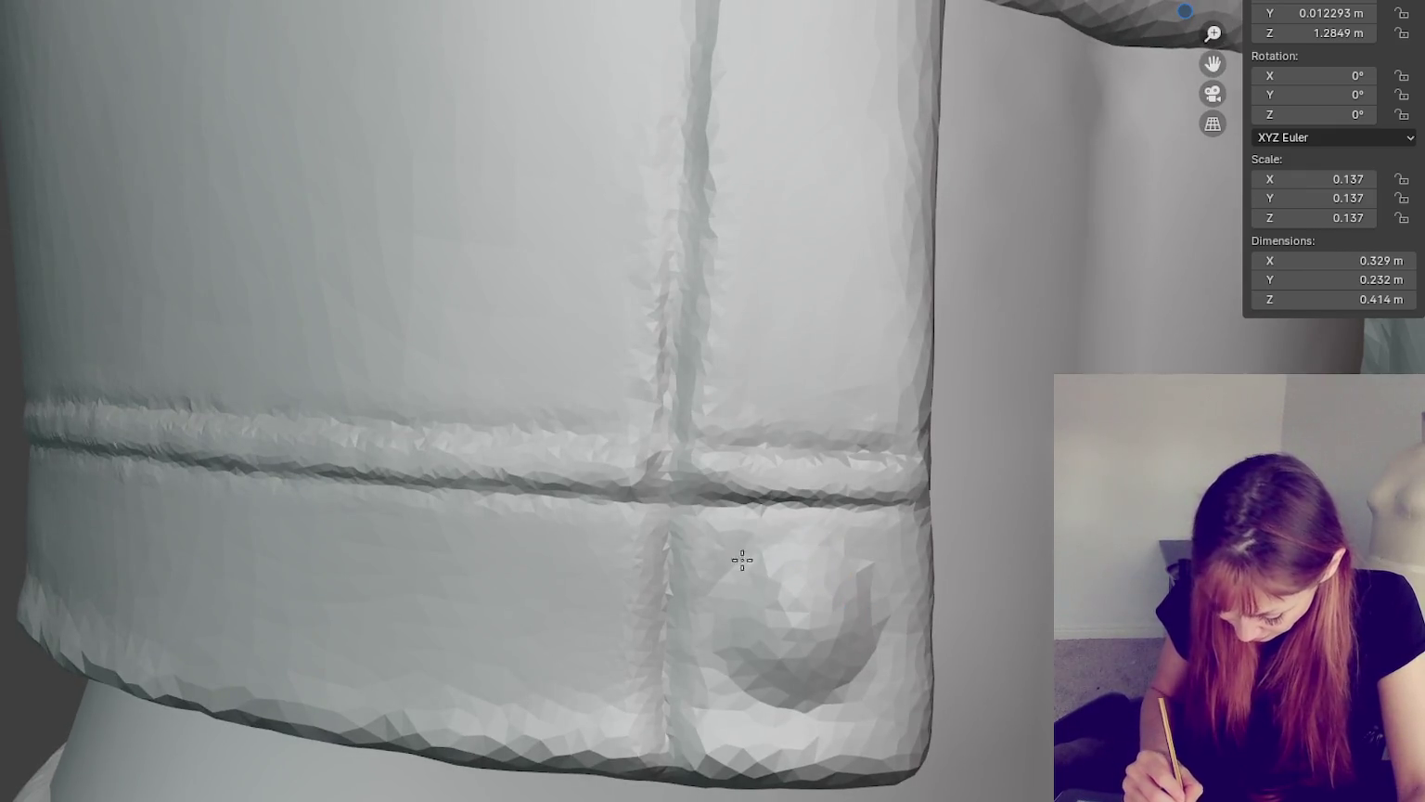
drag(771, 548, 870, 594)
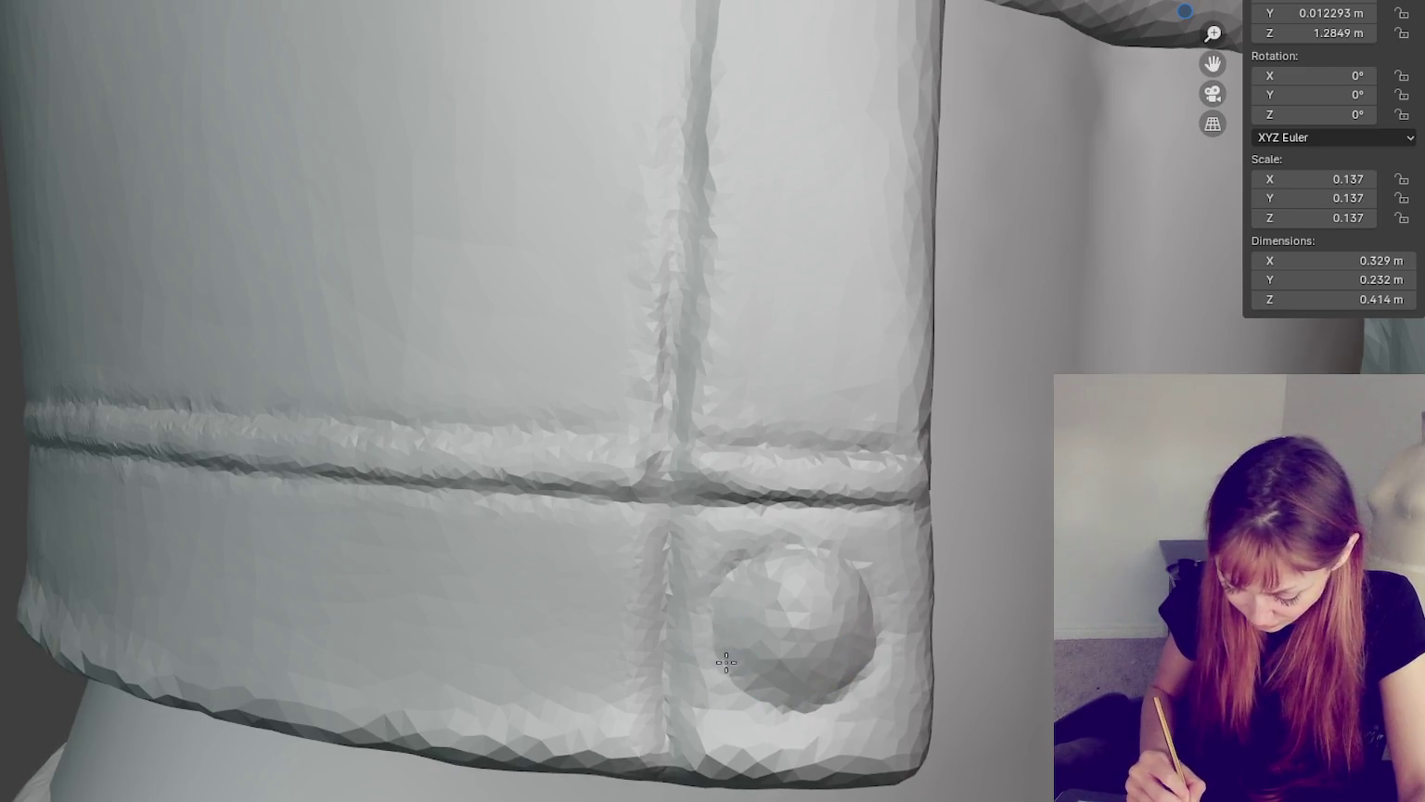
drag(726, 662, 795, 697)
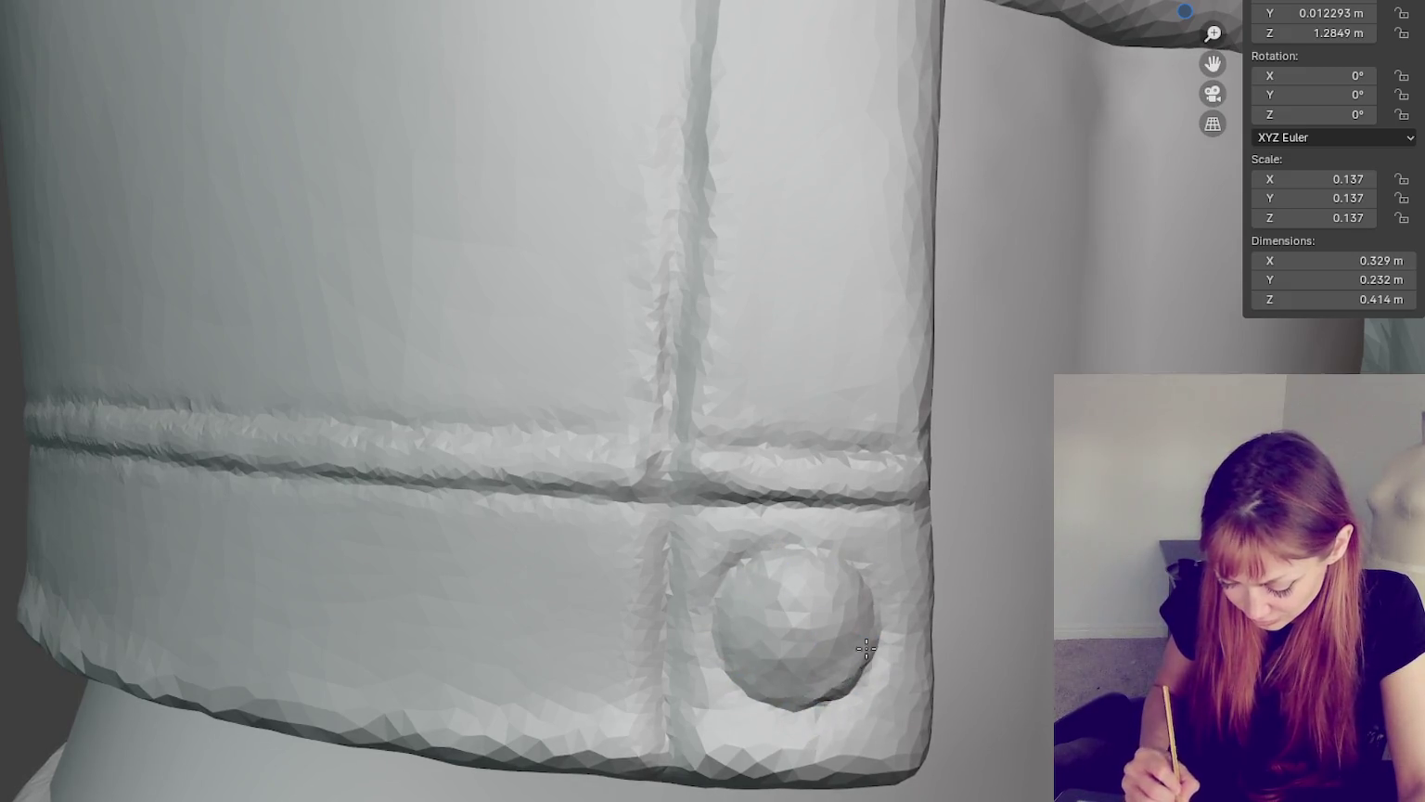
middle_drag(825, 594, 753, 629)
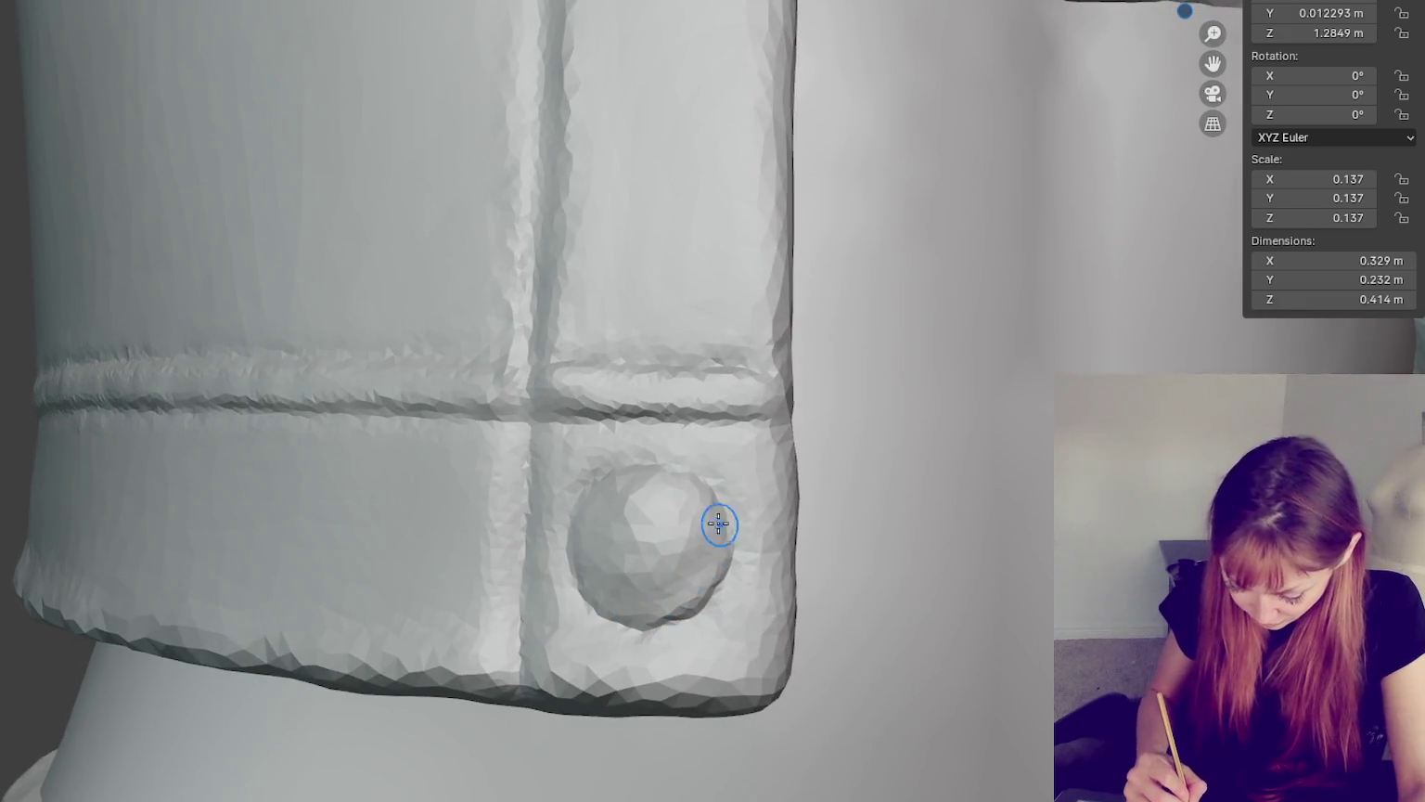
middle_drag(709, 584, 732, 557)
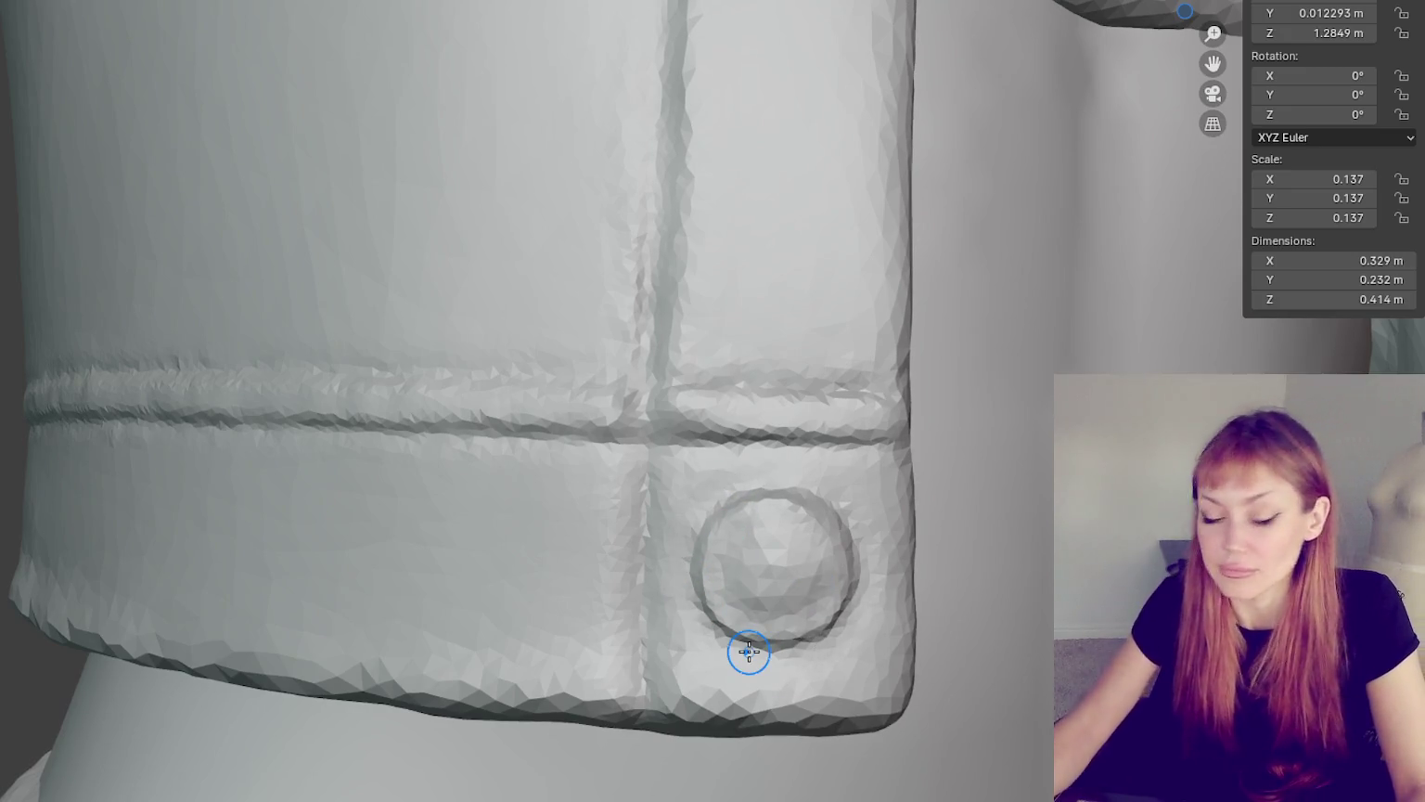
- Frame the midriff and smooth away the button on the vest hem
scroll(749, 652, down, 2)
scroll(748, 652, down, 5)
scroll(749, 653, down, 4)
mouse_move(987, 347)
middle_down()
mouse_move(929, 394)
mouse_move(913, 385)
mouse_move(1011, 364)
middle_up()
scroll(900, 381, up, 8)
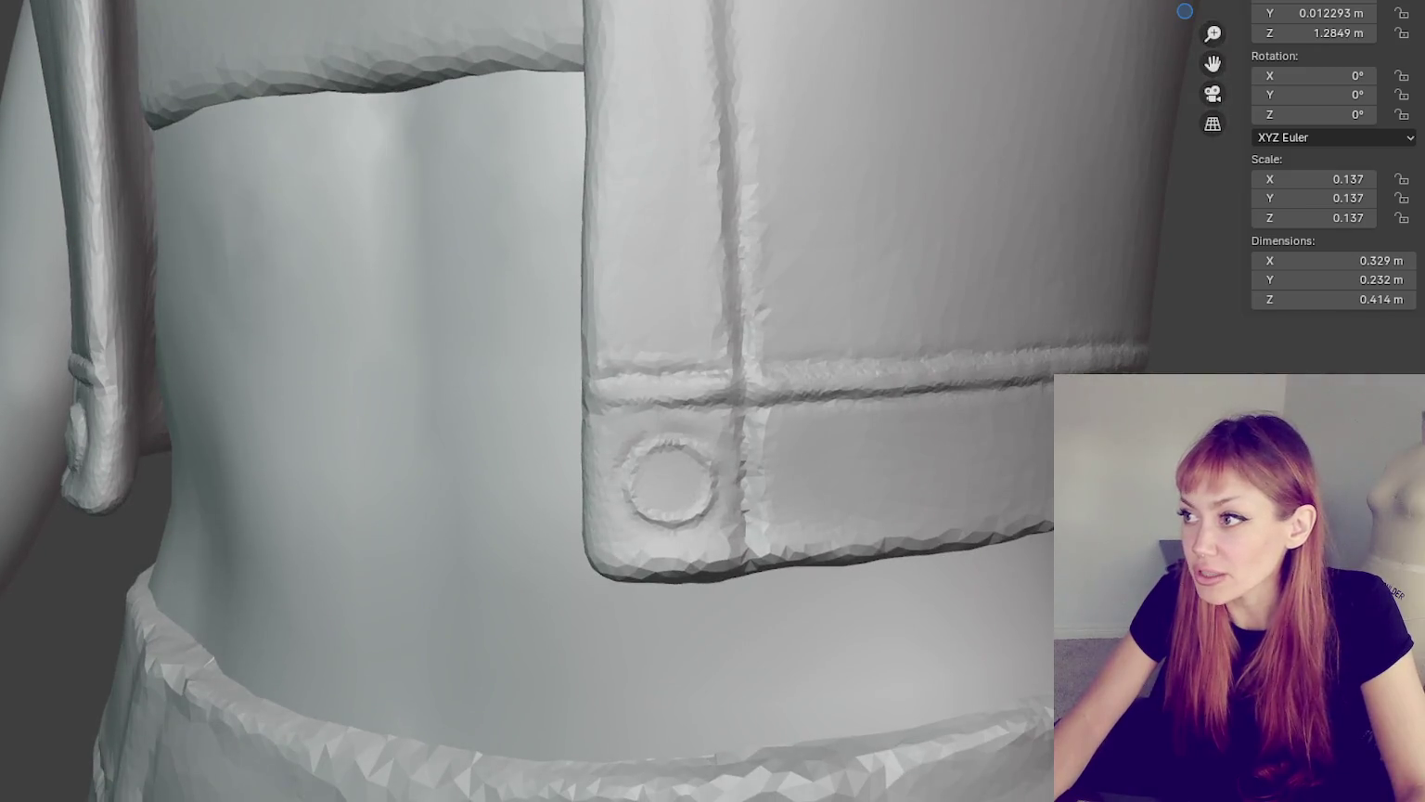
scroll(884, 239, up, 6)
scroll(897, 223, down, 2)
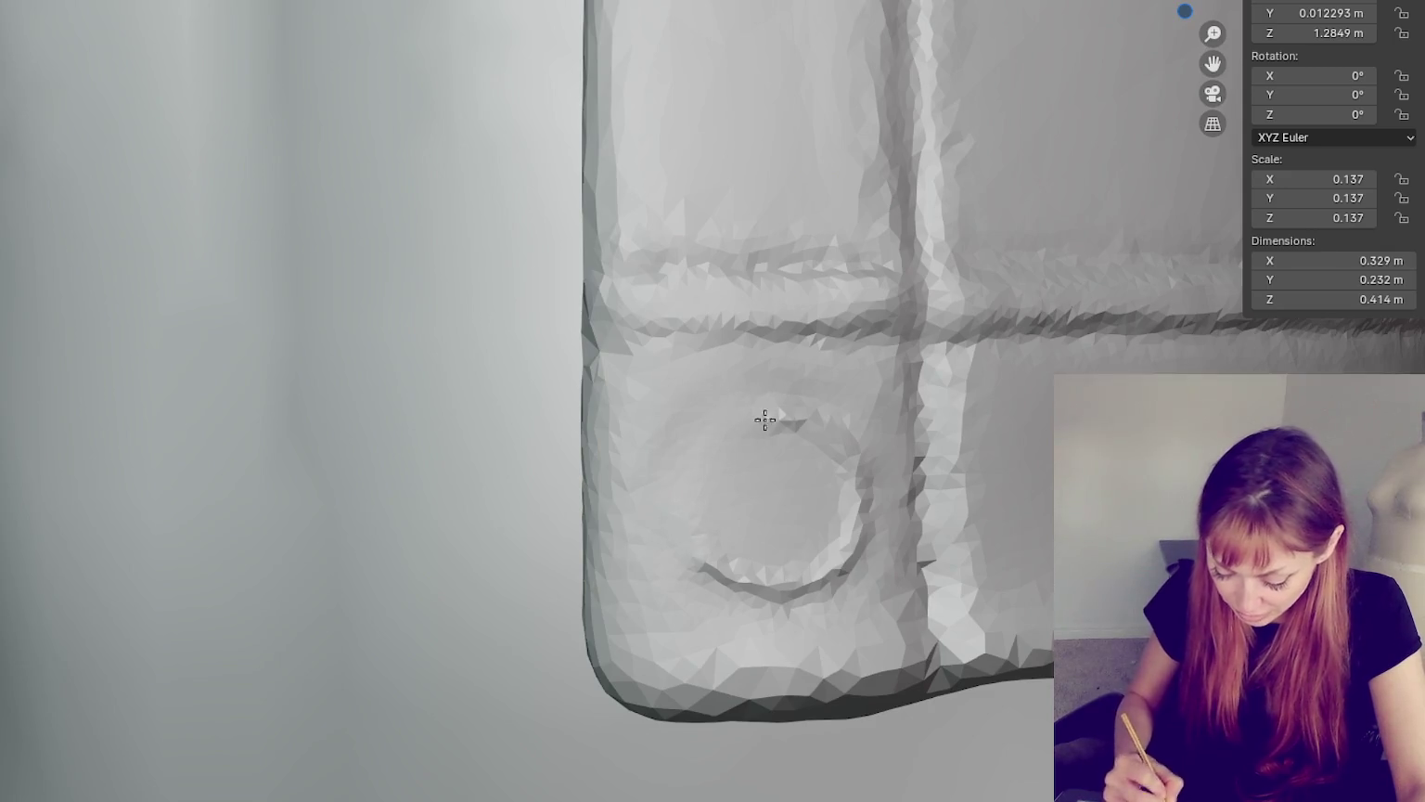
mouse_move(835, 551)
mouse_down()
mouse_move(786, 578)
mouse_move(786, 470)
mouse_move(664, 478)
mouse_move(759, 566)
mouse_move(687, 572)
mouse_move(697, 598)
mouse_move(821, 584)
mouse_move(846, 535)
mouse_move(827, 436)
mouse_move(712, 400)
mouse_move(821, 423)
mouse_move(821, 401)
mouse_up()
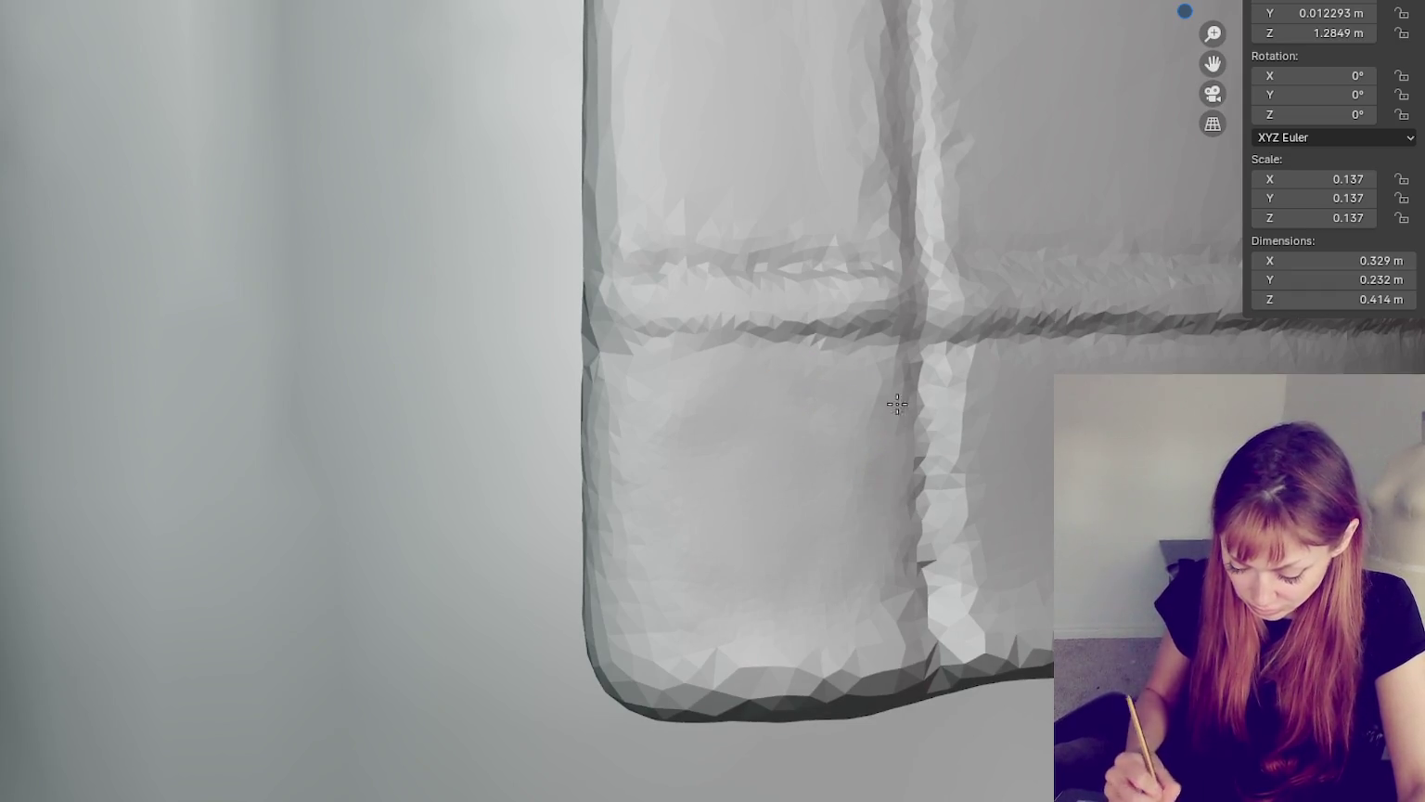
- Soften the bottom hem, its lower-left corner, and the horizontal and vertical seams
mouse_move(726, 690)
mouse_down()
mouse_move(881, 668)
mouse_move(650, 677)
mouse_move(930, 695)
mouse_up()
mouse_move(620, 671)
mouse_down()
mouse_move(732, 678)
mouse_move(588, 693)
mouse_move(604, 563)
mouse_up()
drag(598, 685, 626, 683)
mouse_move(641, 389)
mouse_down()
mouse_move(658, 359)
mouse_move(566, 327)
mouse_move(868, 345)
mouse_move(626, 337)
mouse_move(882, 340)
mouse_move(656, 341)
mouse_move(897, 328)
mouse_up()
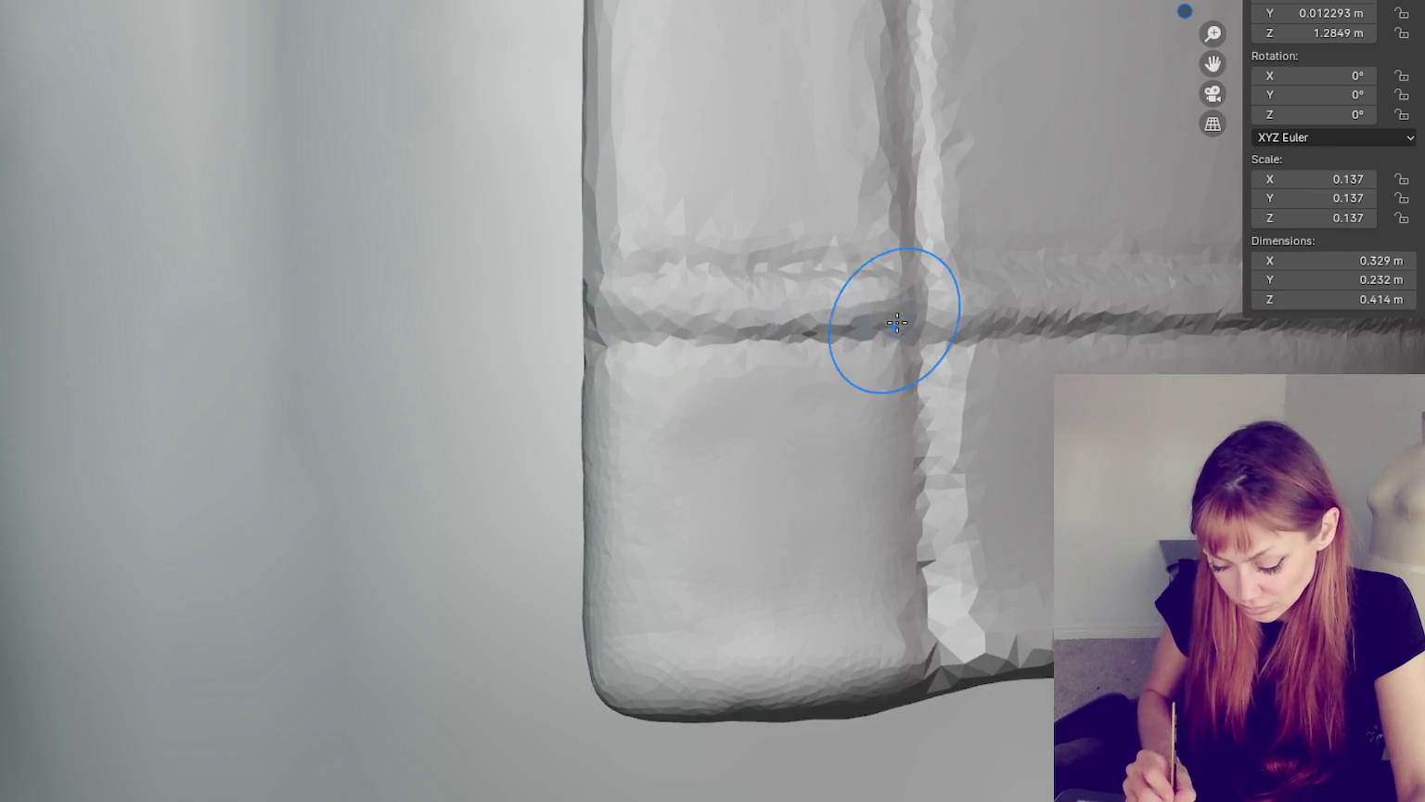
mouse_move(928, 594)
mouse_down()
mouse_move(954, 423)
mouse_move(923, 668)
mouse_move(998, 658)
mouse_up()
- Reshape and refine the vest's bottom hem edge
shift+middle_drag(999, 659, 683, 528)
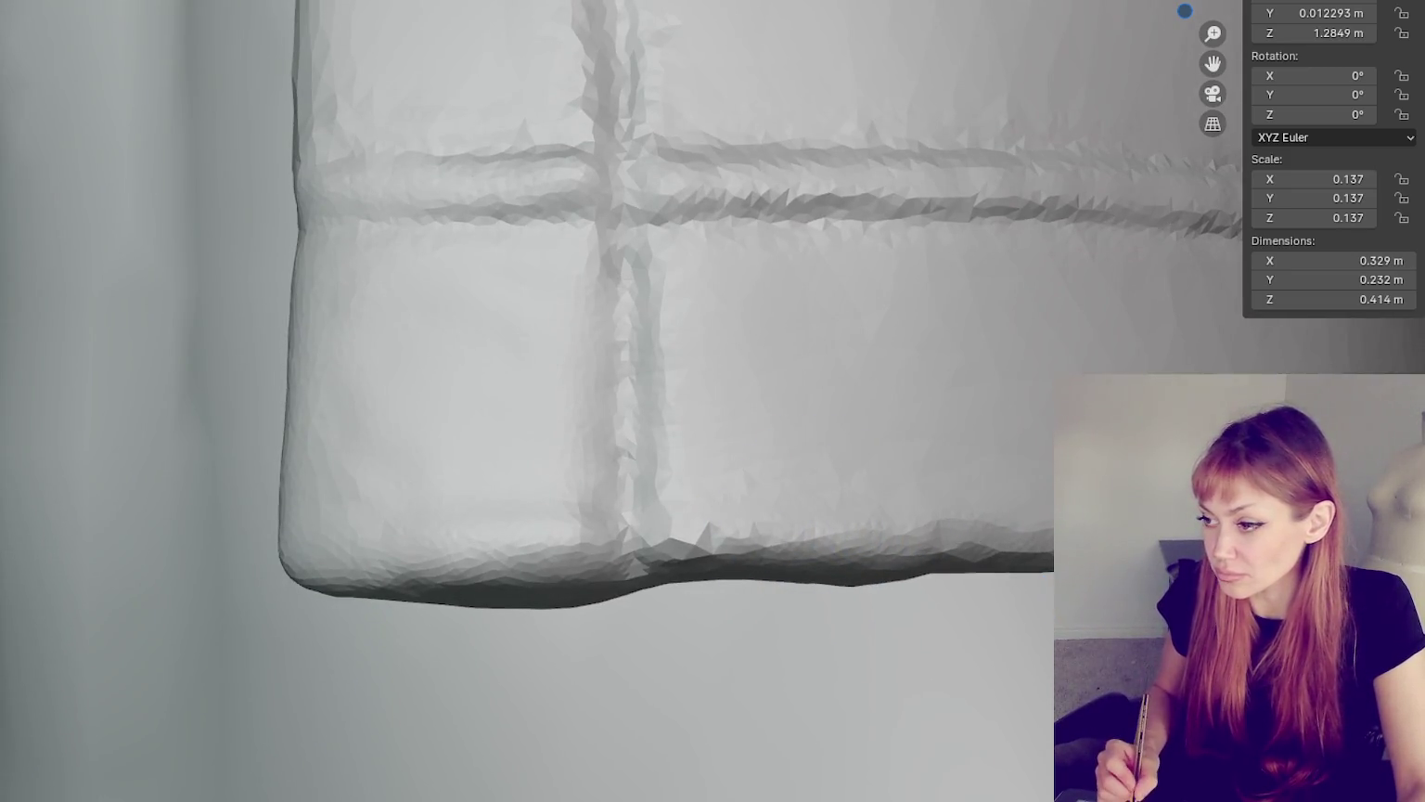
drag(677, 556, 702, 581)
mouse_move(795, 566)
mouse_down()
mouse_move(1025, 572)
mouse_move(668, 557)
mouse_up()
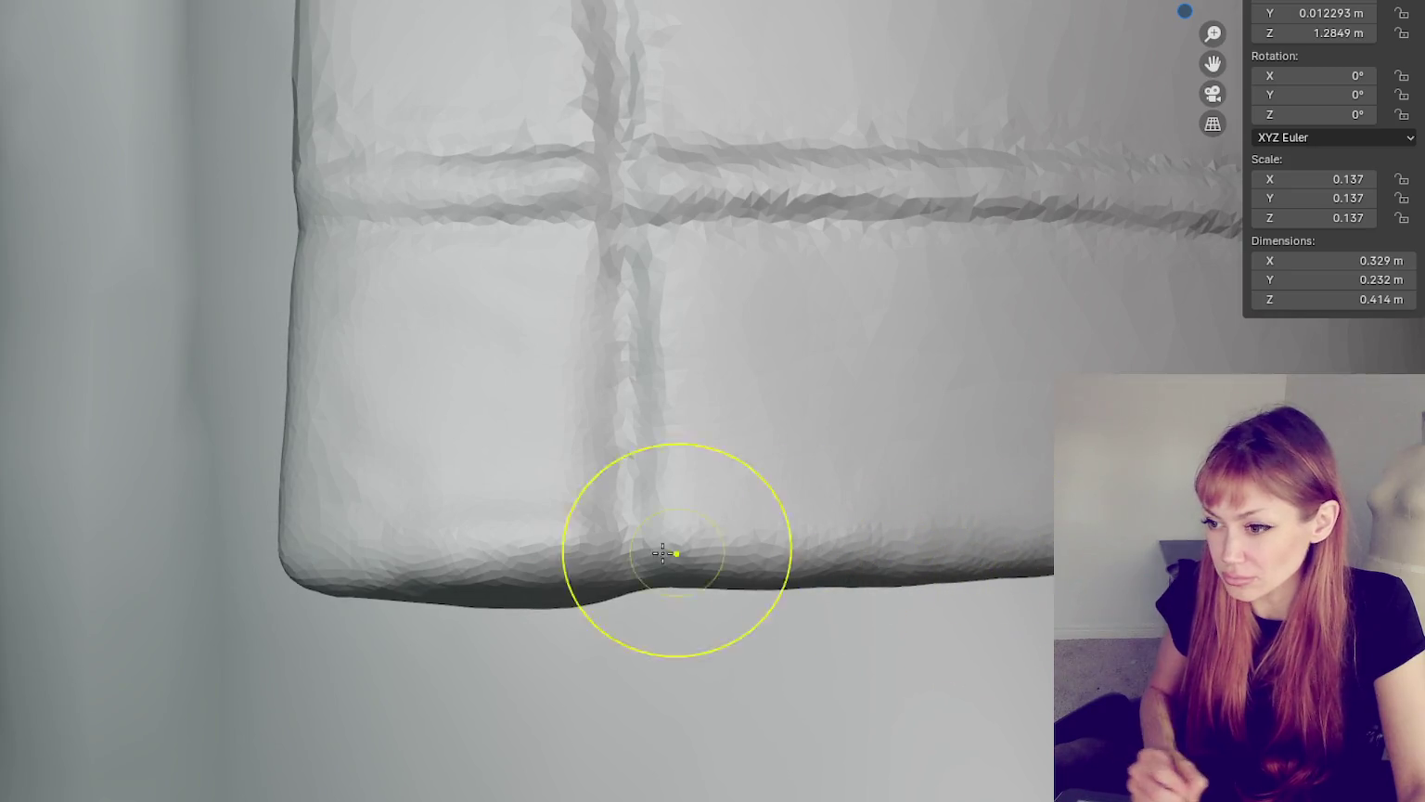
drag(540, 603, 497, 610)
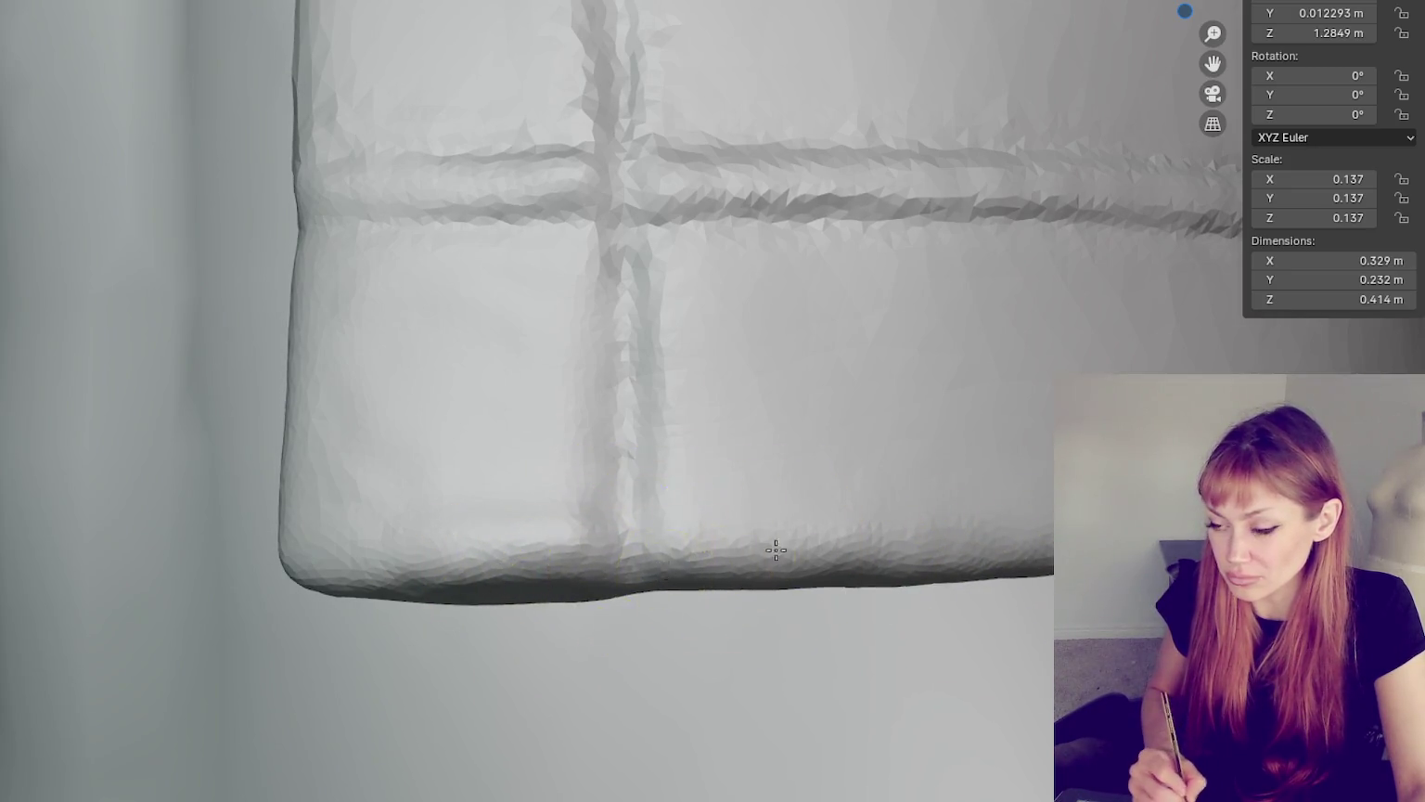
- Orbit under and around the figure to check the hem, then return to the front torso
middle_drag(773, 547, 620, 429)
scroll(551, 309, up, 5)
scroll(550, 273, down, 5)
mouse_move(636, 292)
middle_down()
mouse_move(645, 617)
mouse_move(684, 509)
middle_up()
scroll(594, 517, up, 2)
middle_drag(595, 516, 645, 541)
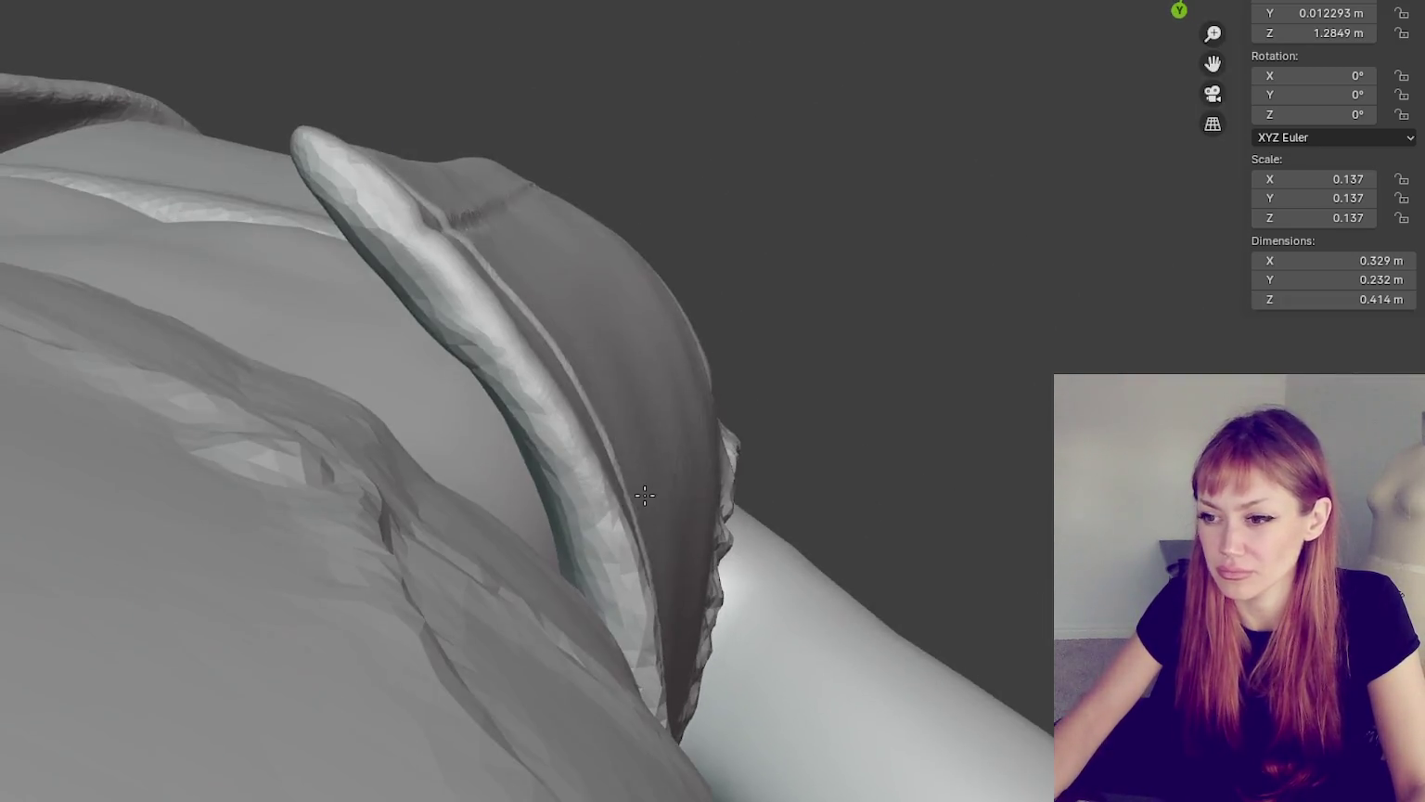
scroll(645, 541, down, 5)
mouse_move(811, 566)
middle_down()
mouse_move(798, 688)
mouse_move(906, 684)
mouse_move(914, 733)
mouse_move(859, 677)
mouse_move(853, 697)
middle_up()
scroll(825, 678, up, 2)
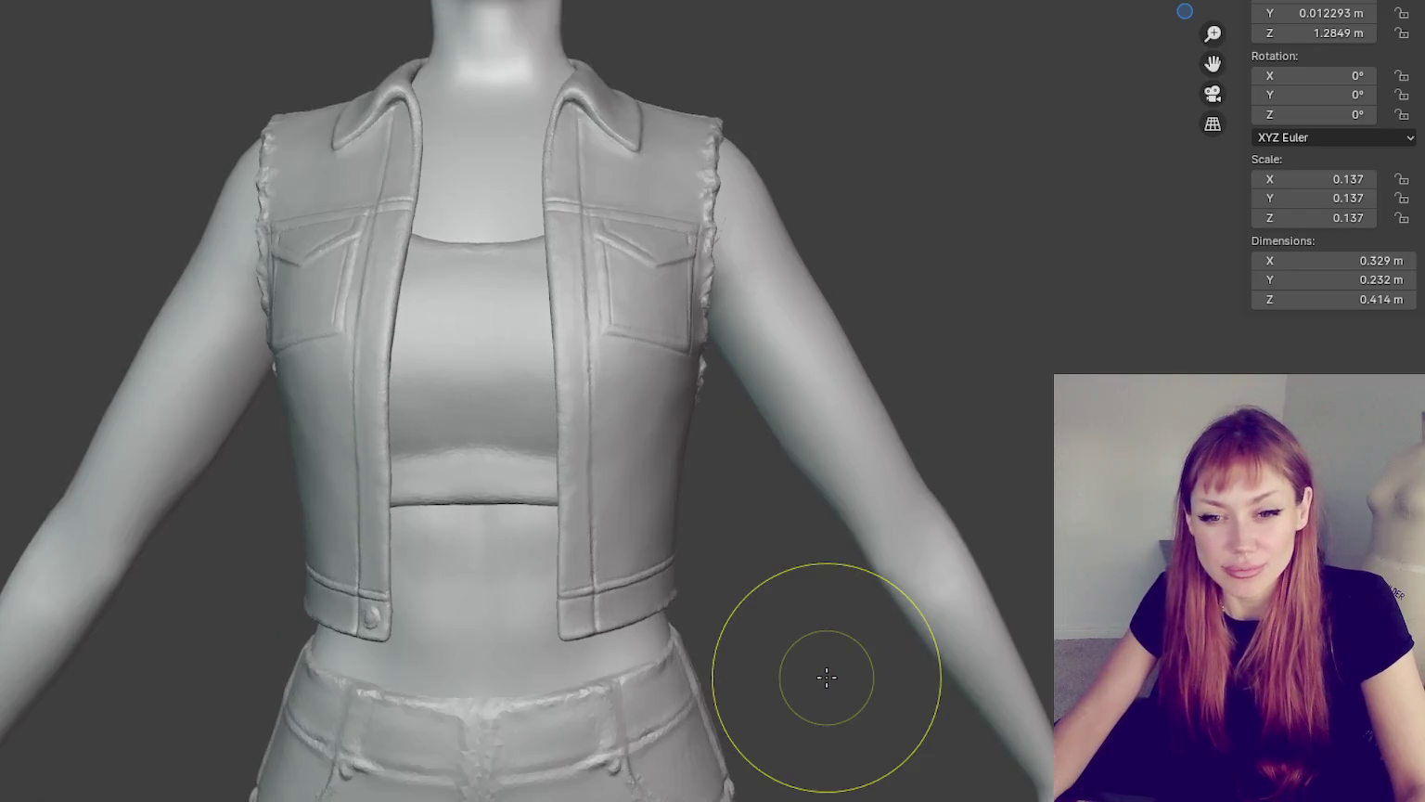
scroll(826, 677, up, 2)
scroll(700, 463, up, 2)
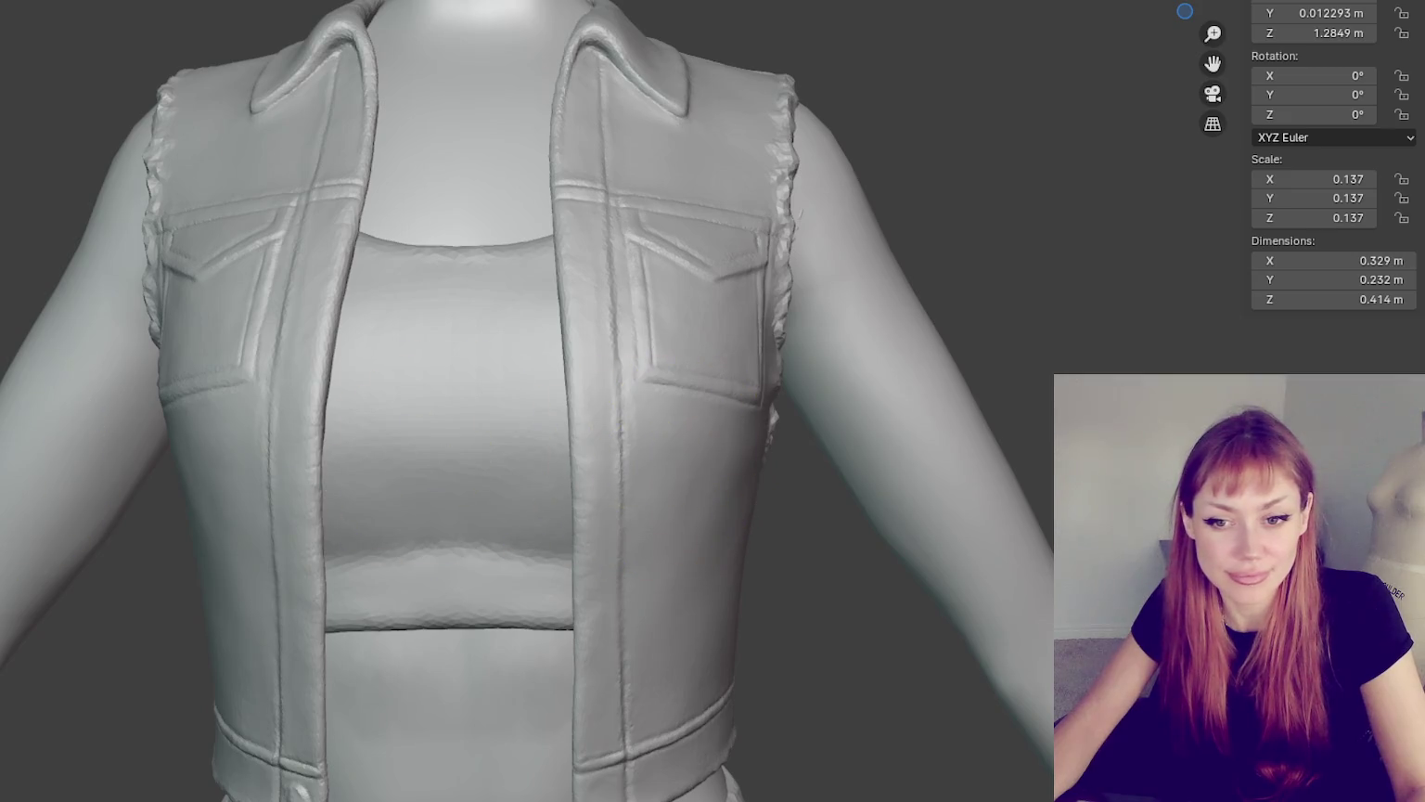
shift+middle_drag(315, 584, 376, 484)
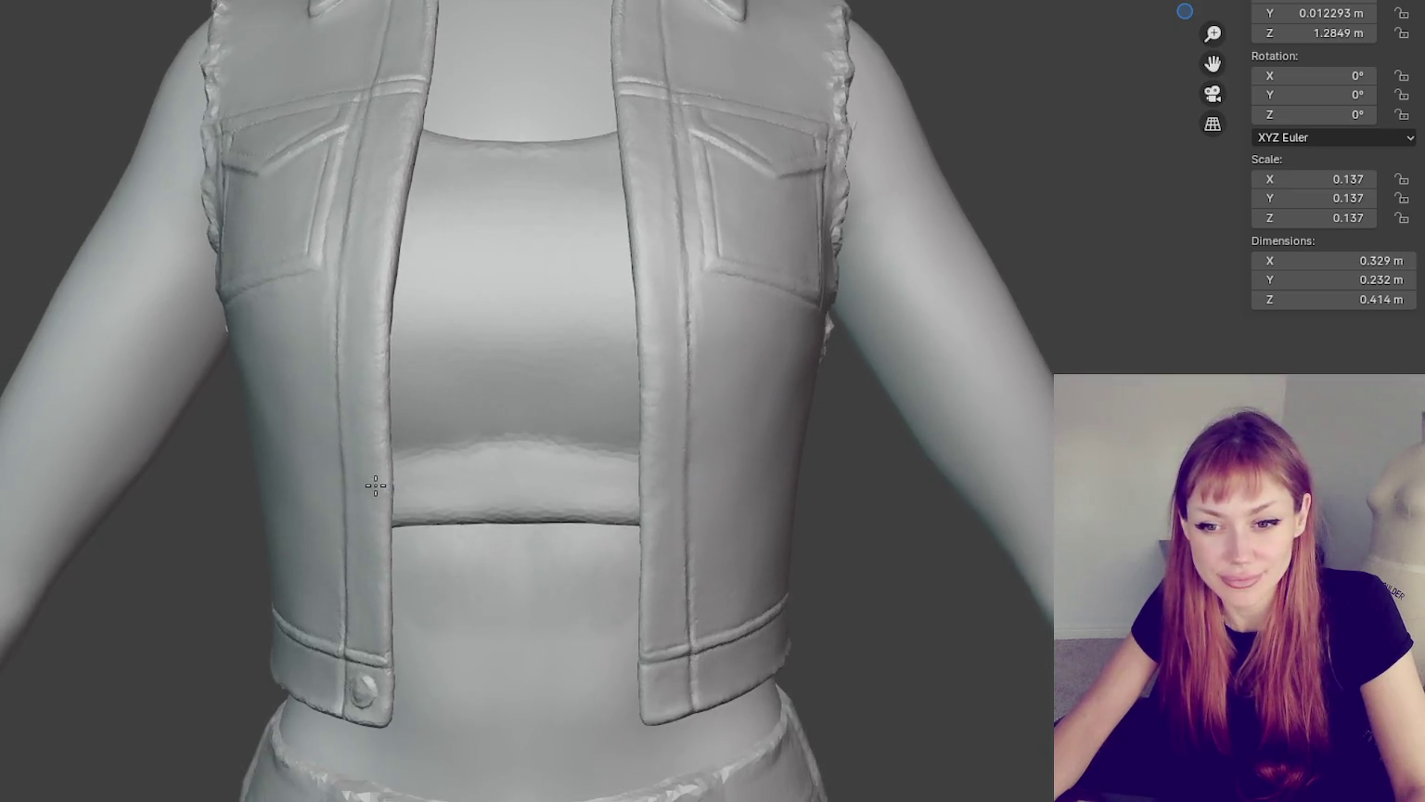
mouse_move(461, 562)
middle_down()
mouse_move(528, 497)
mouse_move(551, 318)
mouse_move(563, 477)
mouse_move(481, 467)
mouse_move(495, 467)
middle_up()
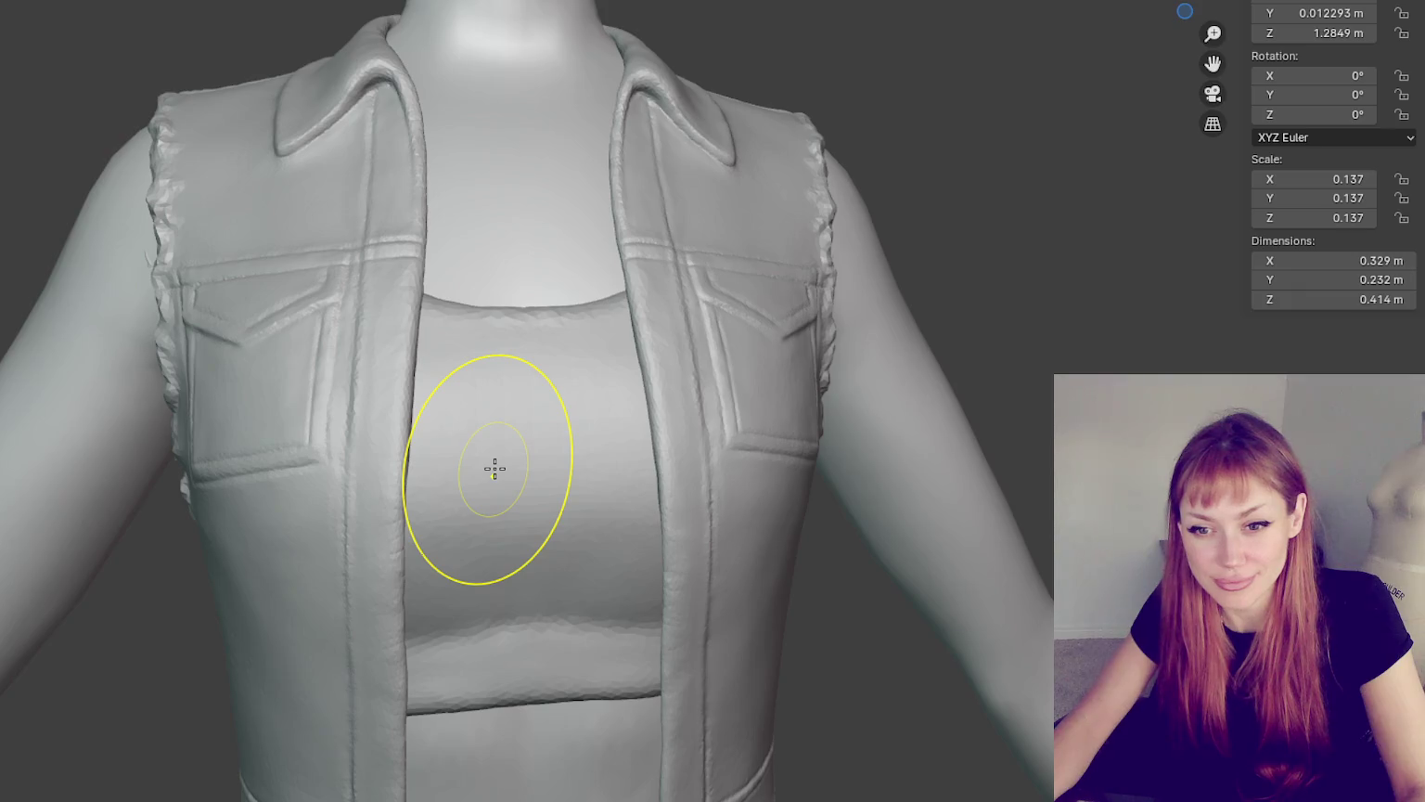
mouse_move(429, 465)
middle_down()
mouse_move(539, 465)
mouse_move(447, 479)
middle_up()
scroll(510, 471, down, 4)
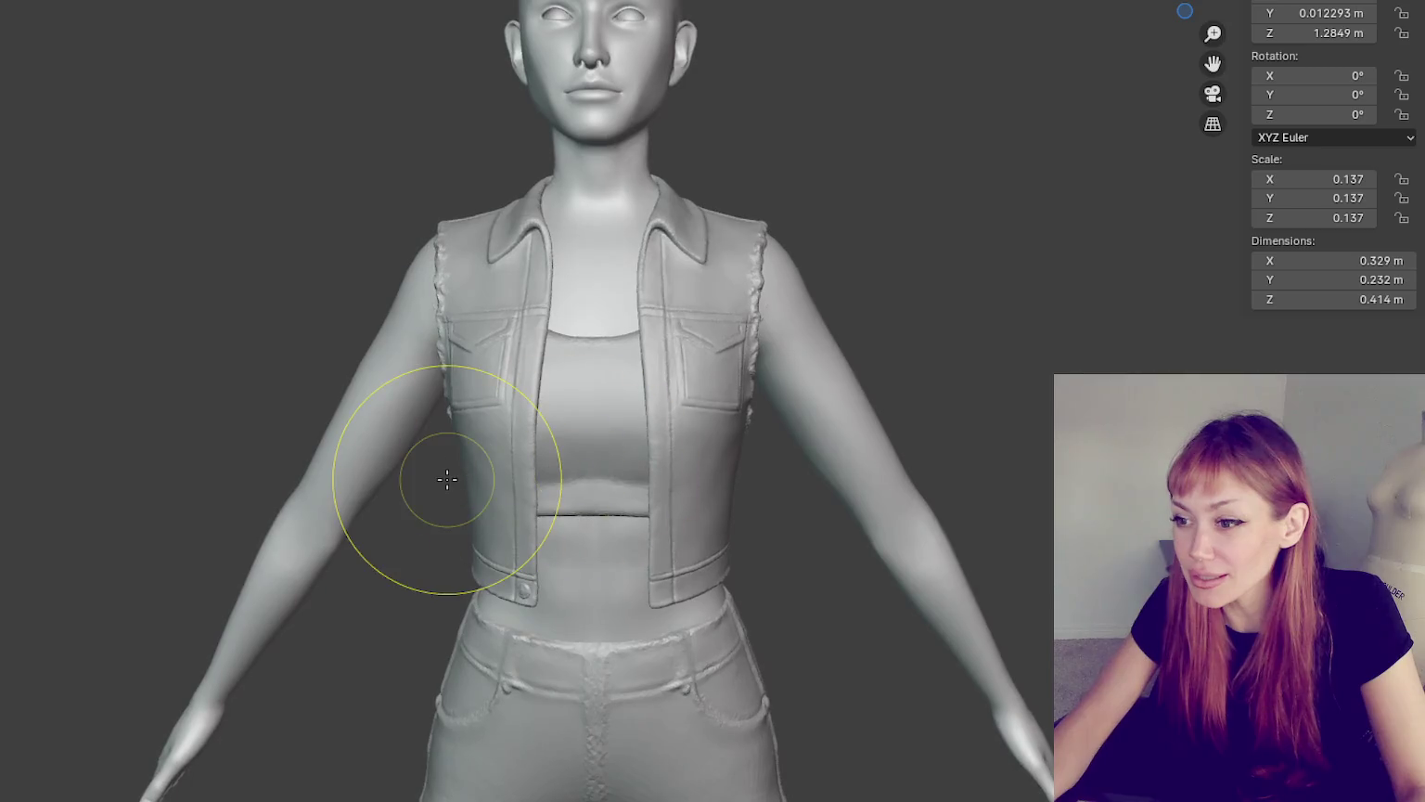
scroll(447, 479, down, 4)
mouse_move(614, 451)
middle_down()
mouse_move(830, 433)
mouse_move(742, 445)
middle_up()
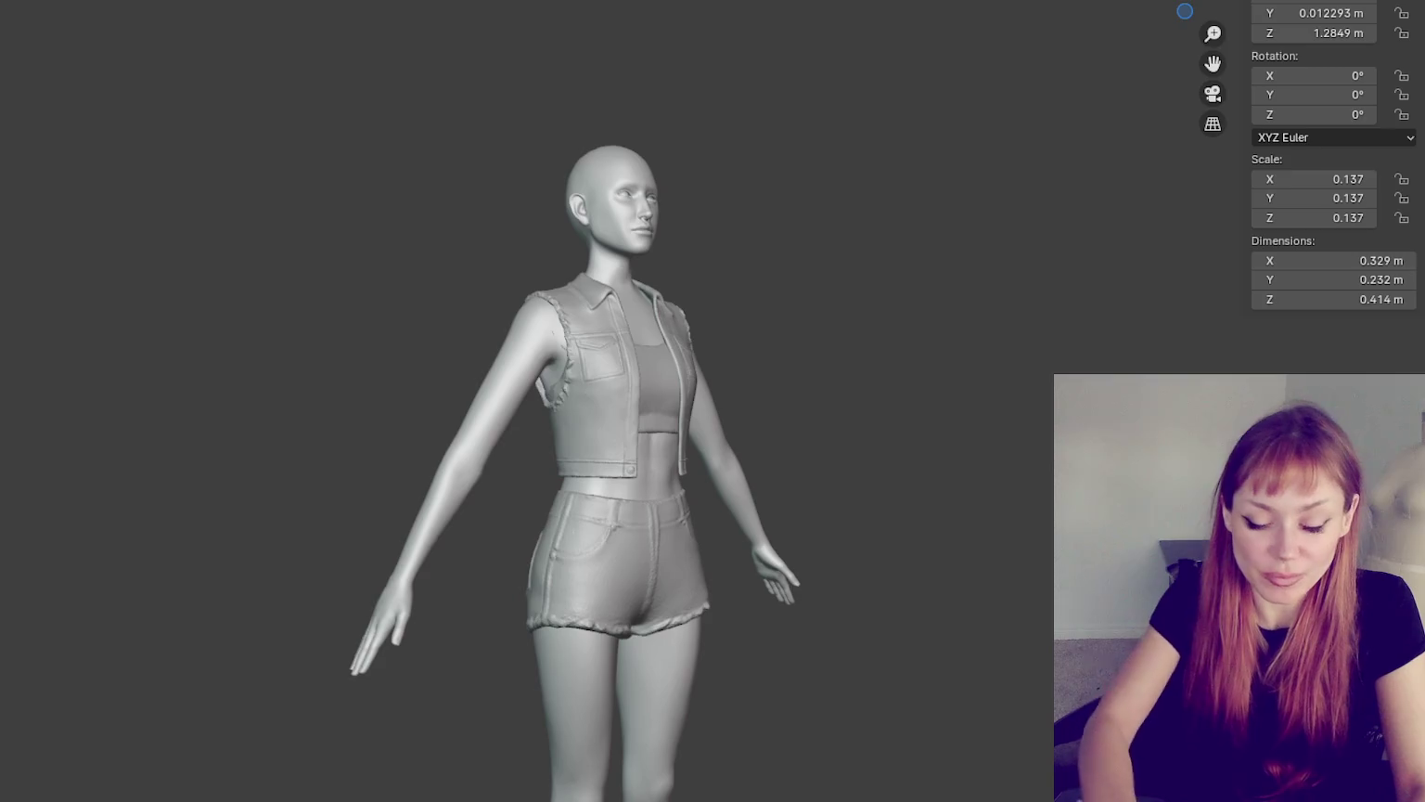
mouse_move(789, 475)
middle_down()
mouse_move(759, 478)
mouse_move(795, 541)
middle_up()
scroll(821, 484, up, 3)
mouse_move(821, 483)
middle_down()
mouse_move(466, 345)
mouse_move(140, 319)
mouse_move(391, 332)
mouse_move(336, 348)
mouse_move(614, 540)
mouse_move(964, 343)
mouse_move(715, 348)
mouse_move(852, 273)
middle_up()
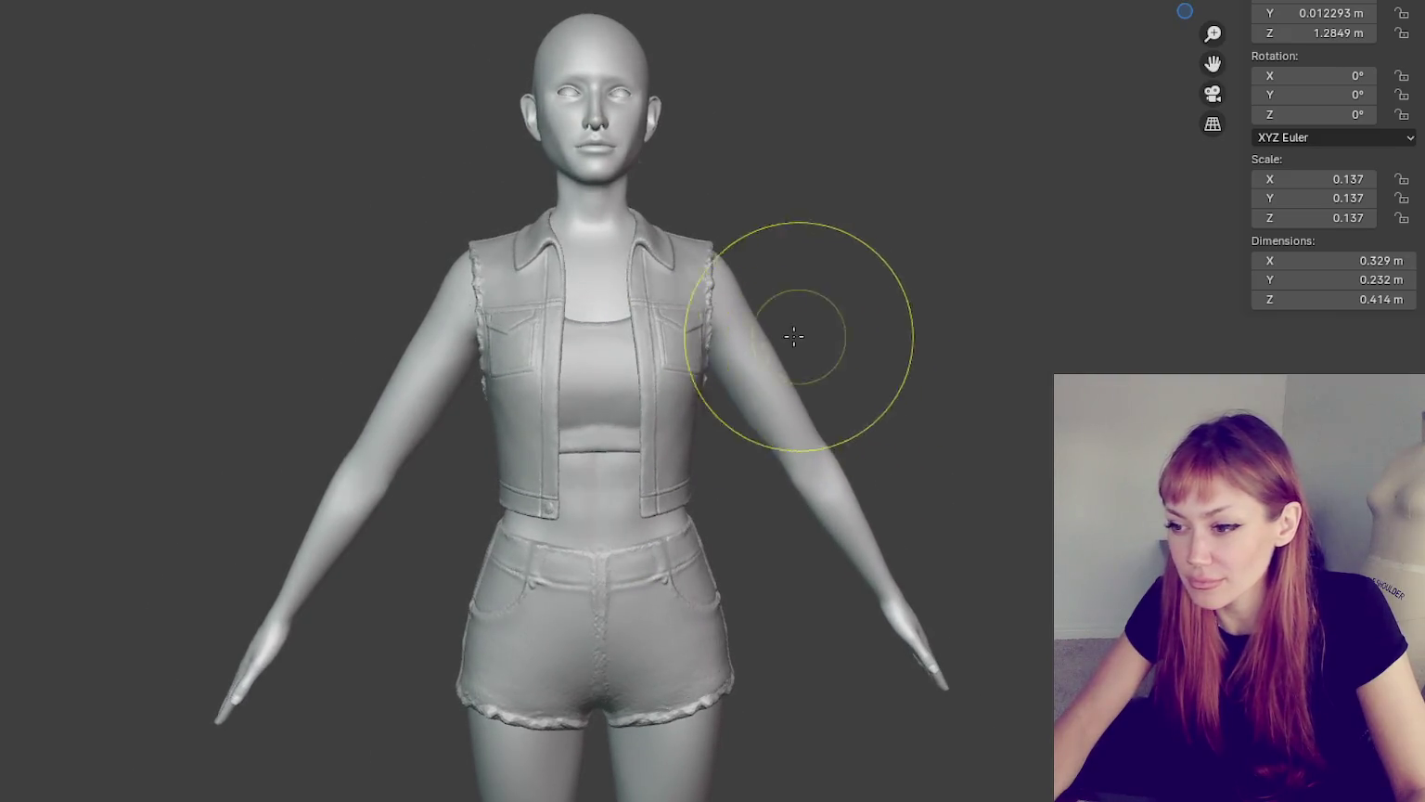
scroll(587, 290, up, 5)
middle_drag(587, 291, 646, 200)
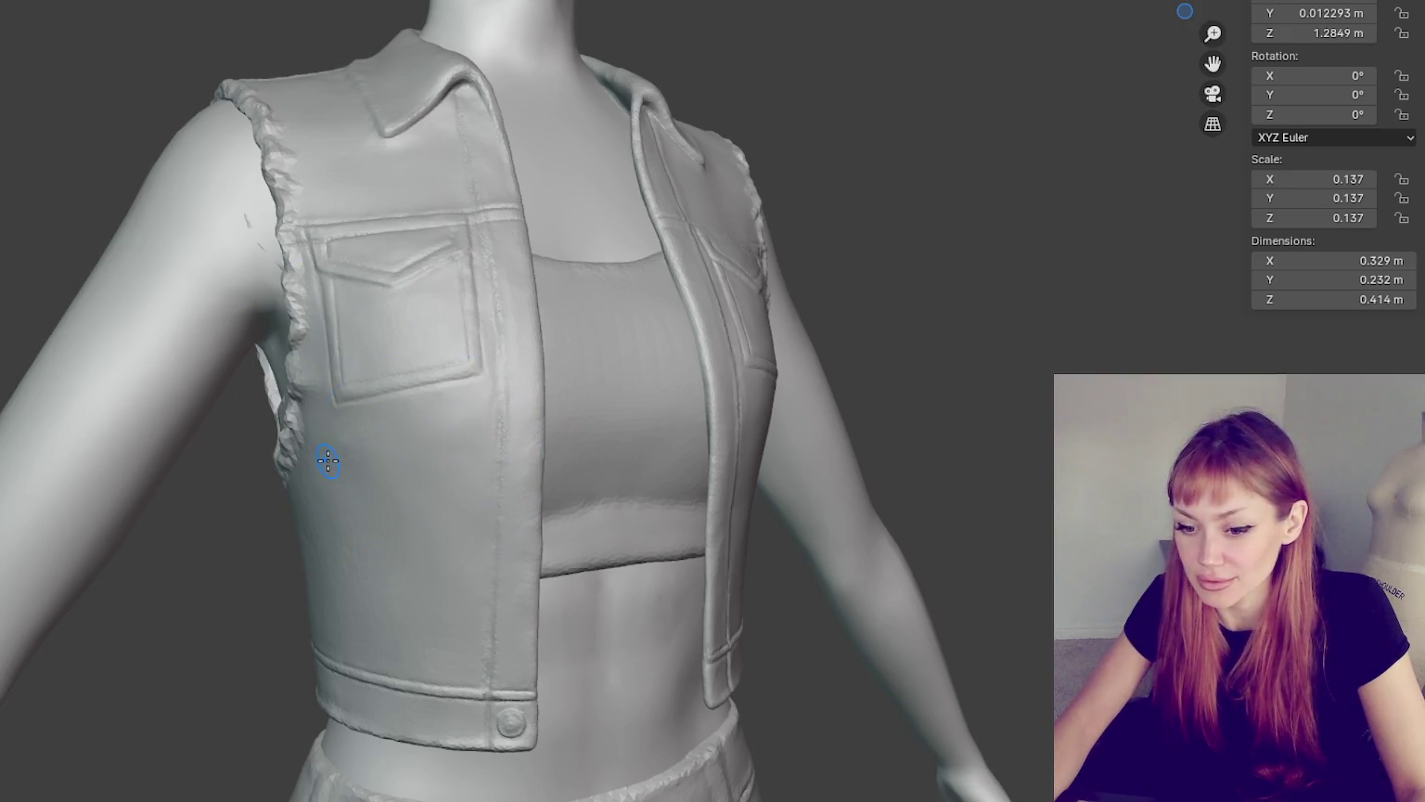
- Zoom in on the left placket and sculpt a round button beside the chest pocket
middle_drag(327, 461, 502, 293)
scroll(502, 292, down, 2)
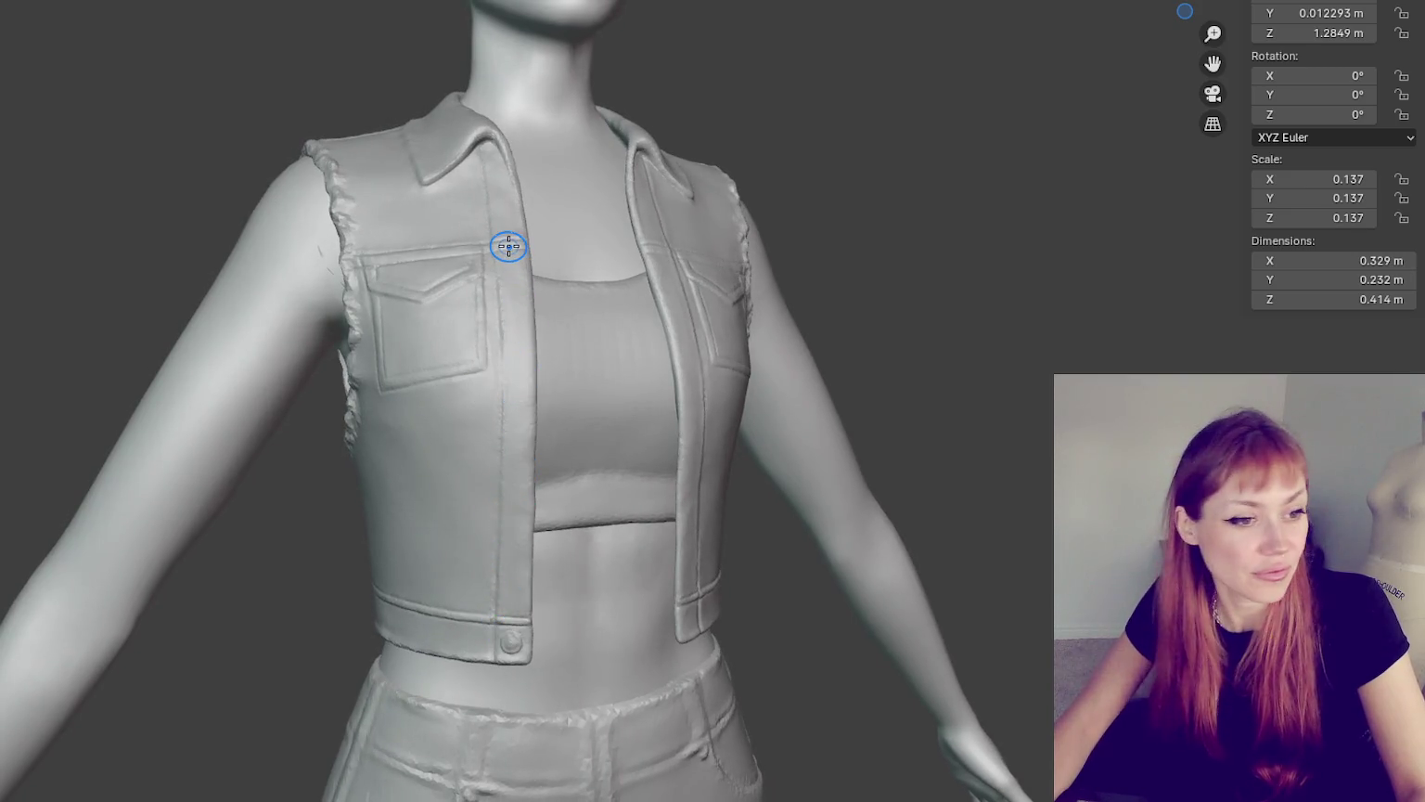
scroll(509, 245, up, 1)
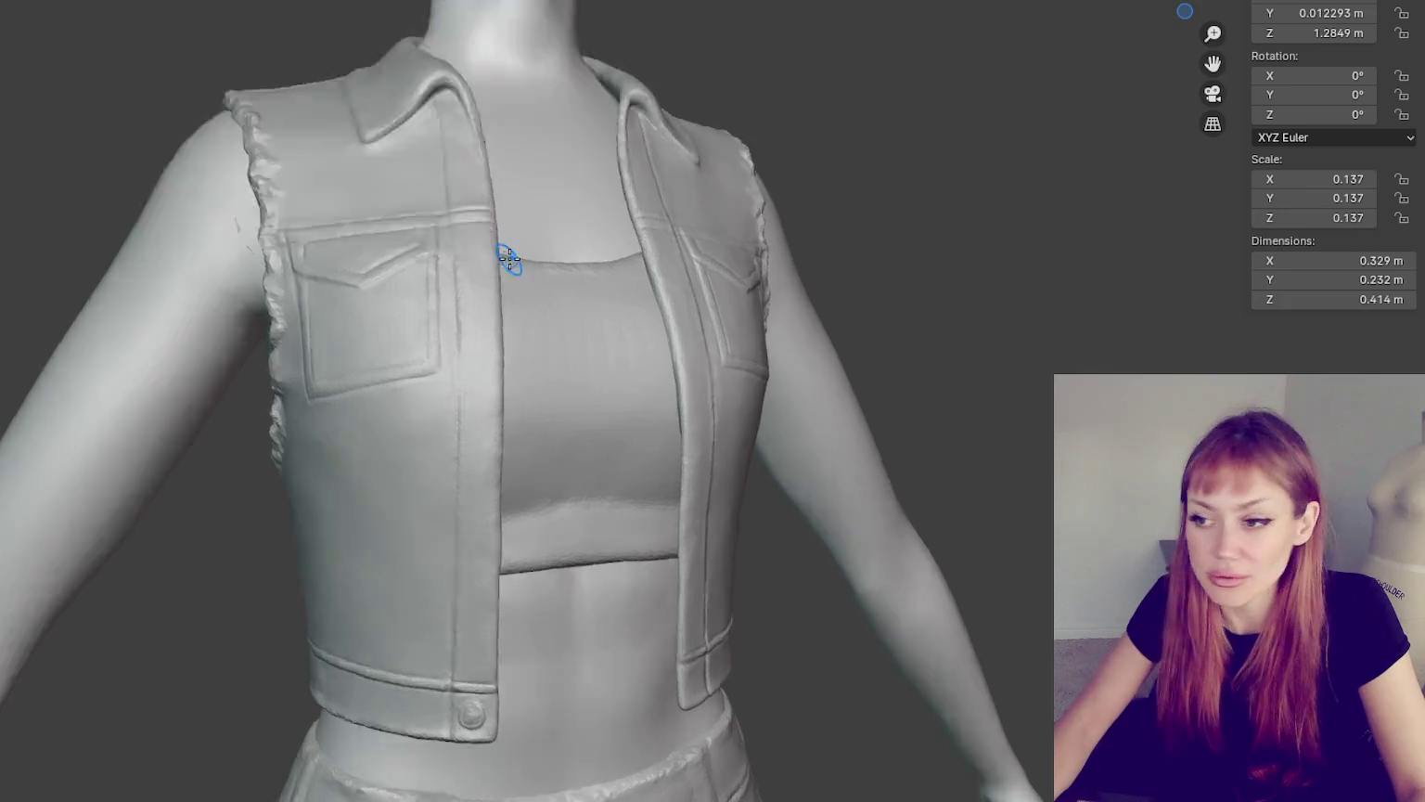
scroll(509, 261, up, 3)
scroll(454, 223, up, 3)
scroll(388, 267, up, 2)
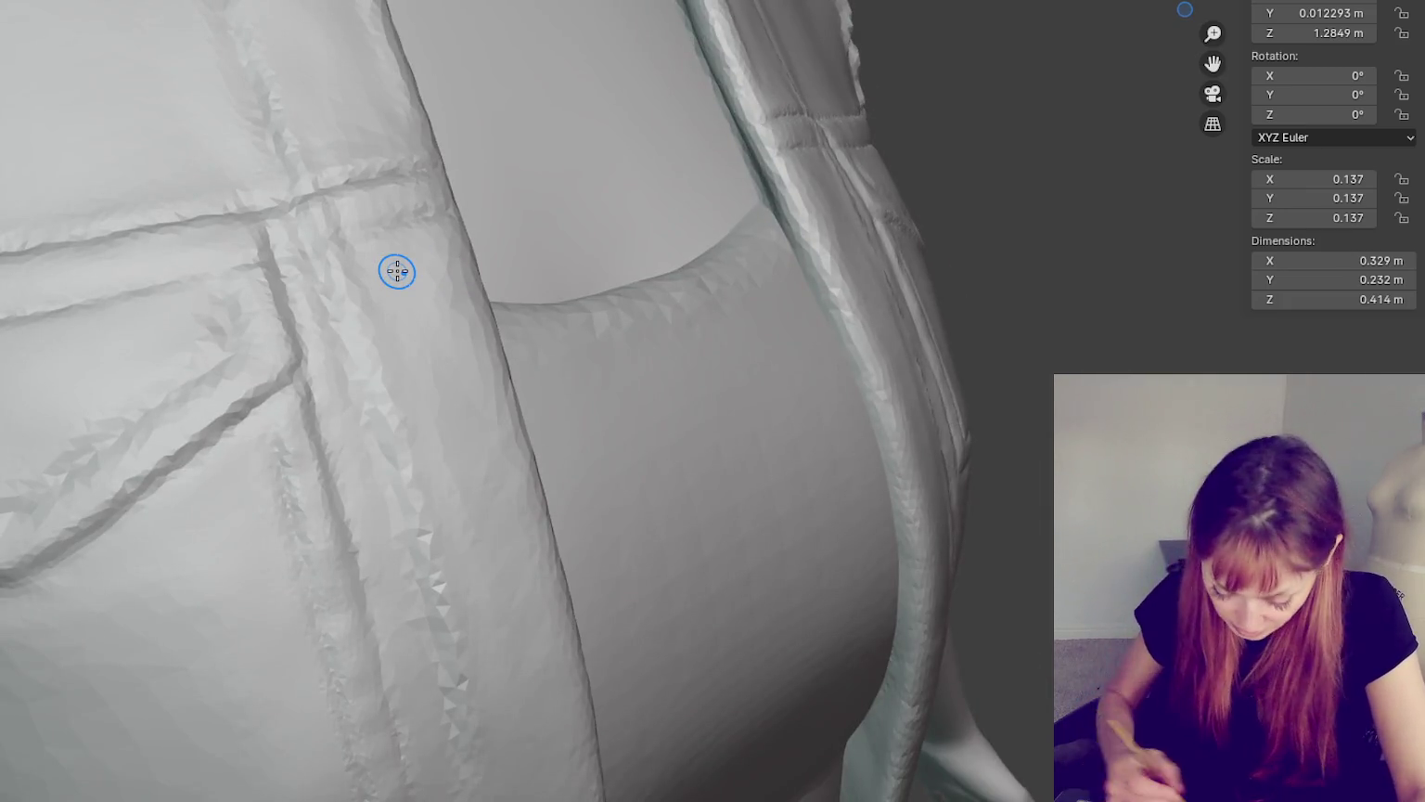
middle_drag(397, 271, 366, 341)
drag(191, 321, 179, 323)
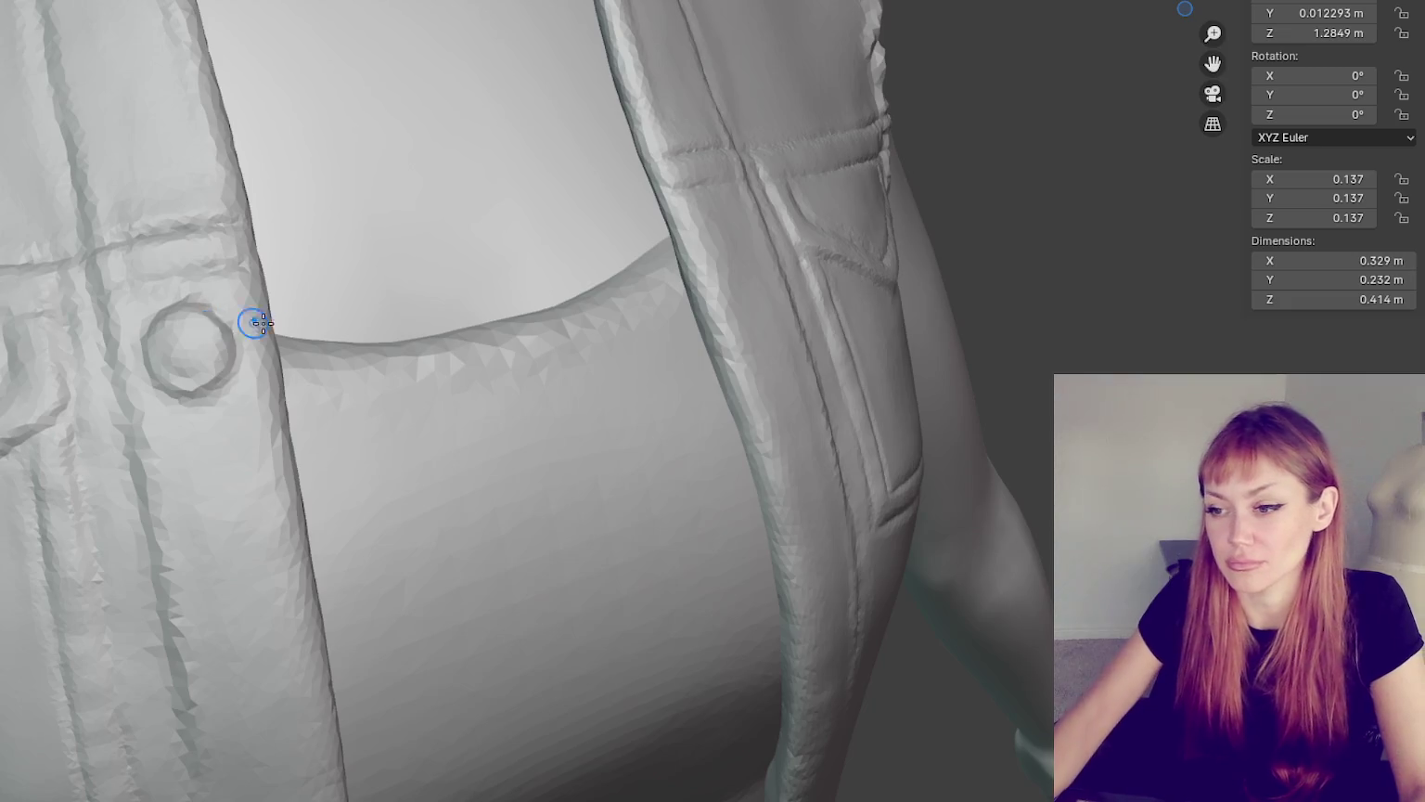
- Orbit from a straight front view to a right three-quarter view to check the button
scroll(652, 372, down, 10)
scroll(645, 340, up, 1)
scroll(653, 341, up, 2)
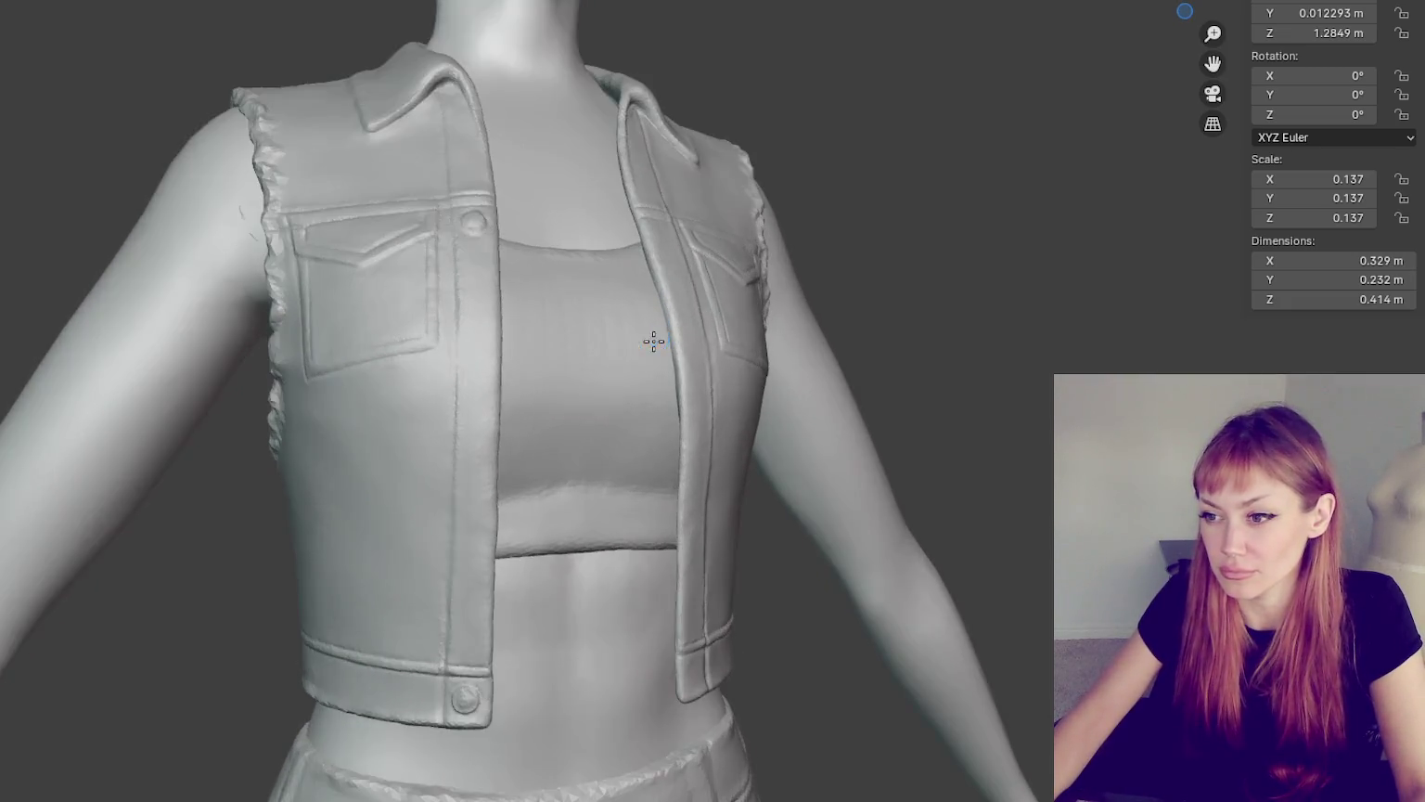
middle_drag(653, 341, 636, 362)
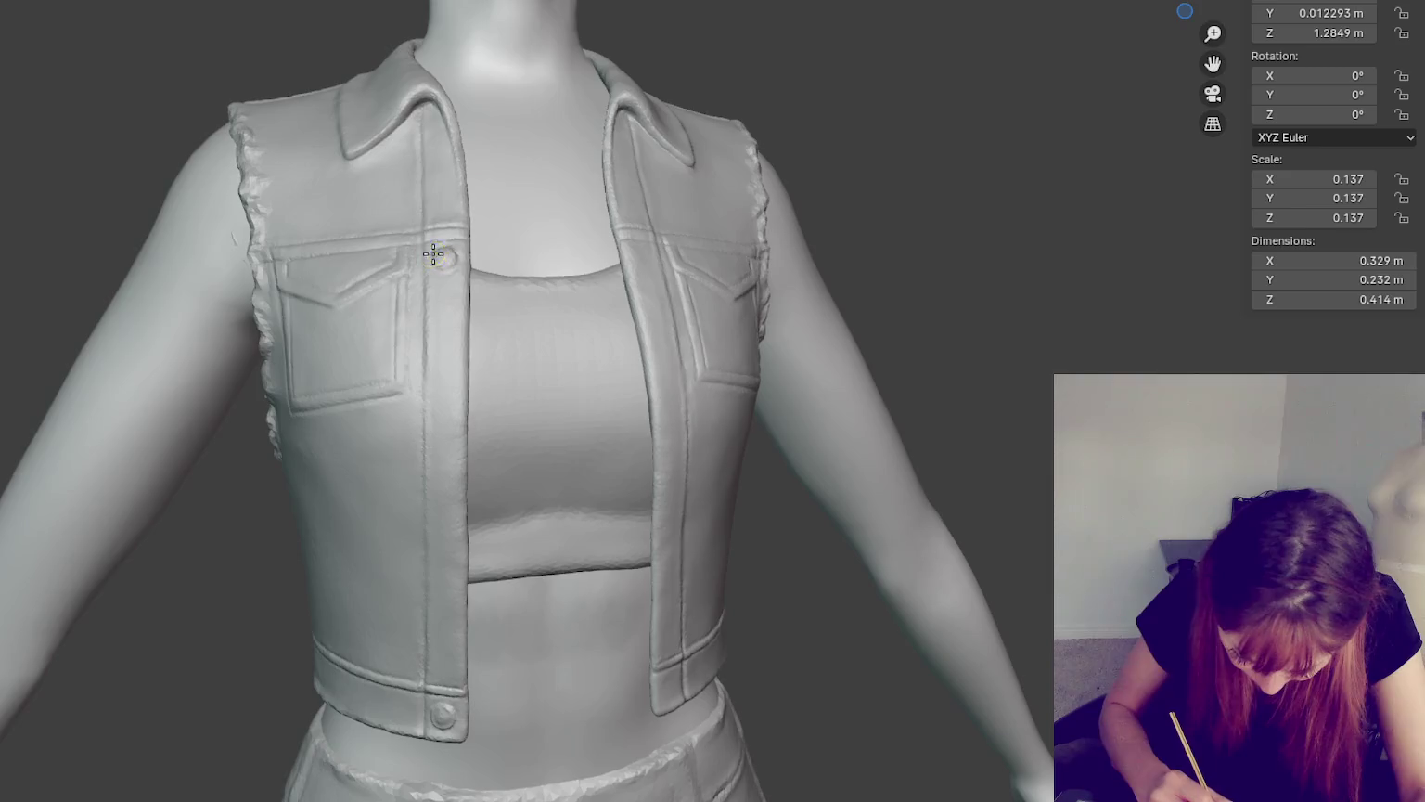
mouse_move(563, 245)
middle_down()
mouse_move(541, 296)
mouse_move(582, 286)
mouse_move(650, 236)
mouse_move(559, 187)
mouse_move(483, 239)
mouse_move(483, 298)
mouse_move(540, 283)
middle_up()
- Stamp two more buttons down the left placket between the chest and waistband buttons, then check the front edge
scroll(634, 217, down, 3)
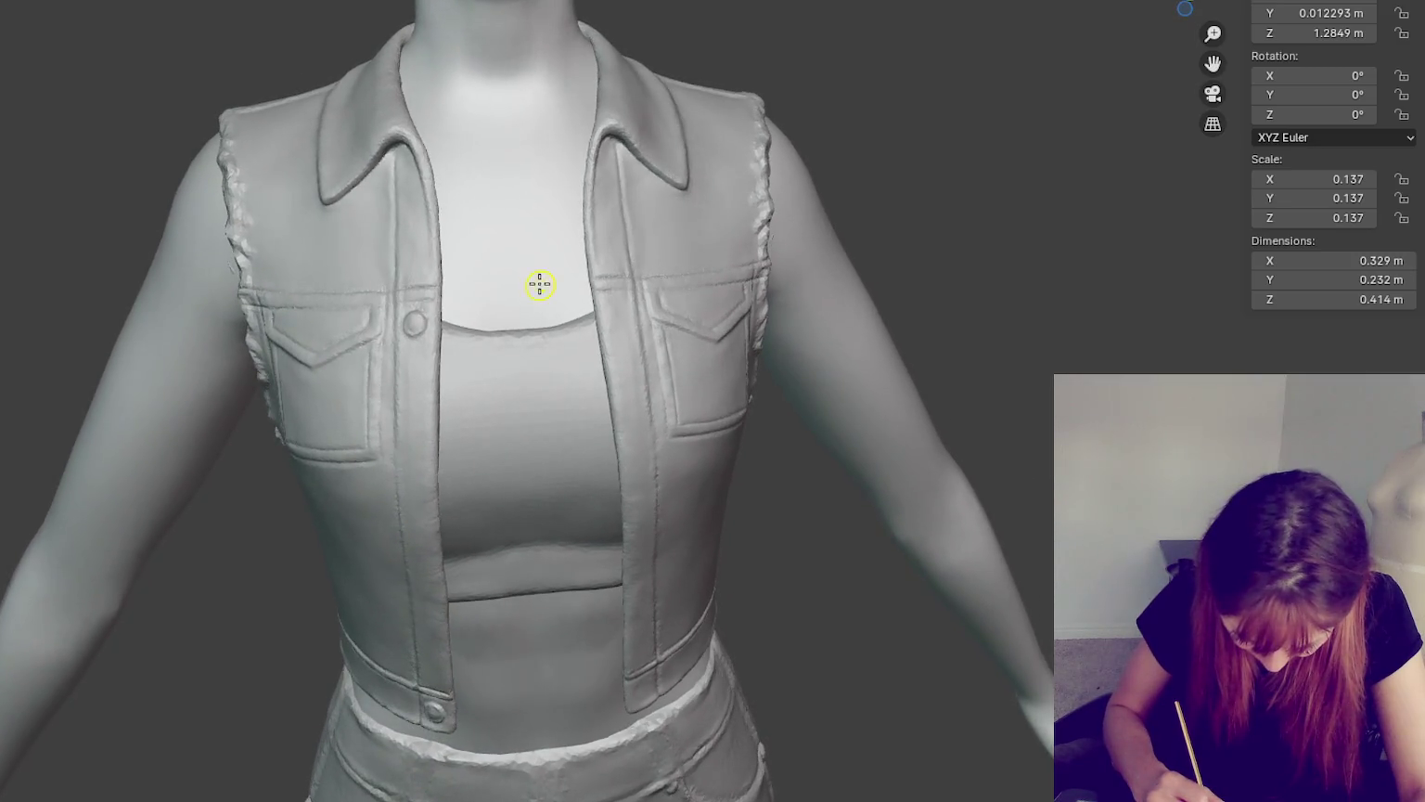
mouse_move(421, 314)
middle_down()
mouse_move(535, 292)
mouse_move(510, 181)
mouse_move(546, 221)
middle_up()
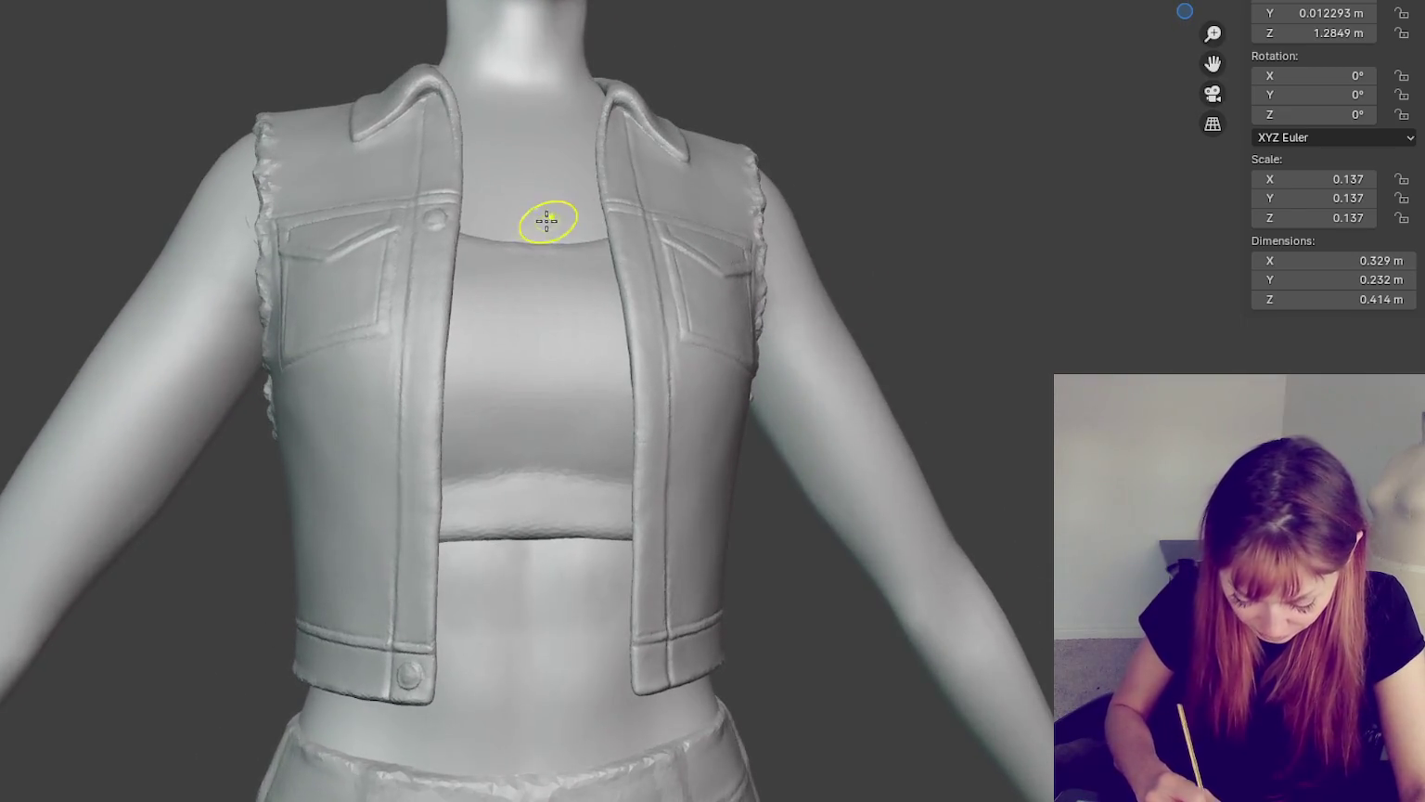
click(441, 244)
drag(413, 659, 415, 652)
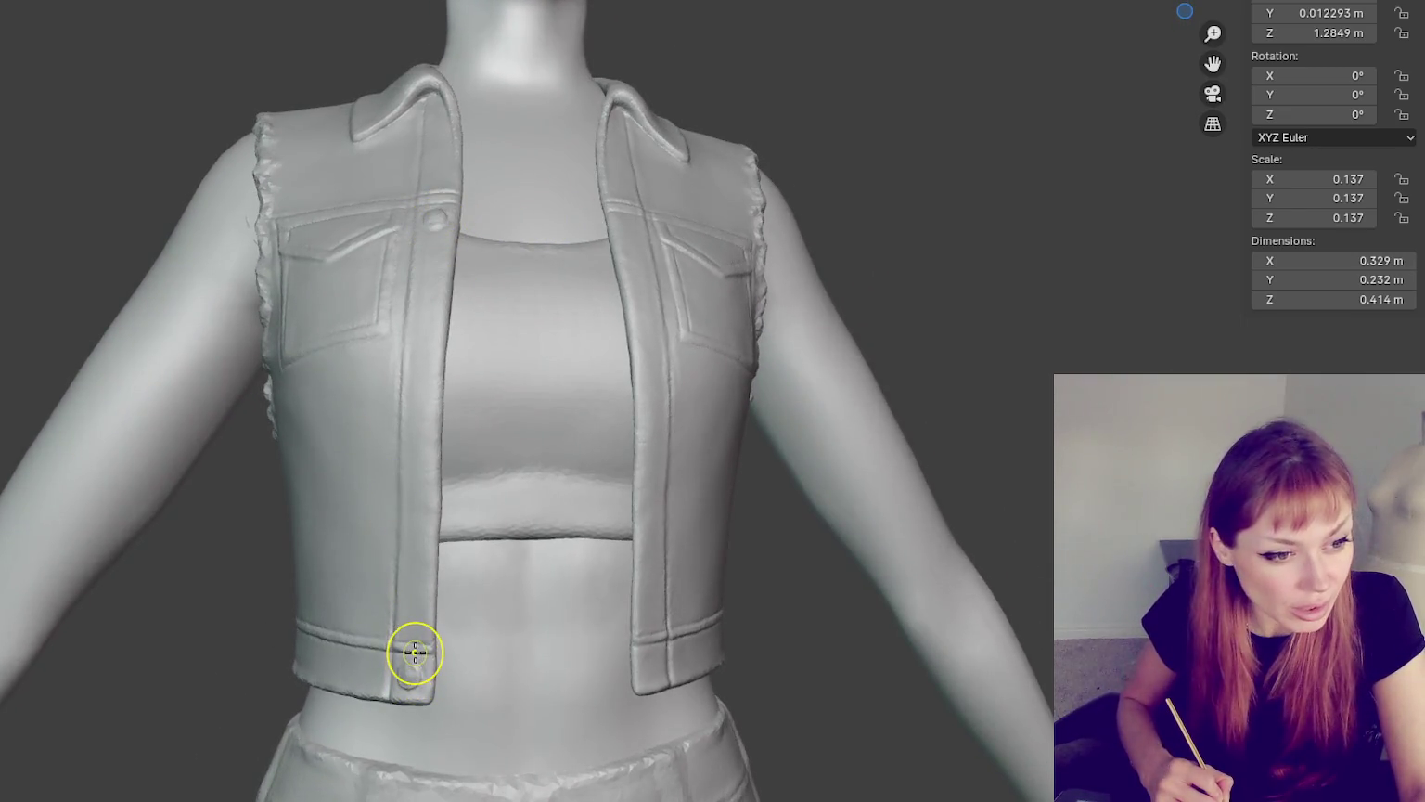
drag(423, 572, 423, 528)
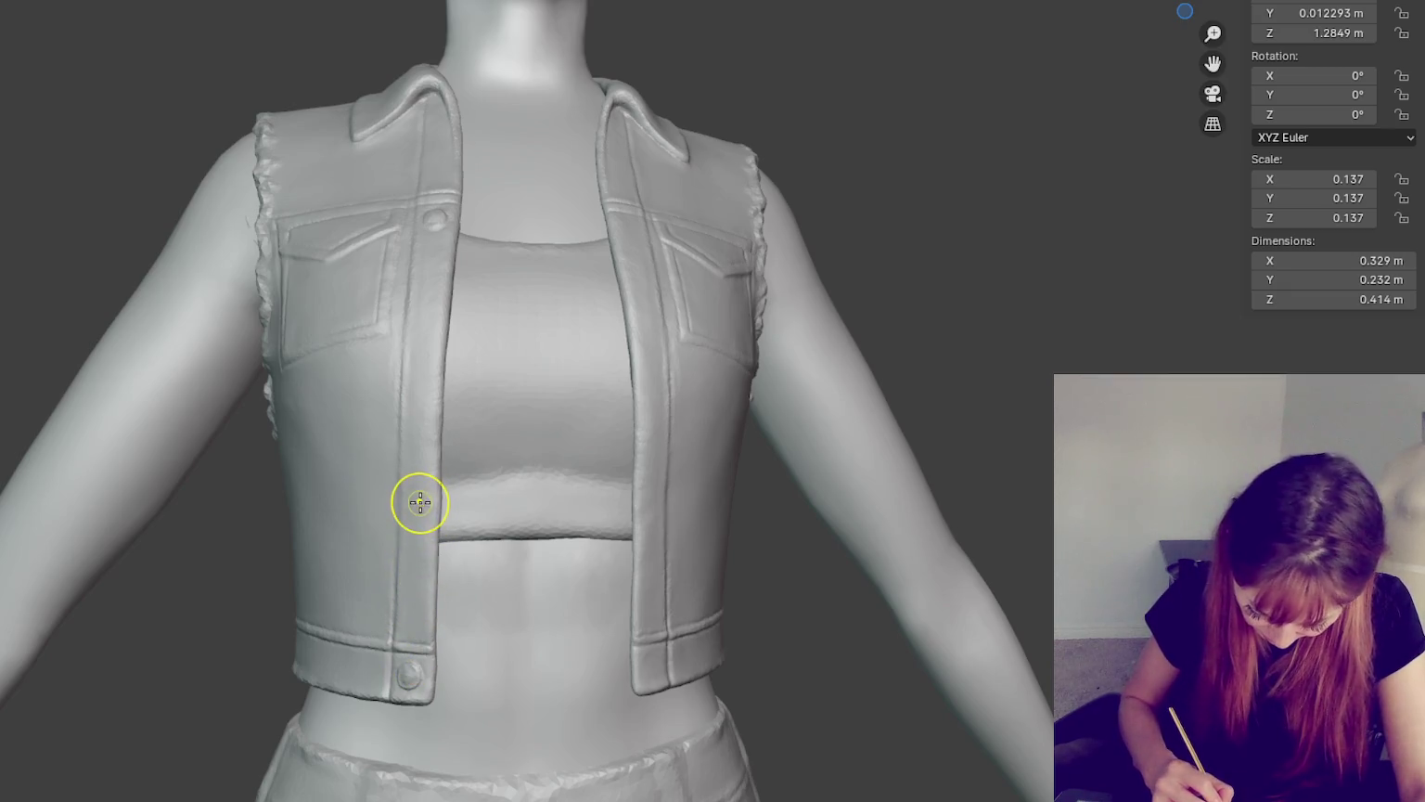
mouse_move(429, 361)
middle_down()
mouse_move(237, 235)
mouse_move(833, 369)
middle_up()
scroll(884, 329, up, 2)
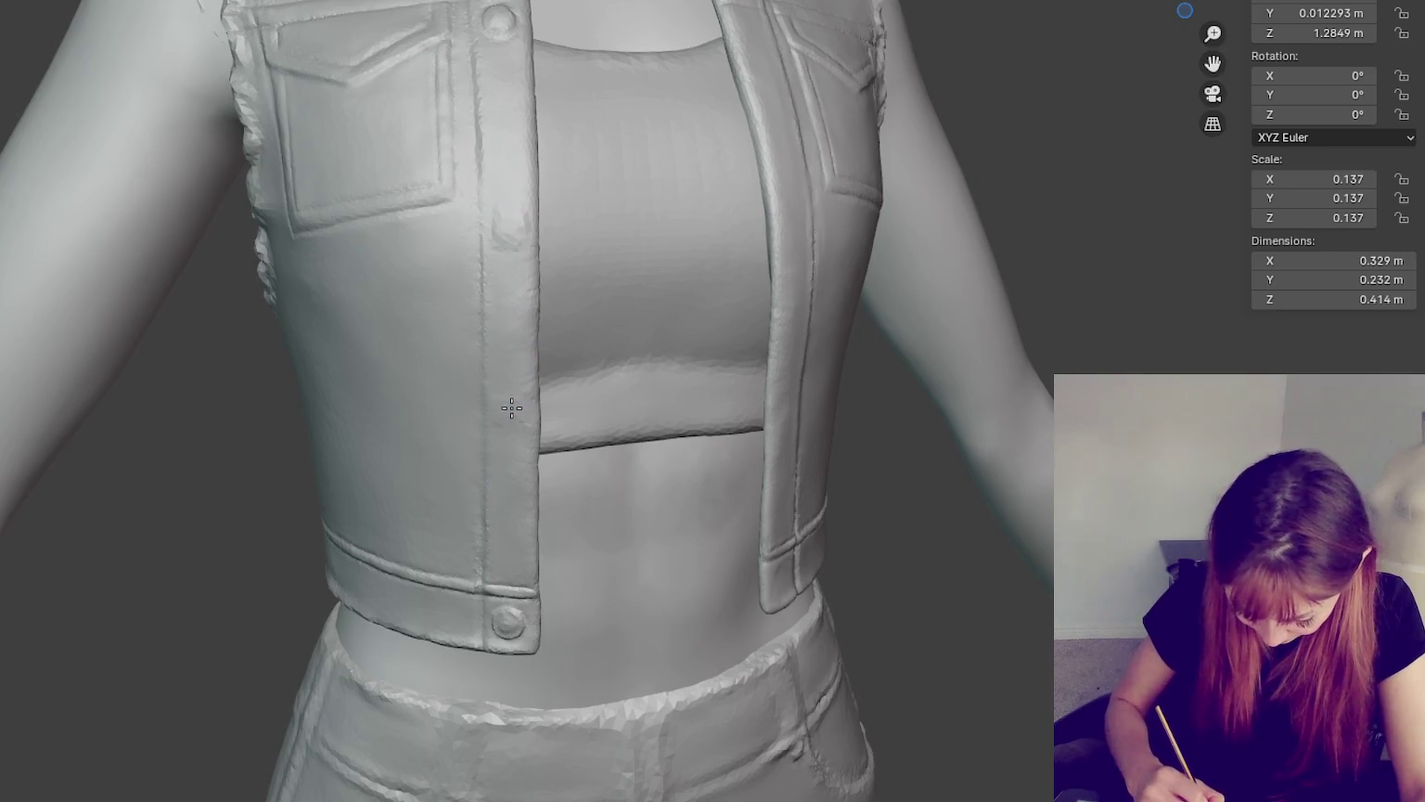
middle_drag(703, 287, 719, 286)
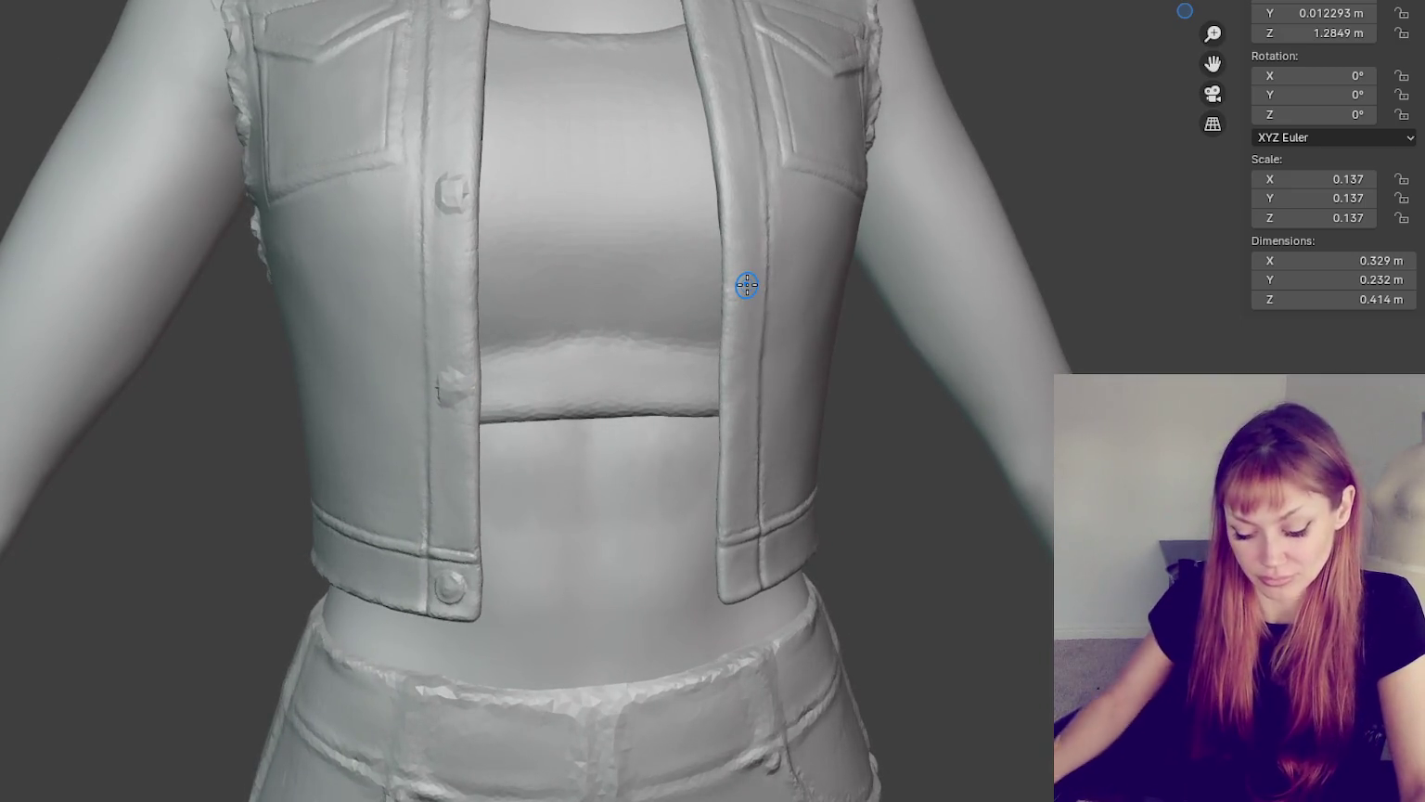
scroll(747, 284, up, 3)
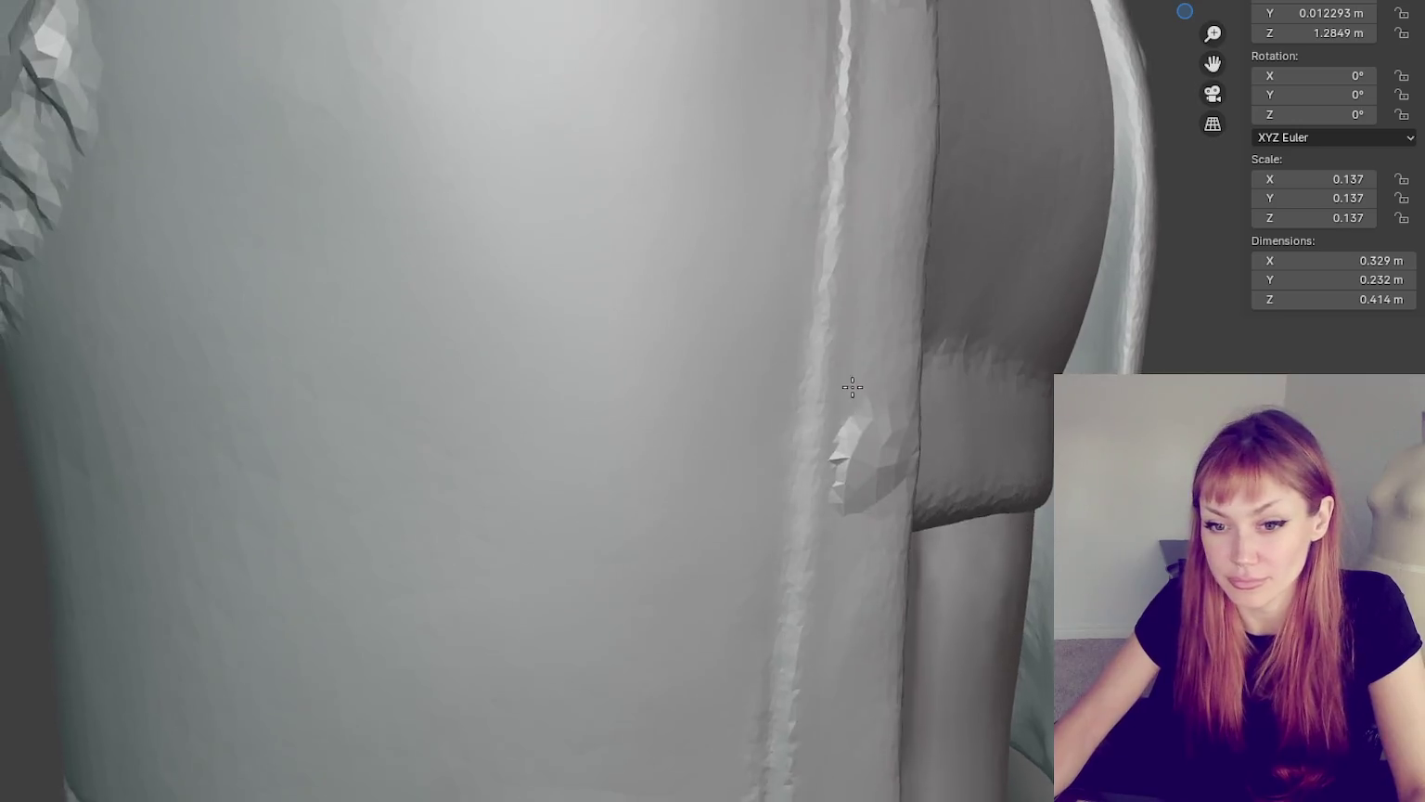